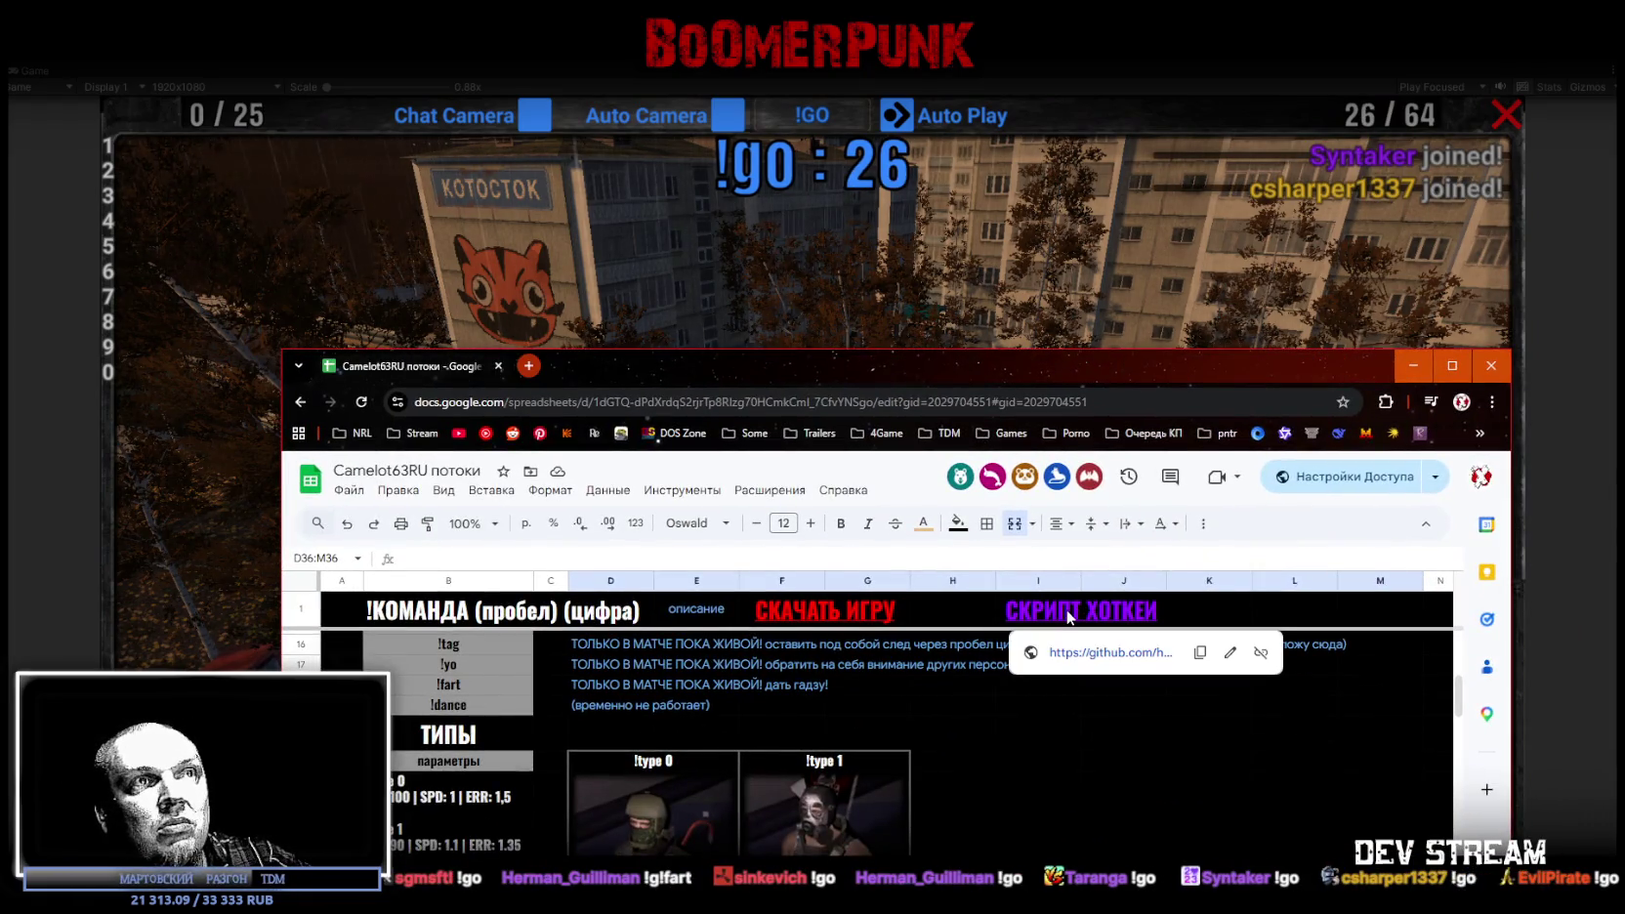
Step: Open the Twitch-CamShooters-Controller GitHub repository from the СКРИПТ ХОТКЕИ cell's link in a new tab
click(1069, 617)
click(1085, 652)
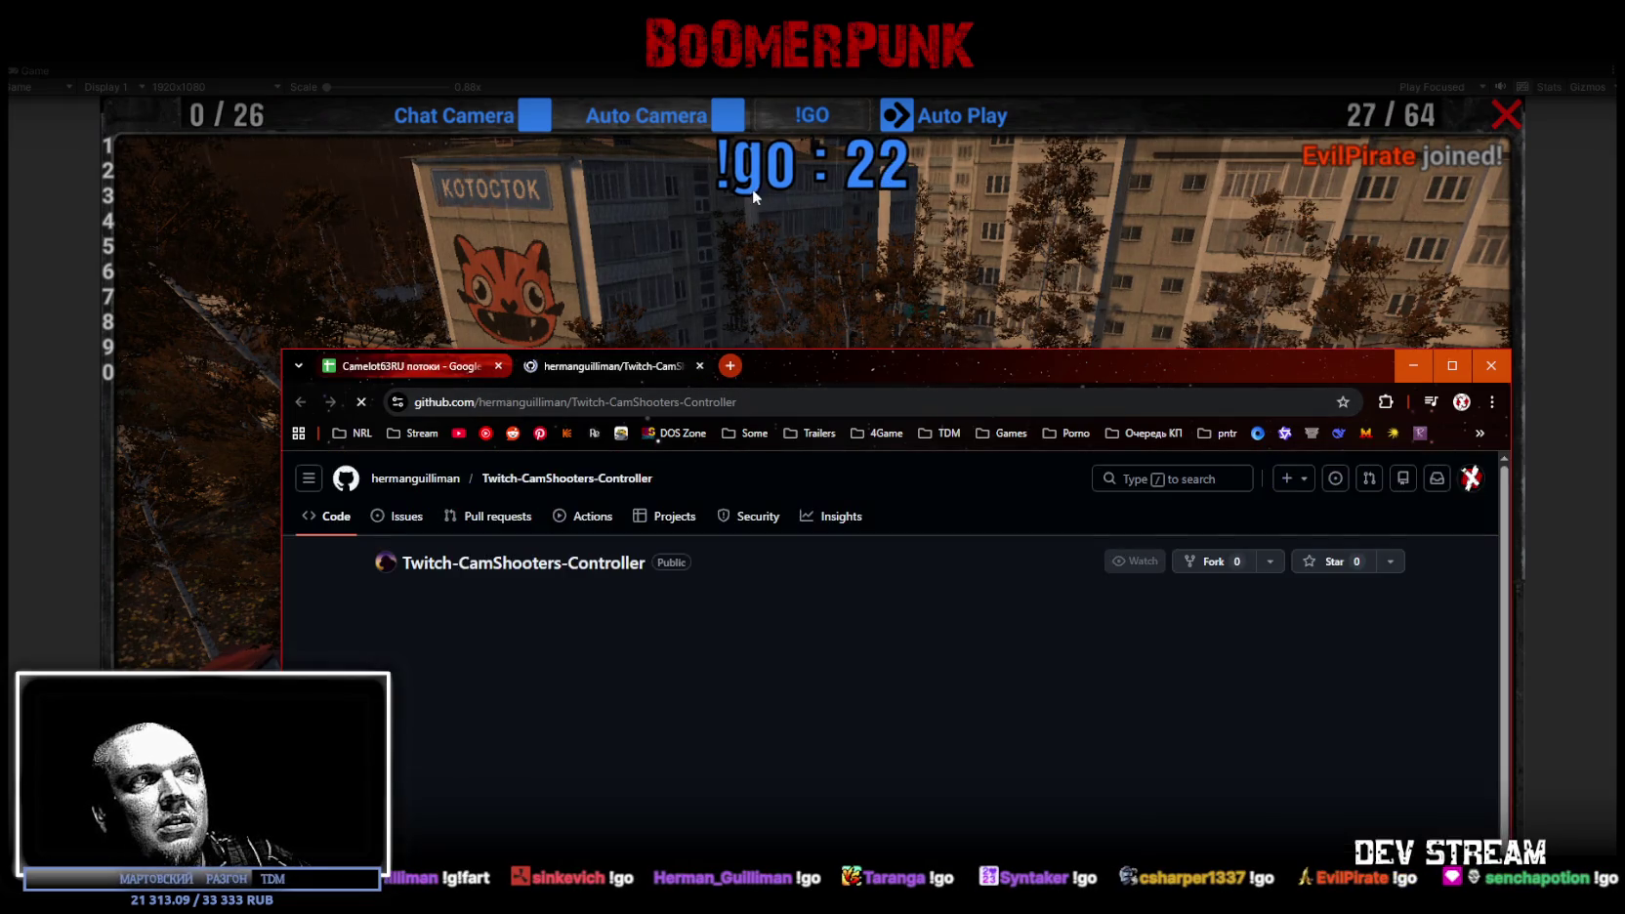
drag(869, 368, 797, 161)
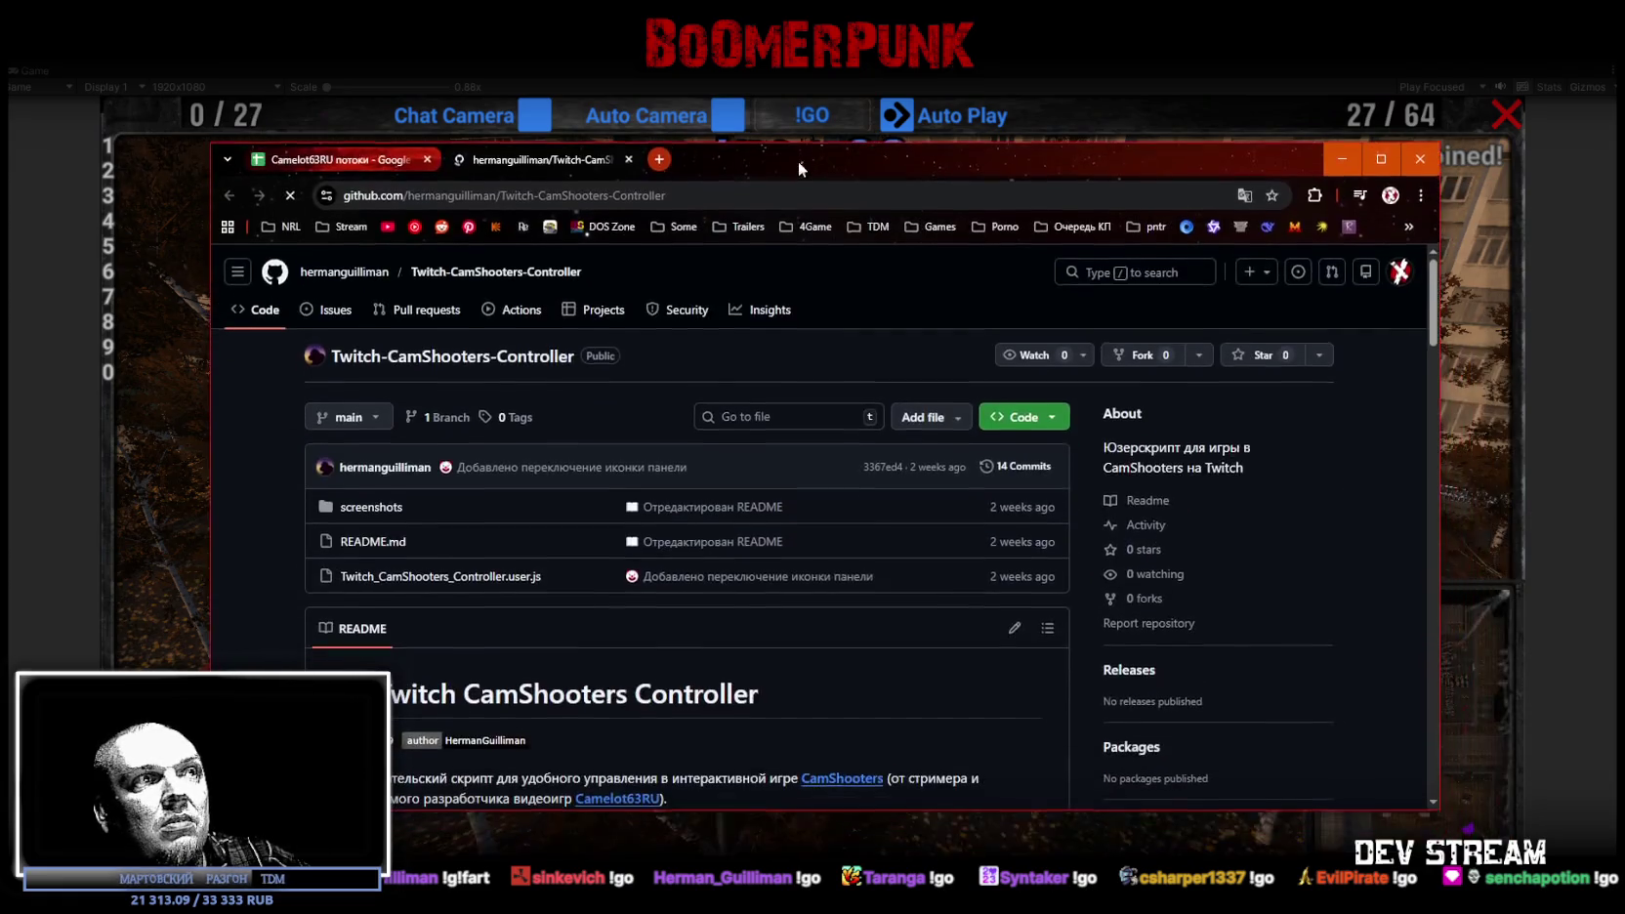
scroll(637, 552, down, 10)
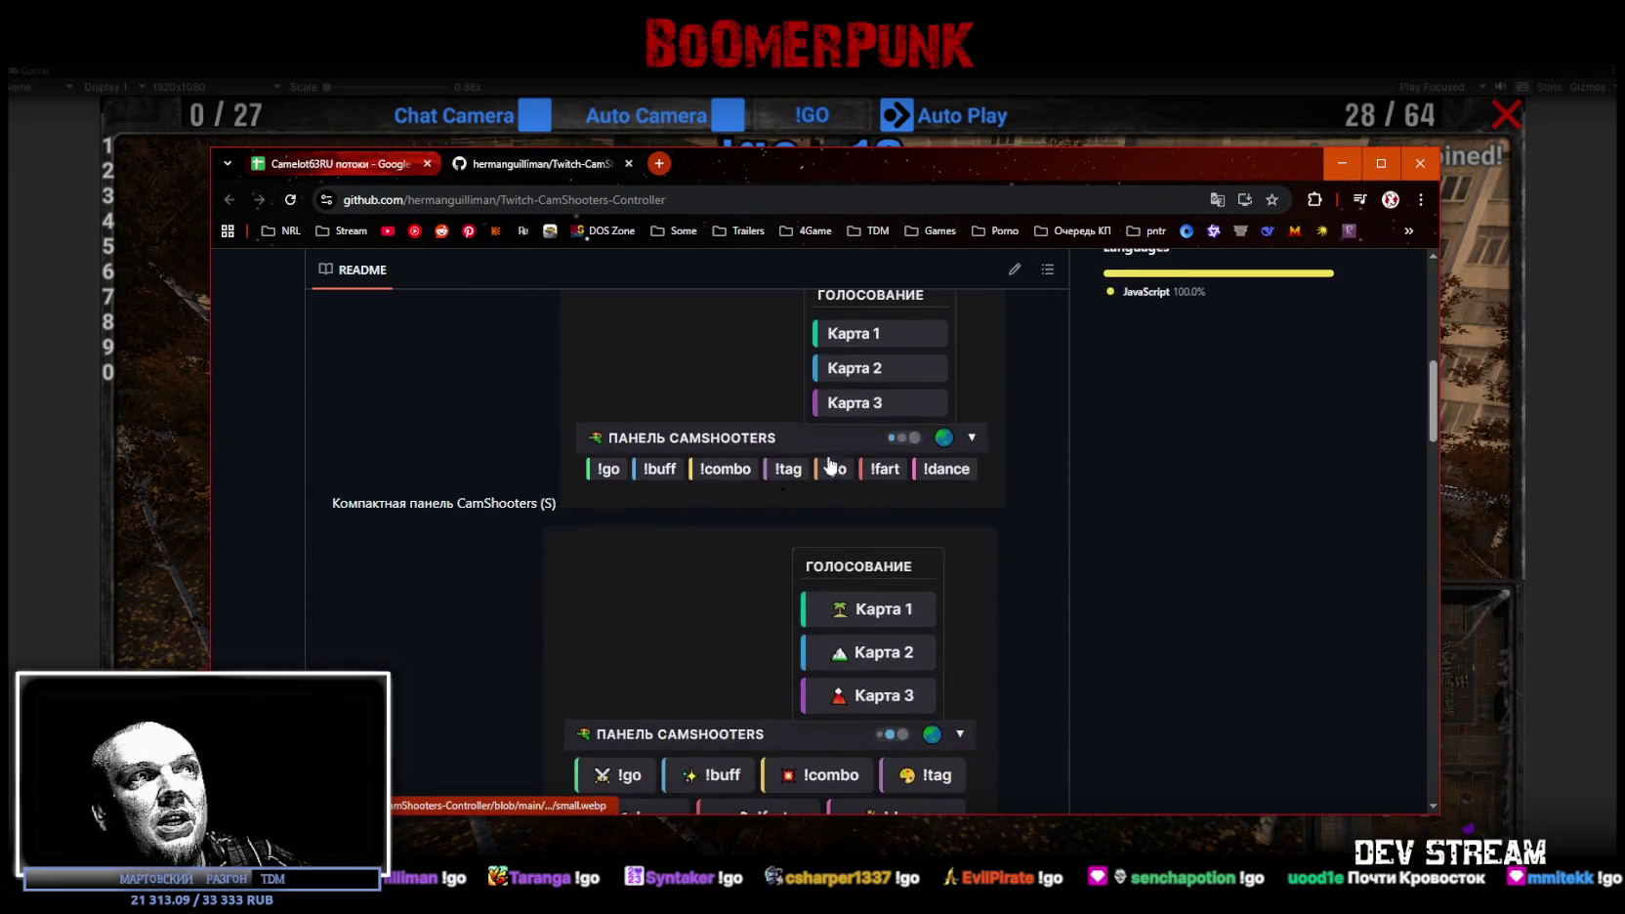
scroll(759, 508, down, 2)
scroll(740, 524, up, 1)
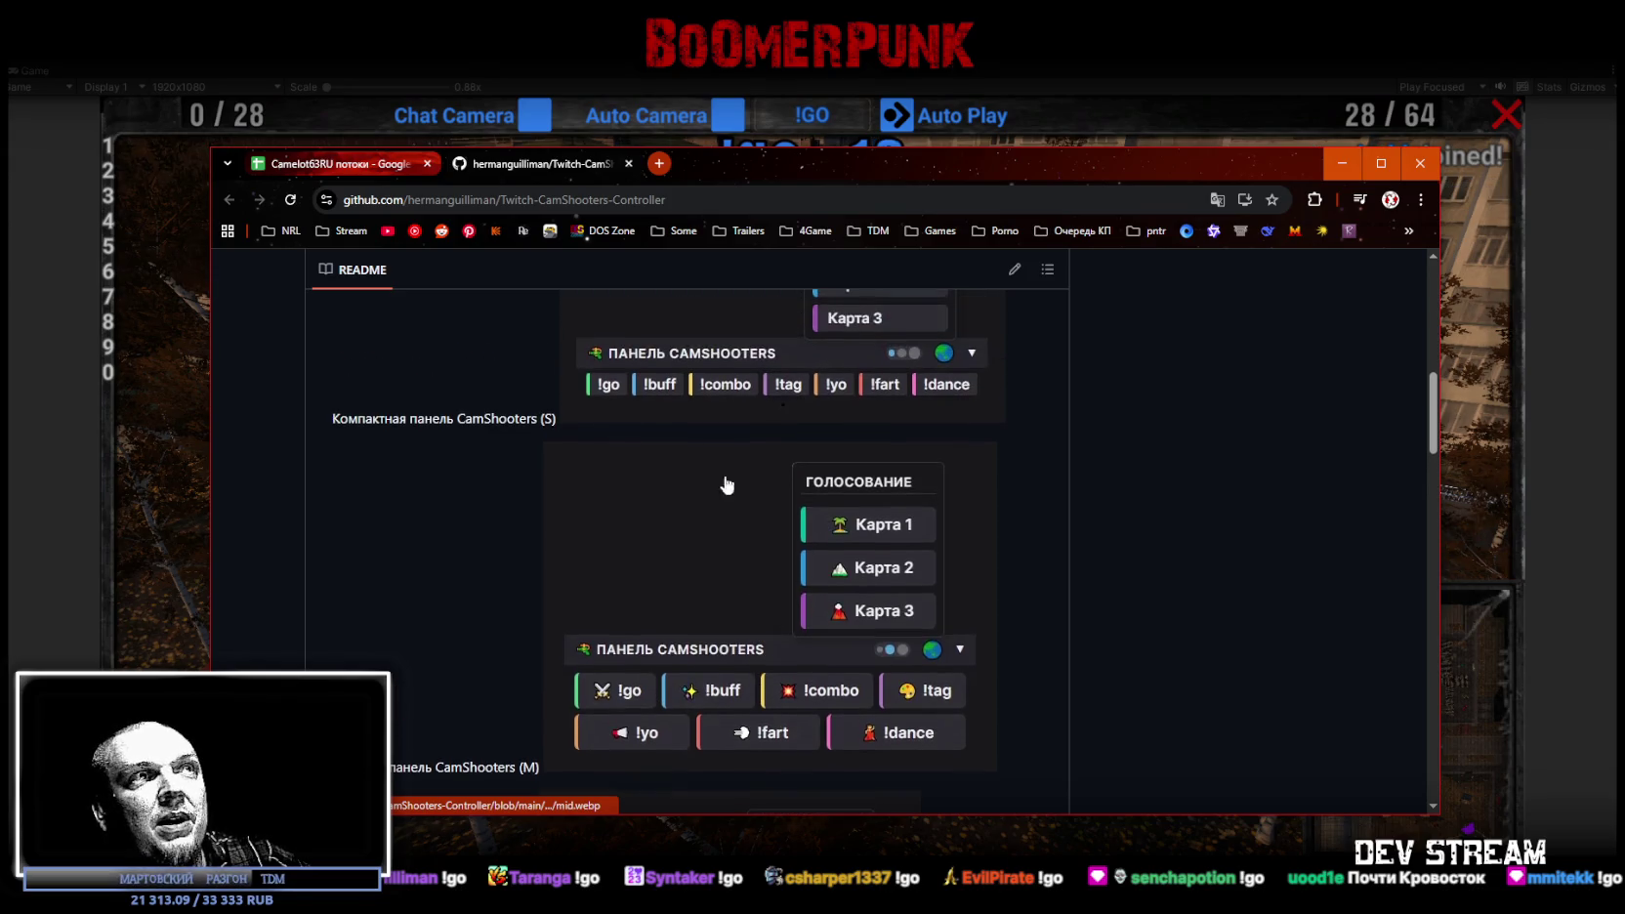
scroll(923, 493, down, 2)
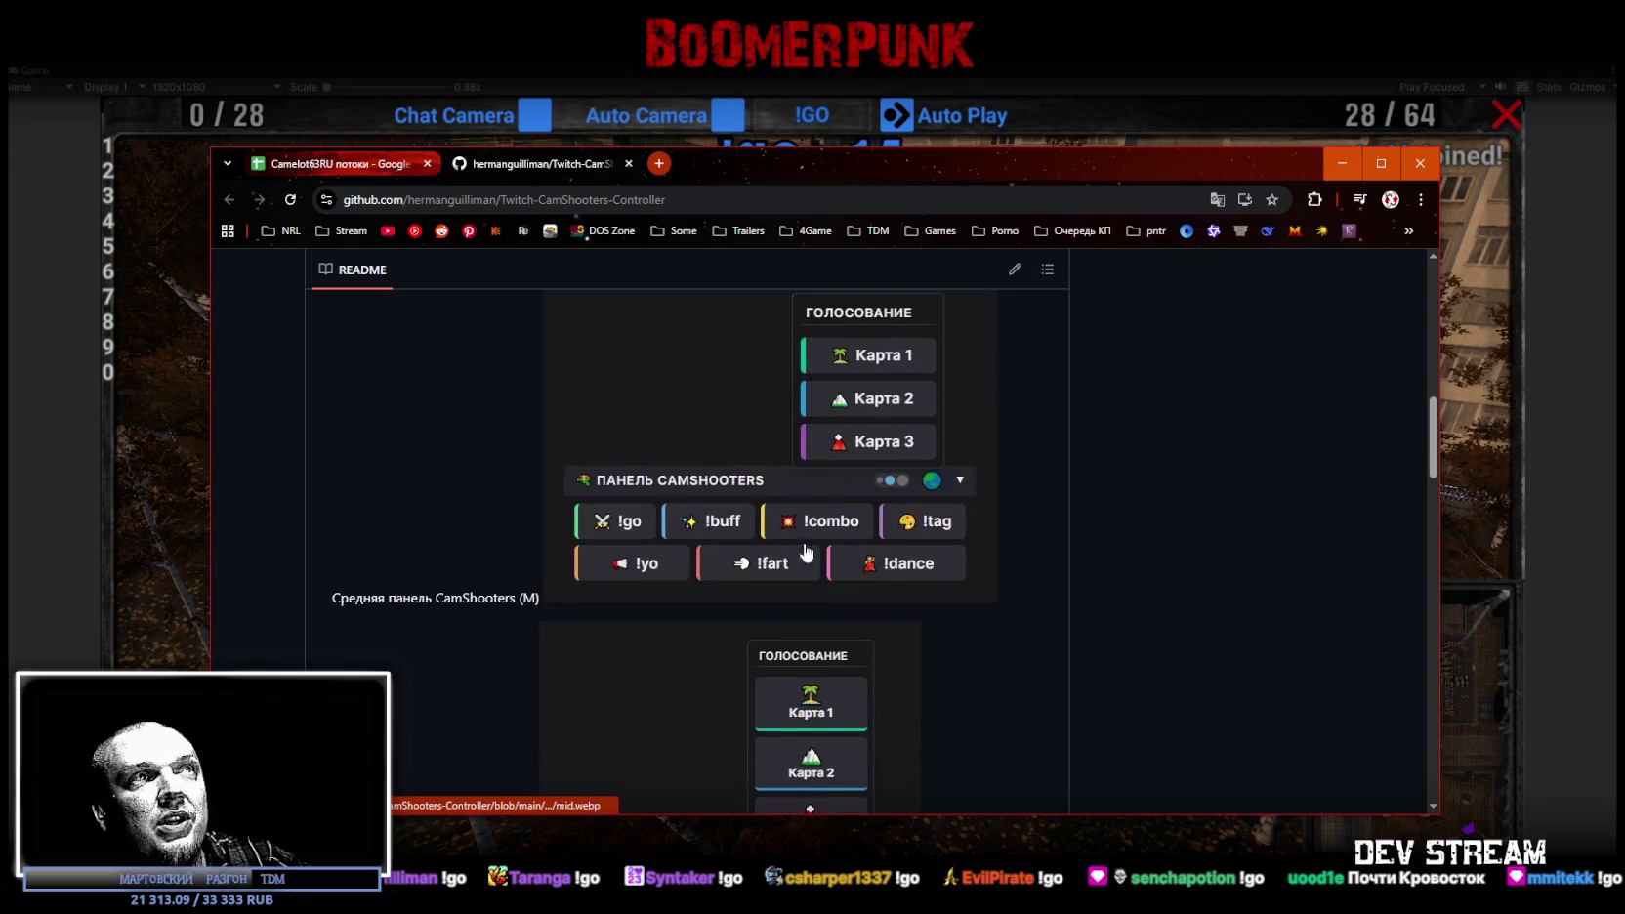
scroll(884, 398, down, 5)
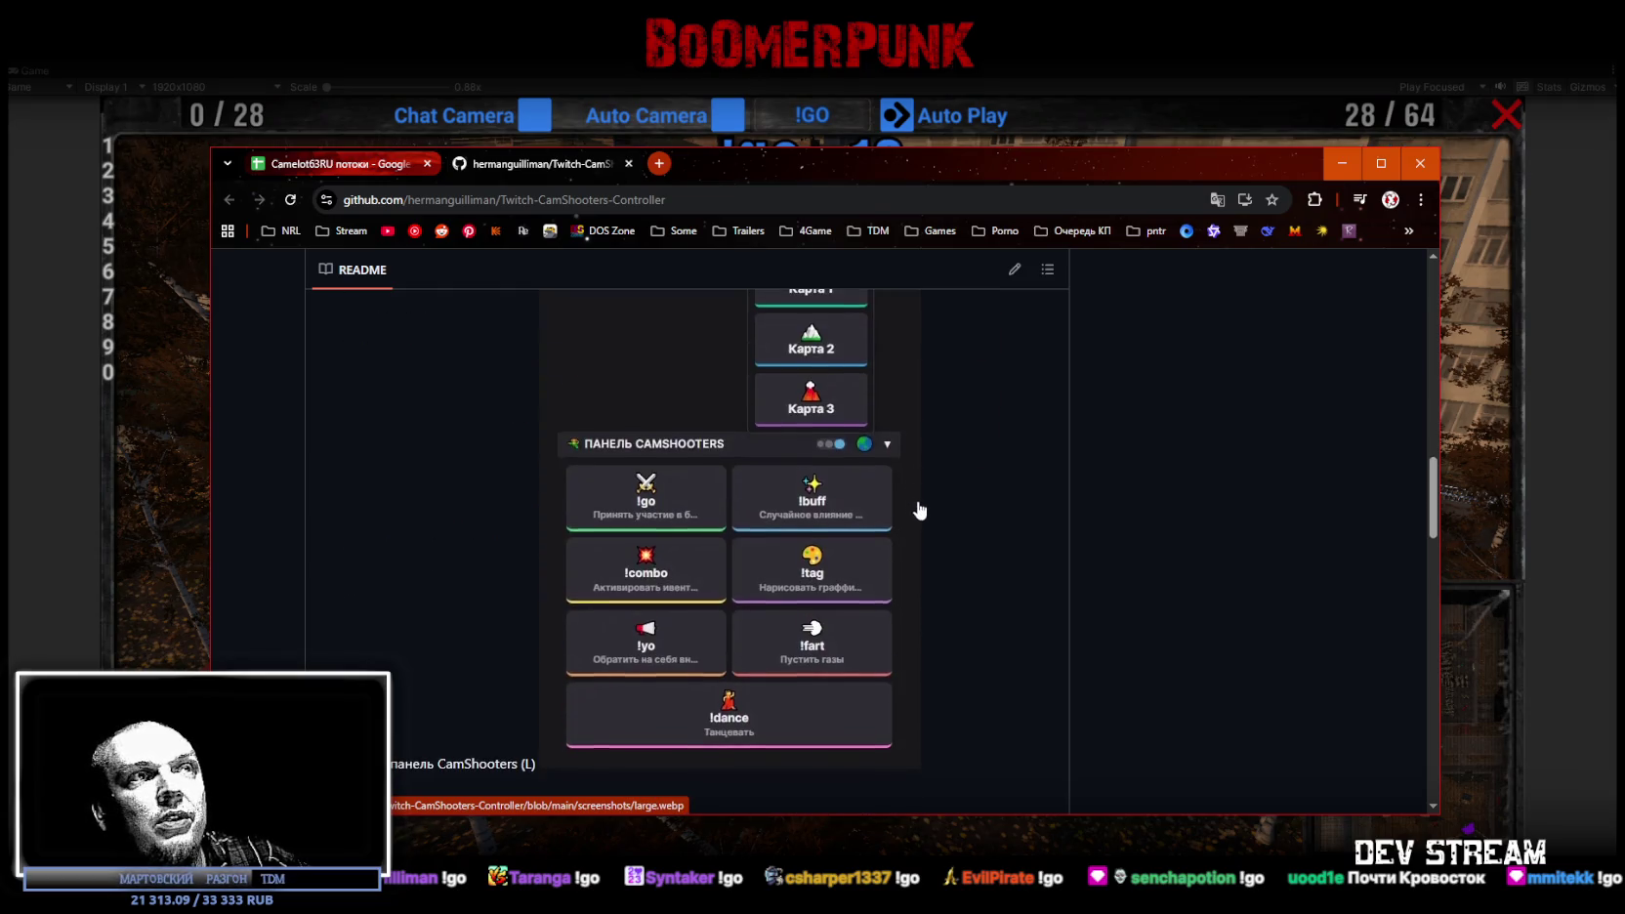
scroll(918, 512, down, 2)
scroll(918, 515, up, 5)
scroll(920, 518, down, 3)
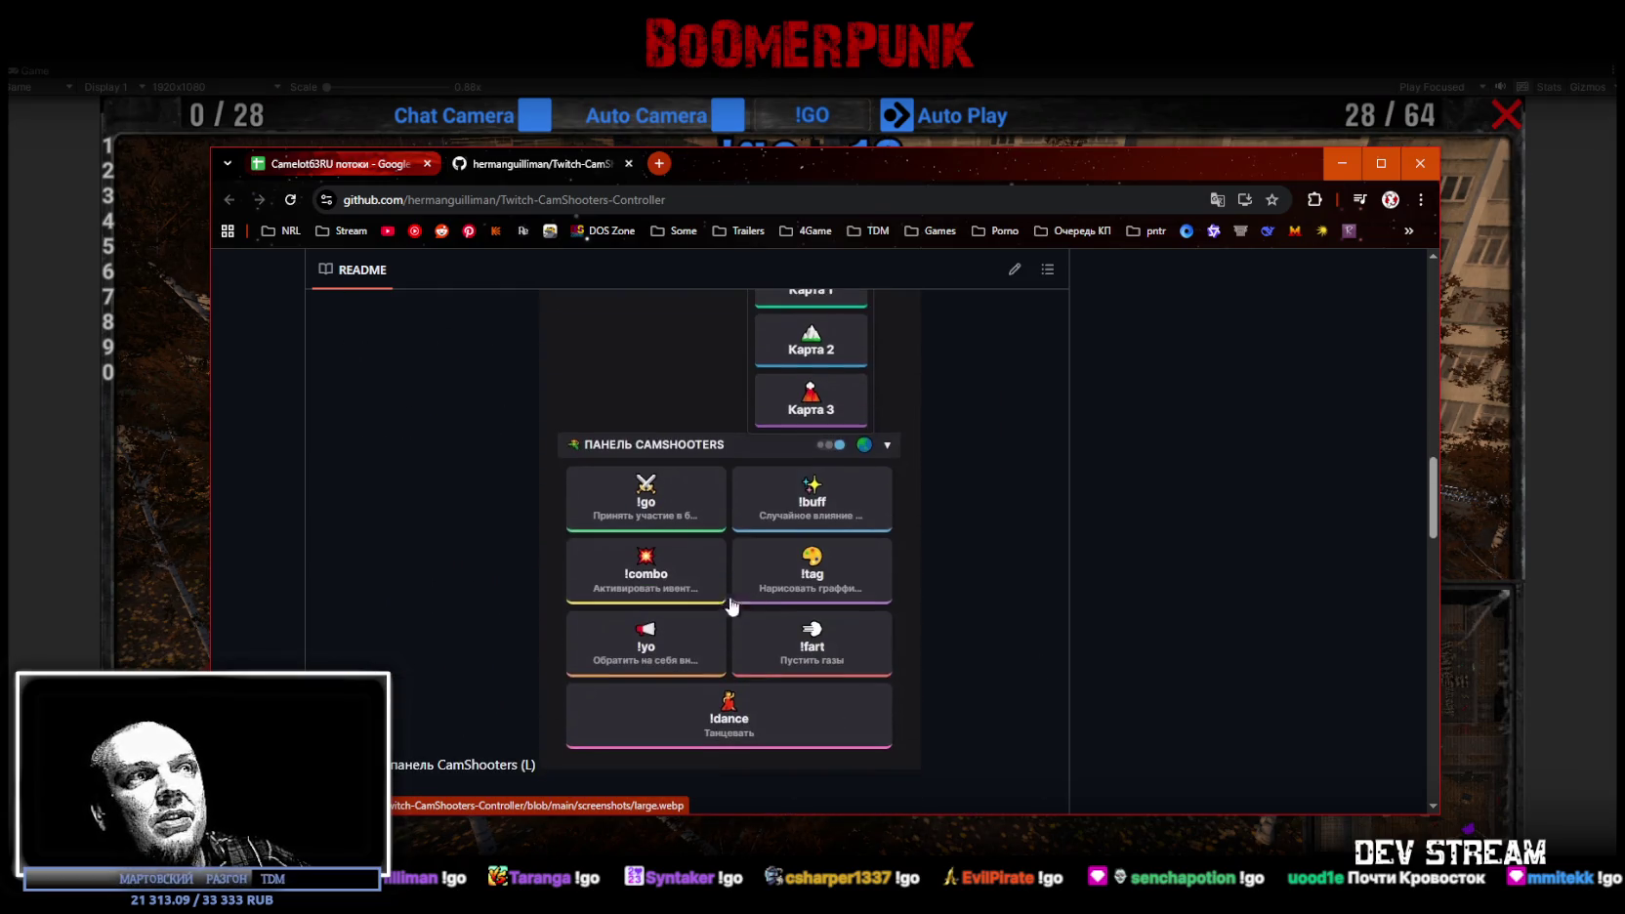
scroll(833, 557, up, 10)
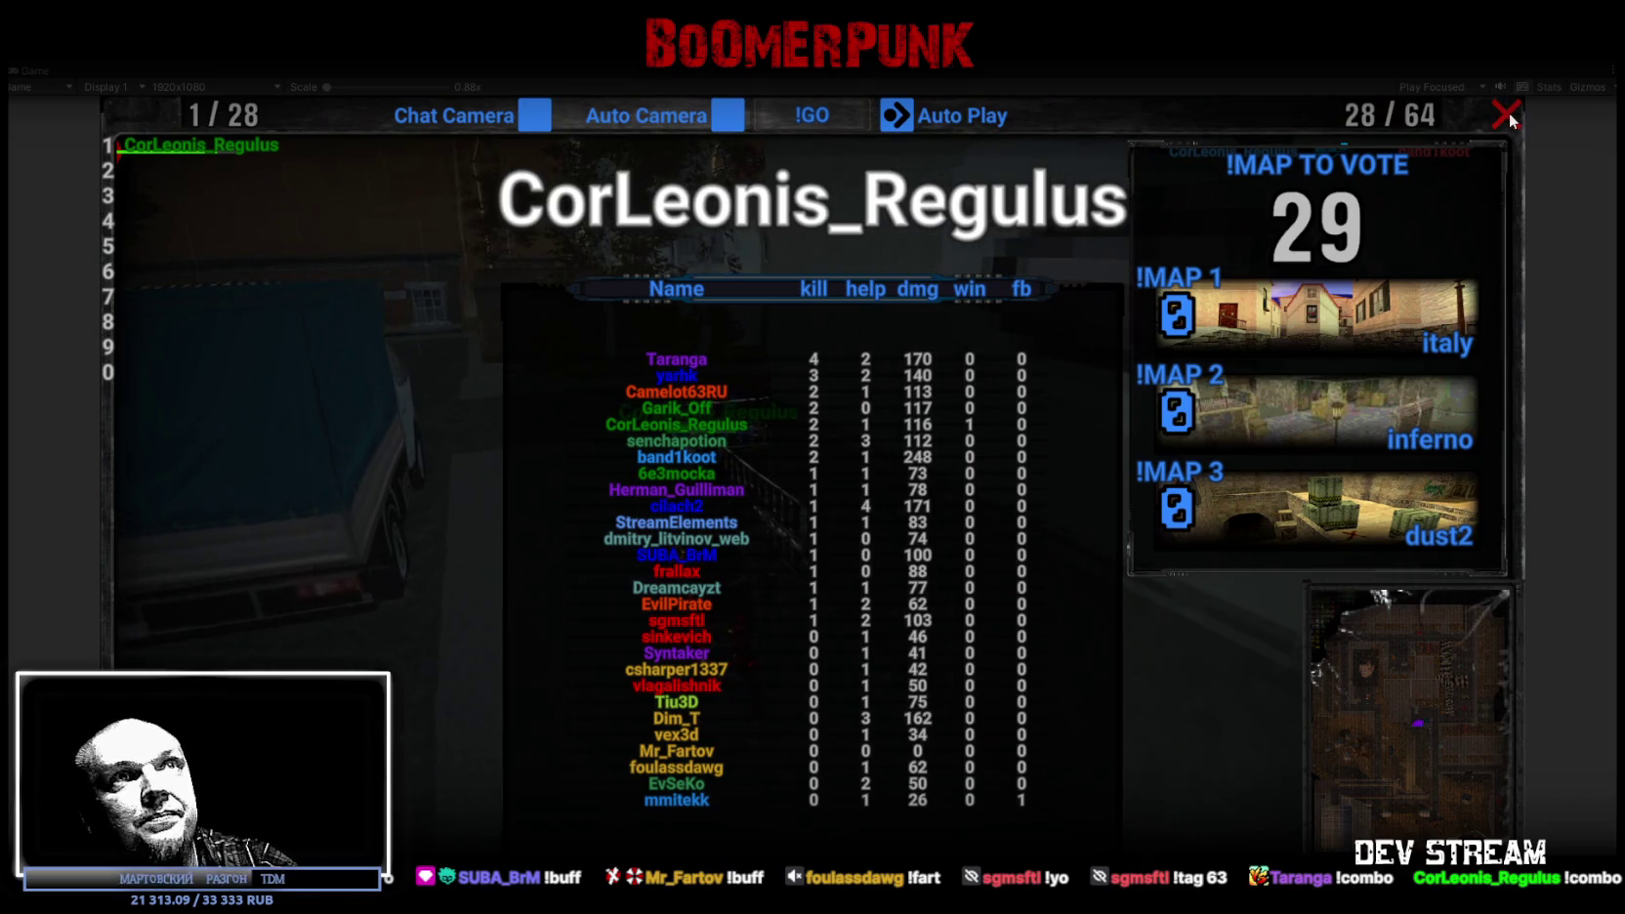
Step: Close the scoreboard and compare the first- and second-ranked players' profiles
click(1508, 116)
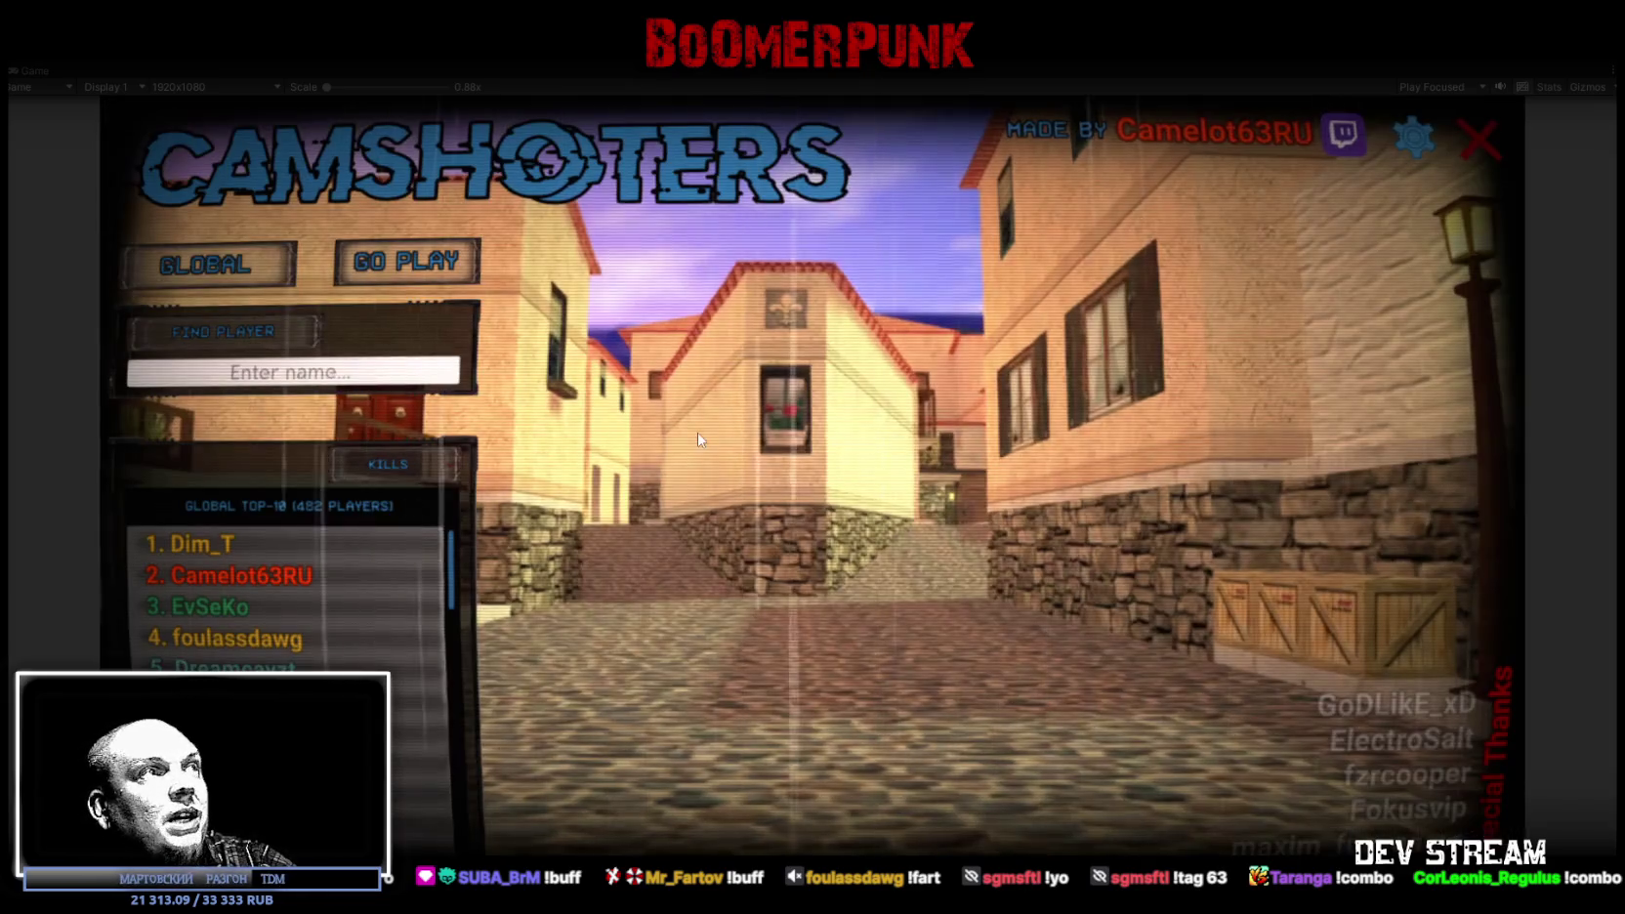
click(296, 583)
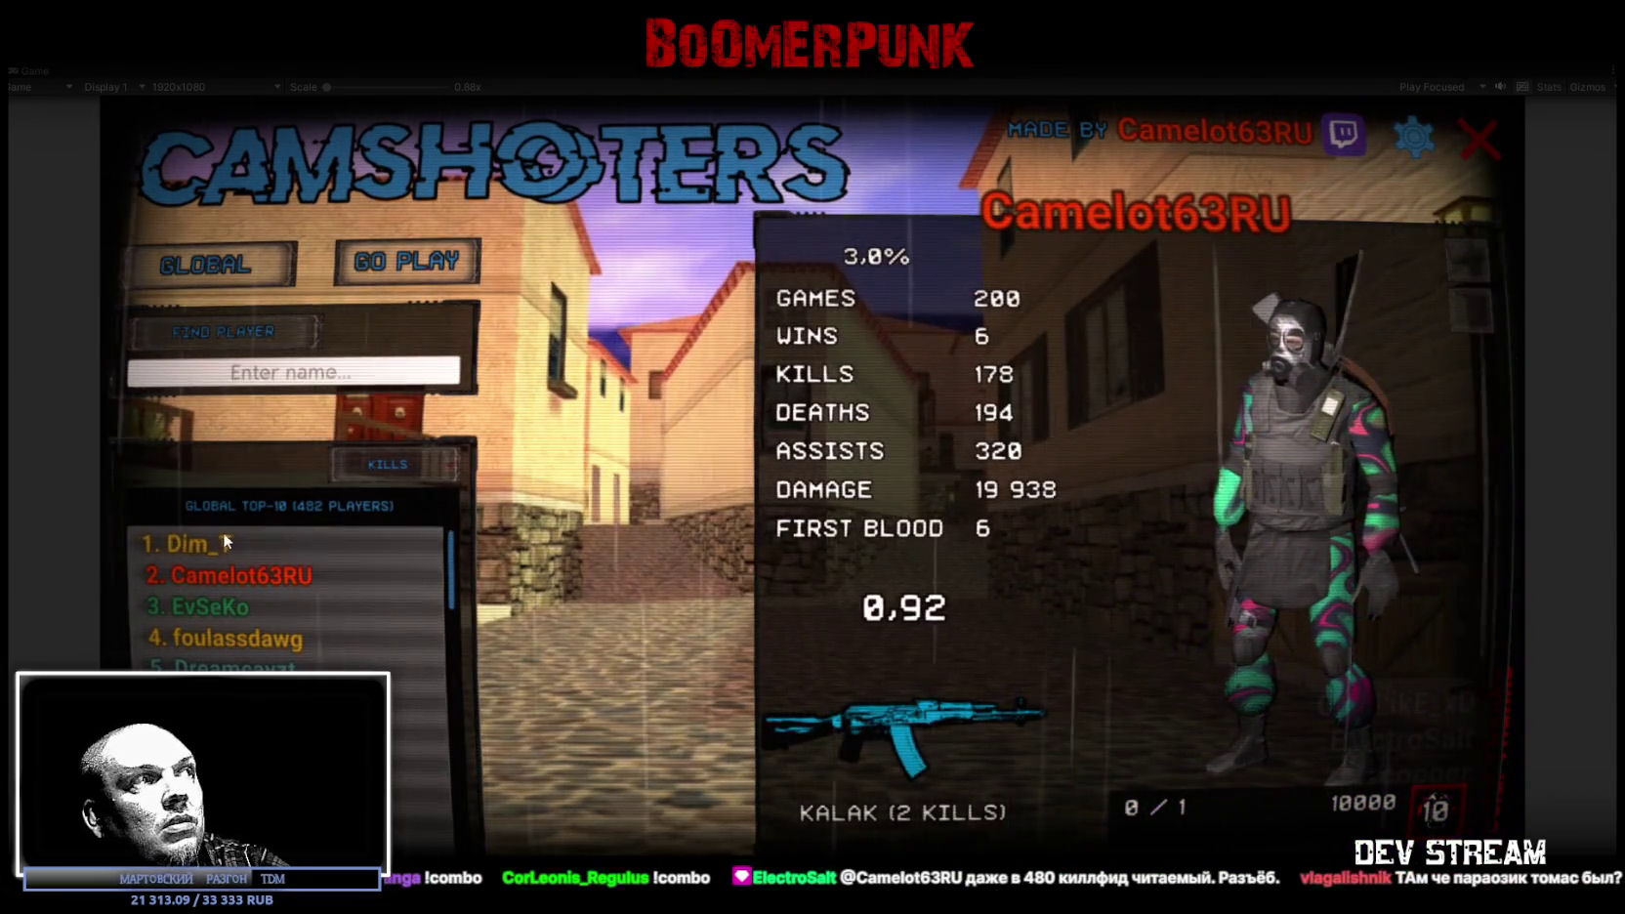
click(185, 549)
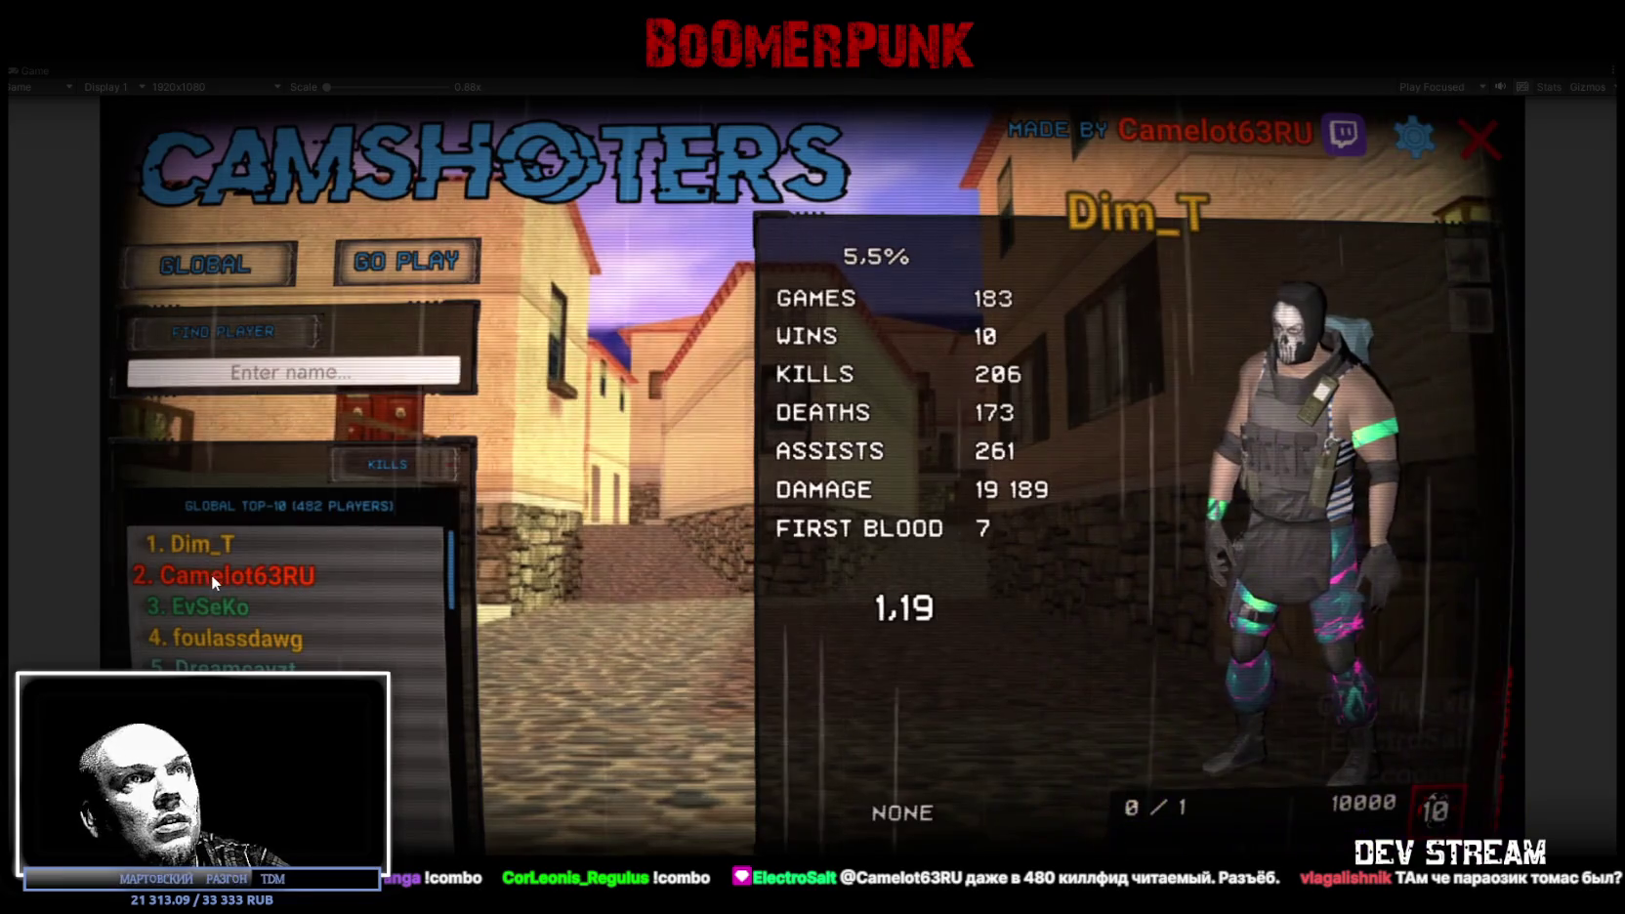
click(211, 575)
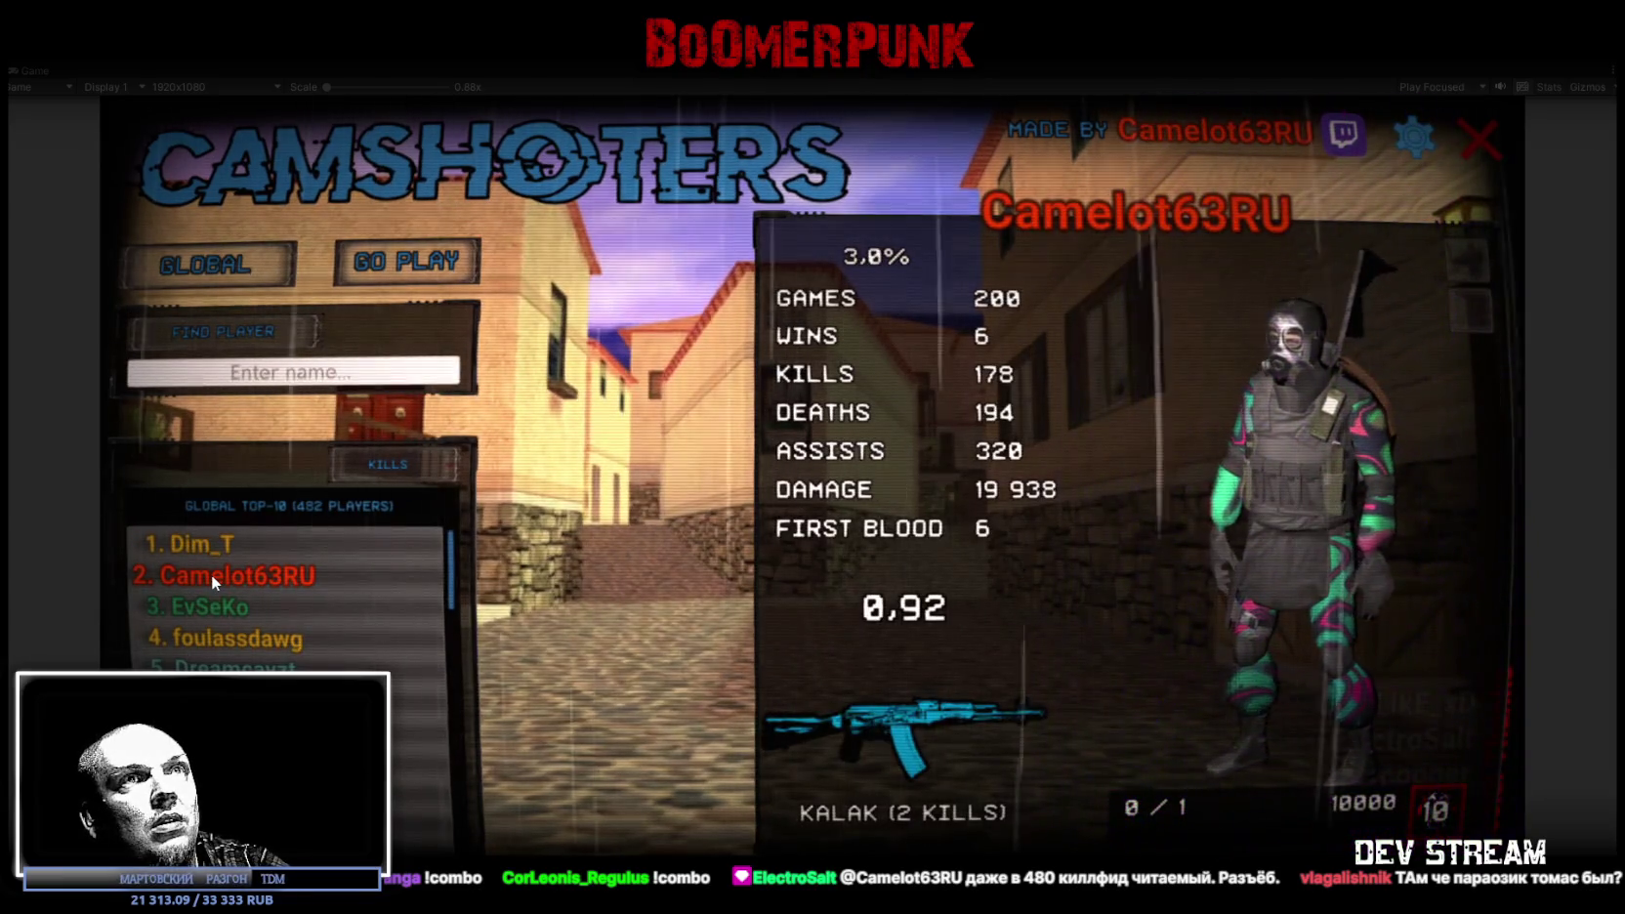
click(200, 542)
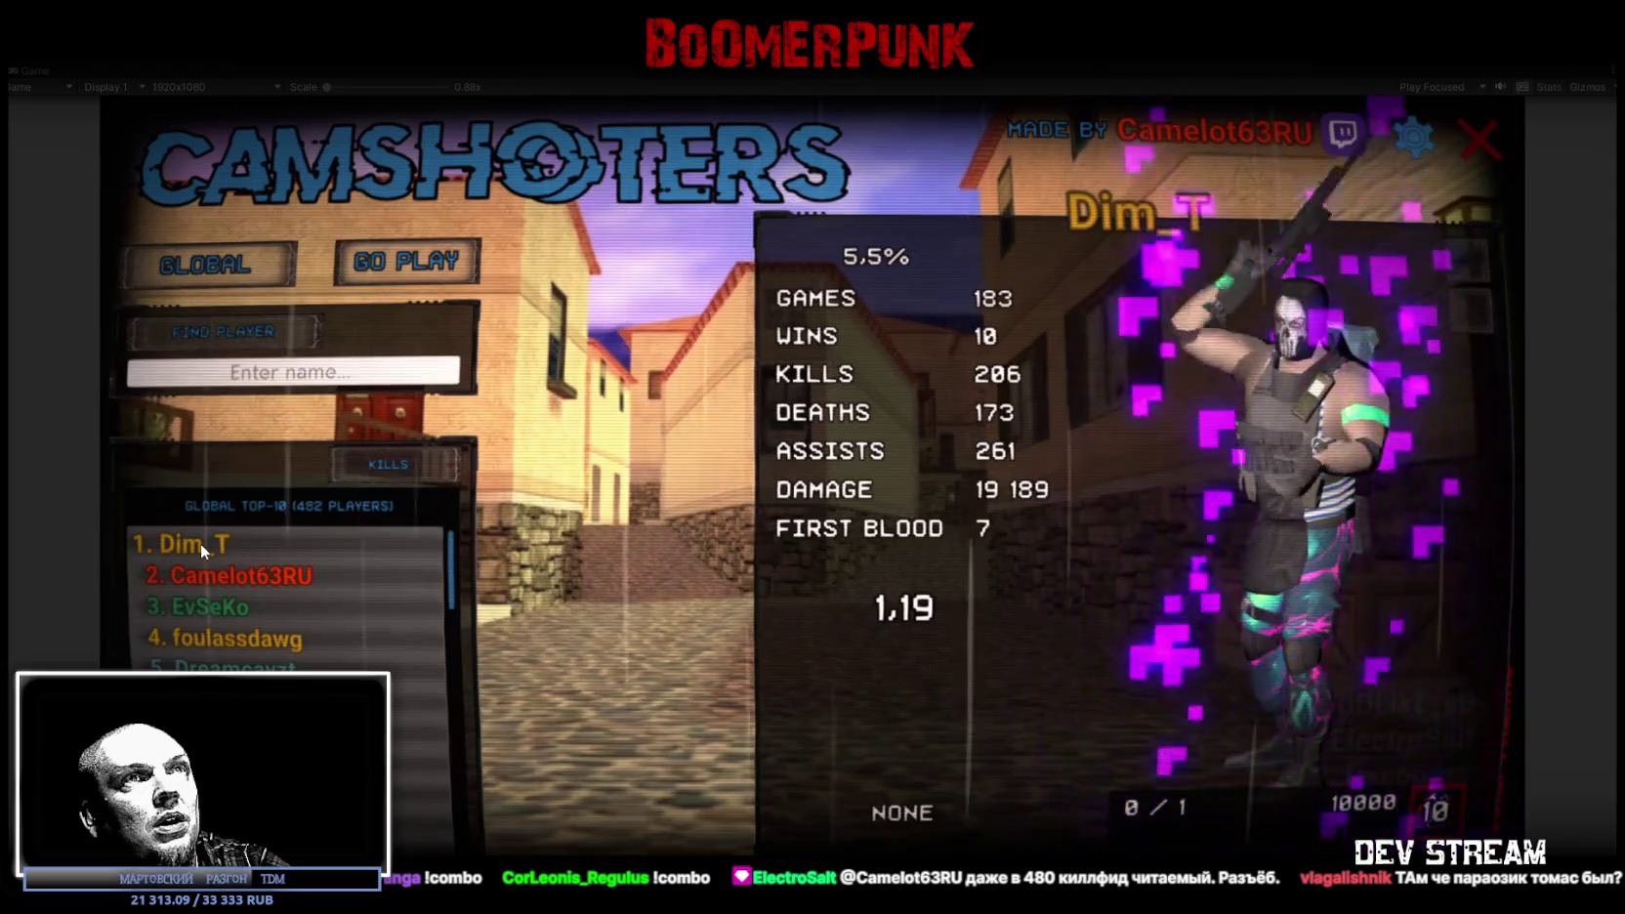
click(199, 579)
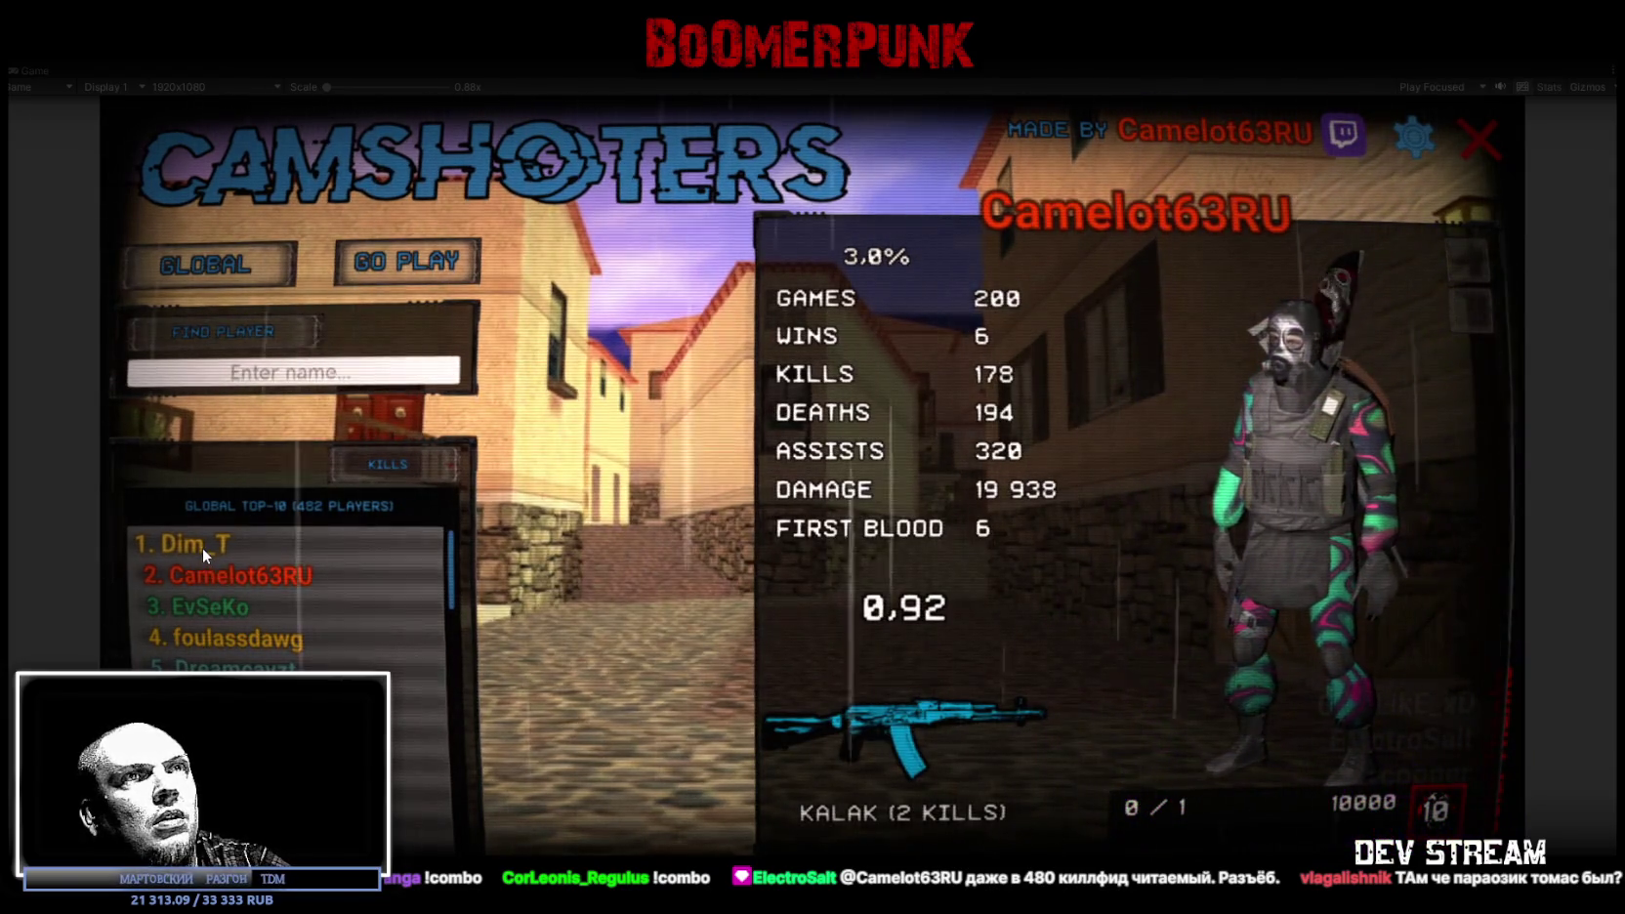
click(202, 548)
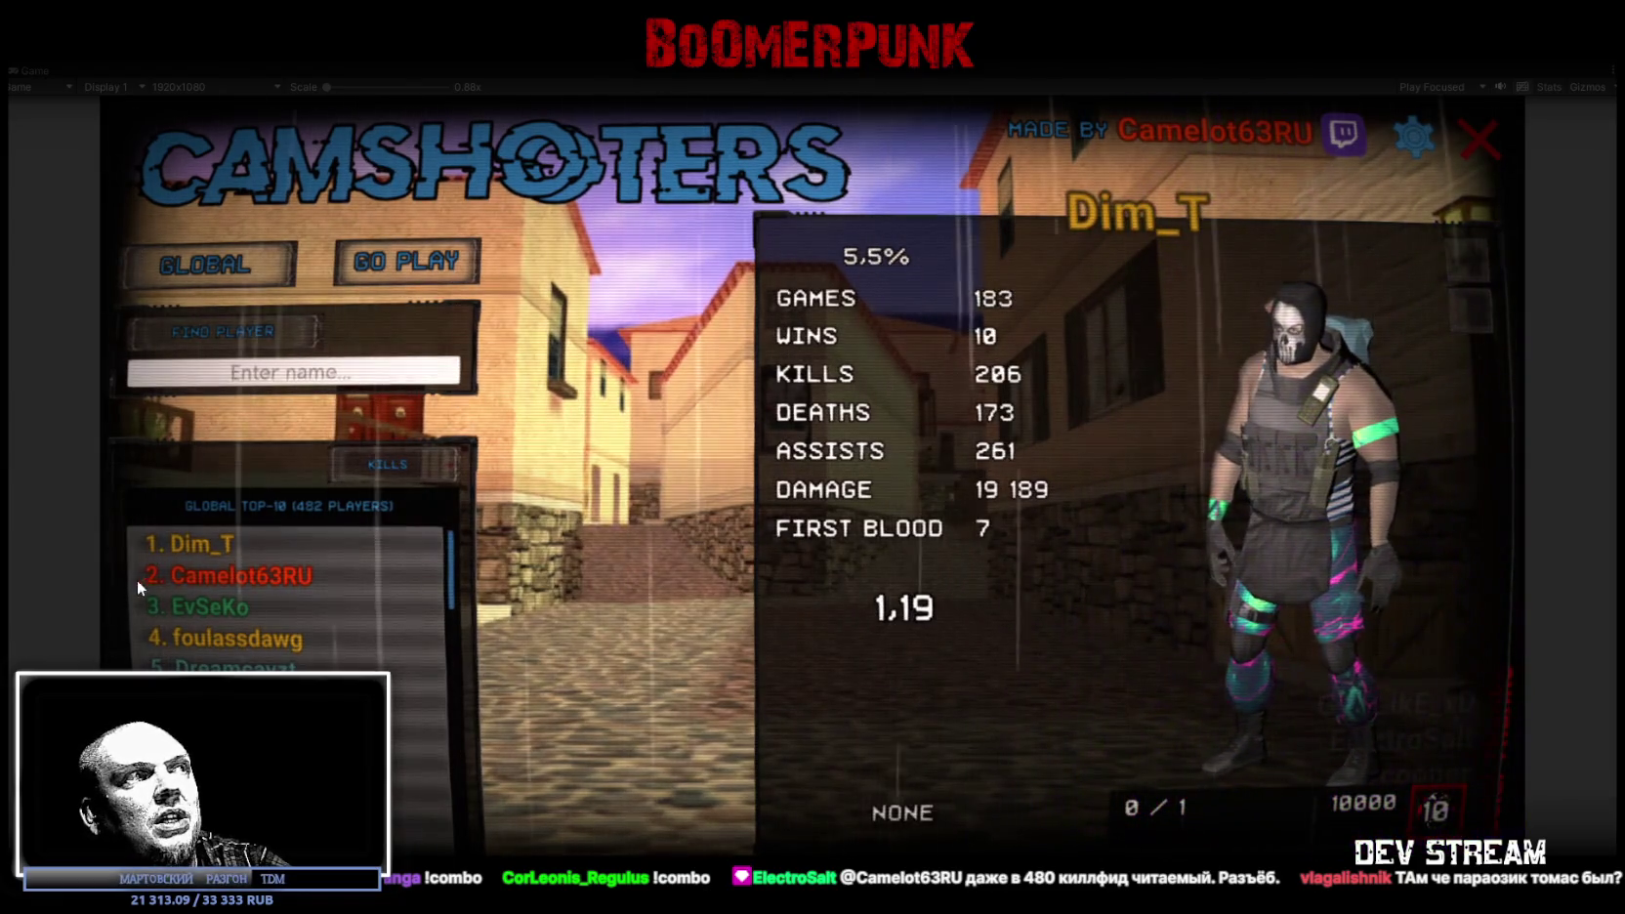
click(202, 576)
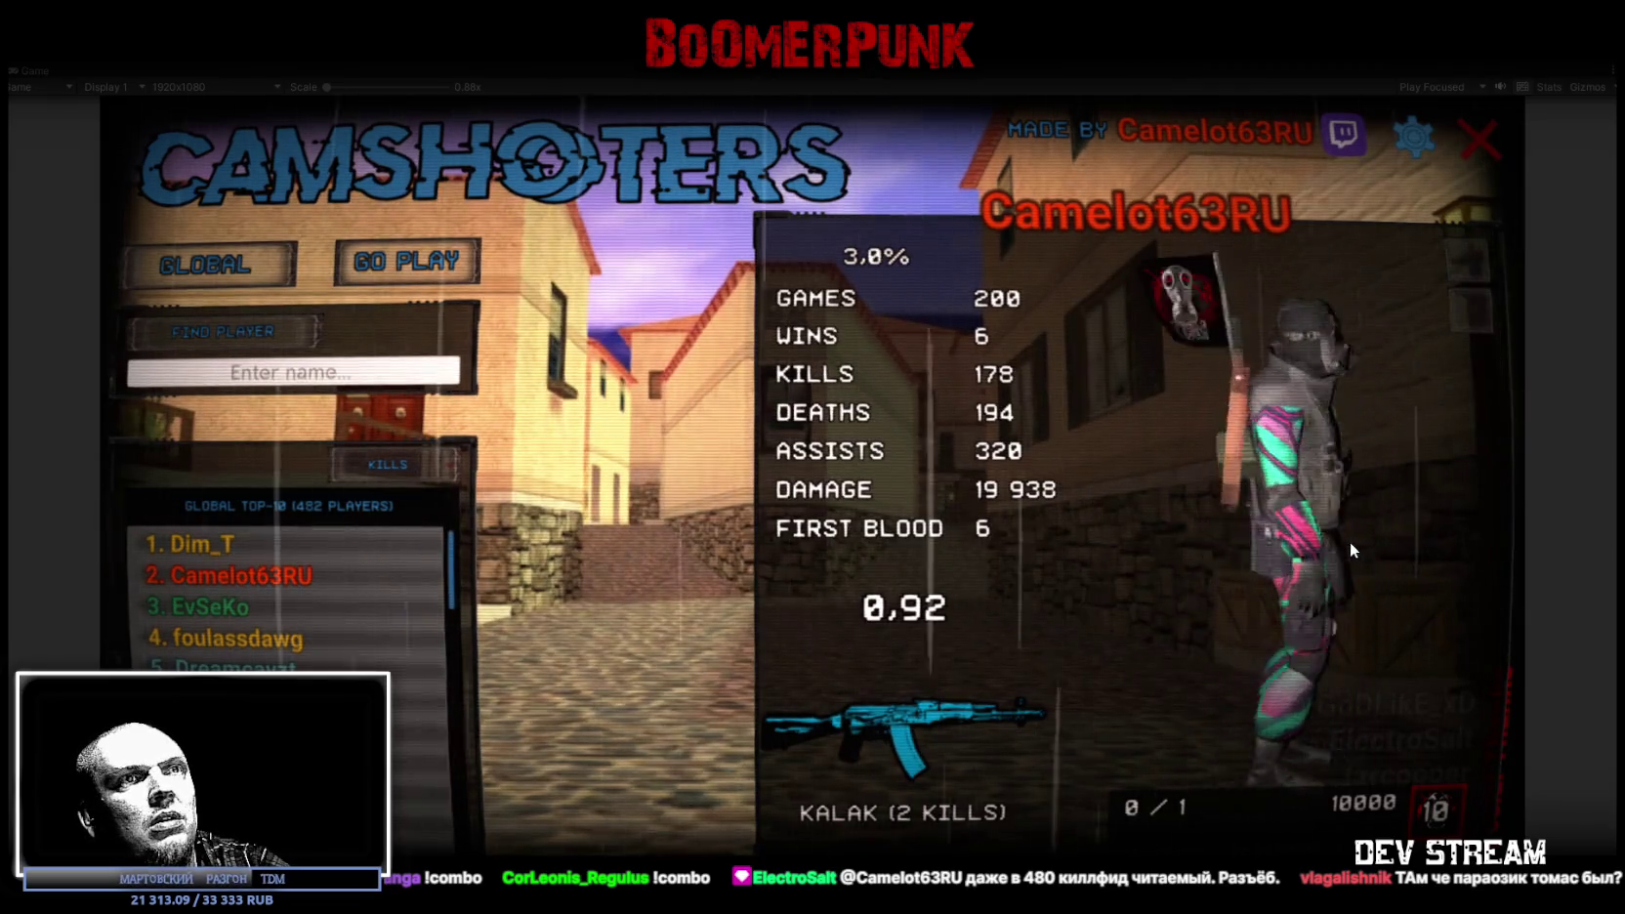
Step: View the third-, fourth-, fifth- and lower-ranked players' profiles
click(232, 608)
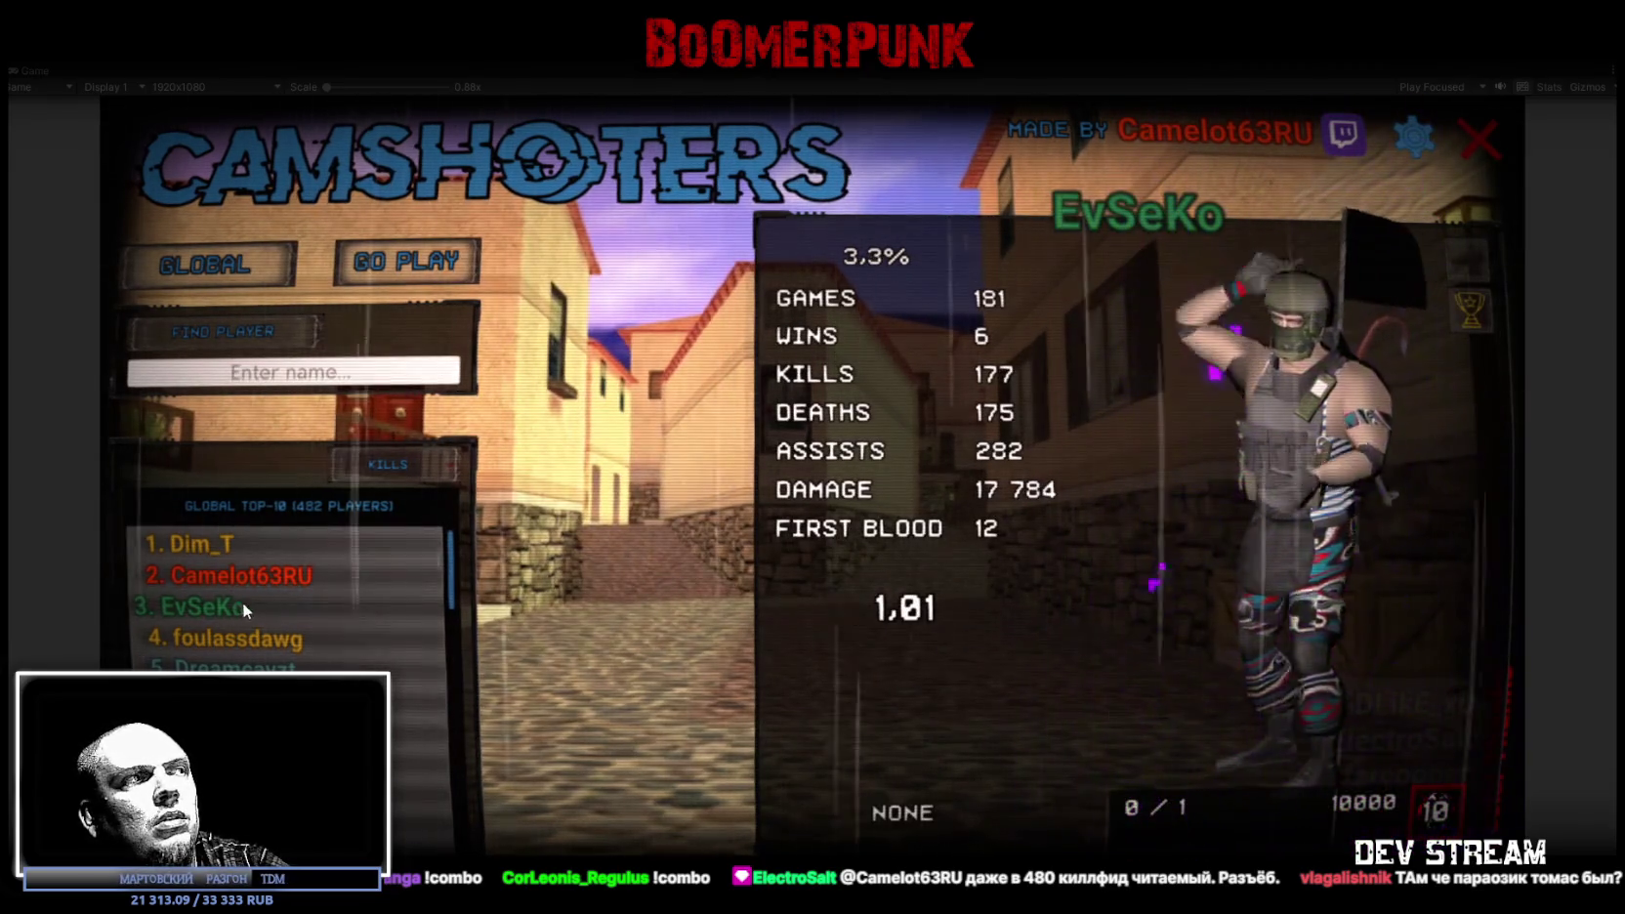
click(274, 638)
click(245, 674)
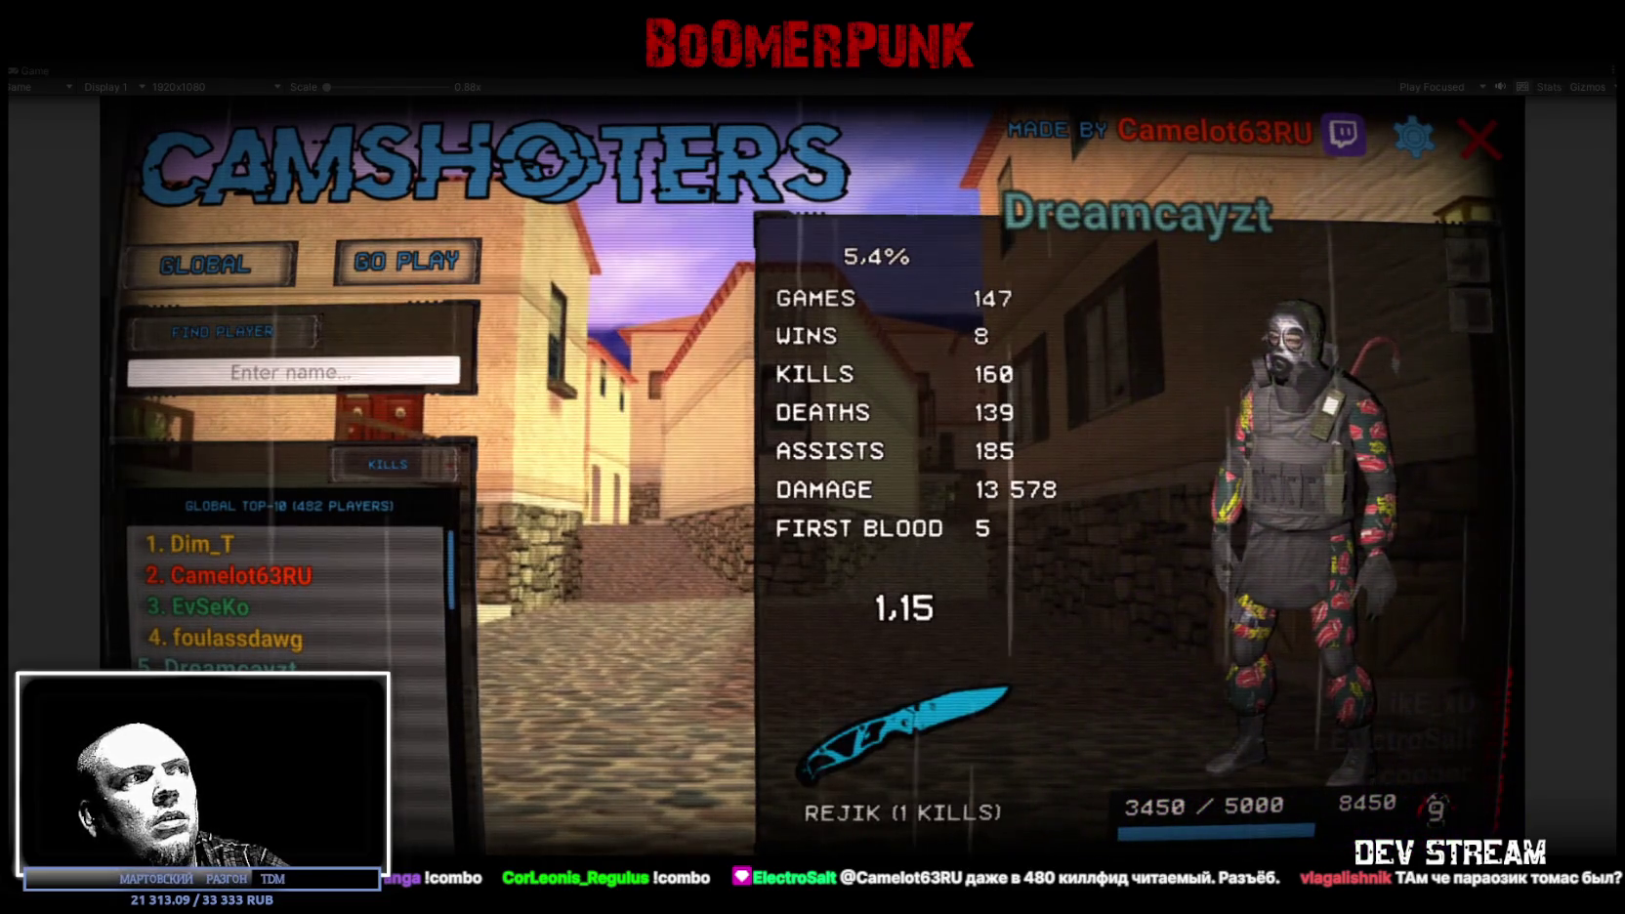
click(235, 699)
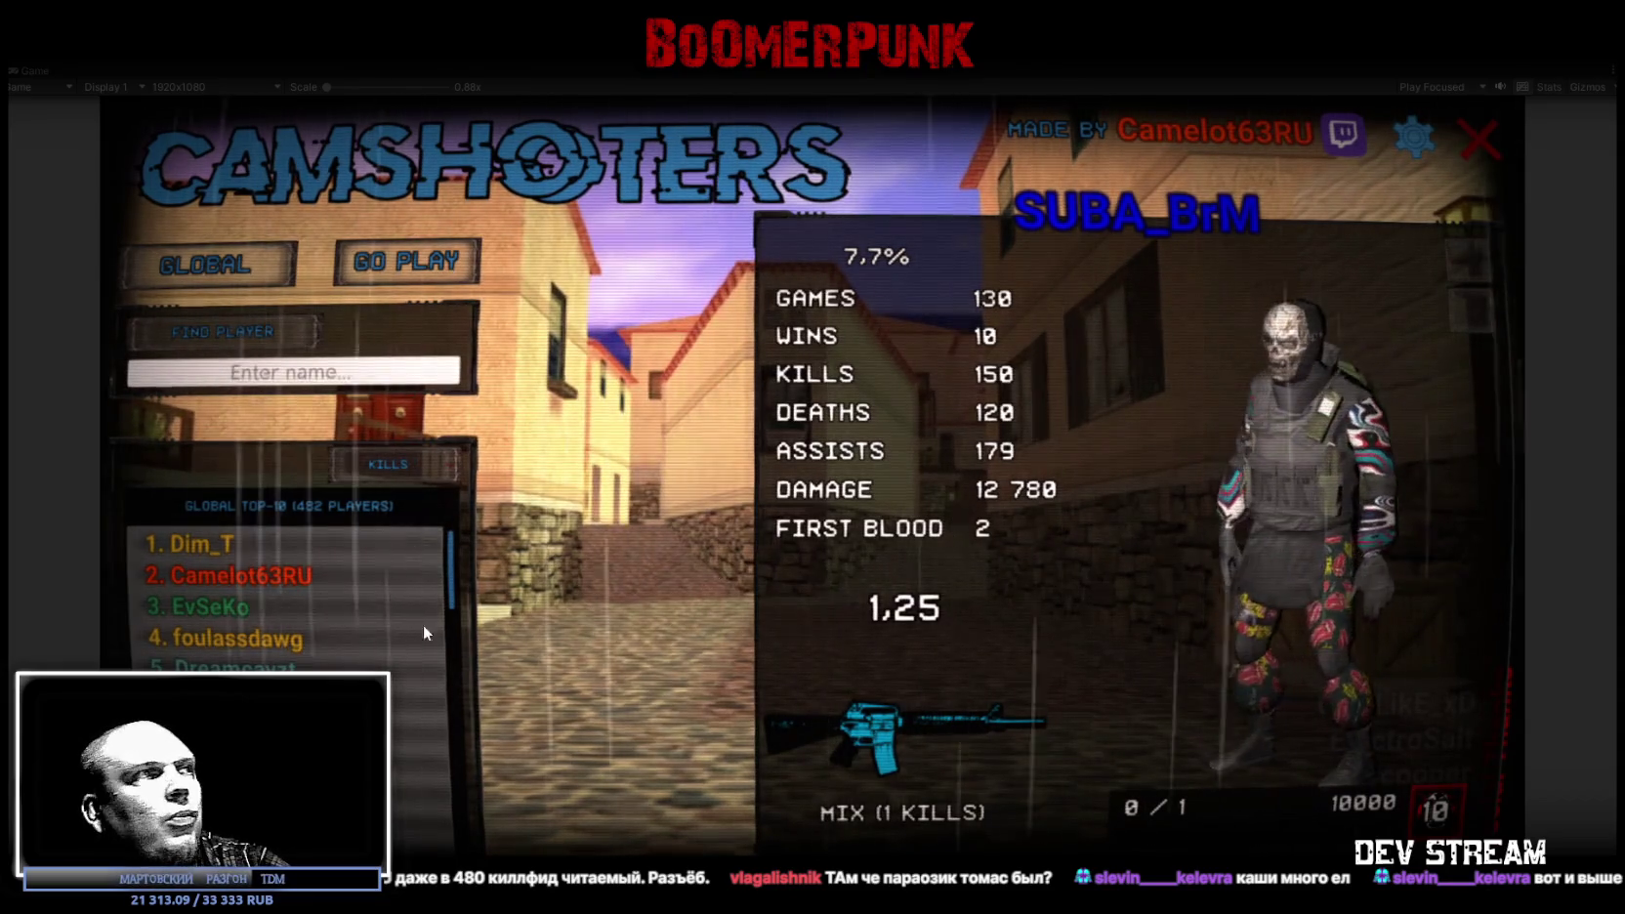
Step: Flip through the second- to fifth-ranked profiles again, then stop Play mode
click(267, 574)
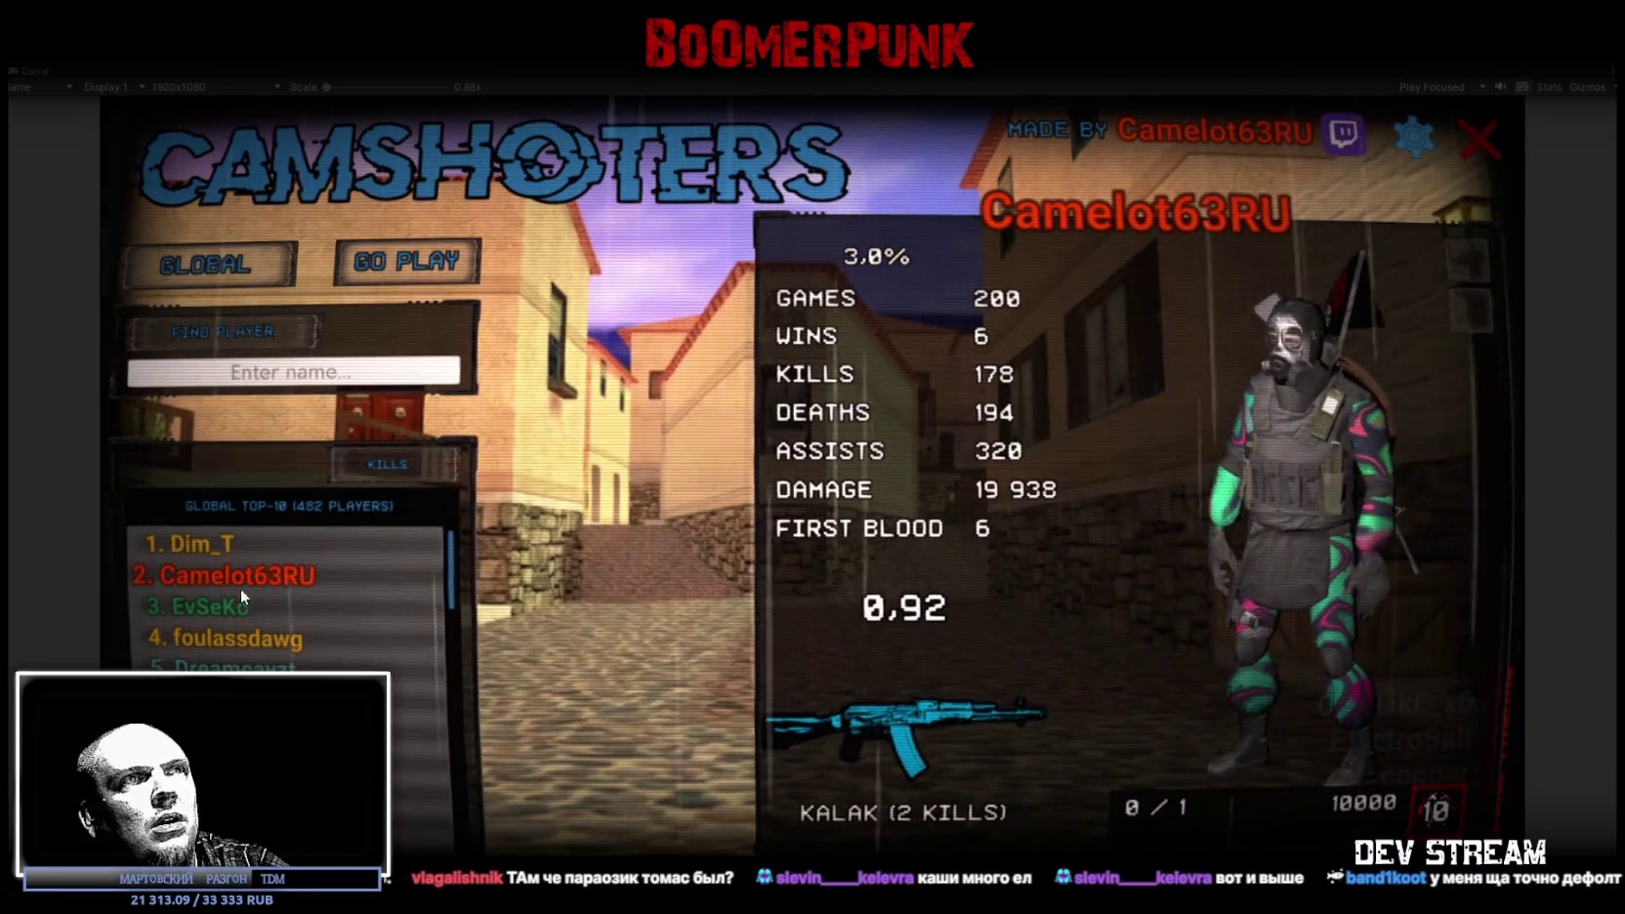
click(209, 606)
click(211, 637)
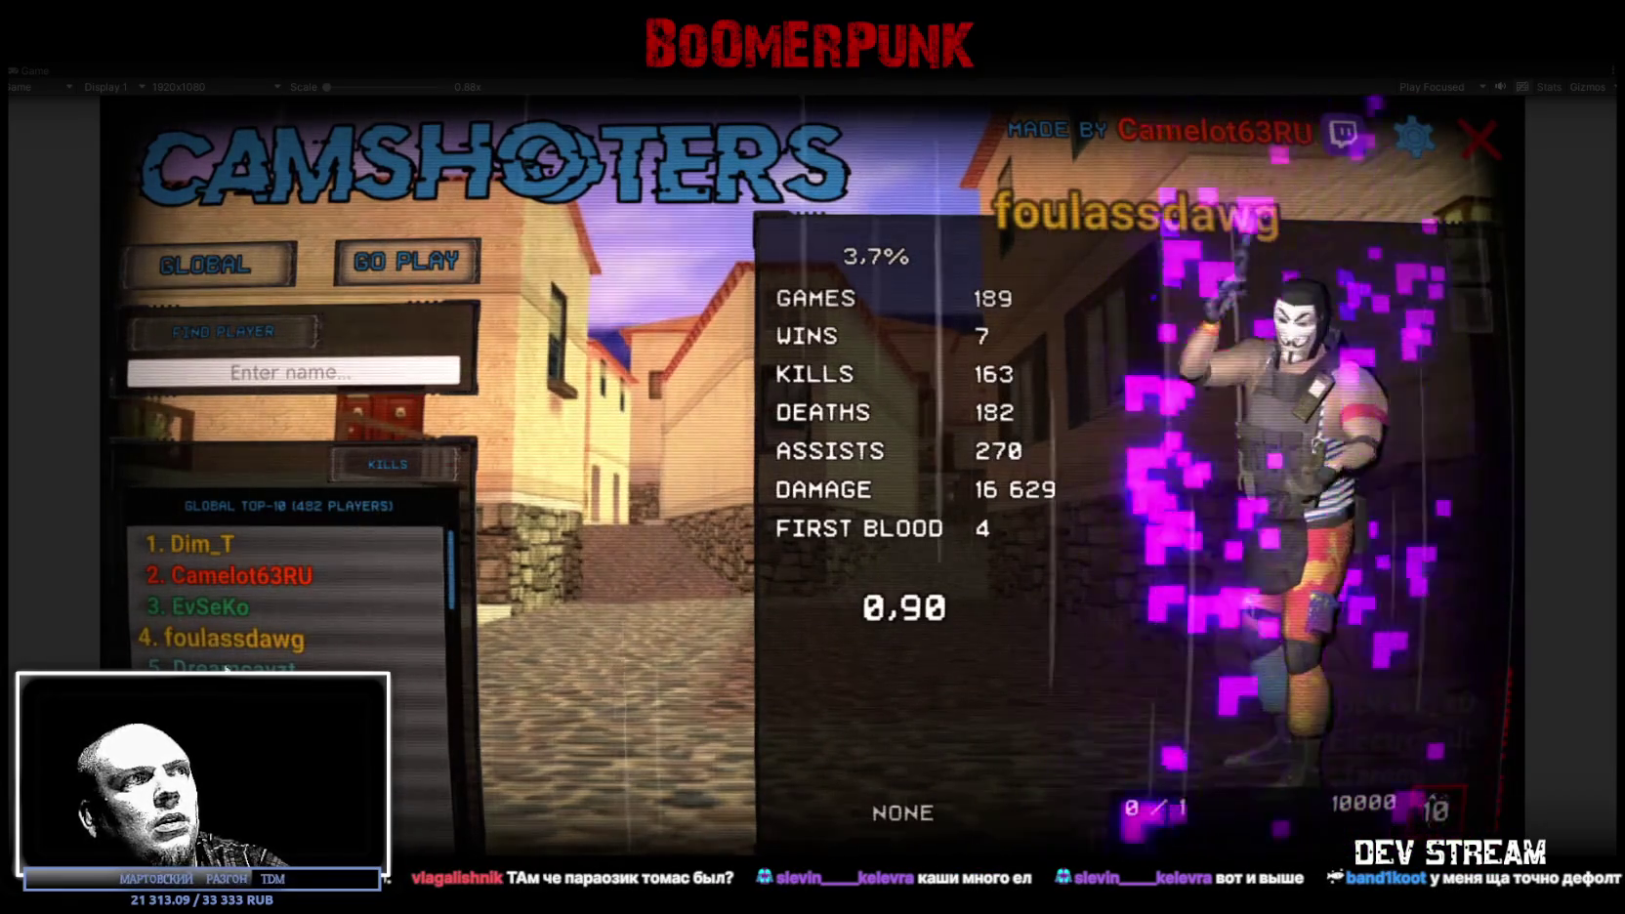
click(211, 669)
click(211, 700)
click(211, 669)
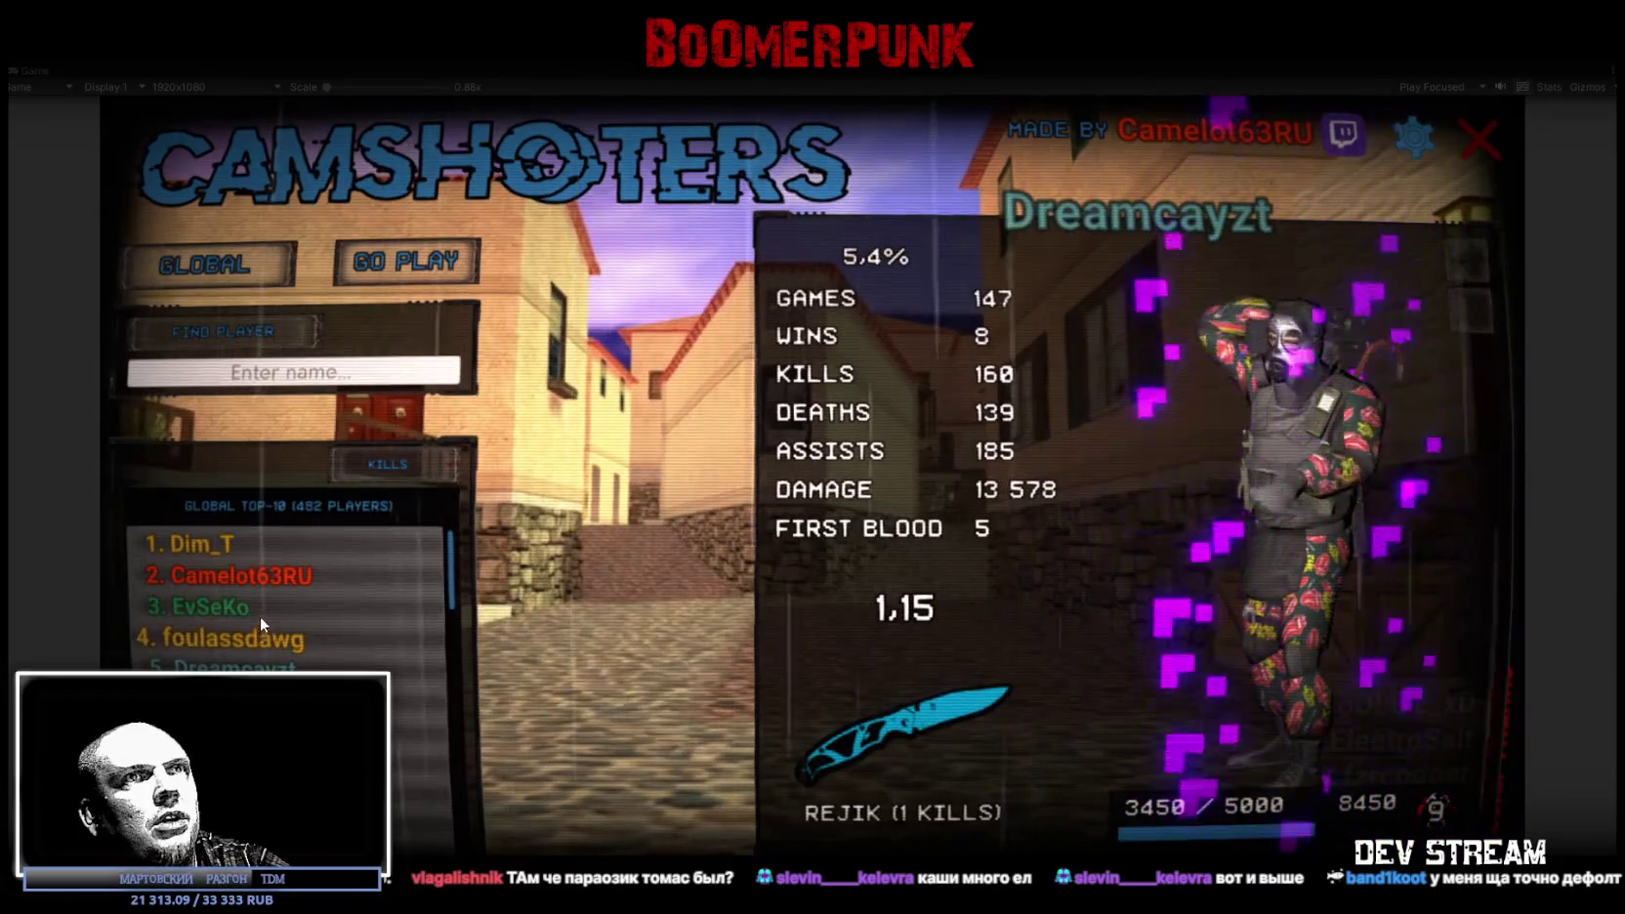
click(226, 575)
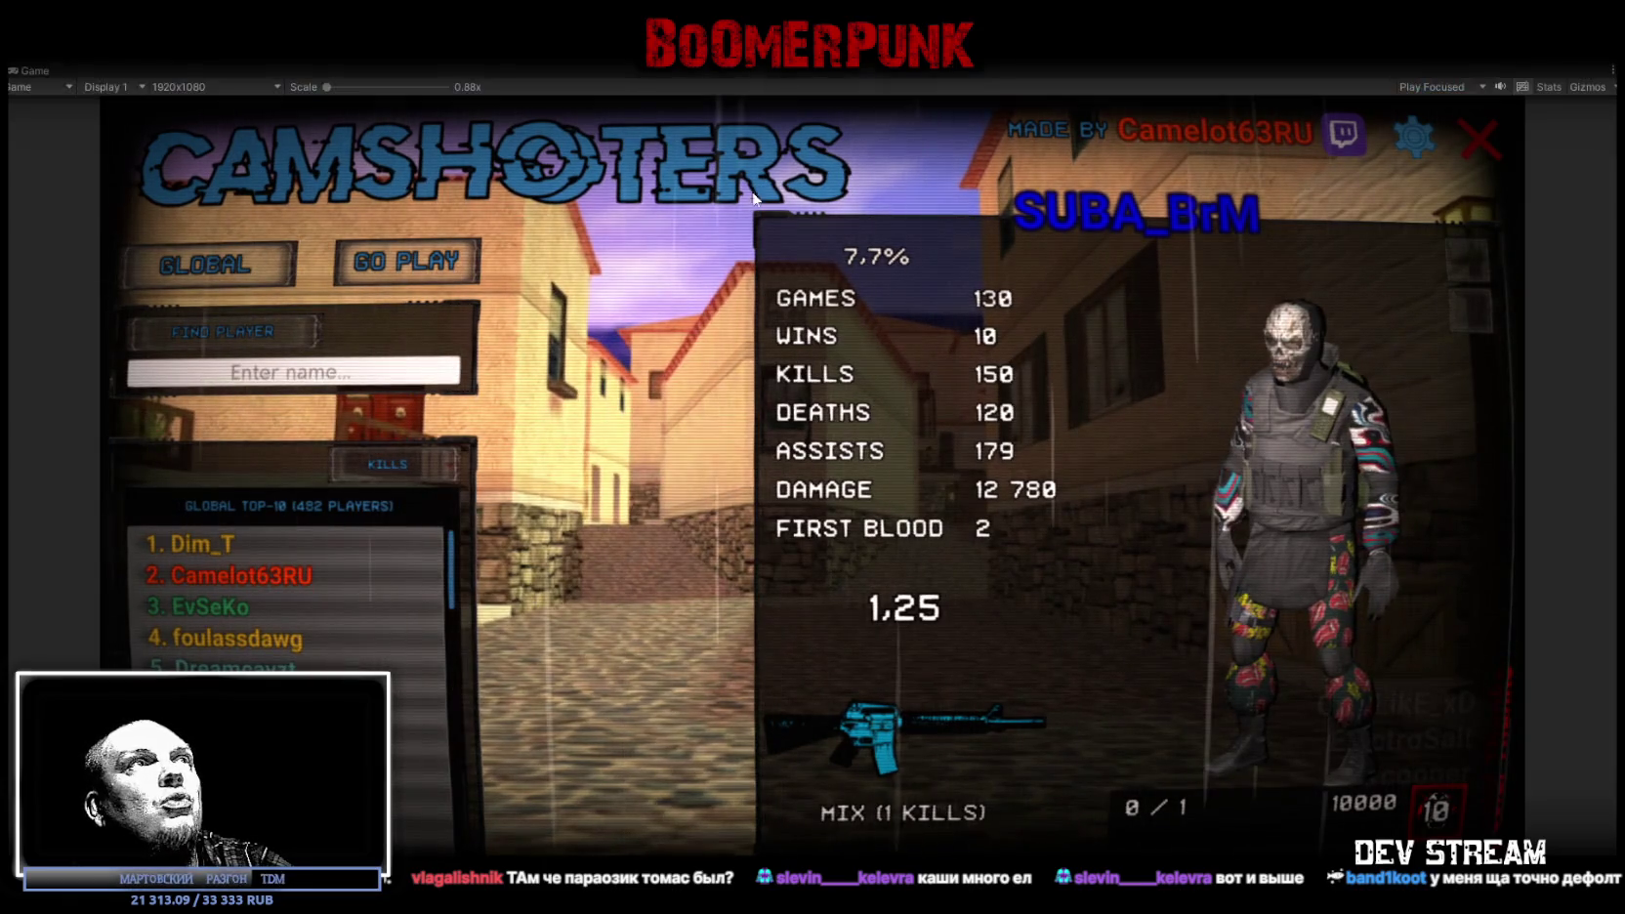
key(ctrl+p)
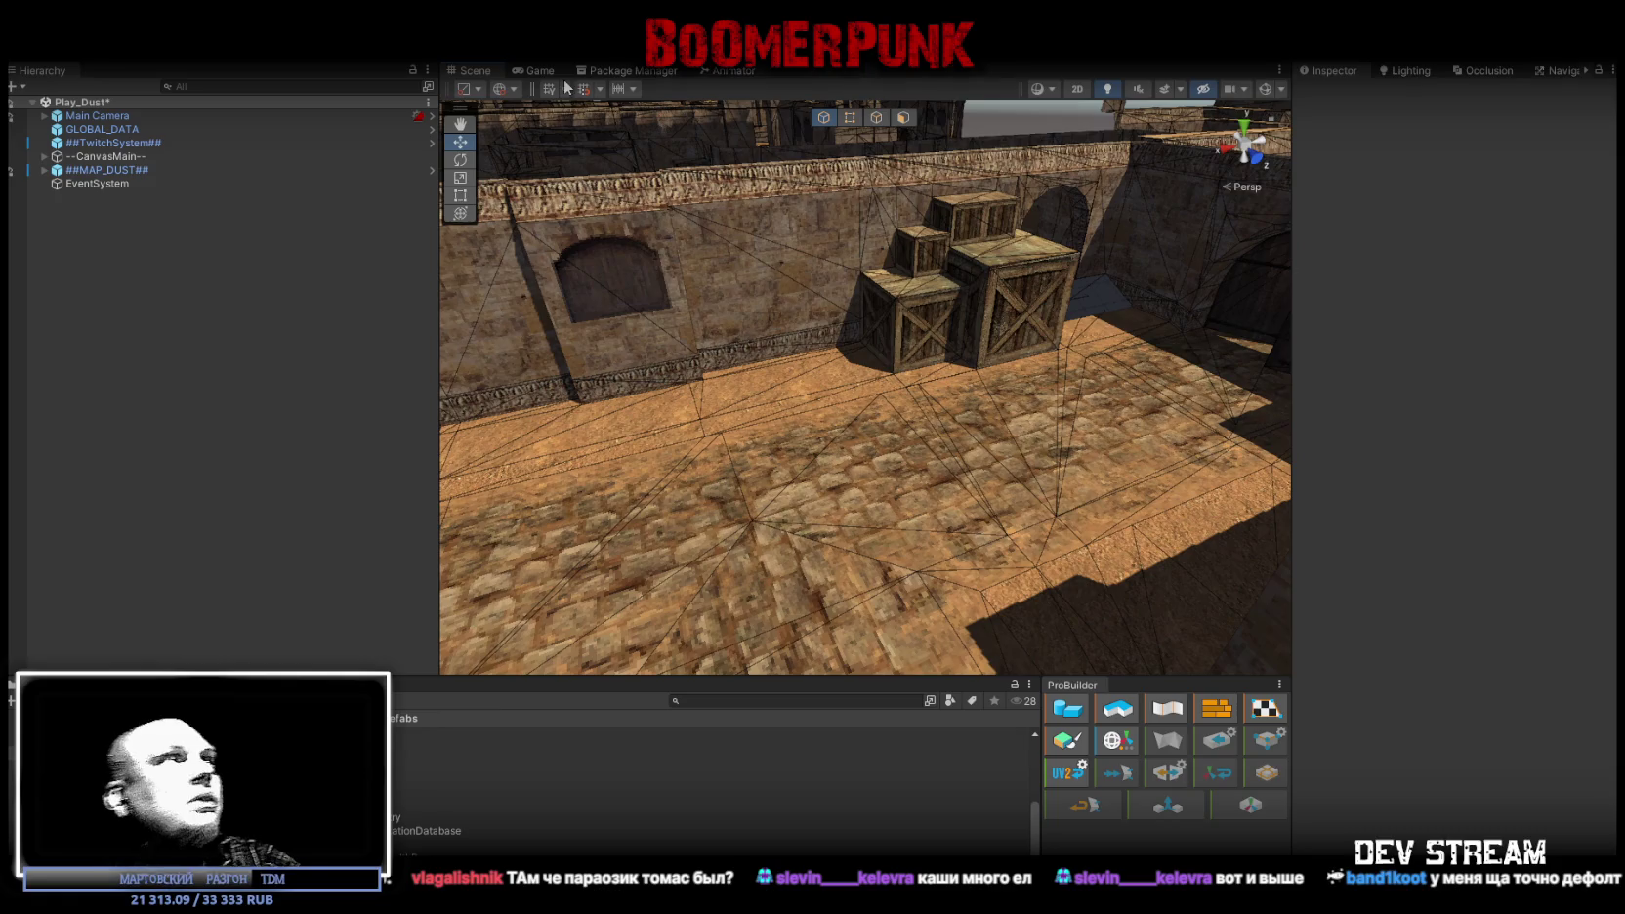
Step: Inspect the GLOBAL_DATA and ##TwitchSystem## objects and check ##TwitchSystem##'s prefab overrides
click(25, 50)
click(39, 68)
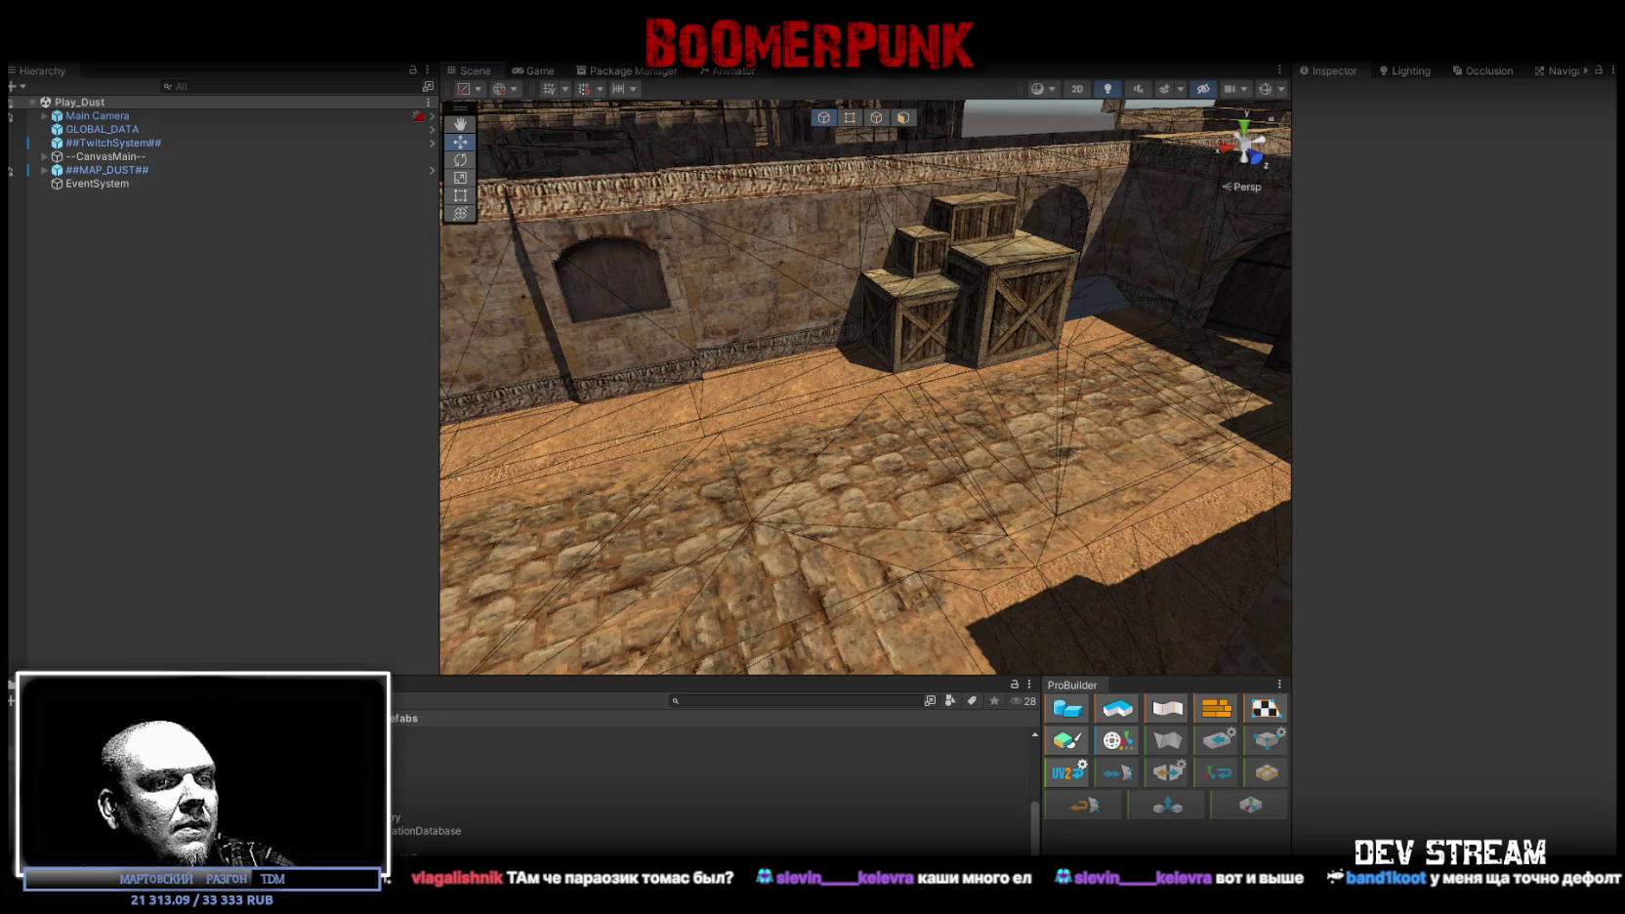
click(136, 128)
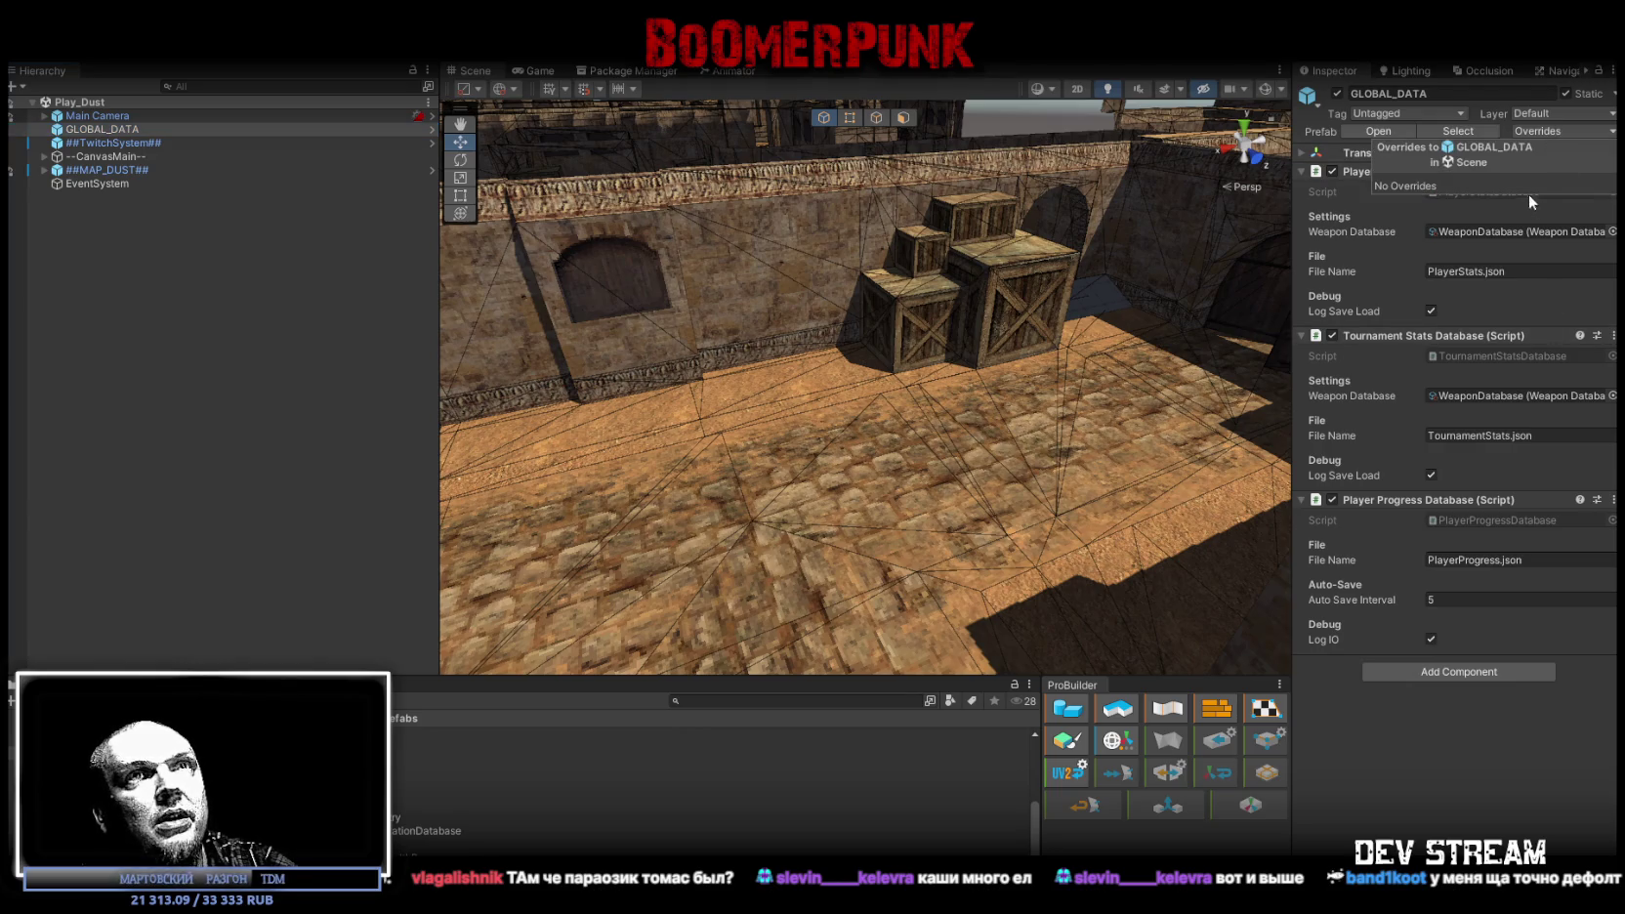
click(110, 144)
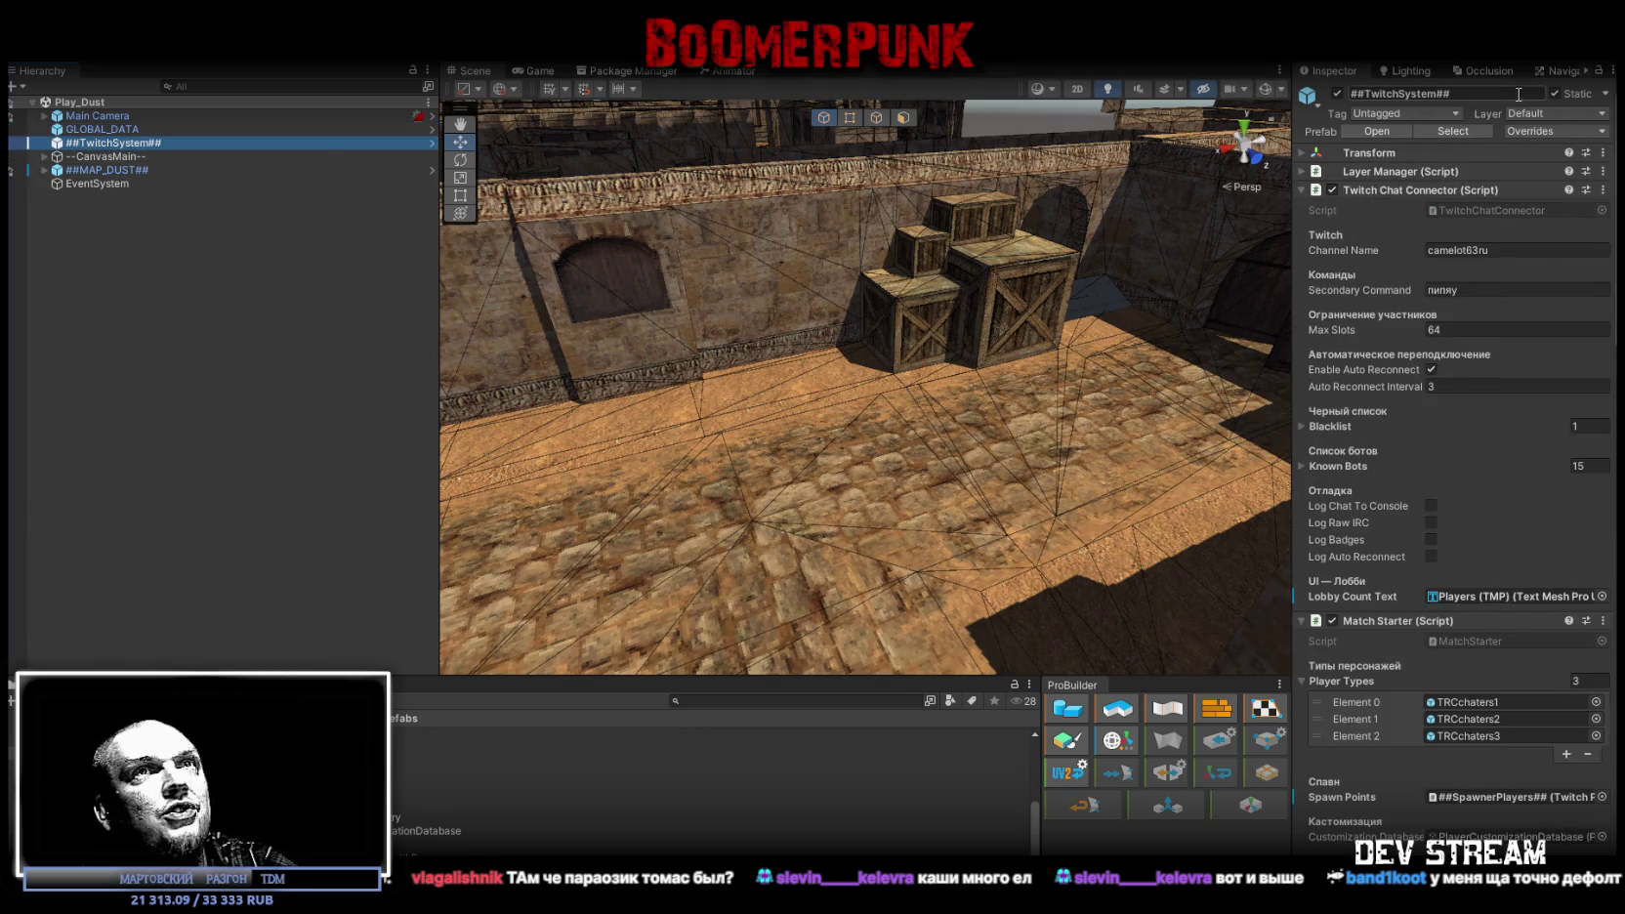
click(1554, 129)
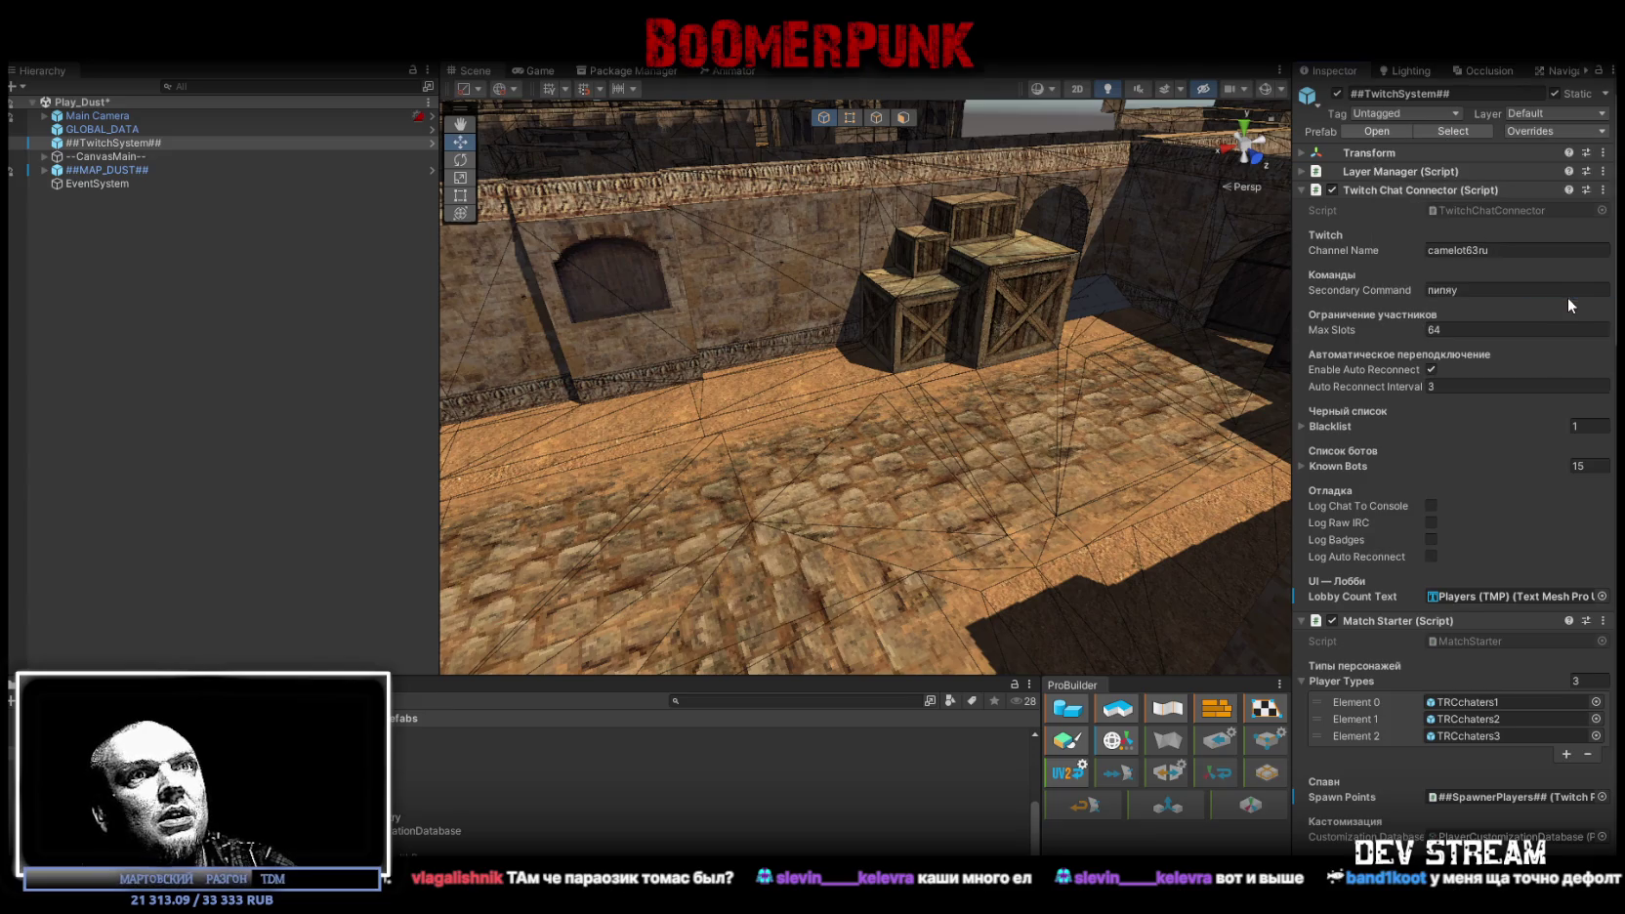
Step: Review PlayersDisplay's overrides and apply all MainCanvasSpot changes to its prefab
click(140, 171)
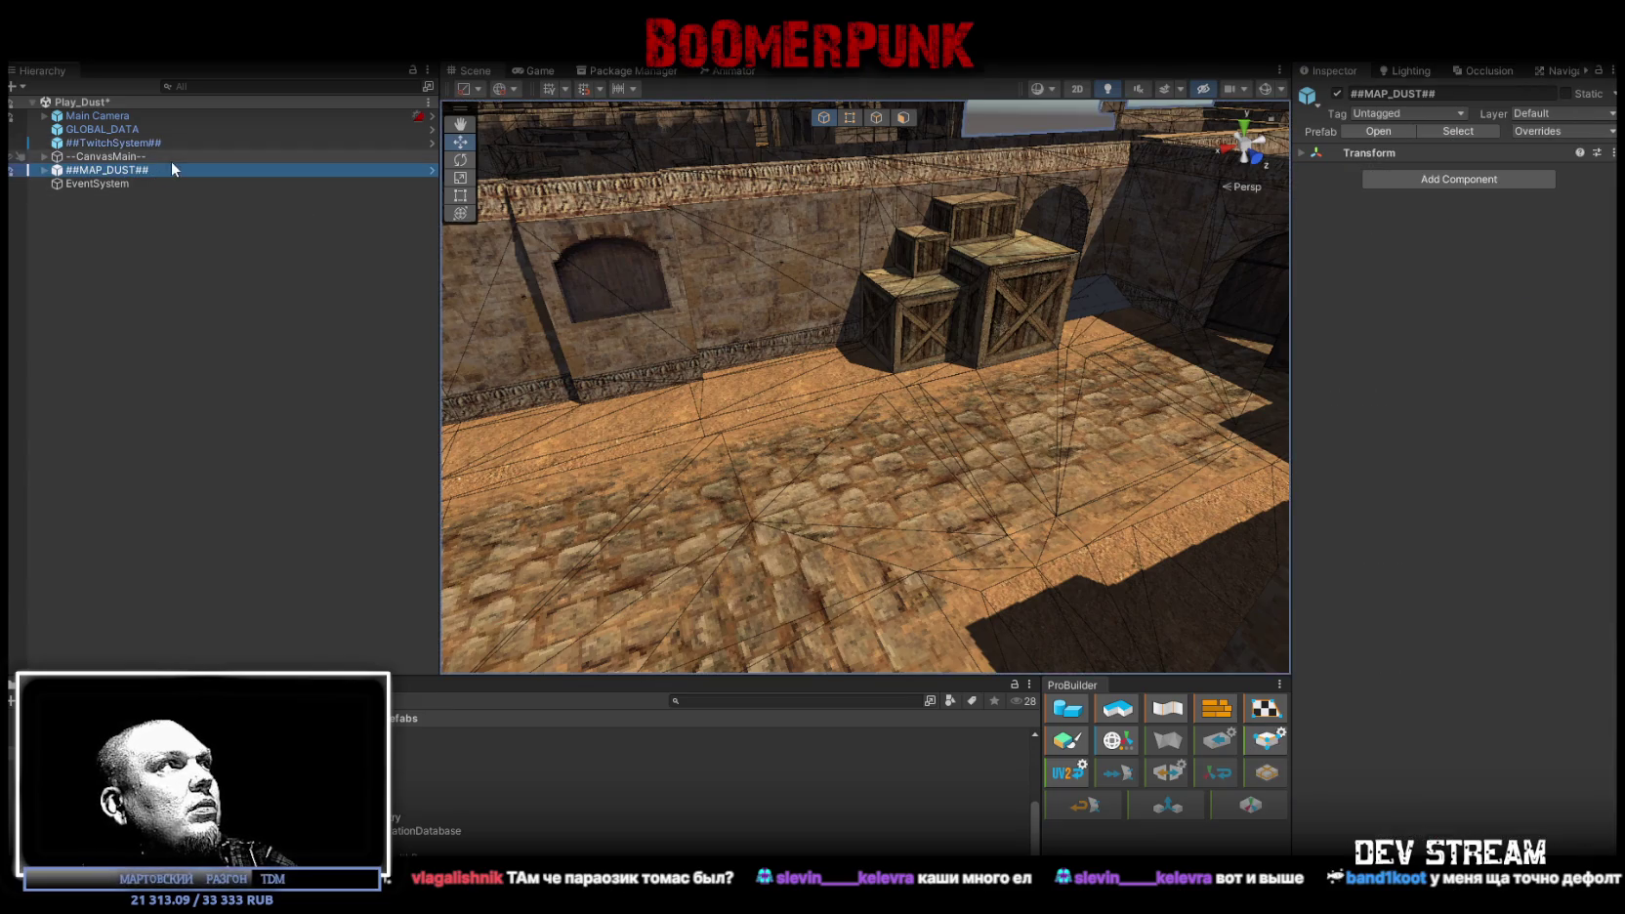
click(119, 171)
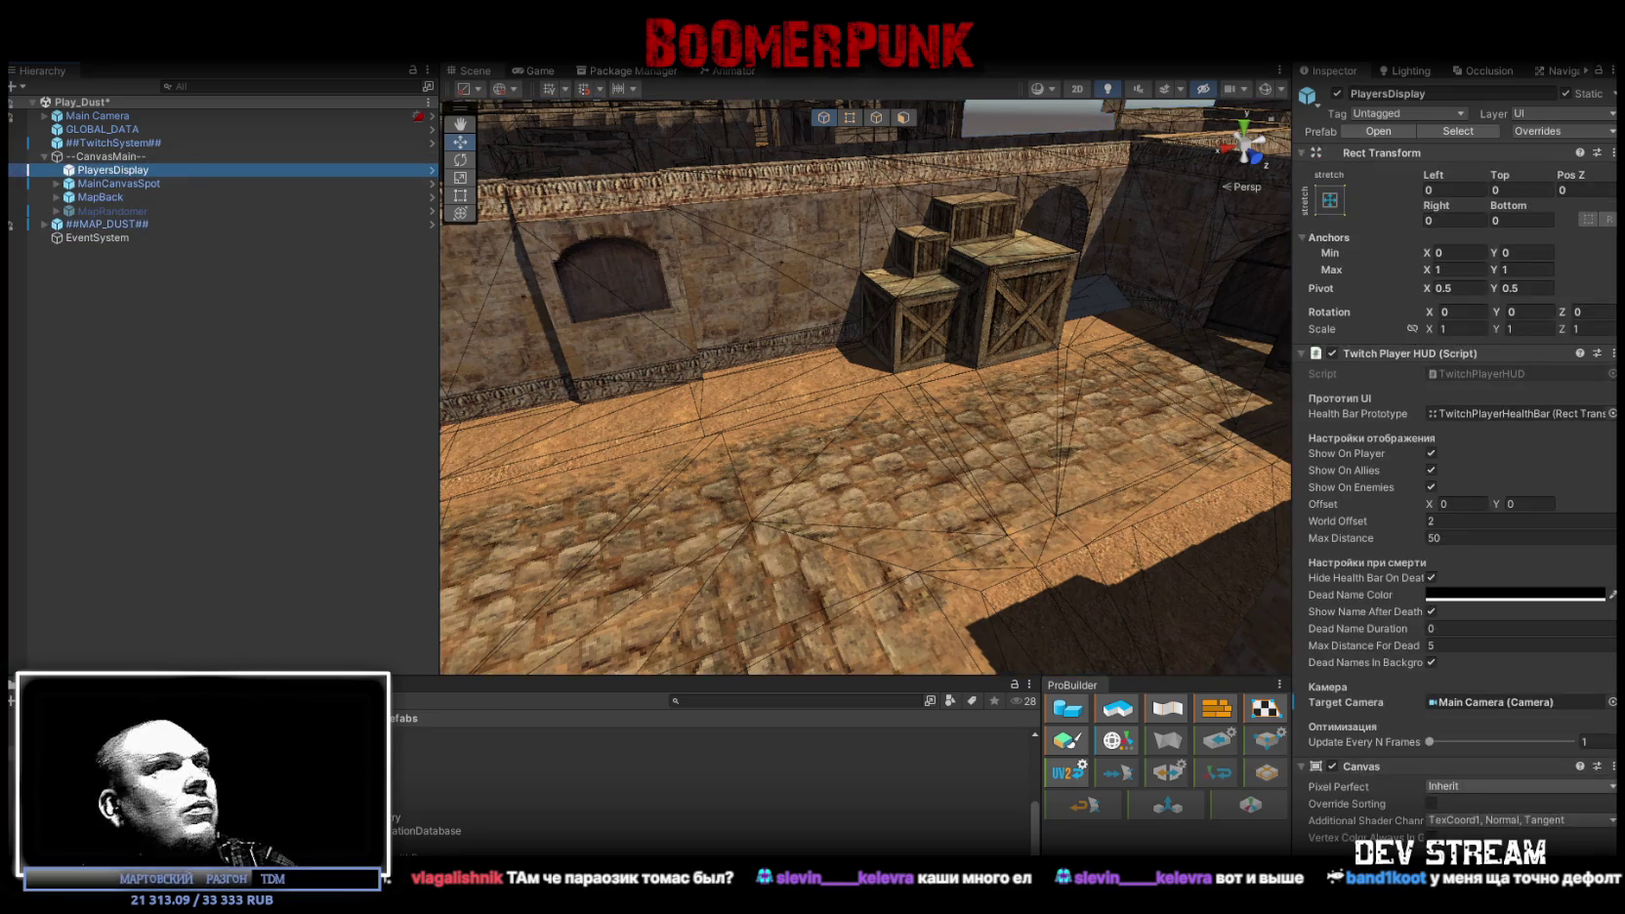
click(1555, 128)
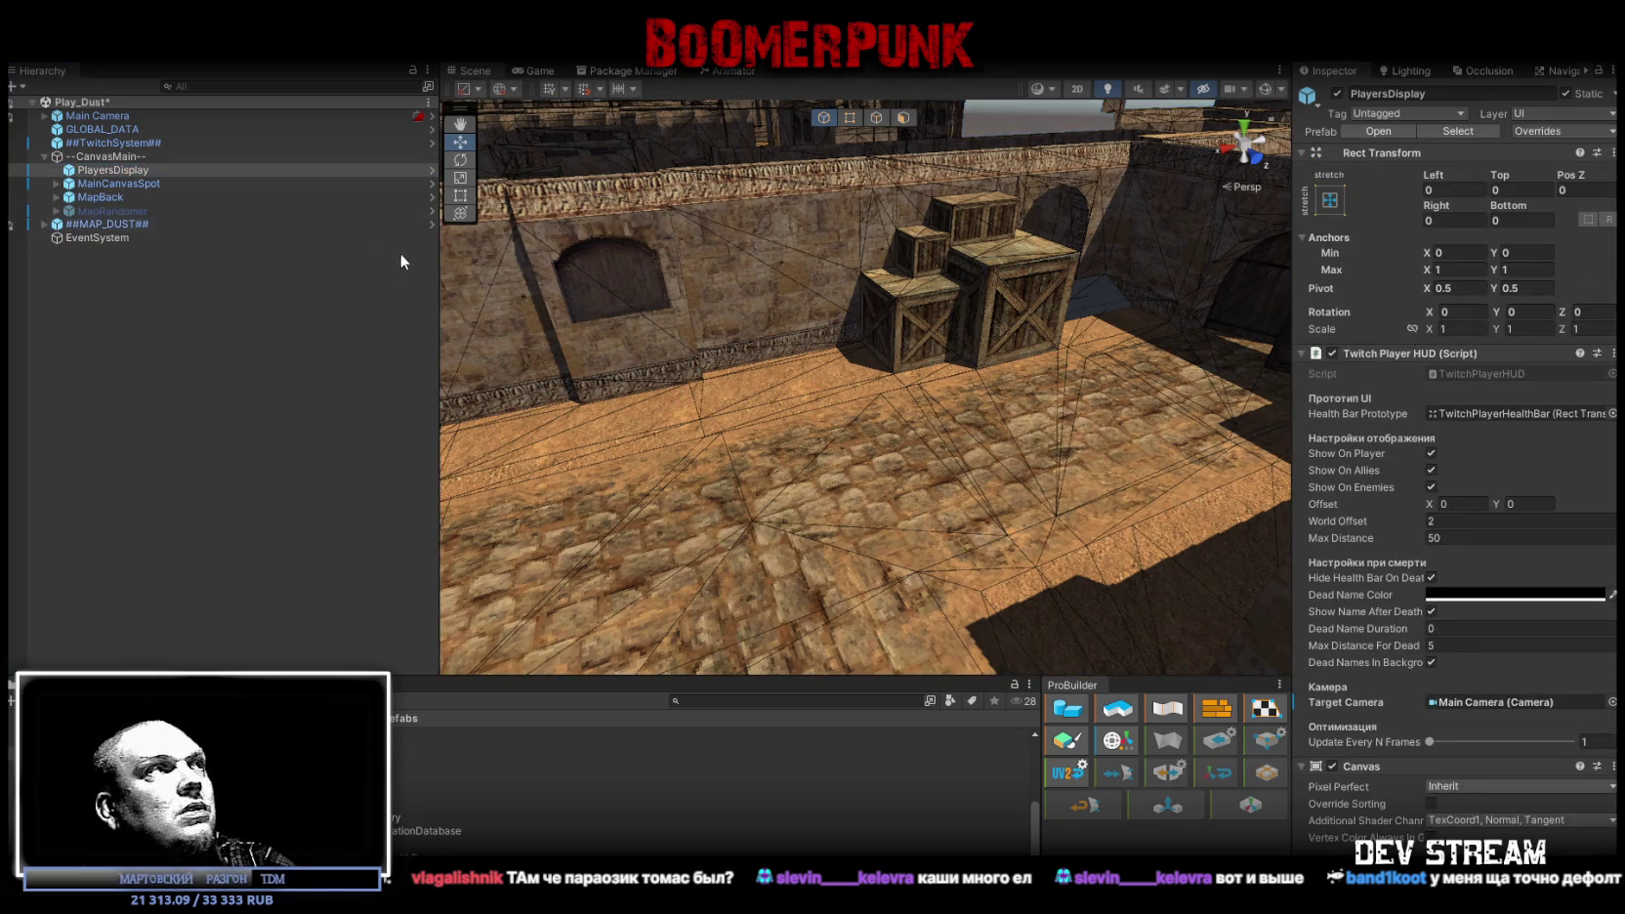
click(1538, 131)
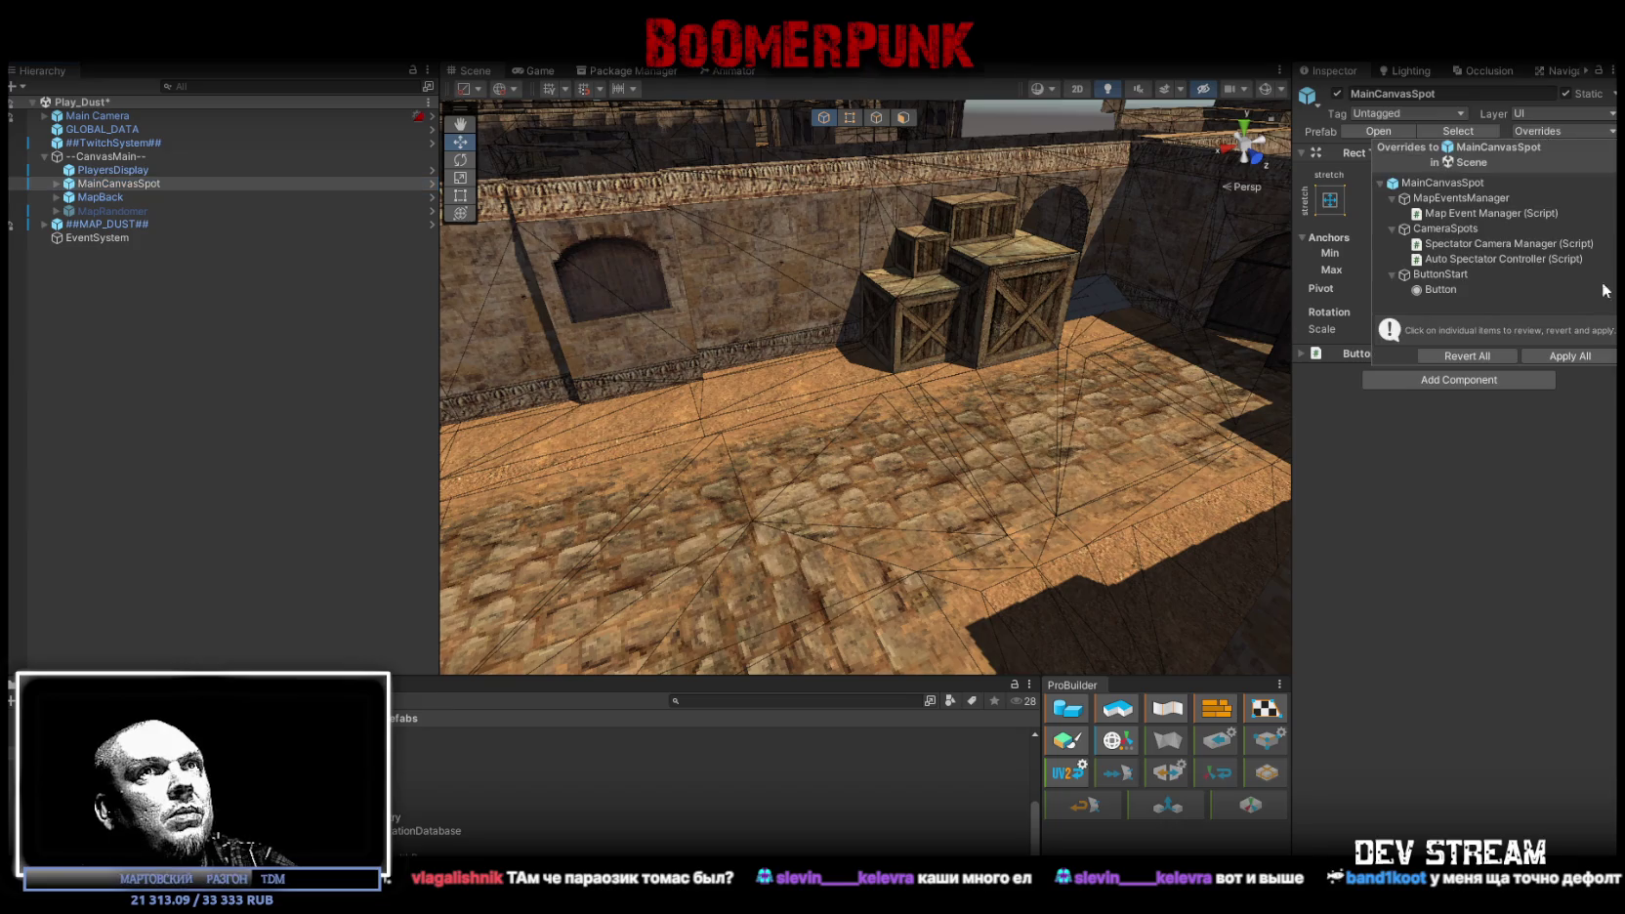
click(1595, 359)
Step: Check MapBack and MapRandomer's prefab overrides, then start opening a different scene
click(100, 198)
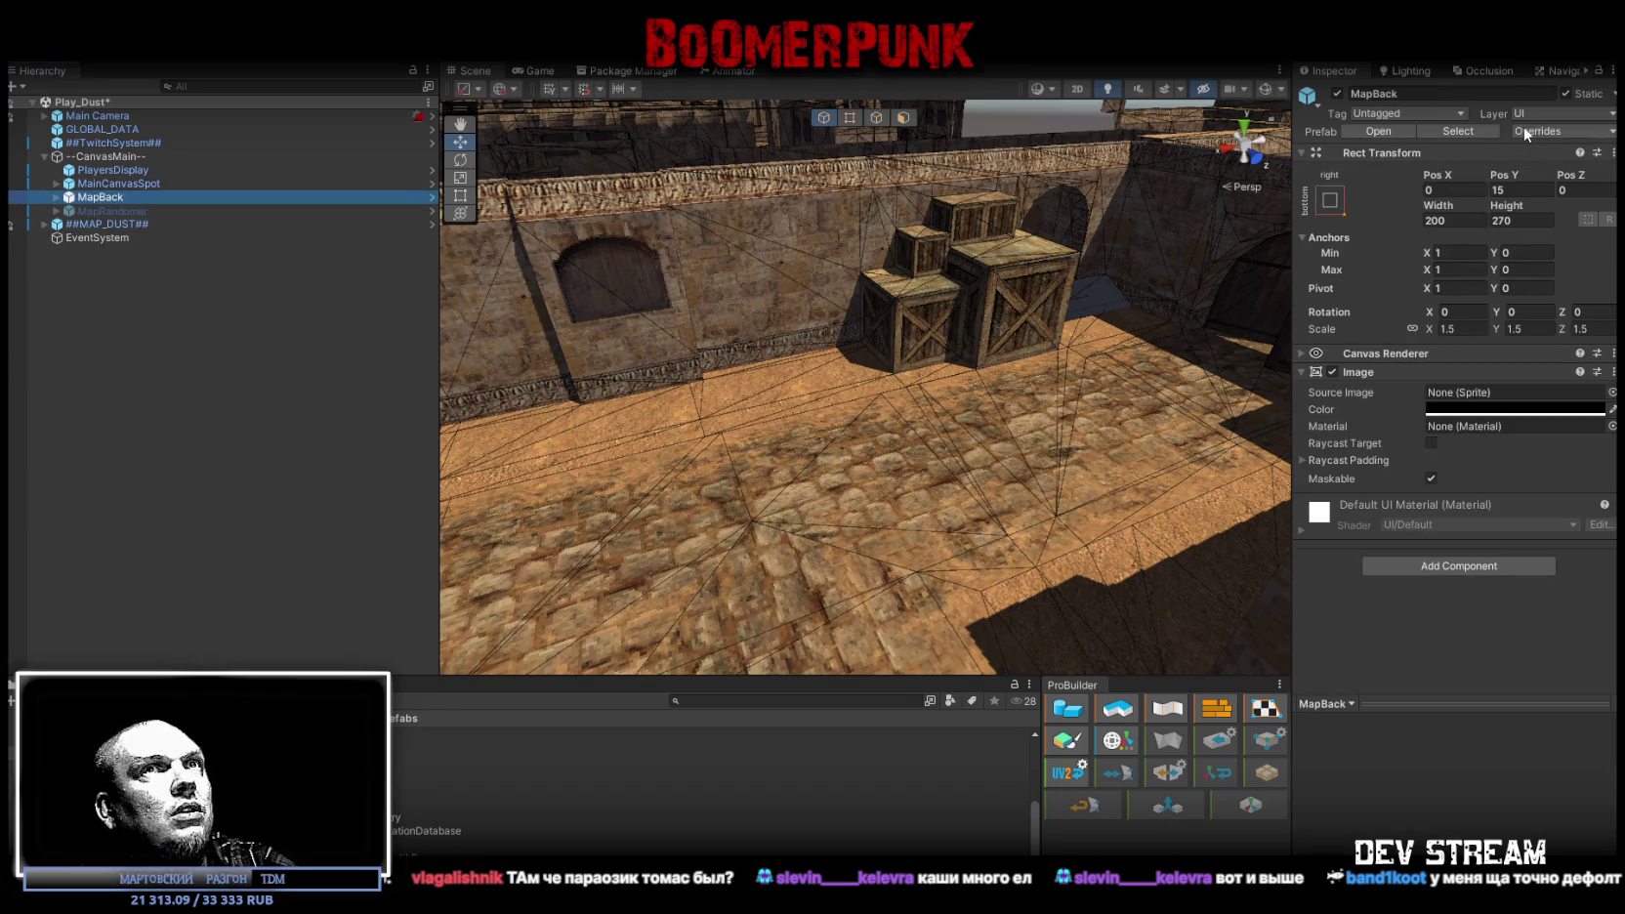
click(98, 211)
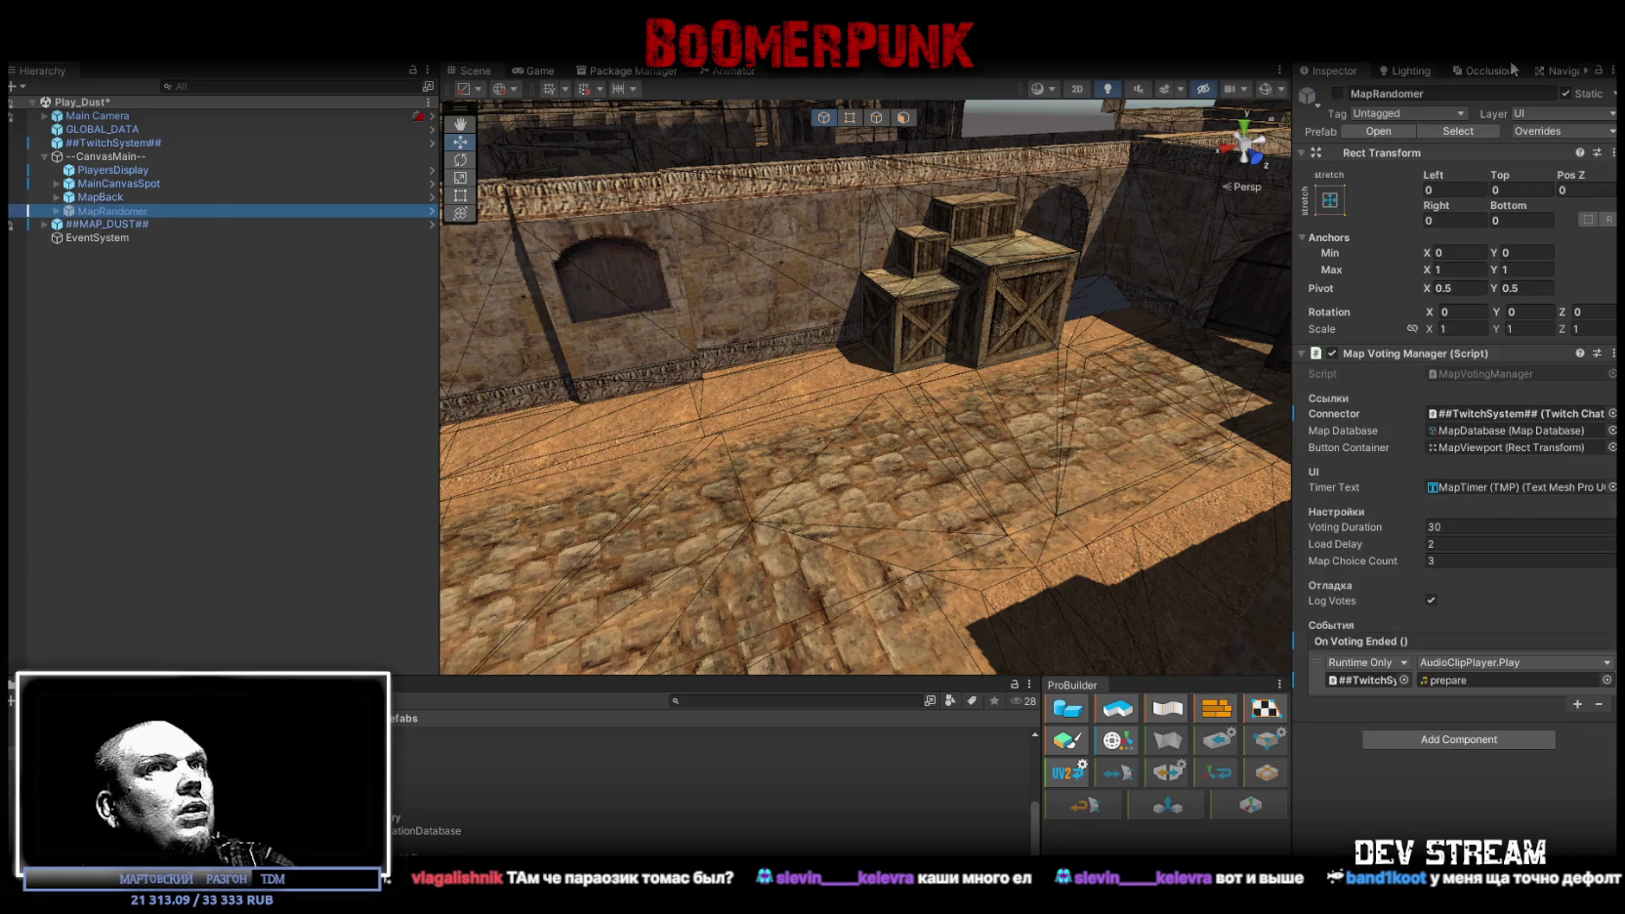
click(1547, 133)
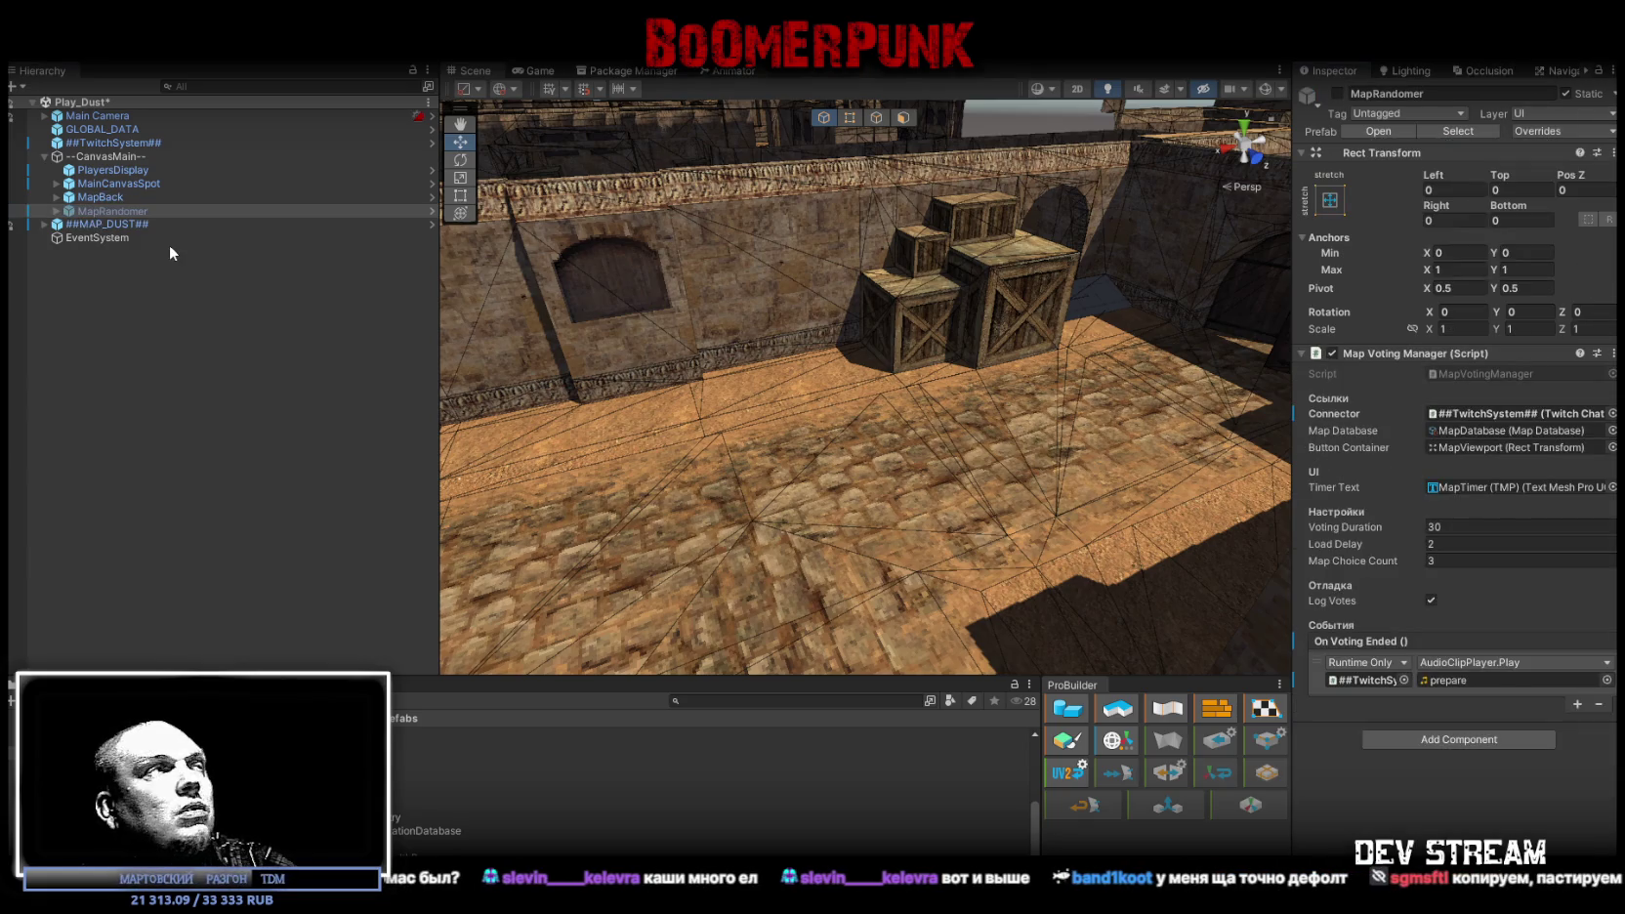
click(25, 49)
click(609, 735)
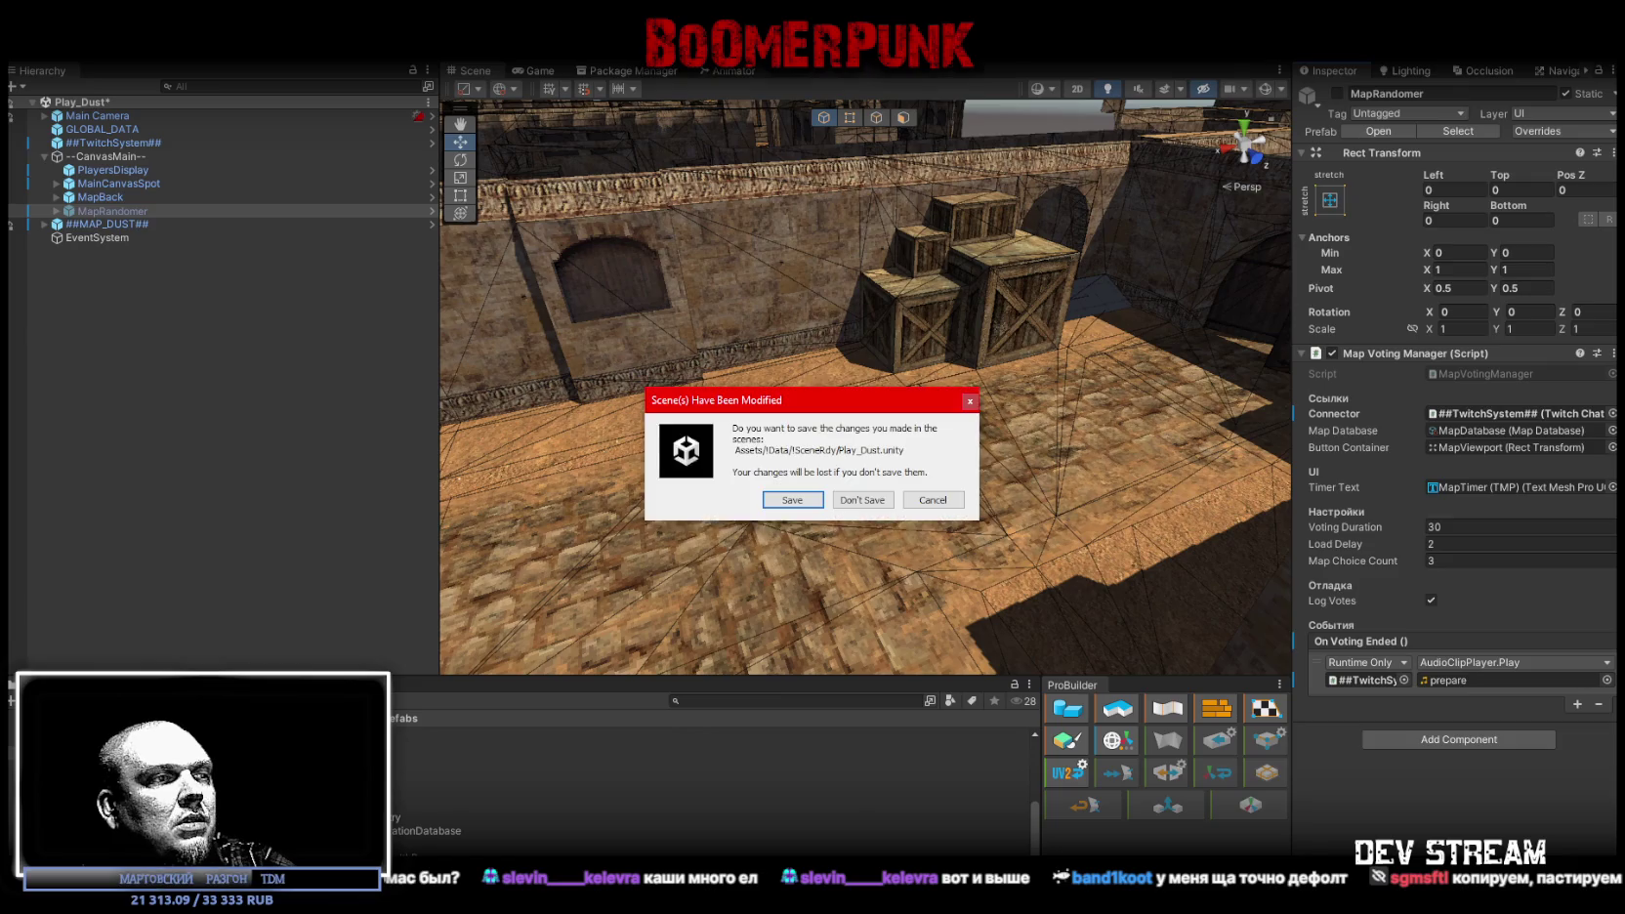
Step: Save Play_Dust, then add a third Player Types slot on MenuMap's PlayerSpotSystem
click(791, 499)
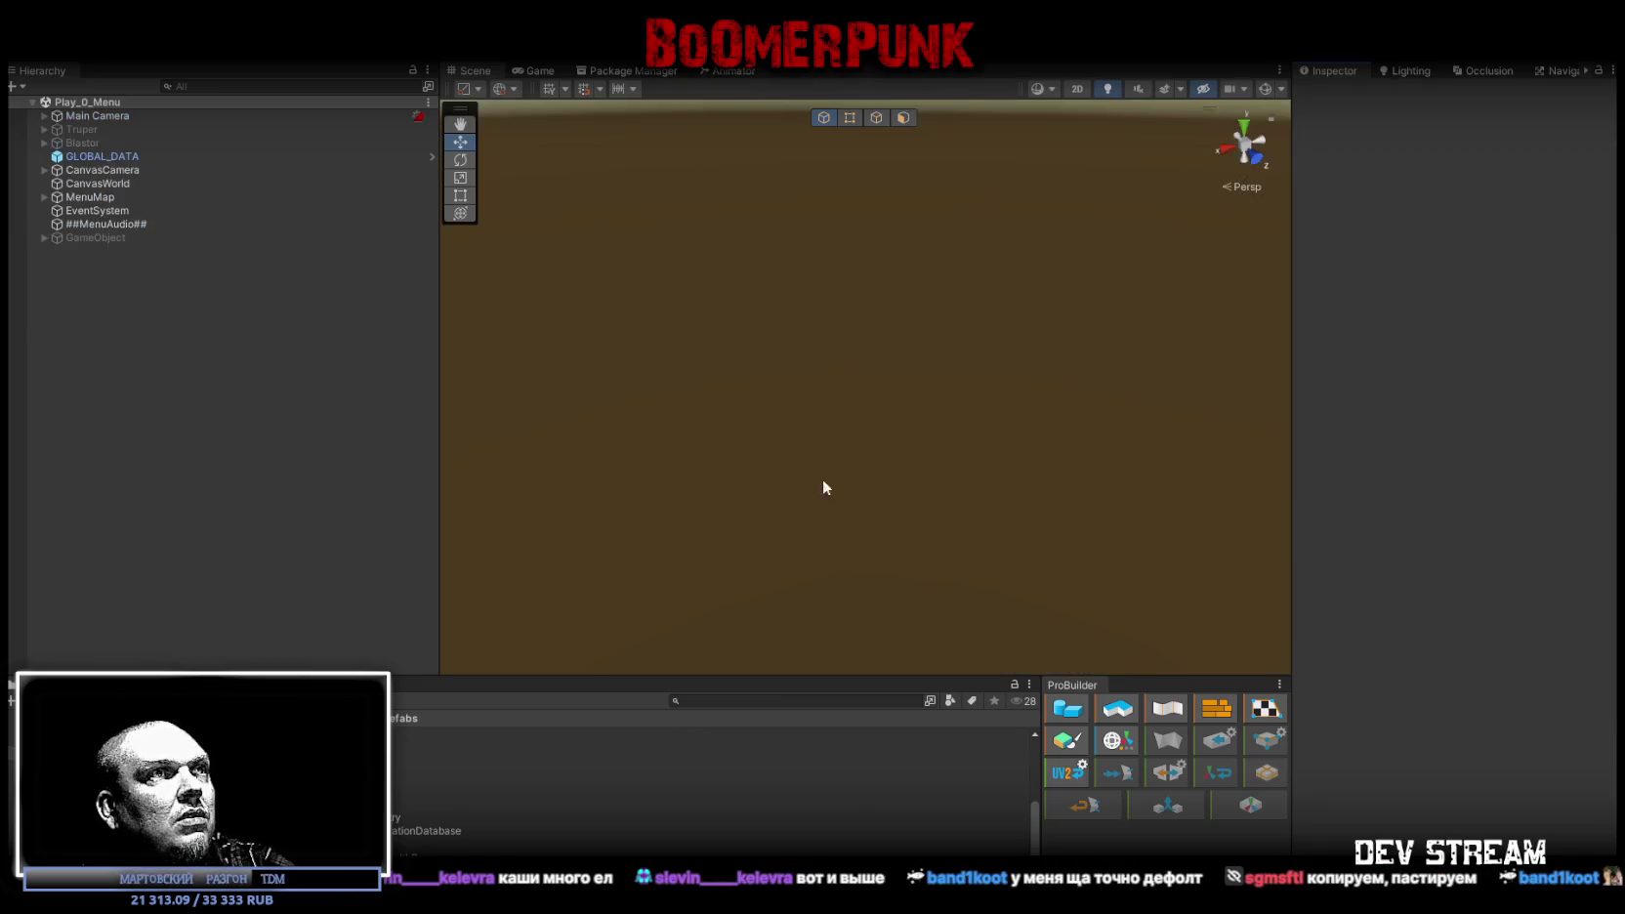
click(121, 160)
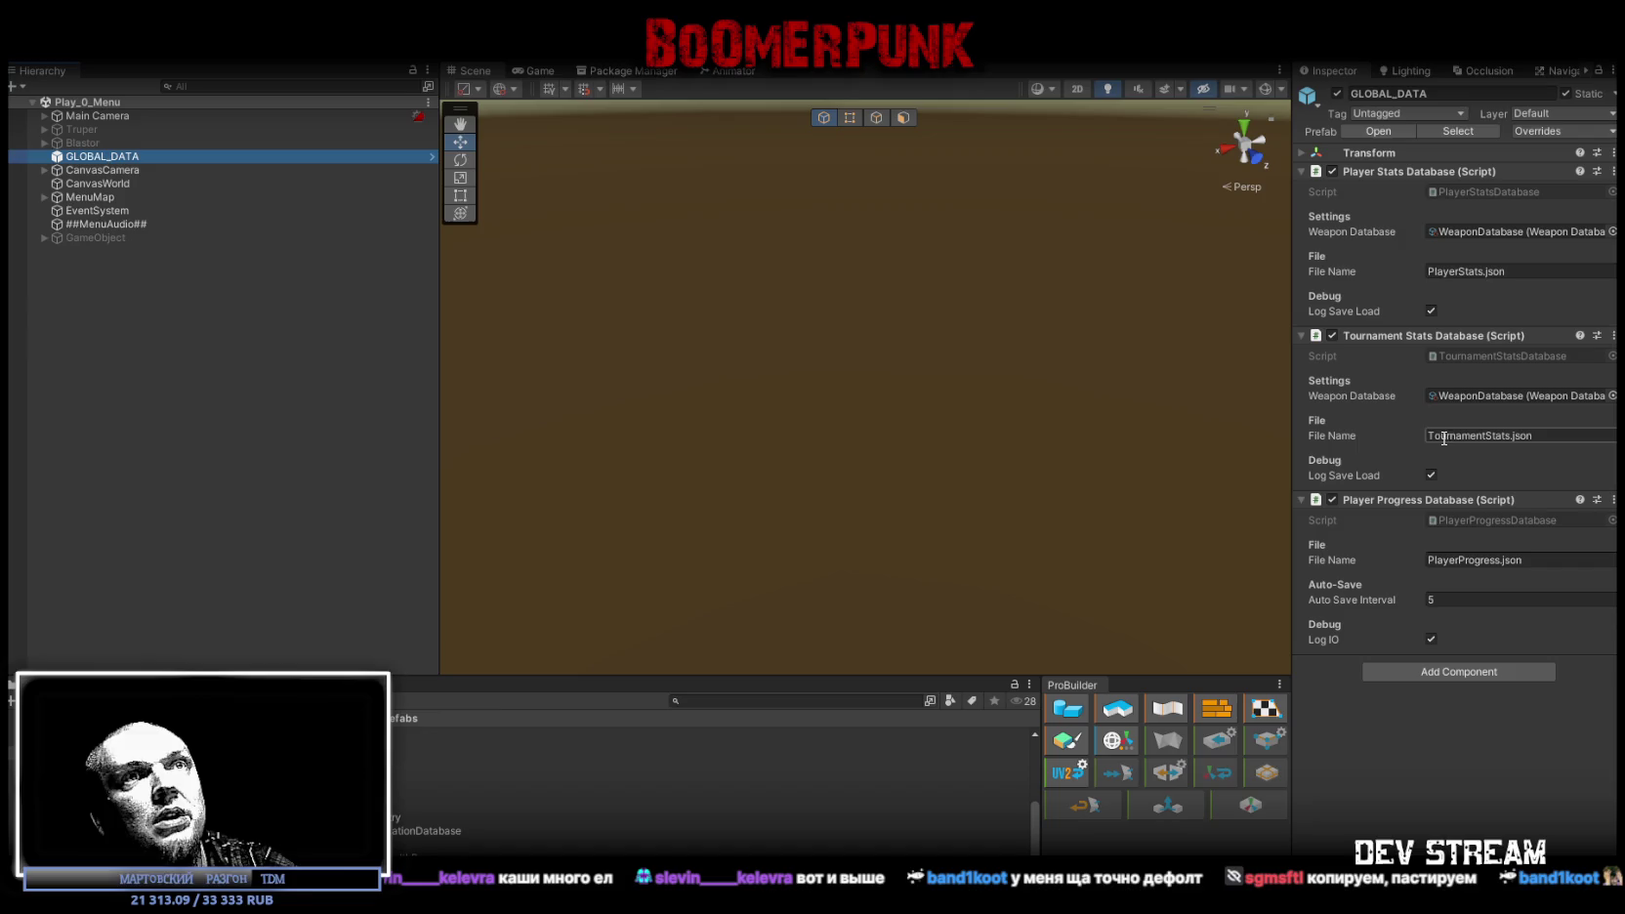
click(44, 198)
click(98, 211)
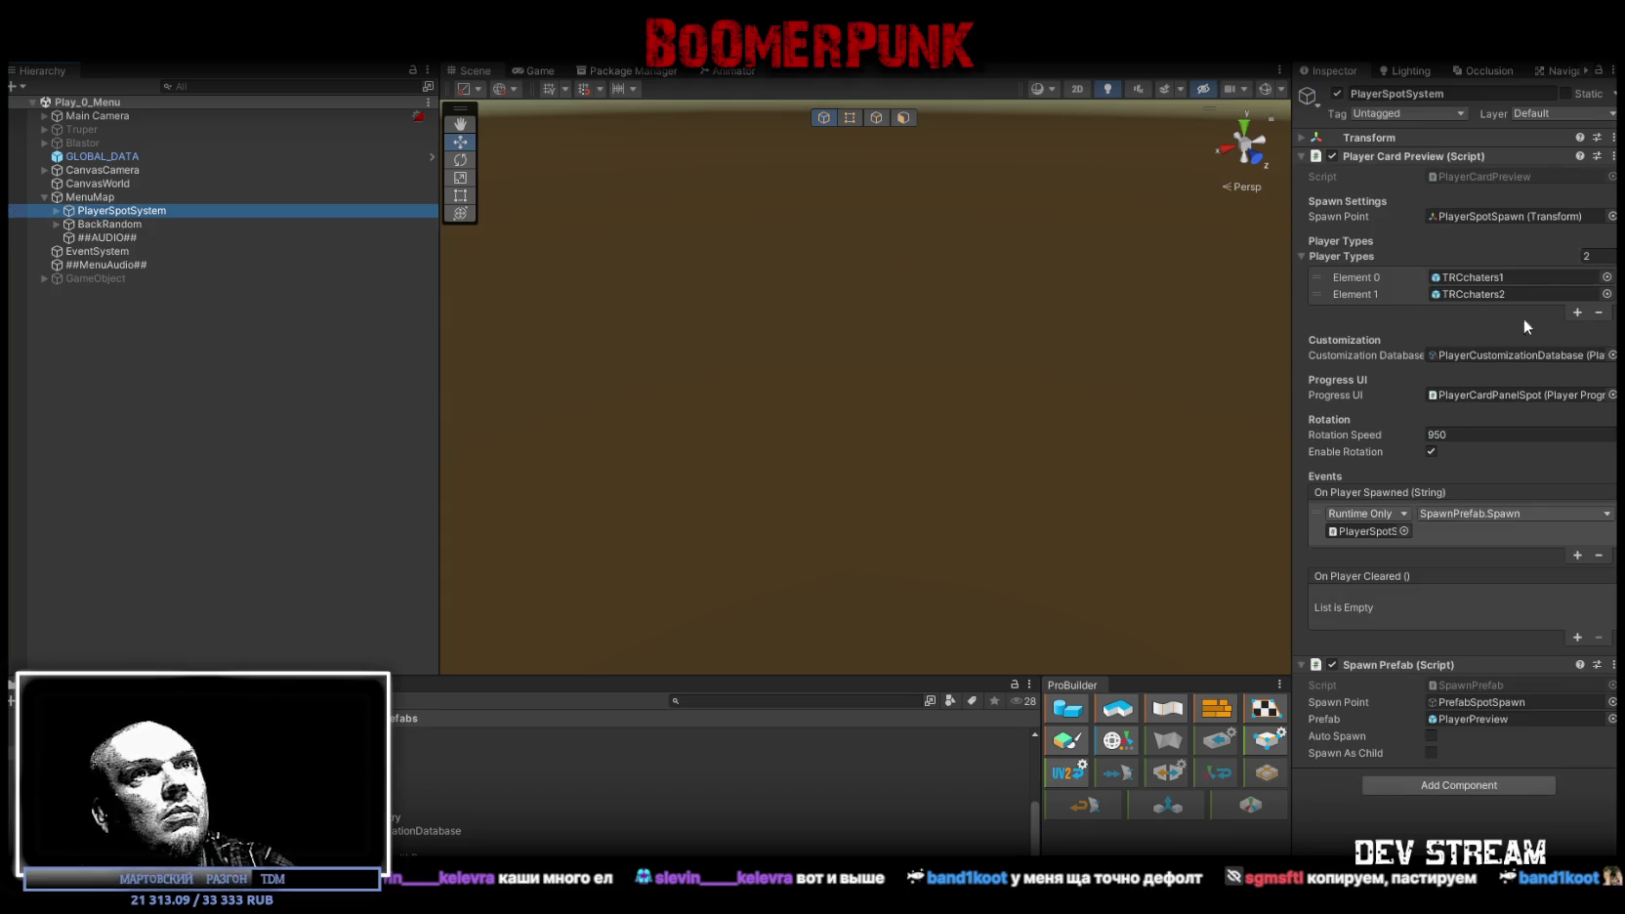
click(1578, 312)
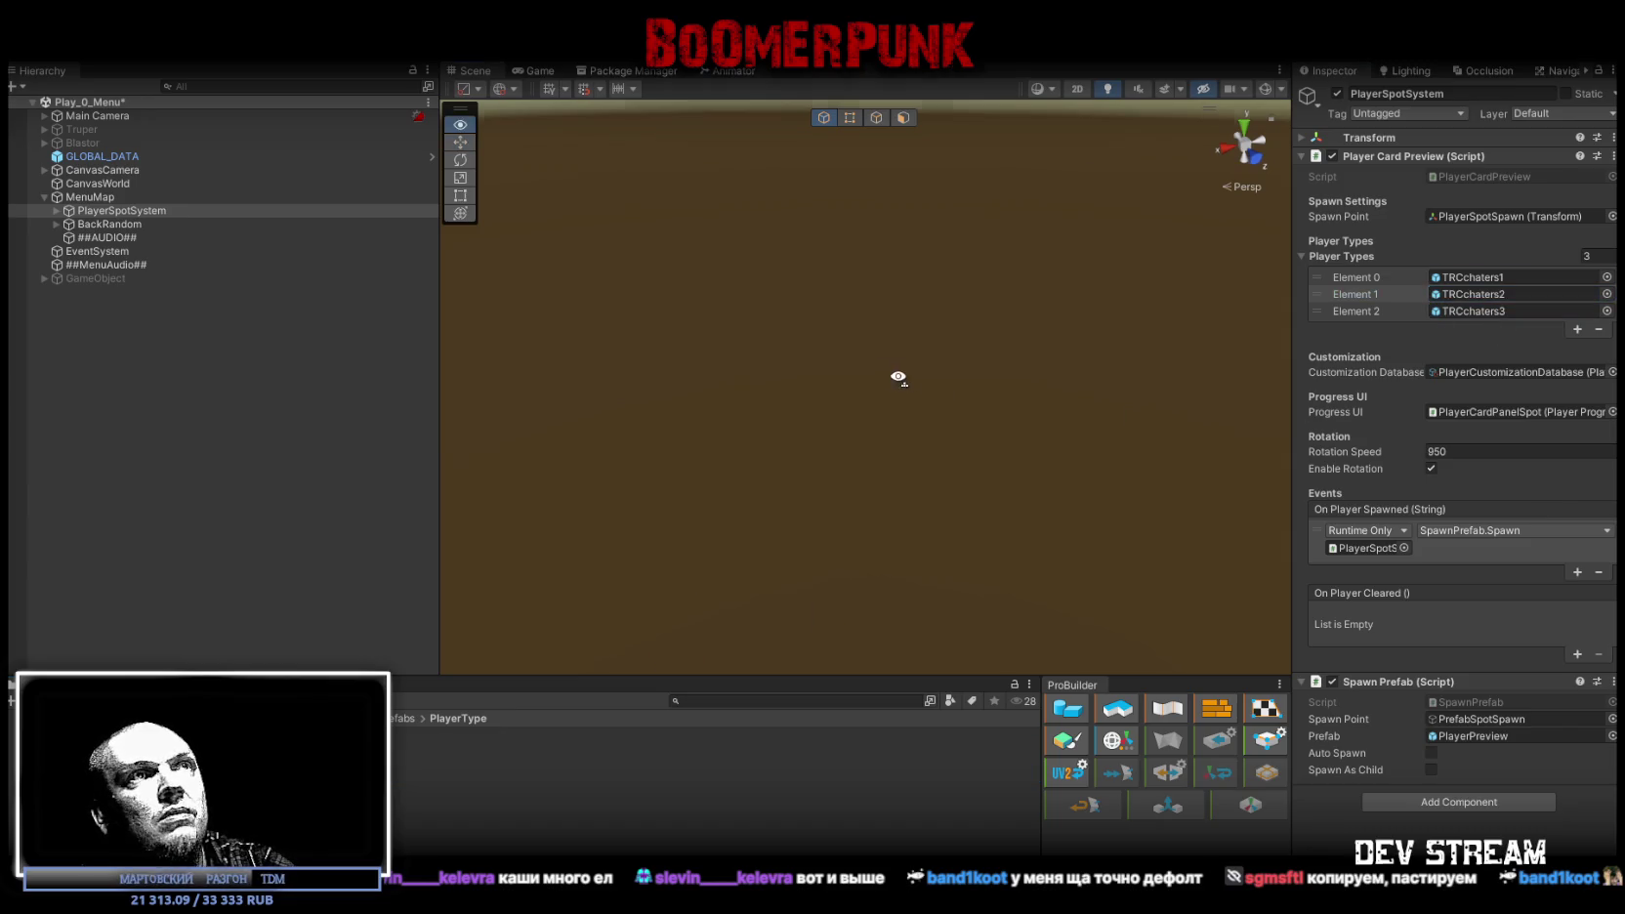
drag(906, 378, 930, 374)
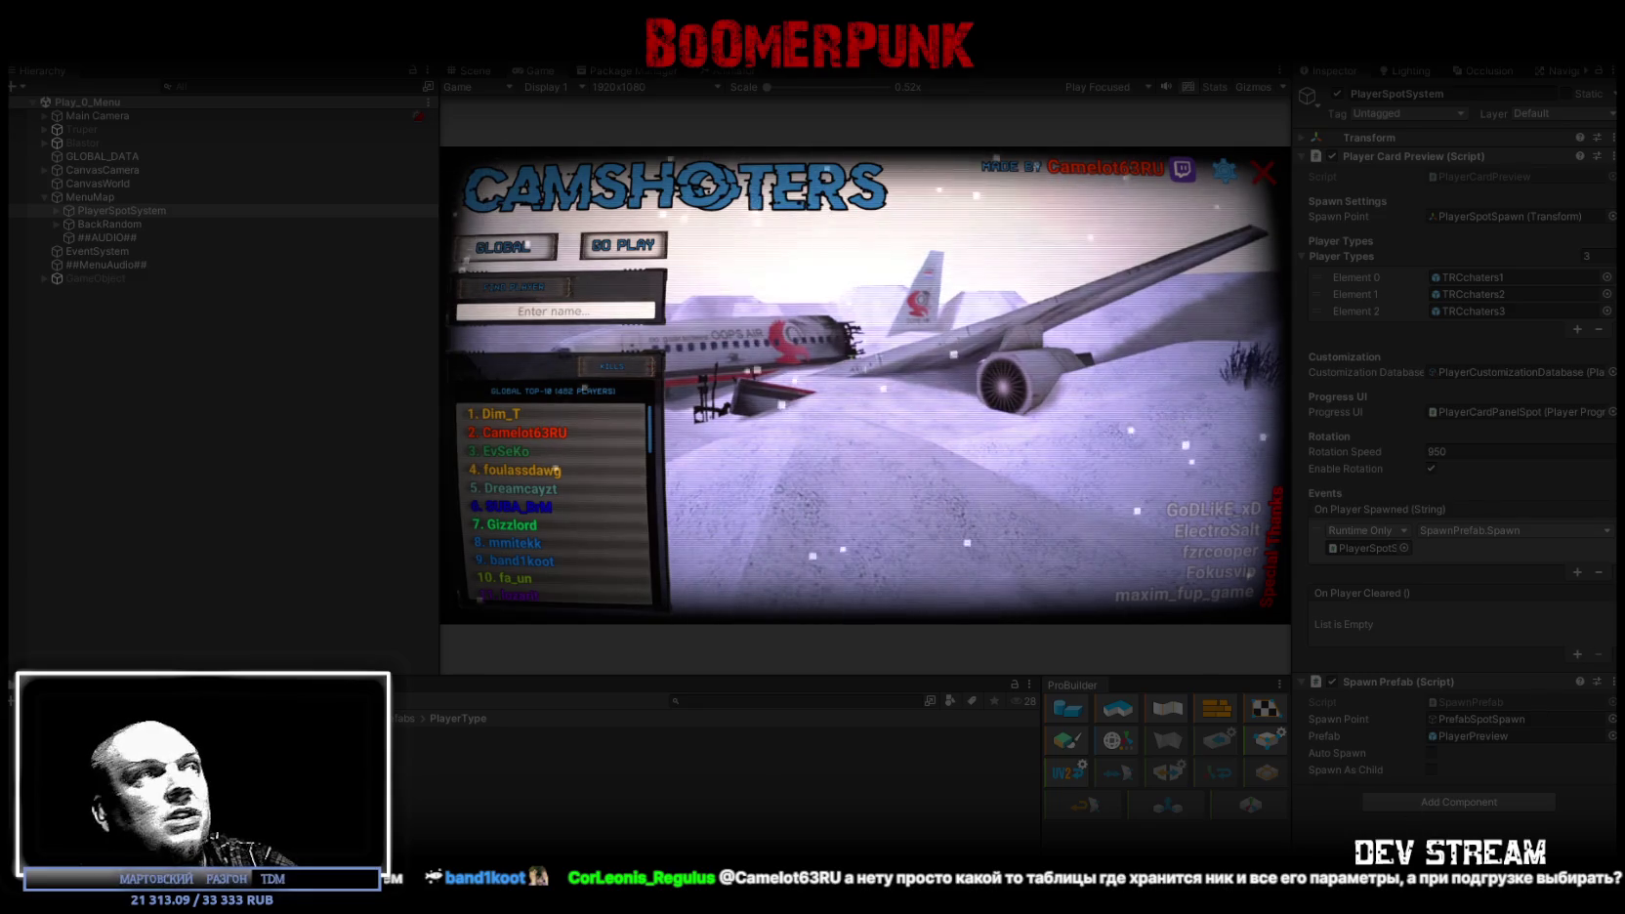
Step: Maximize the Game view and compare the top five players' cards for model and camo
click(507, 418)
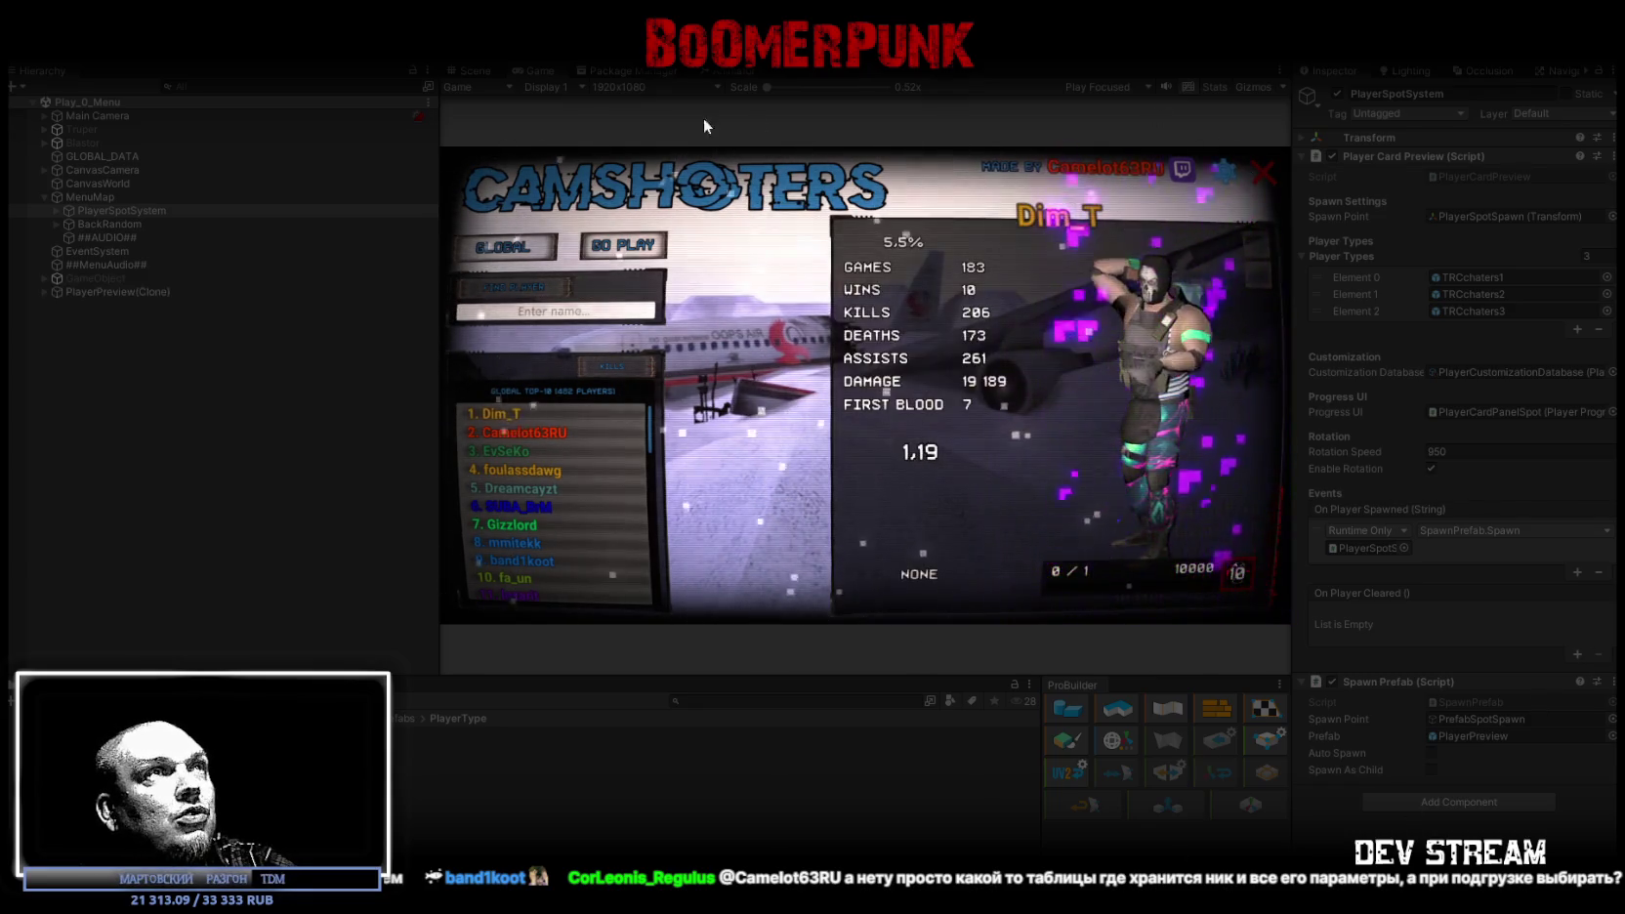
key(shift+space)
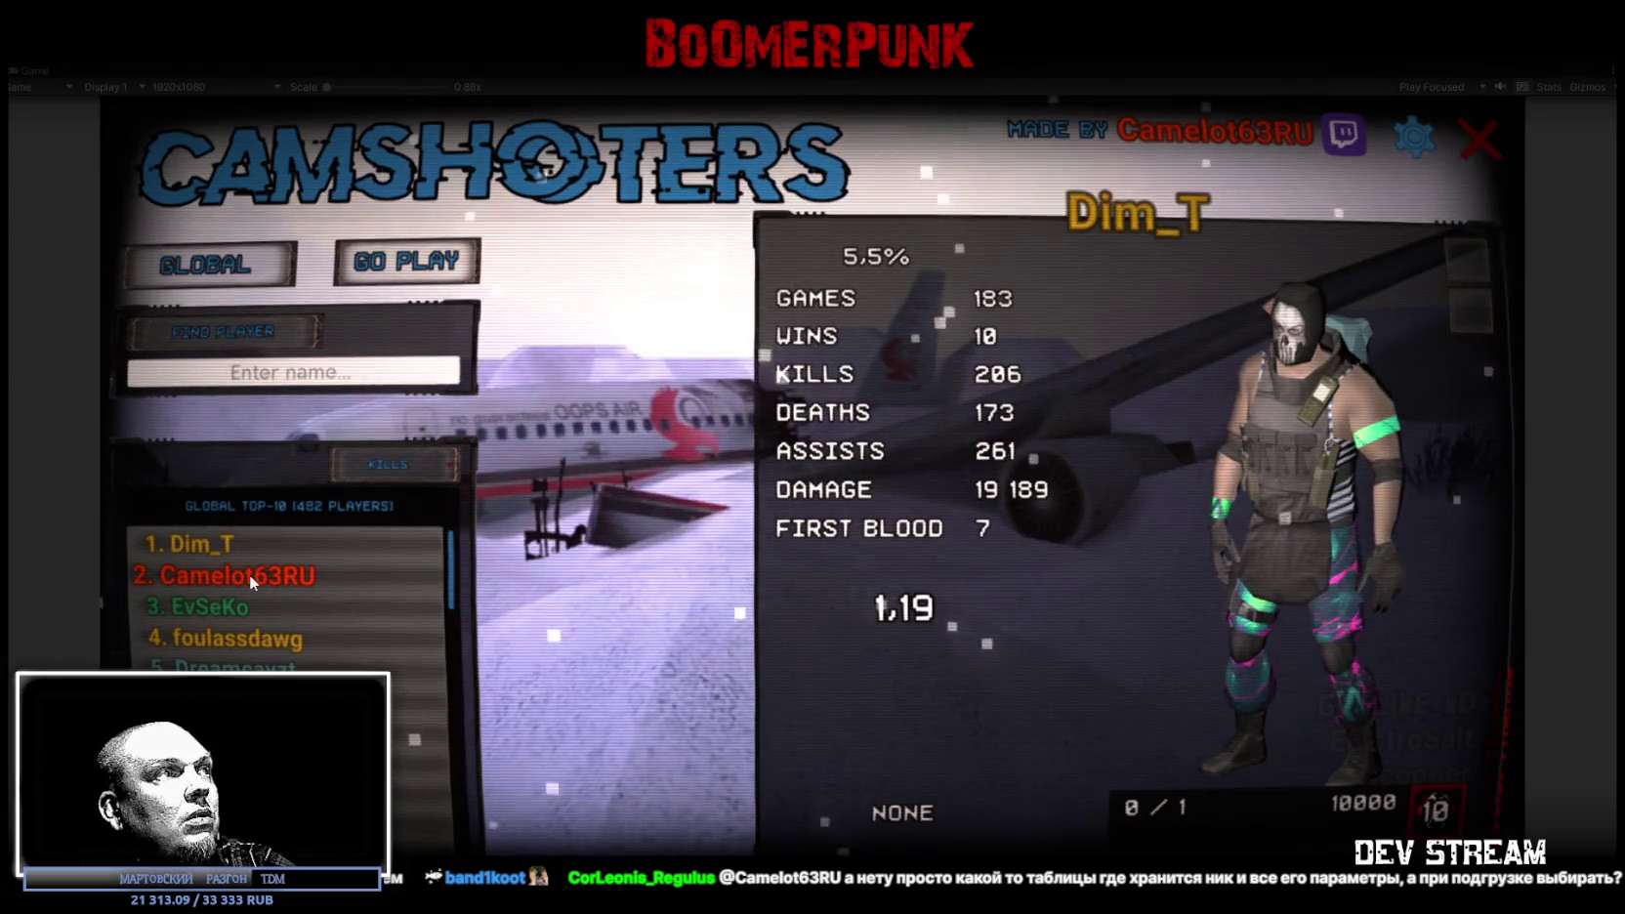
click(249, 576)
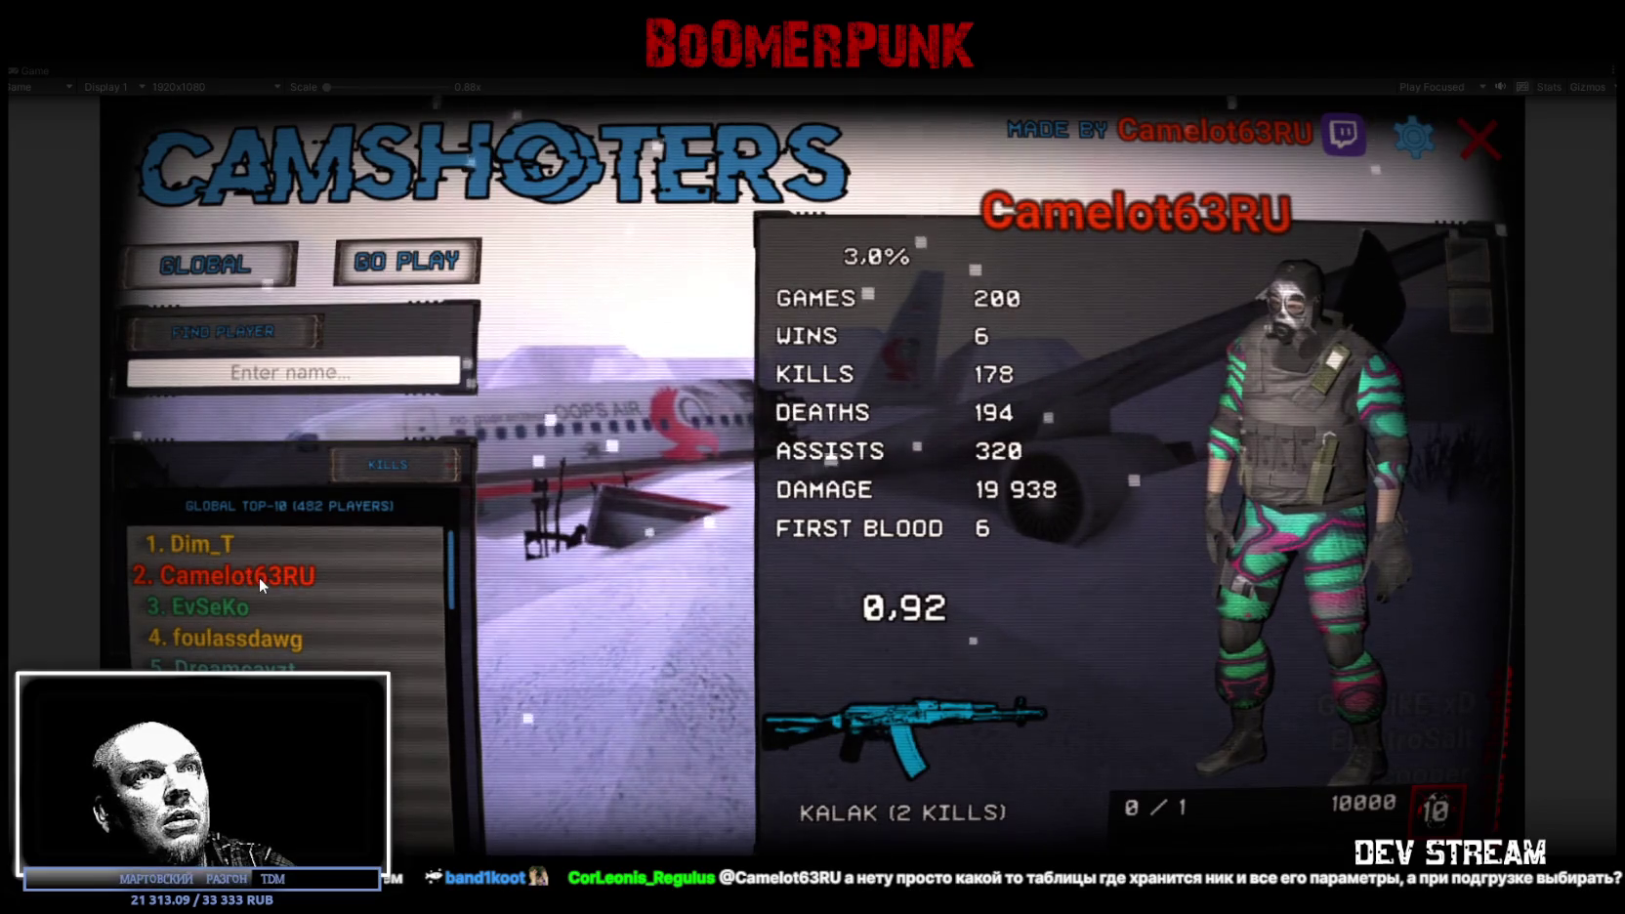
click(192, 547)
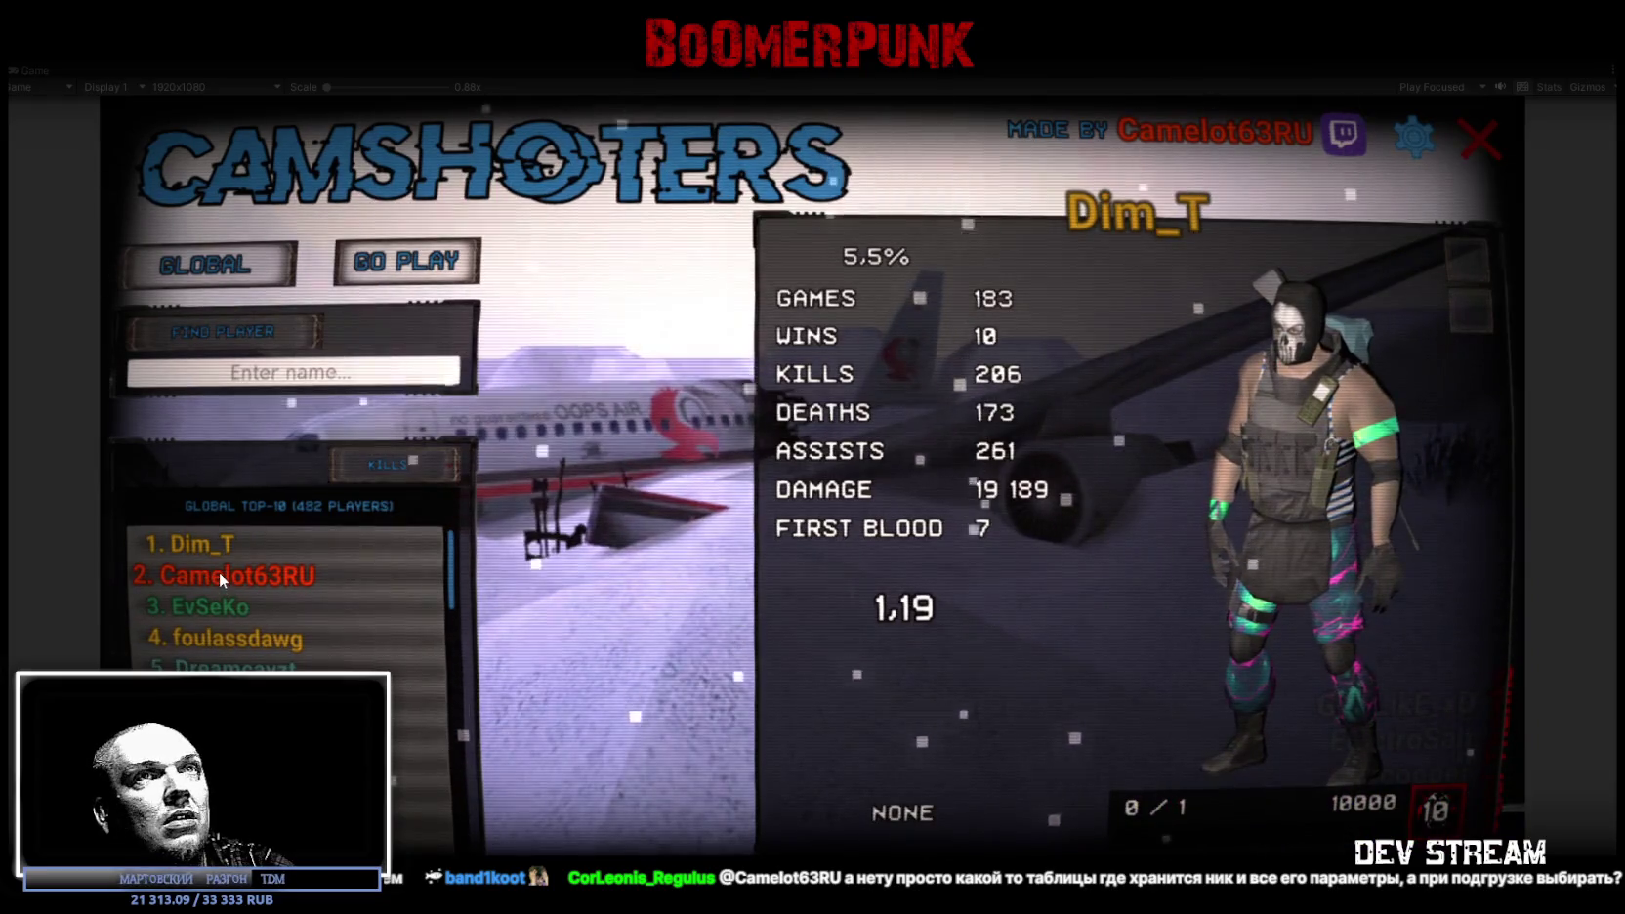
click(219, 571)
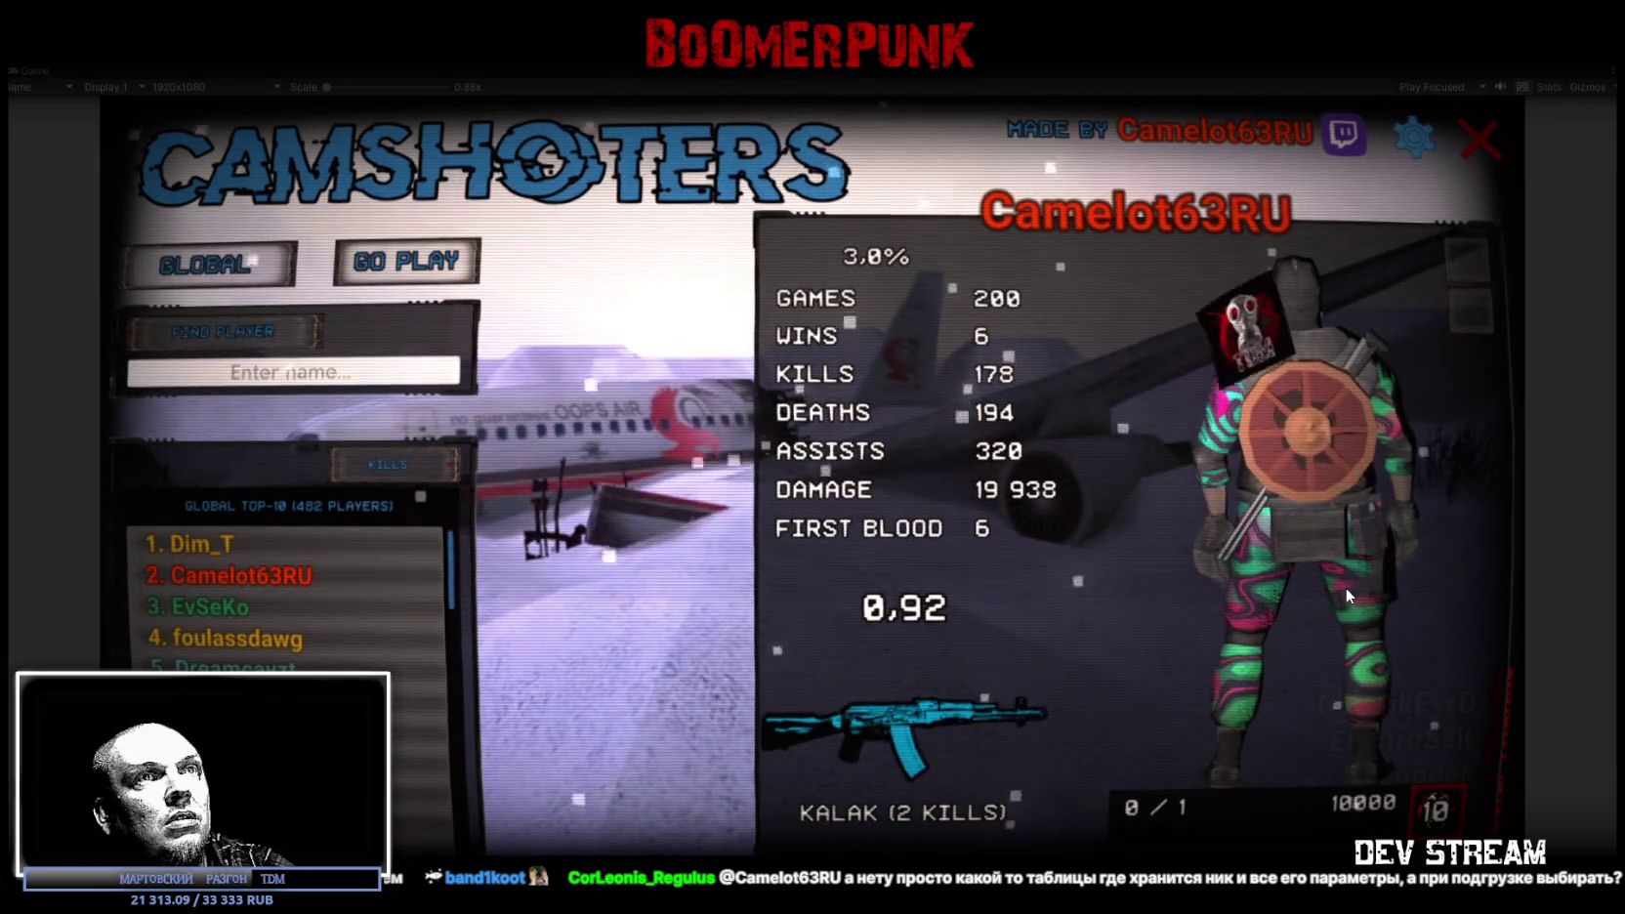
click(236, 634)
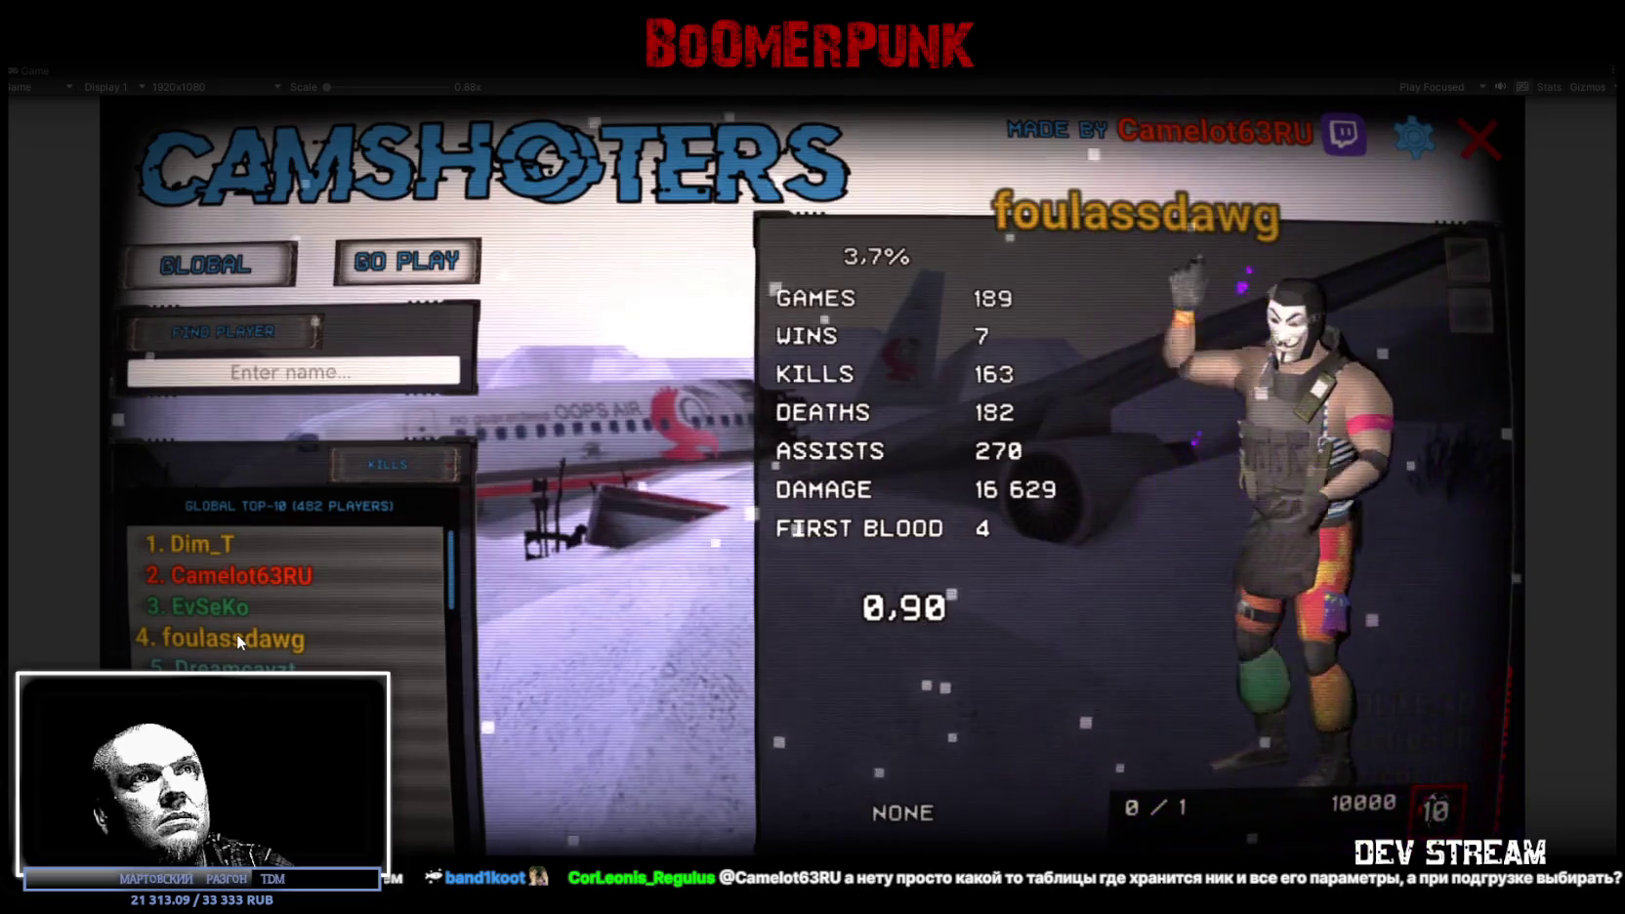
click(234, 667)
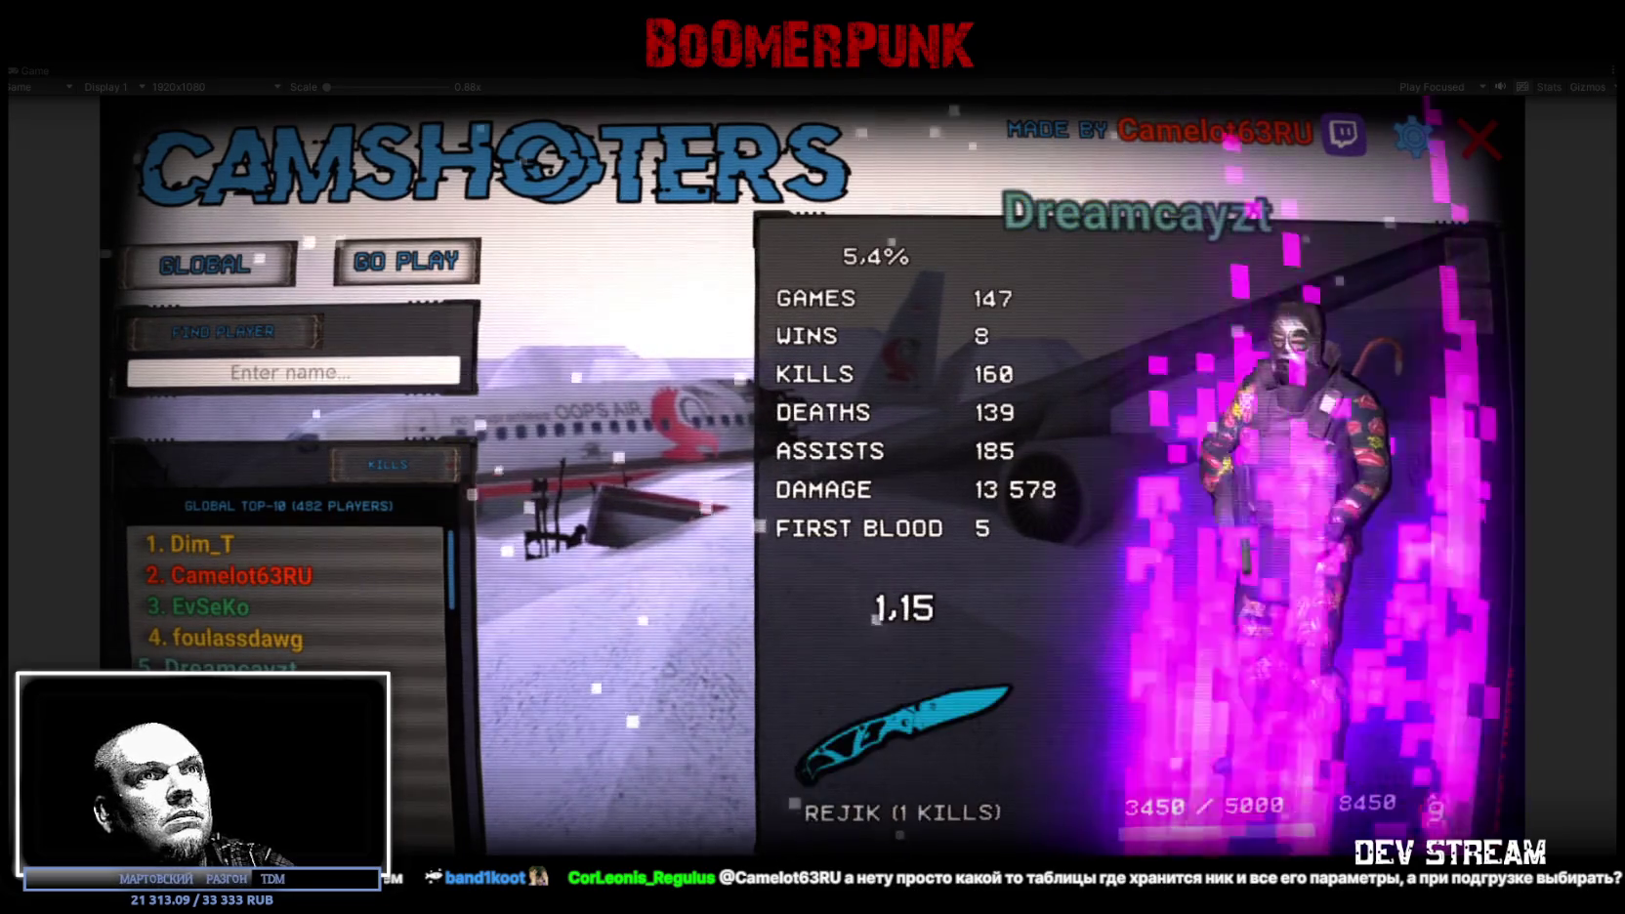
click(234, 698)
click(234, 660)
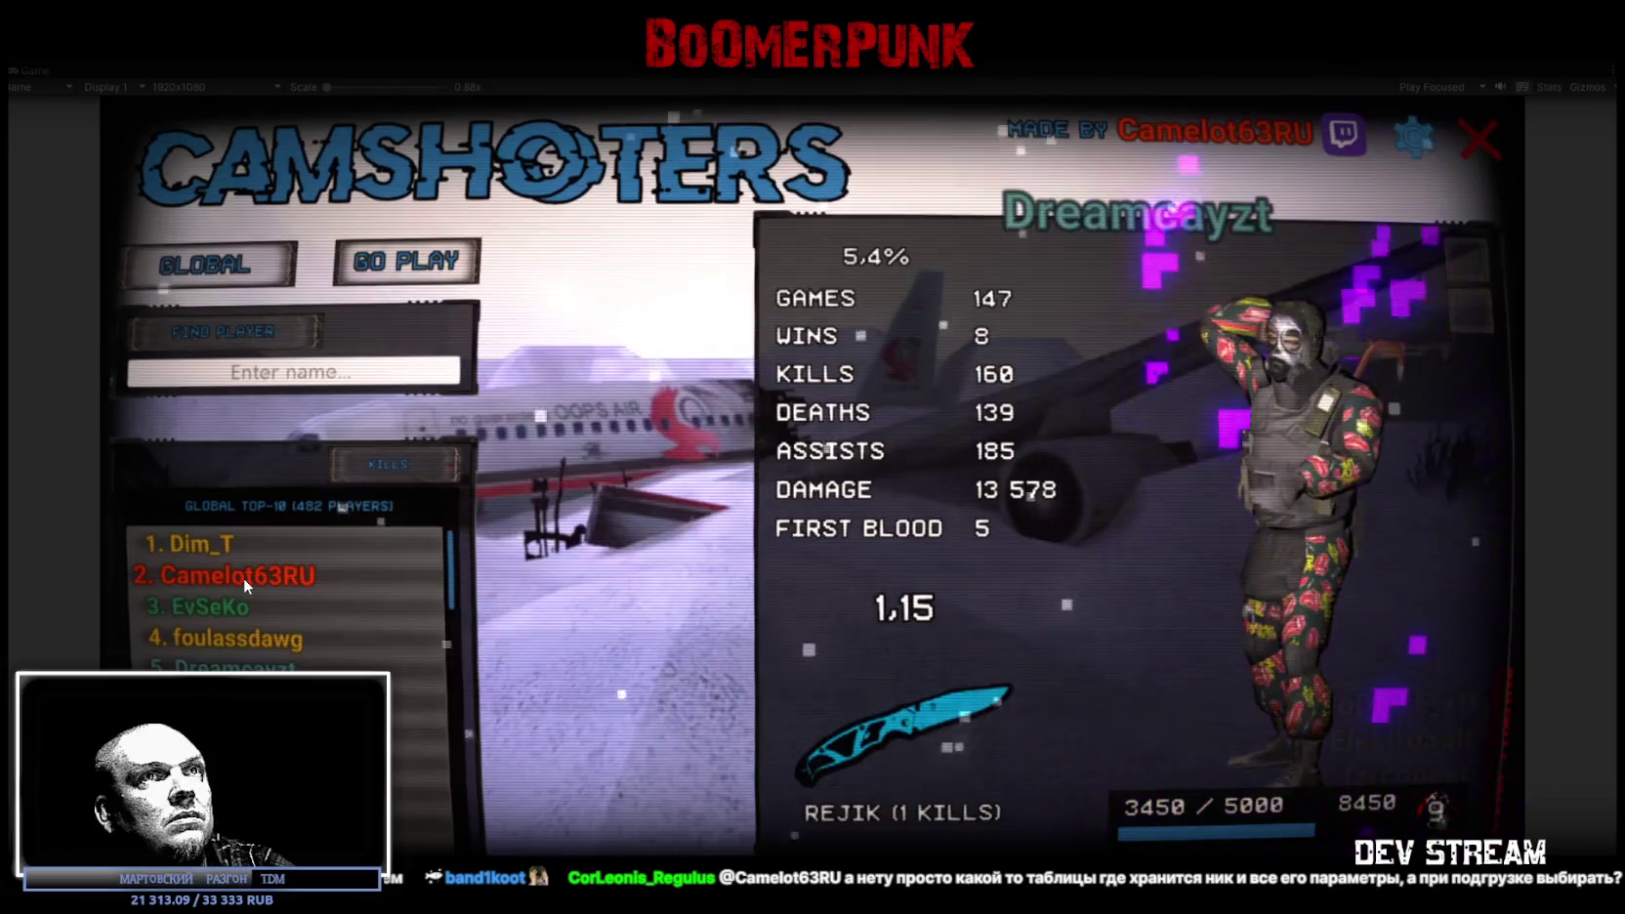
click(244, 578)
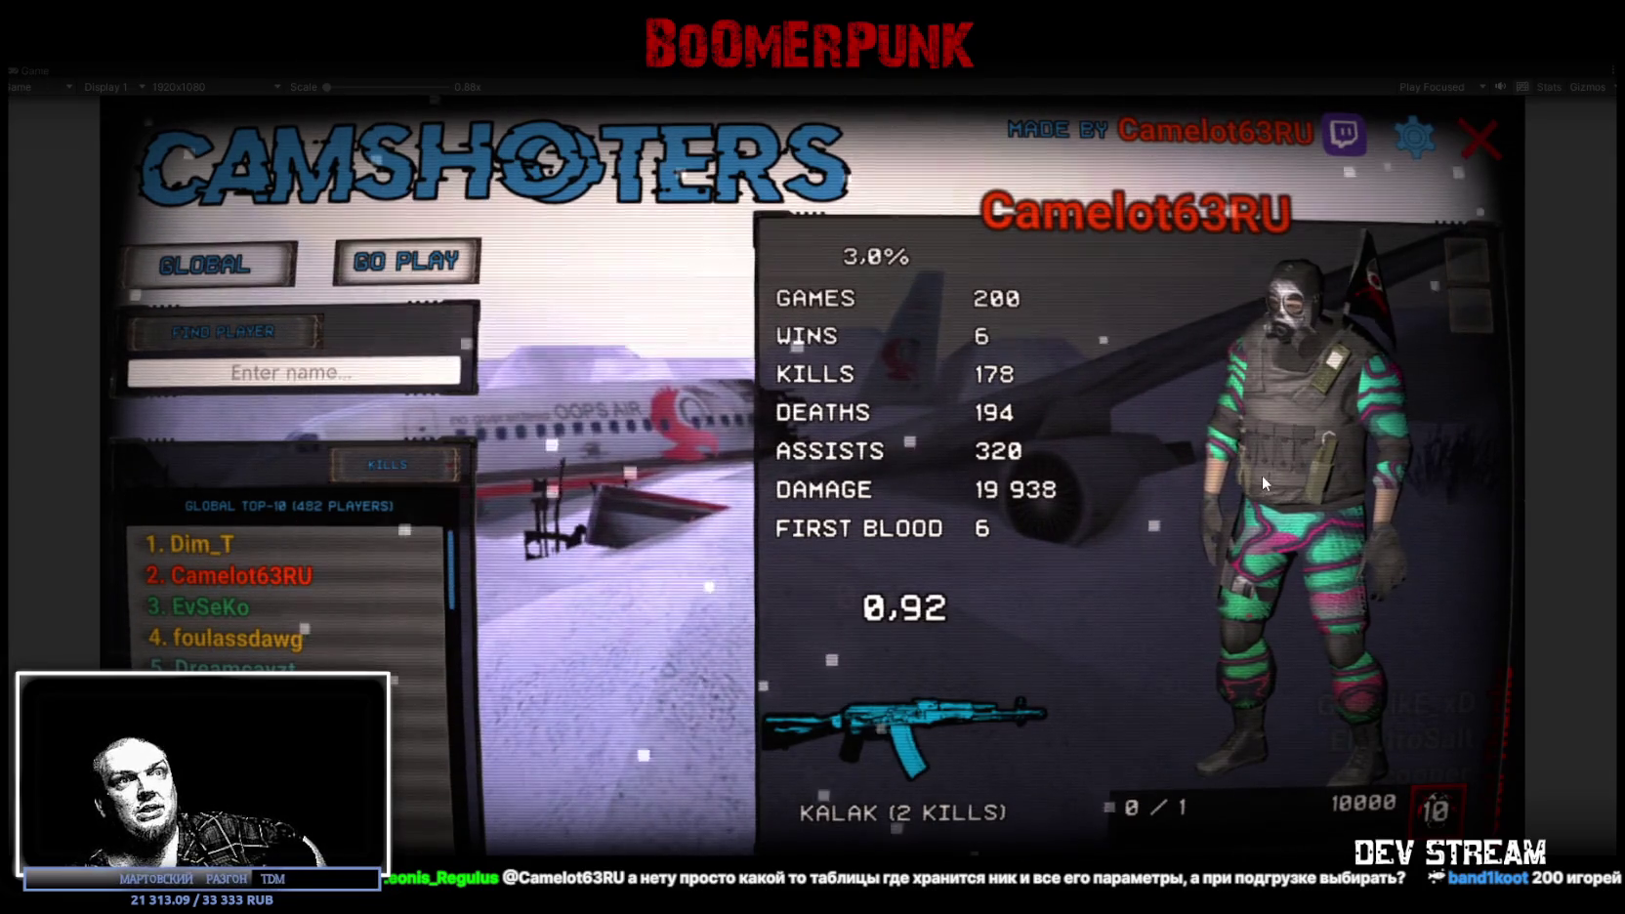
double_click(37, 72)
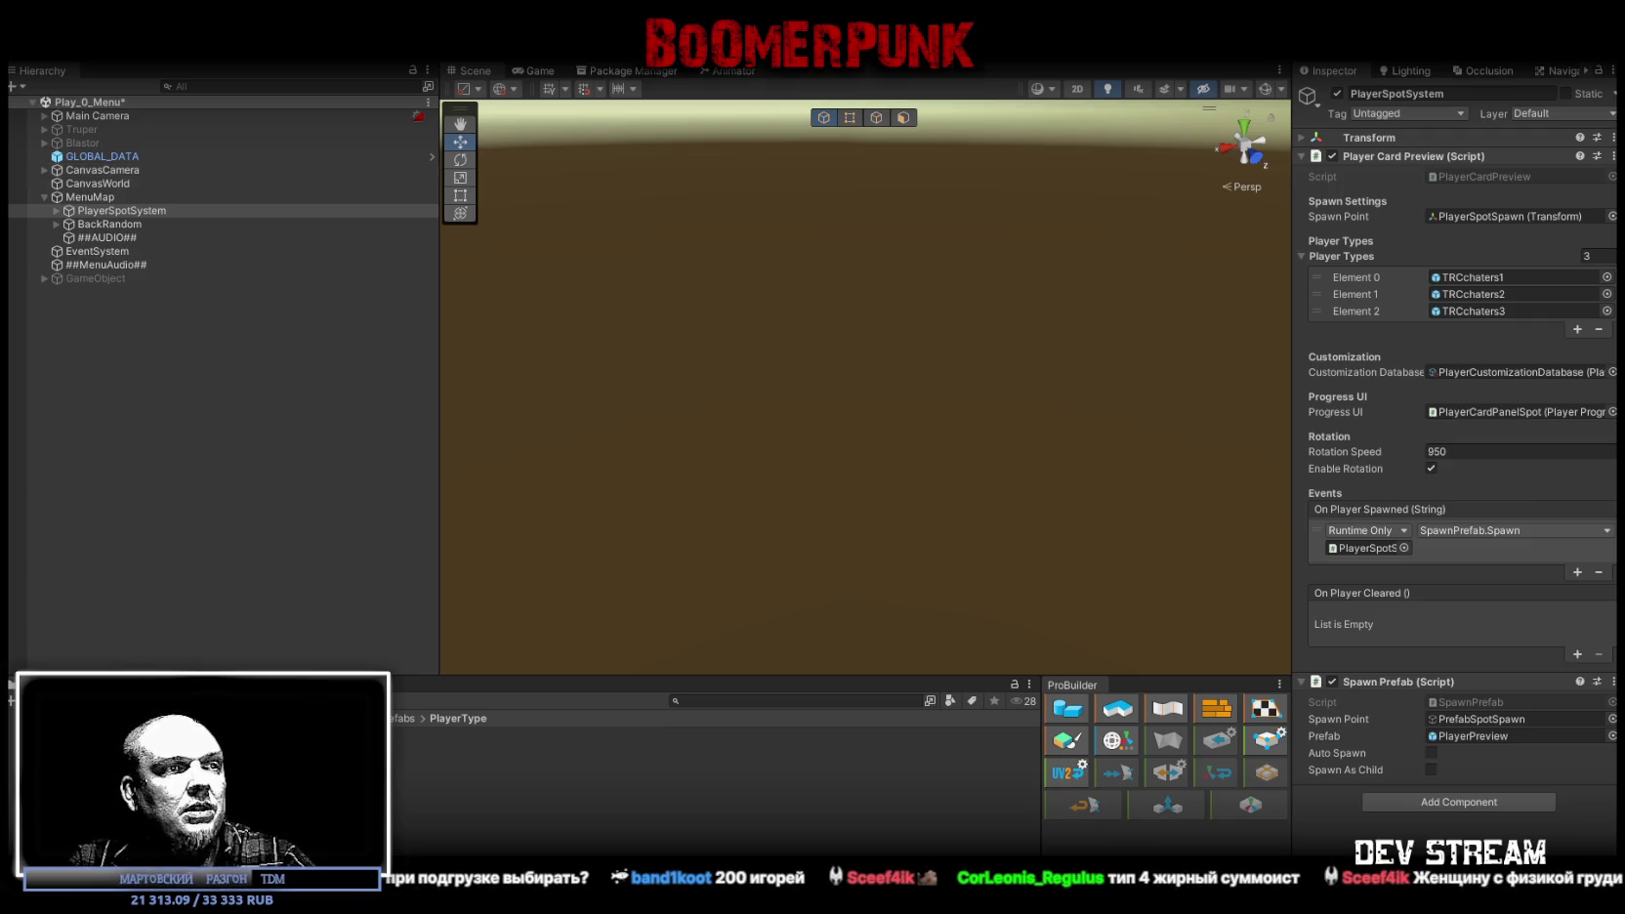
Step: Switch to the CamShooters spreadsheet listing player types 0–2 with HP, SPD and ERR
key(alt+Tab)
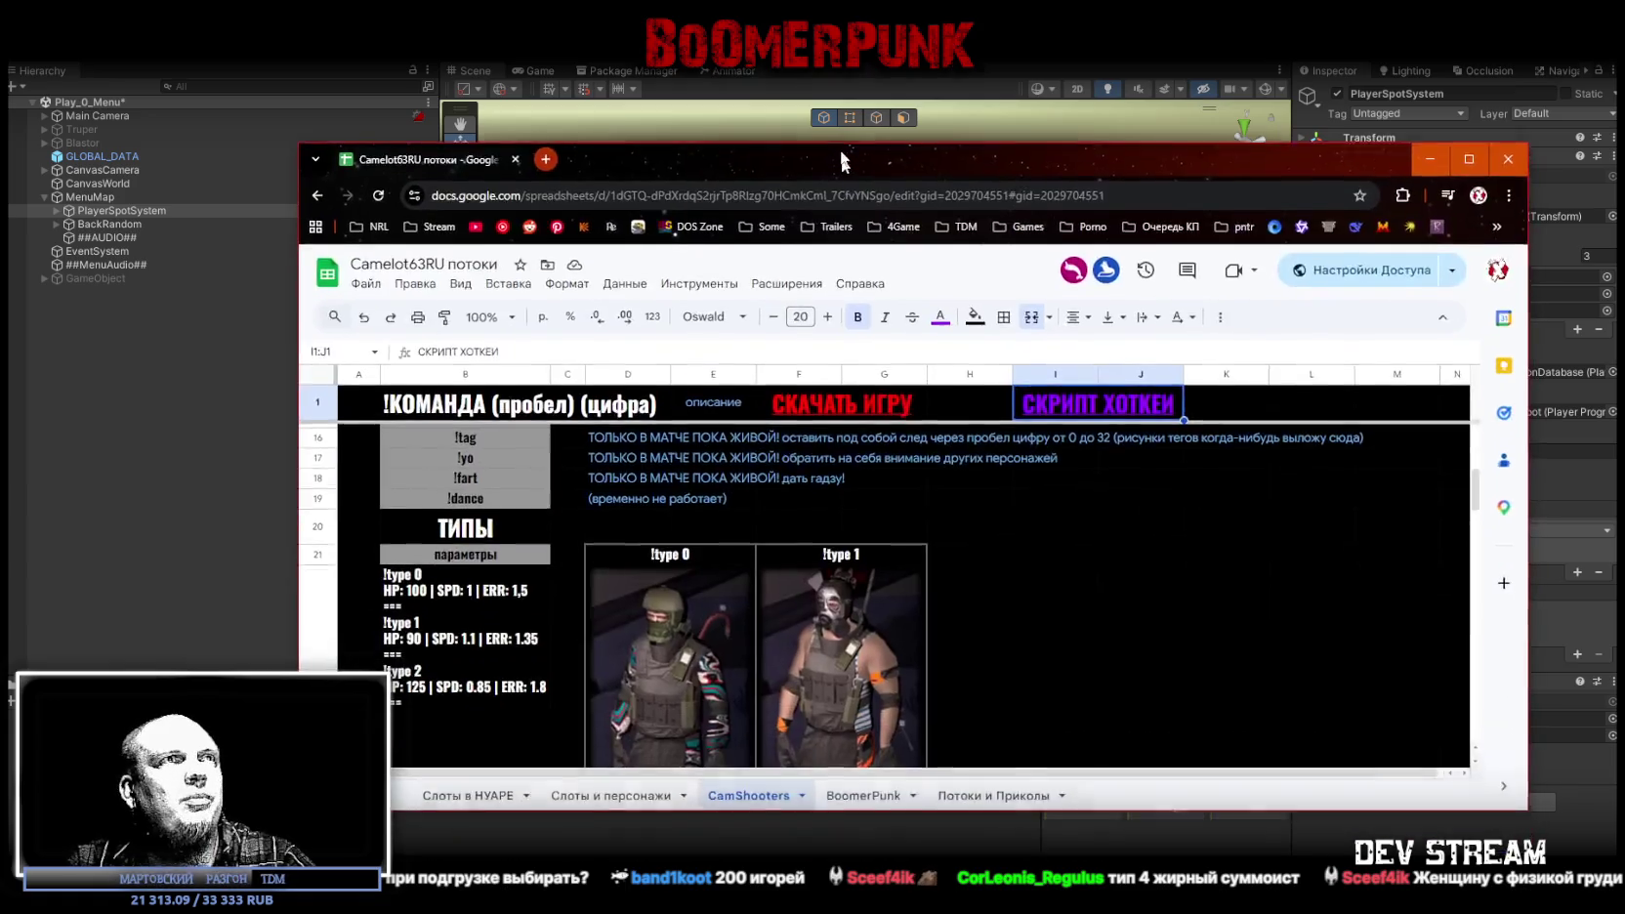
scroll(849, 410, down, 3)
scroll(649, 445, up, 1)
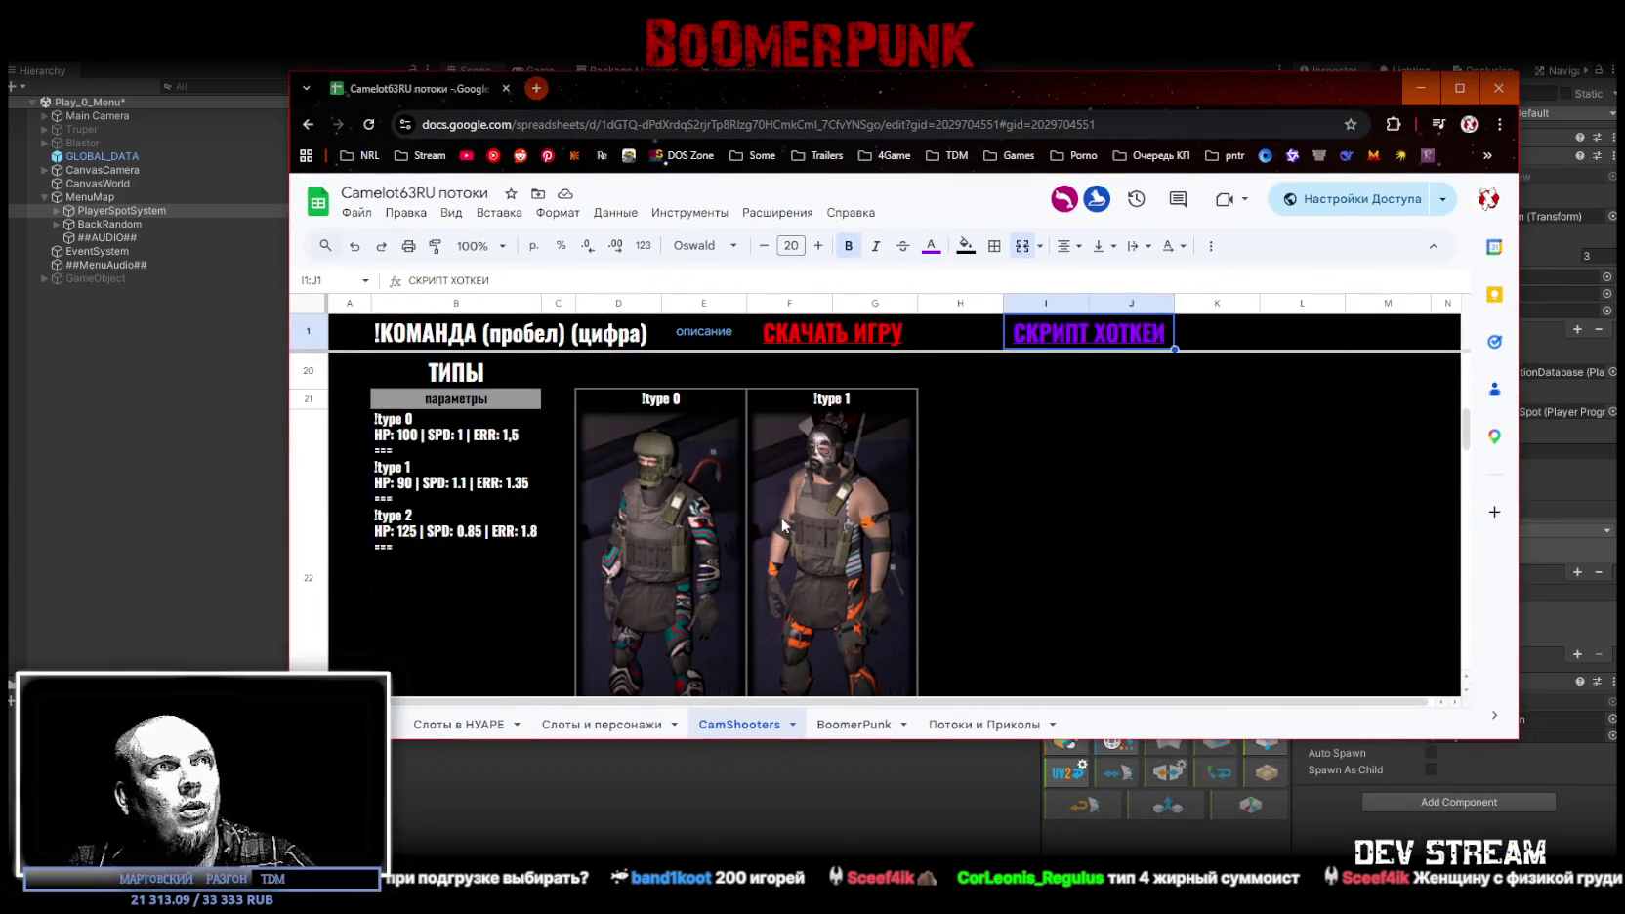
click(1460, 87)
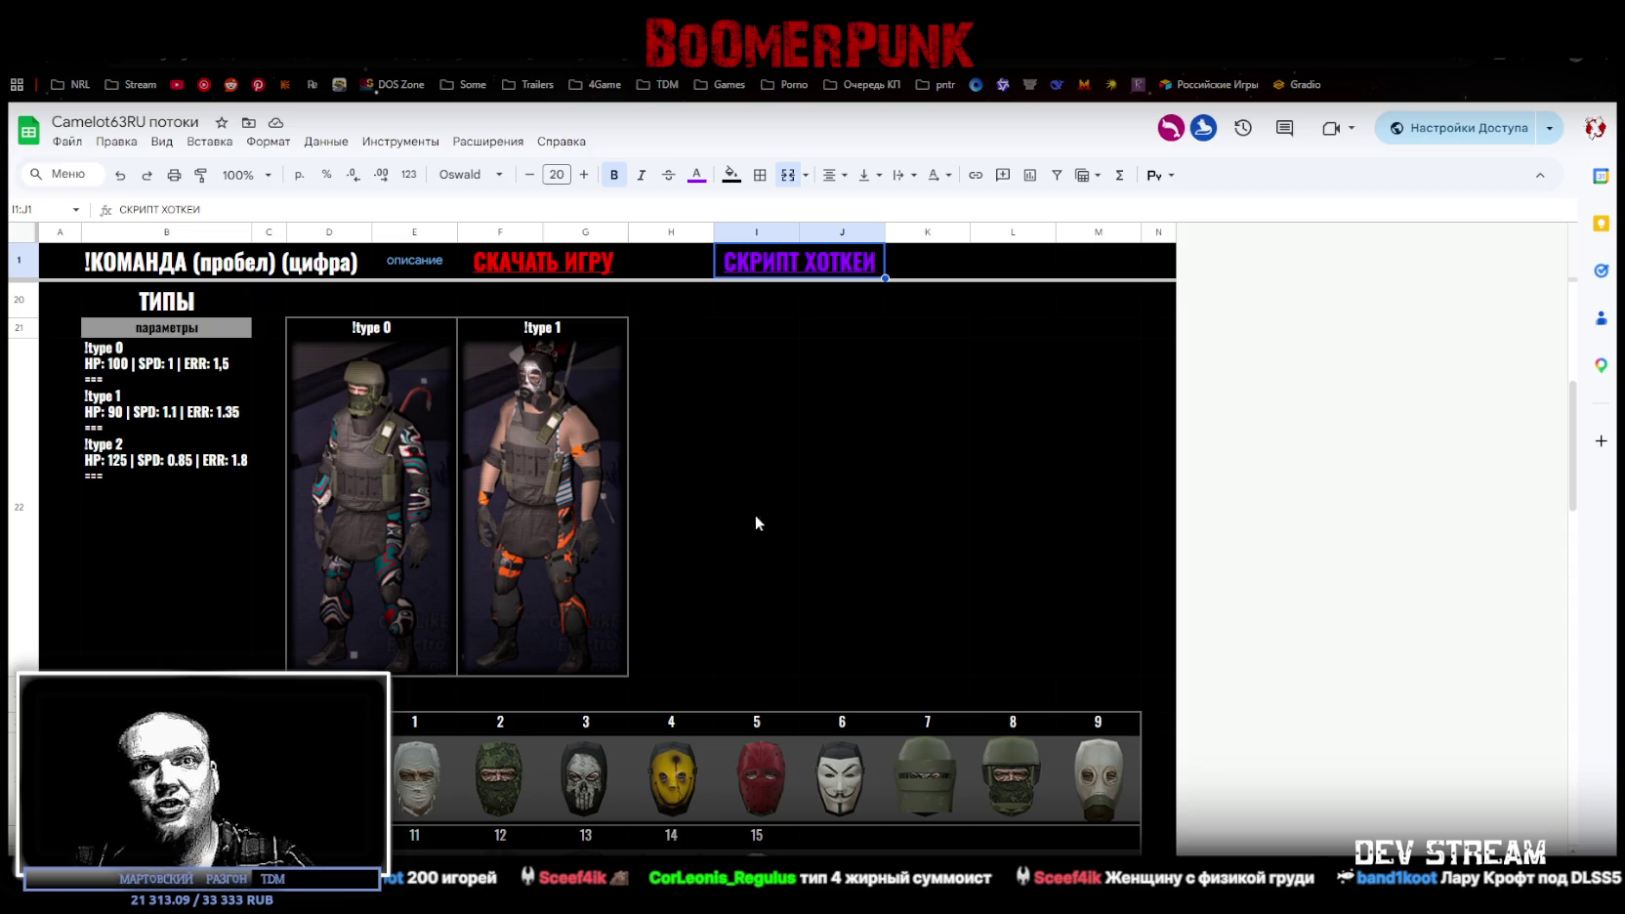
key(alt+Tab)
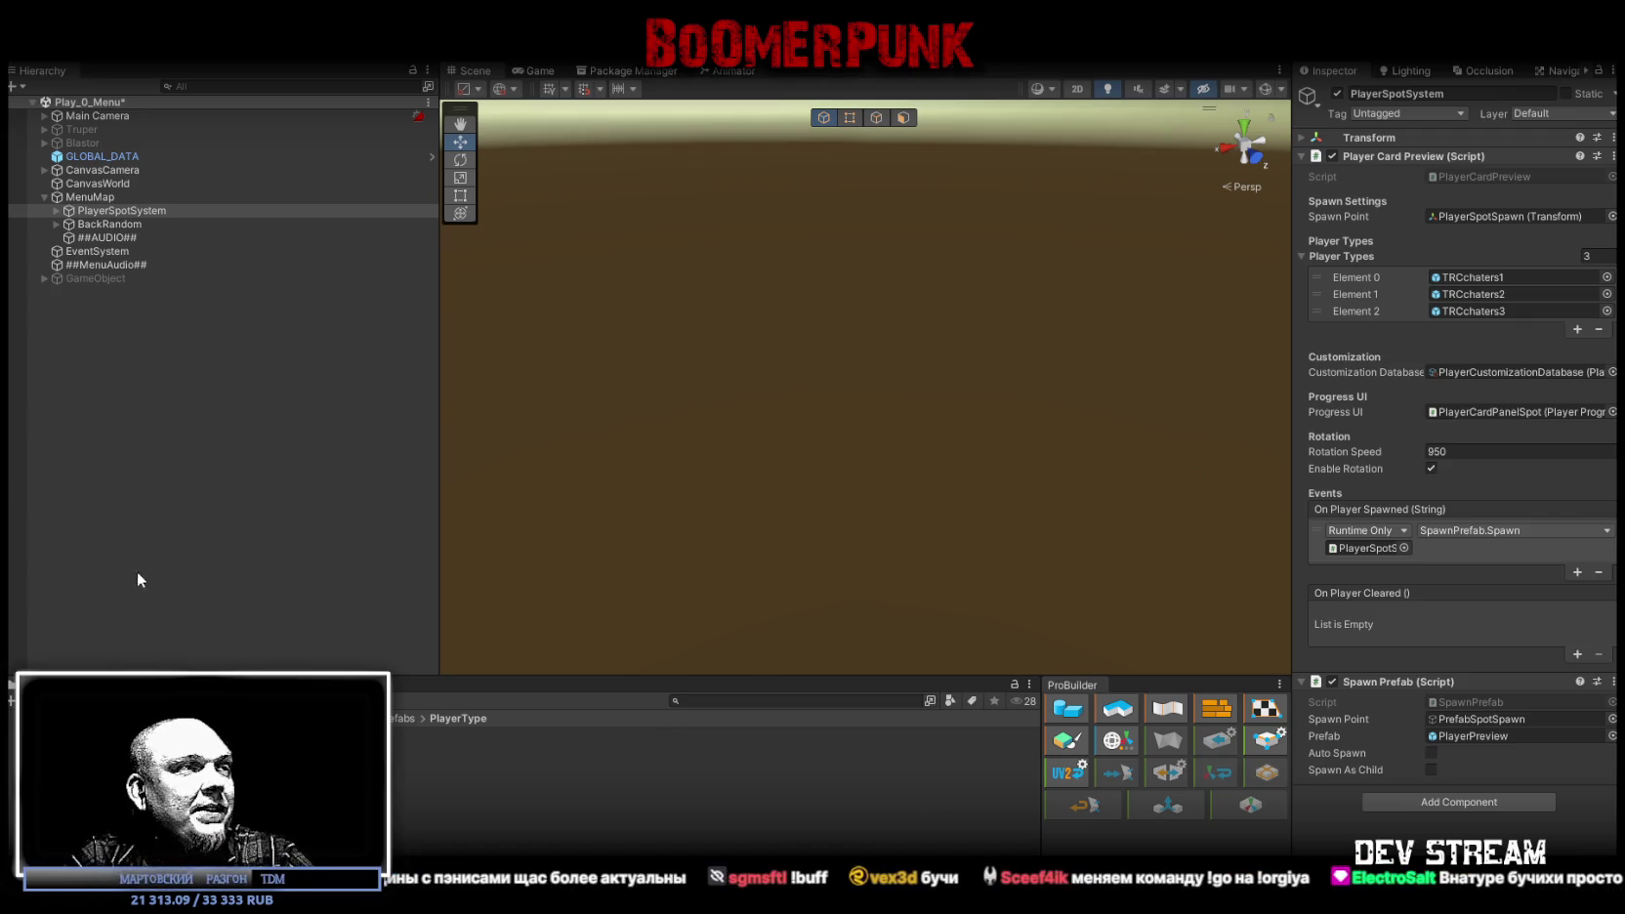
Step: Ping TRCchaters3 from PlayerSpotSystem's Element 2 and select the prefab asset in PlayerType
double_click(1470, 311)
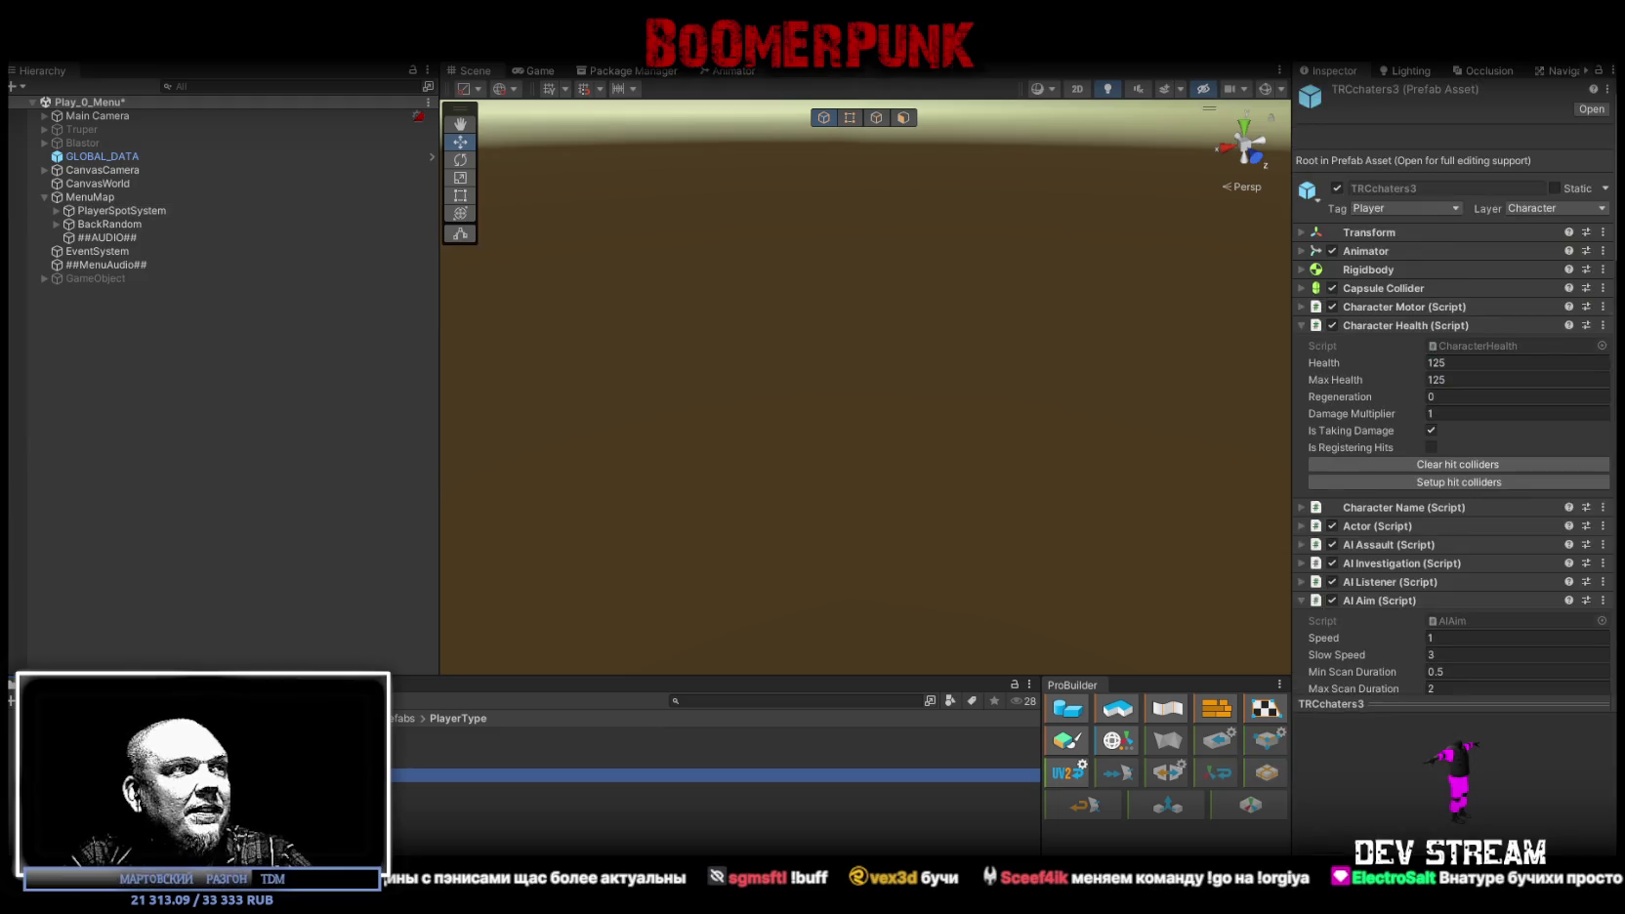
click(1303, 251)
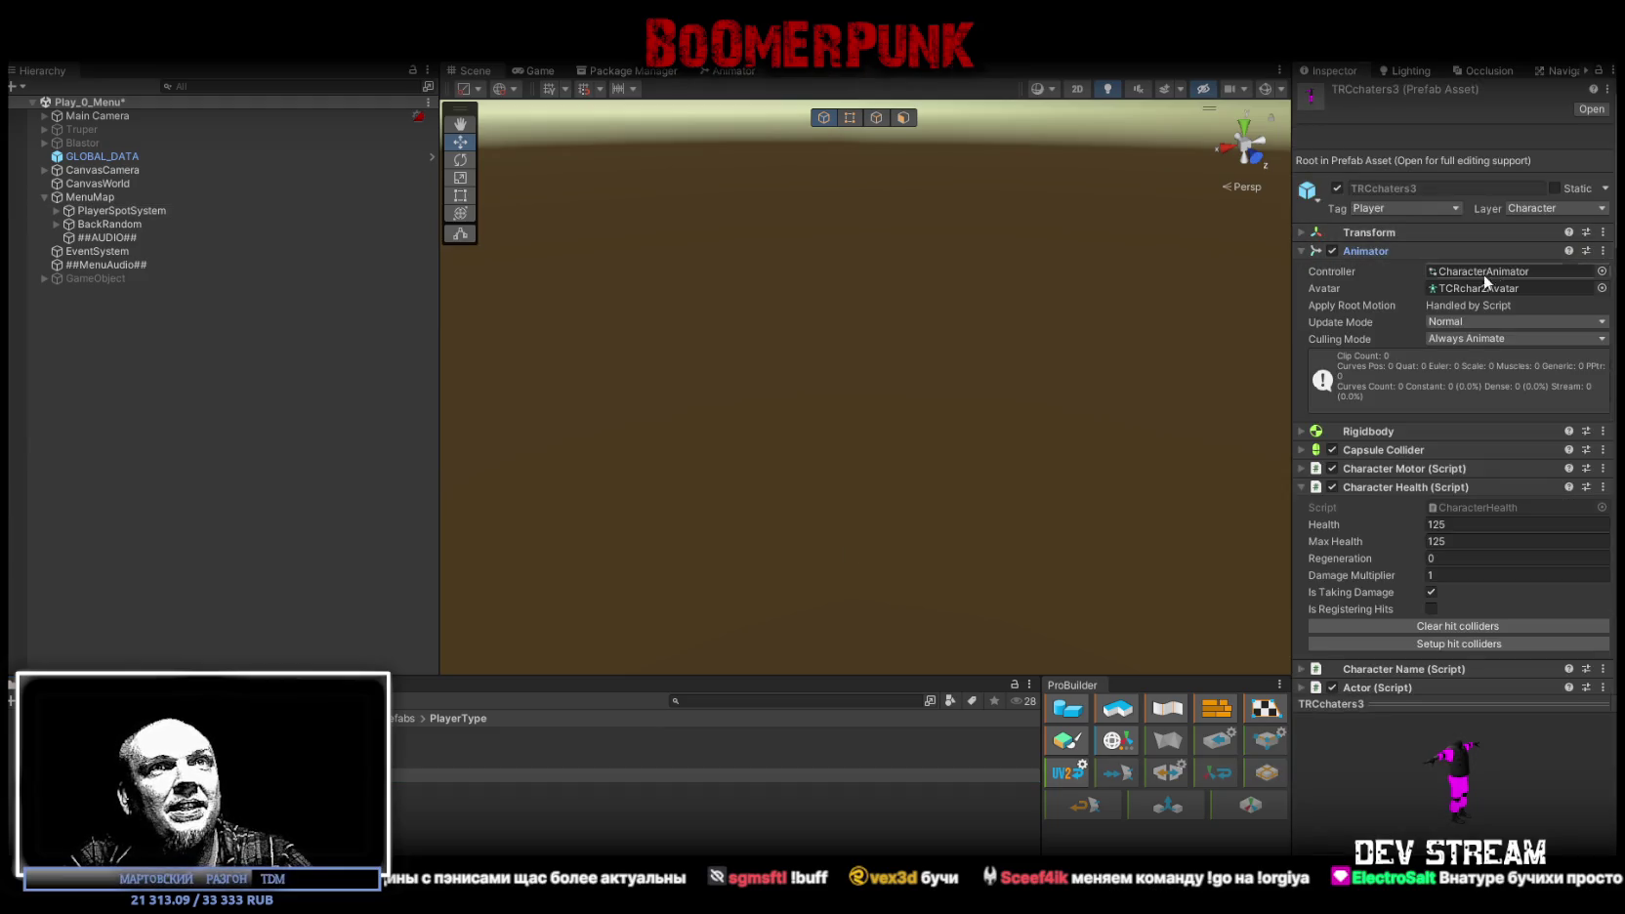
click(1303, 250)
scroll(420, 781, up, 3)
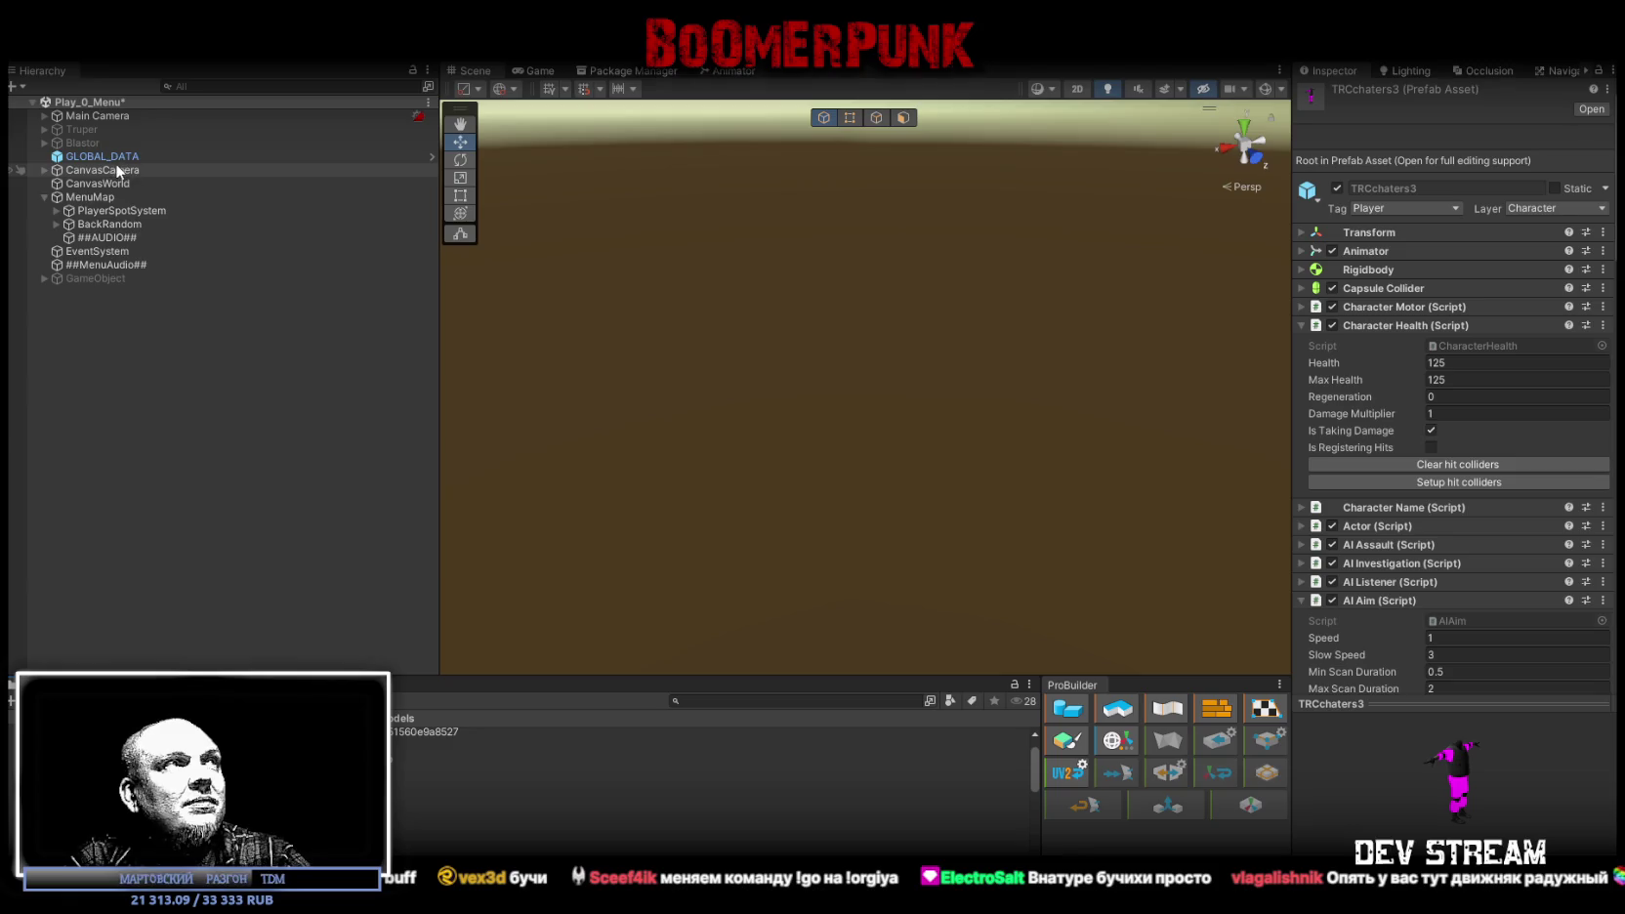
click(107, 210)
click(1476, 311)
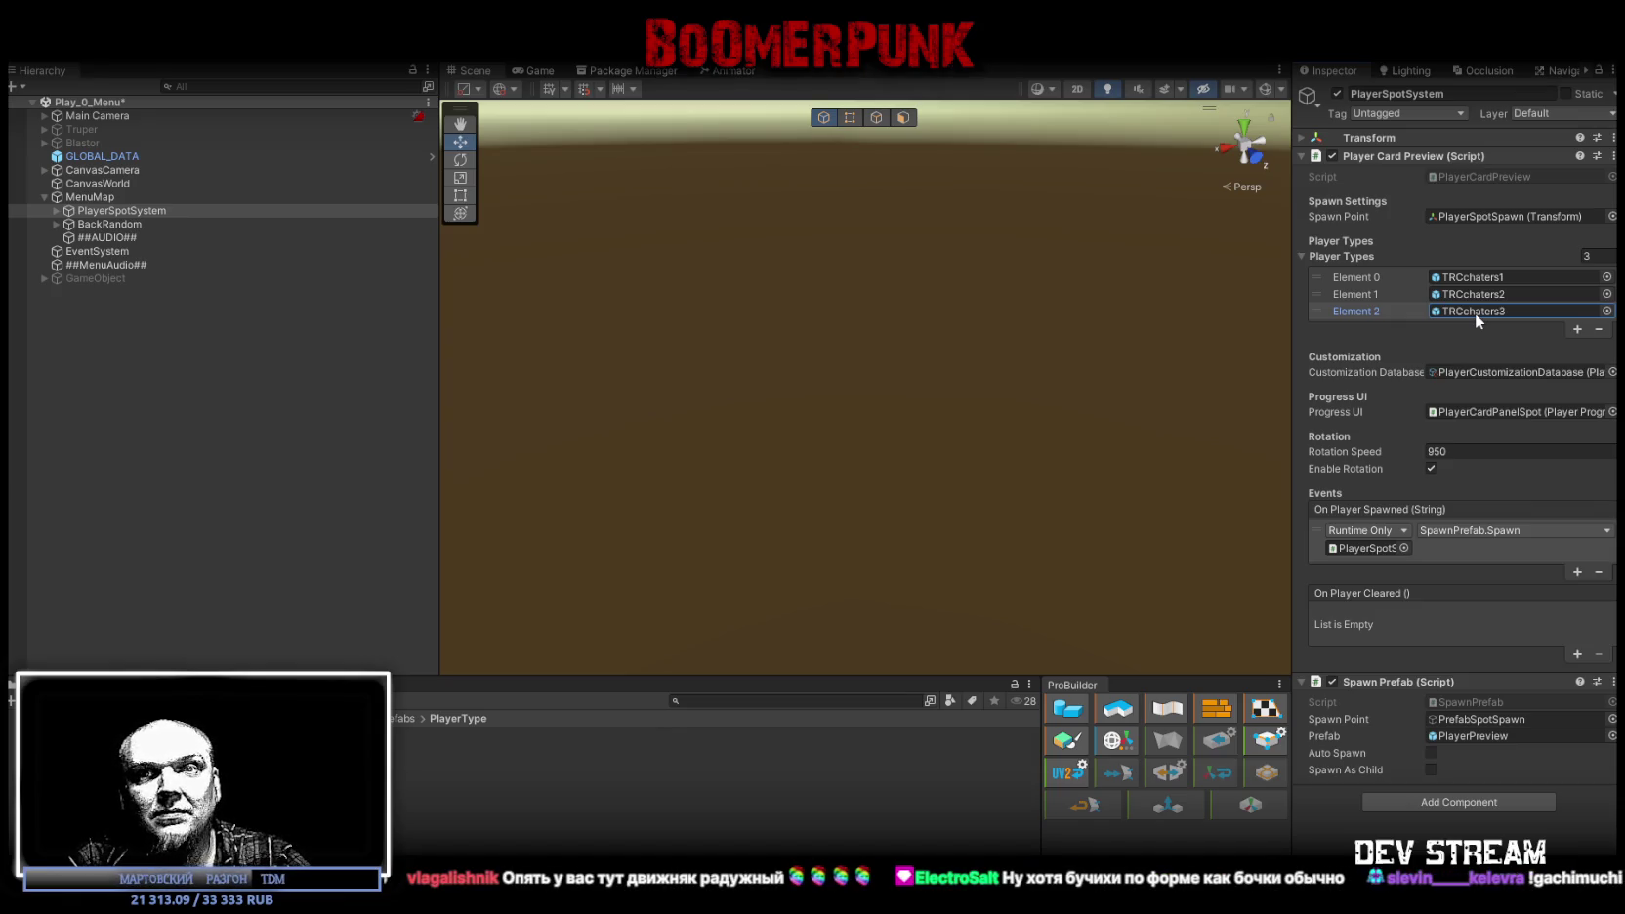
click(626, 774)
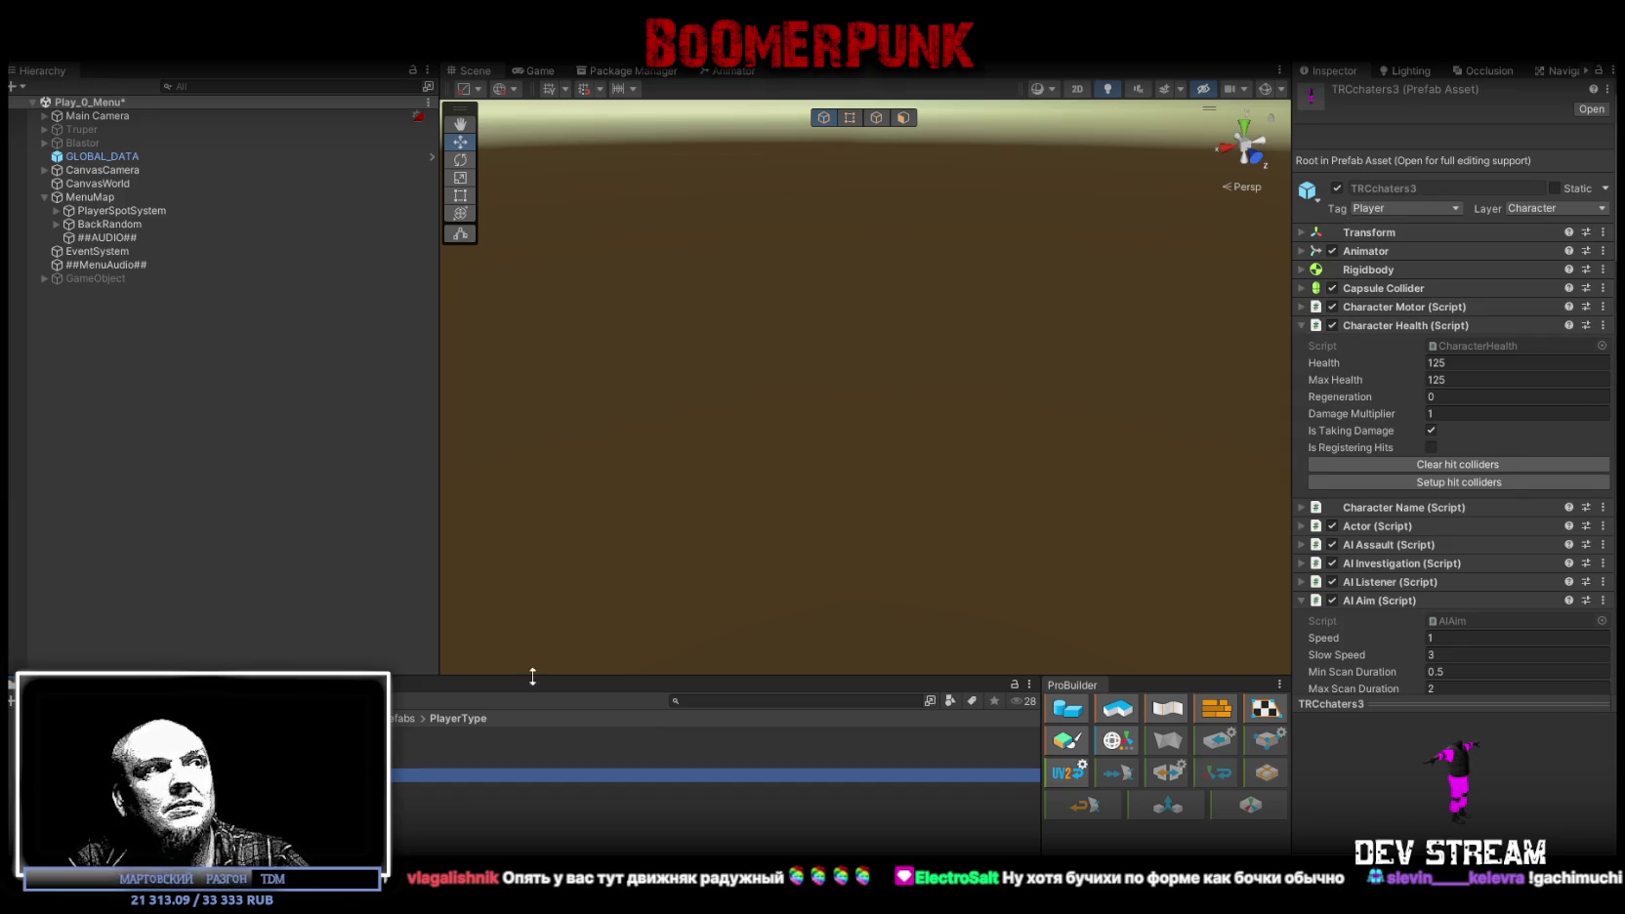
Step: Open TRCchaters3 in Prefab Mode, expand its root, and view the asset's settings
double_click(394, 775)
click(45, 123)
click(45, 123)
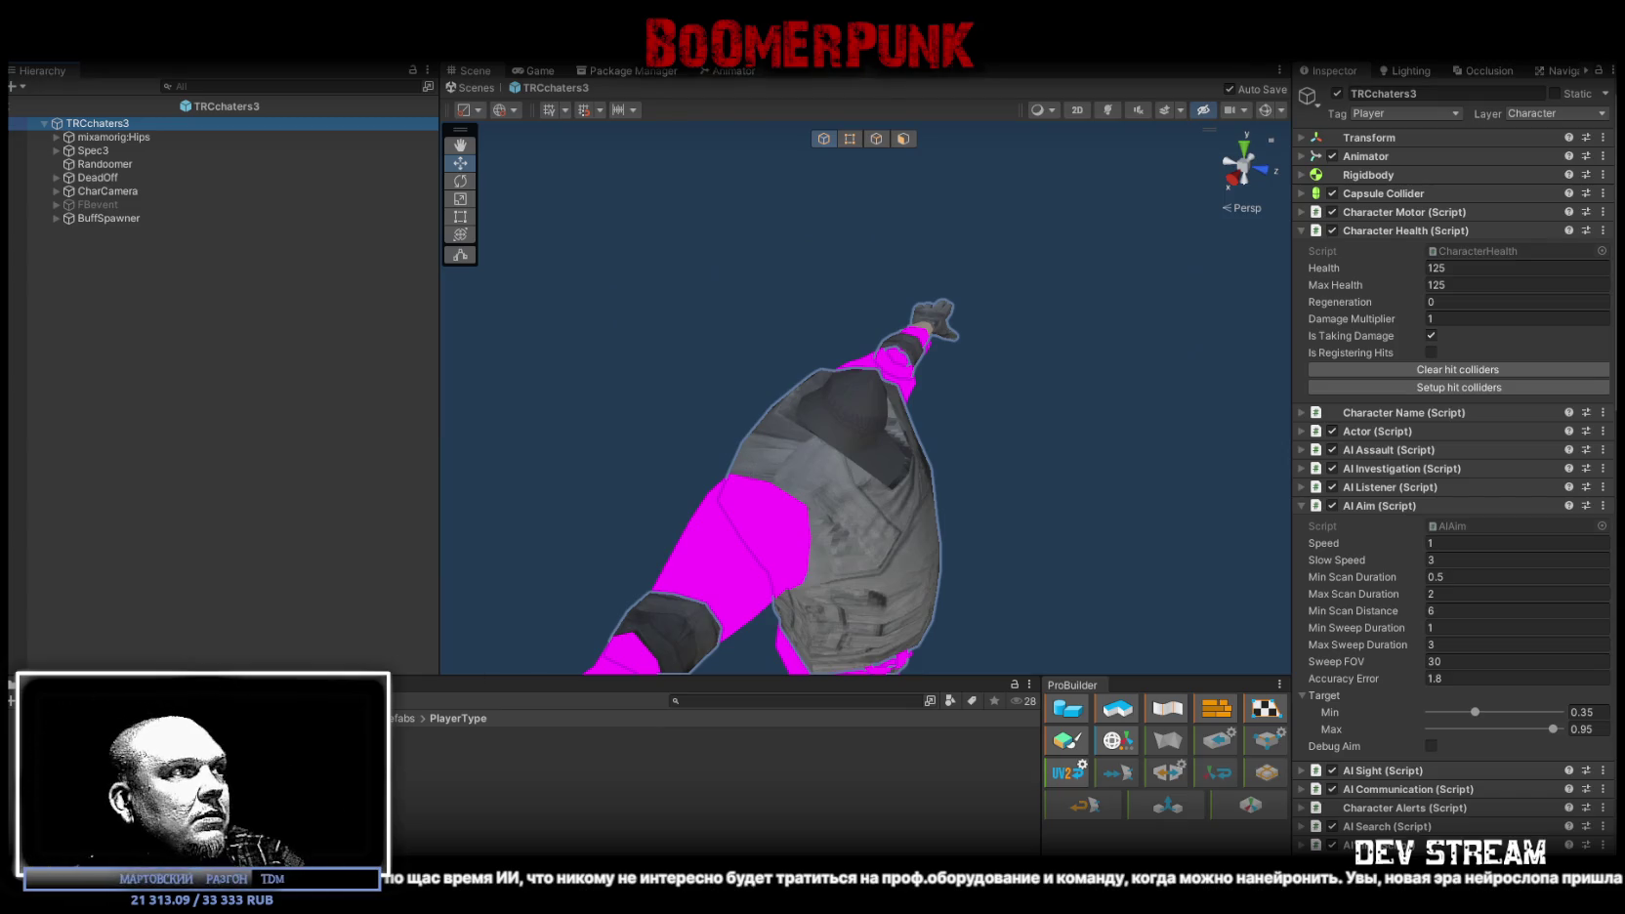
click(586, 774)
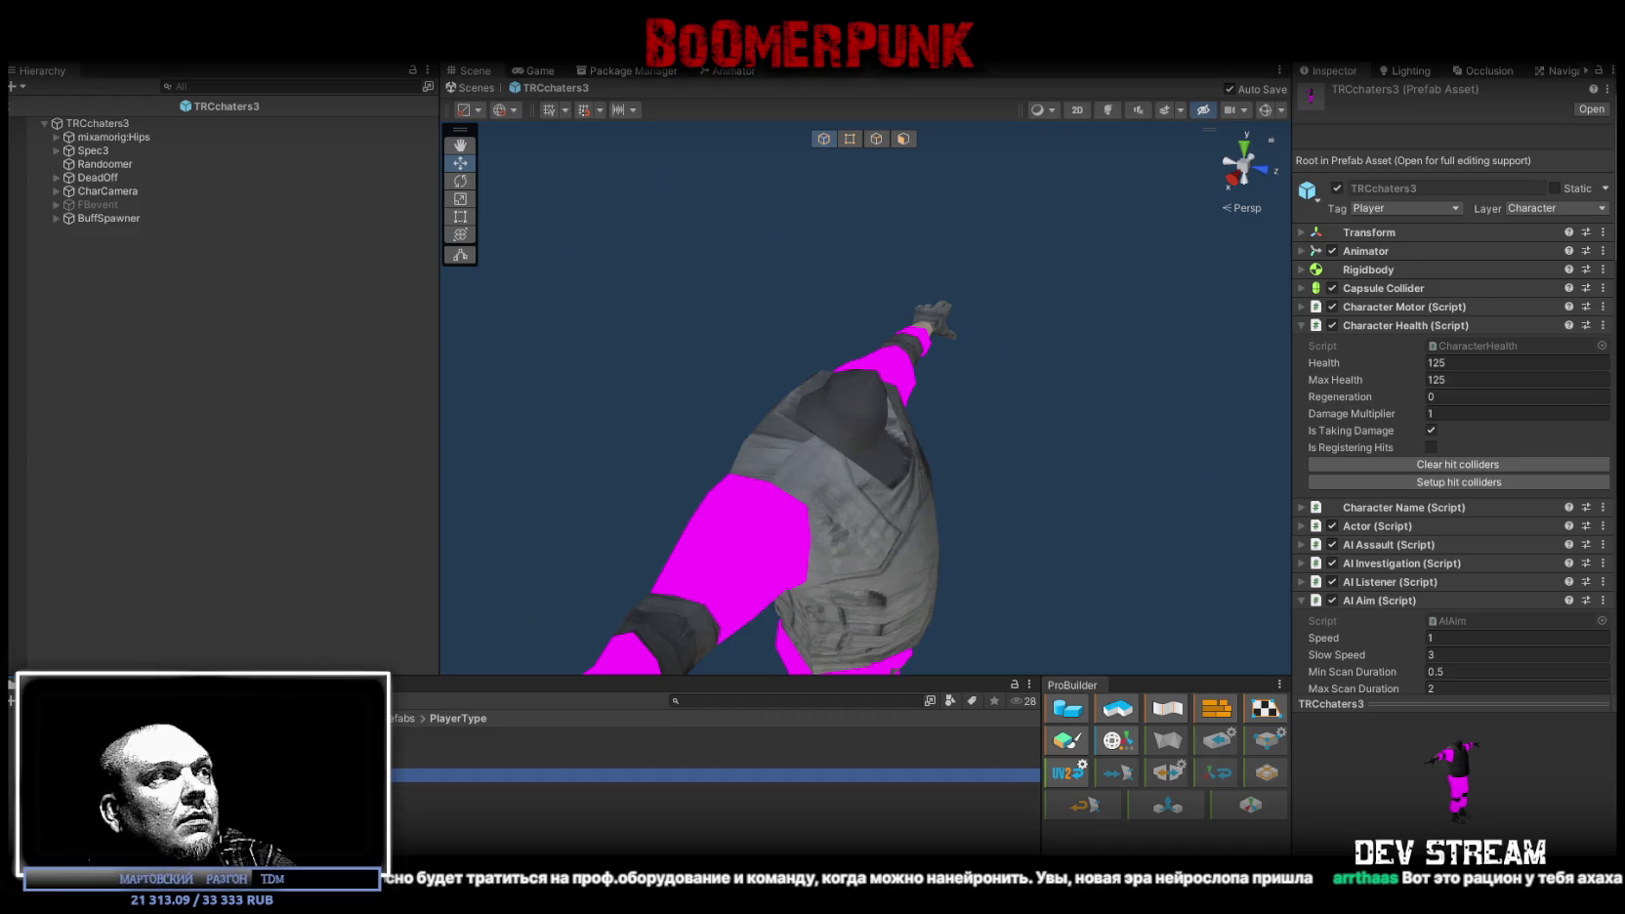
Step: Select the TRCchaters4 prefab and open it for editing
key(Up)
key(Up)
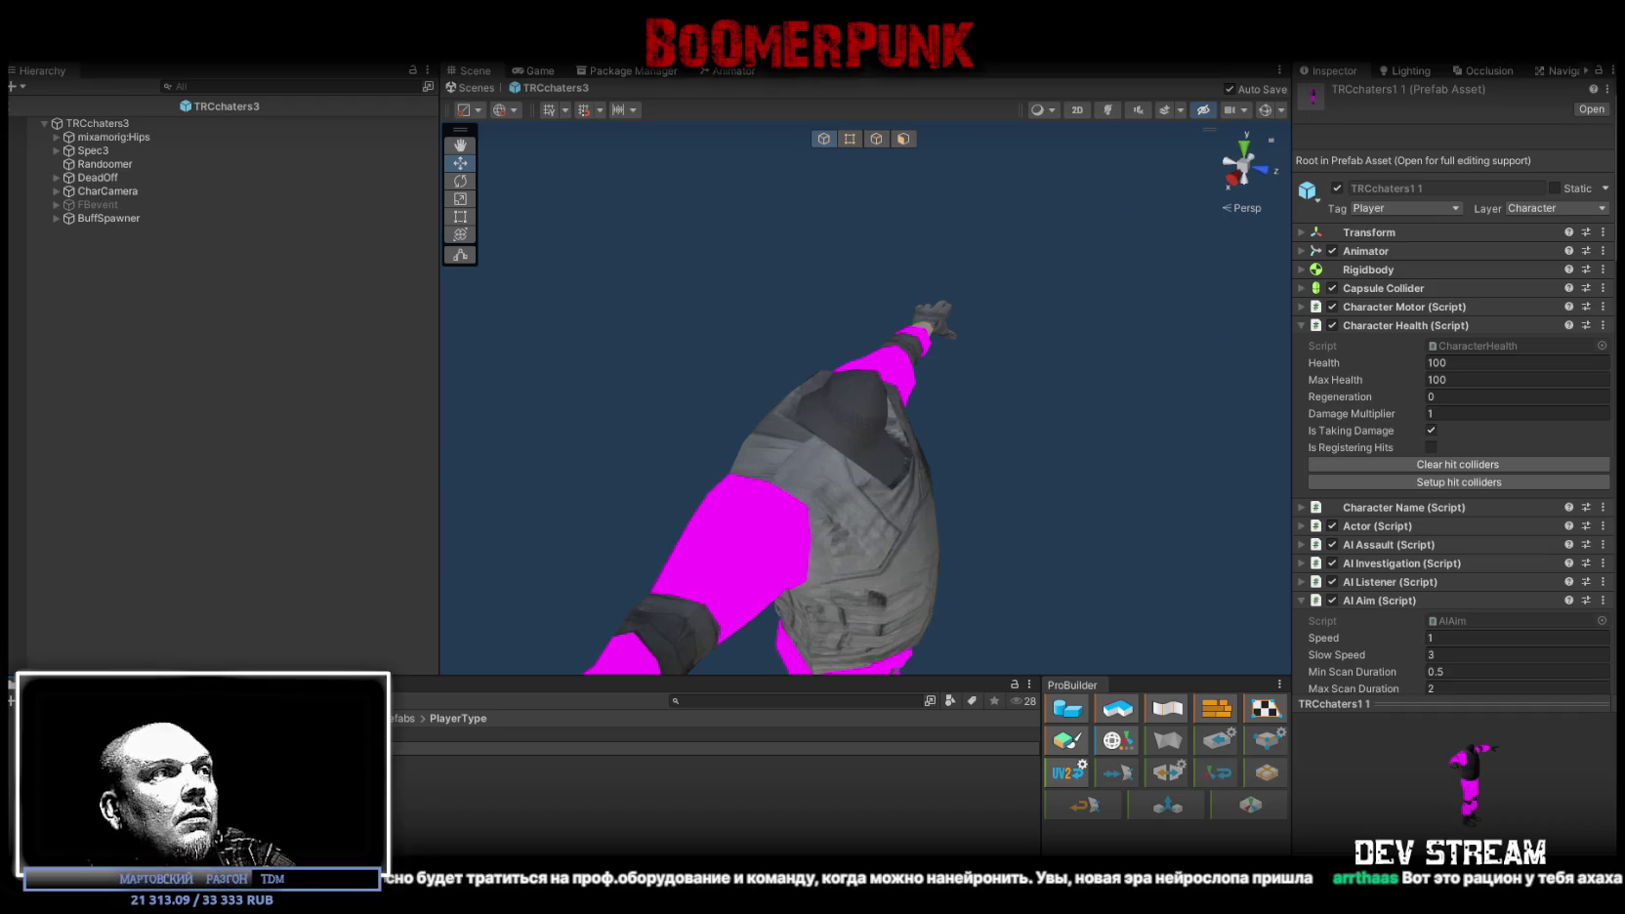
click(713, 789)
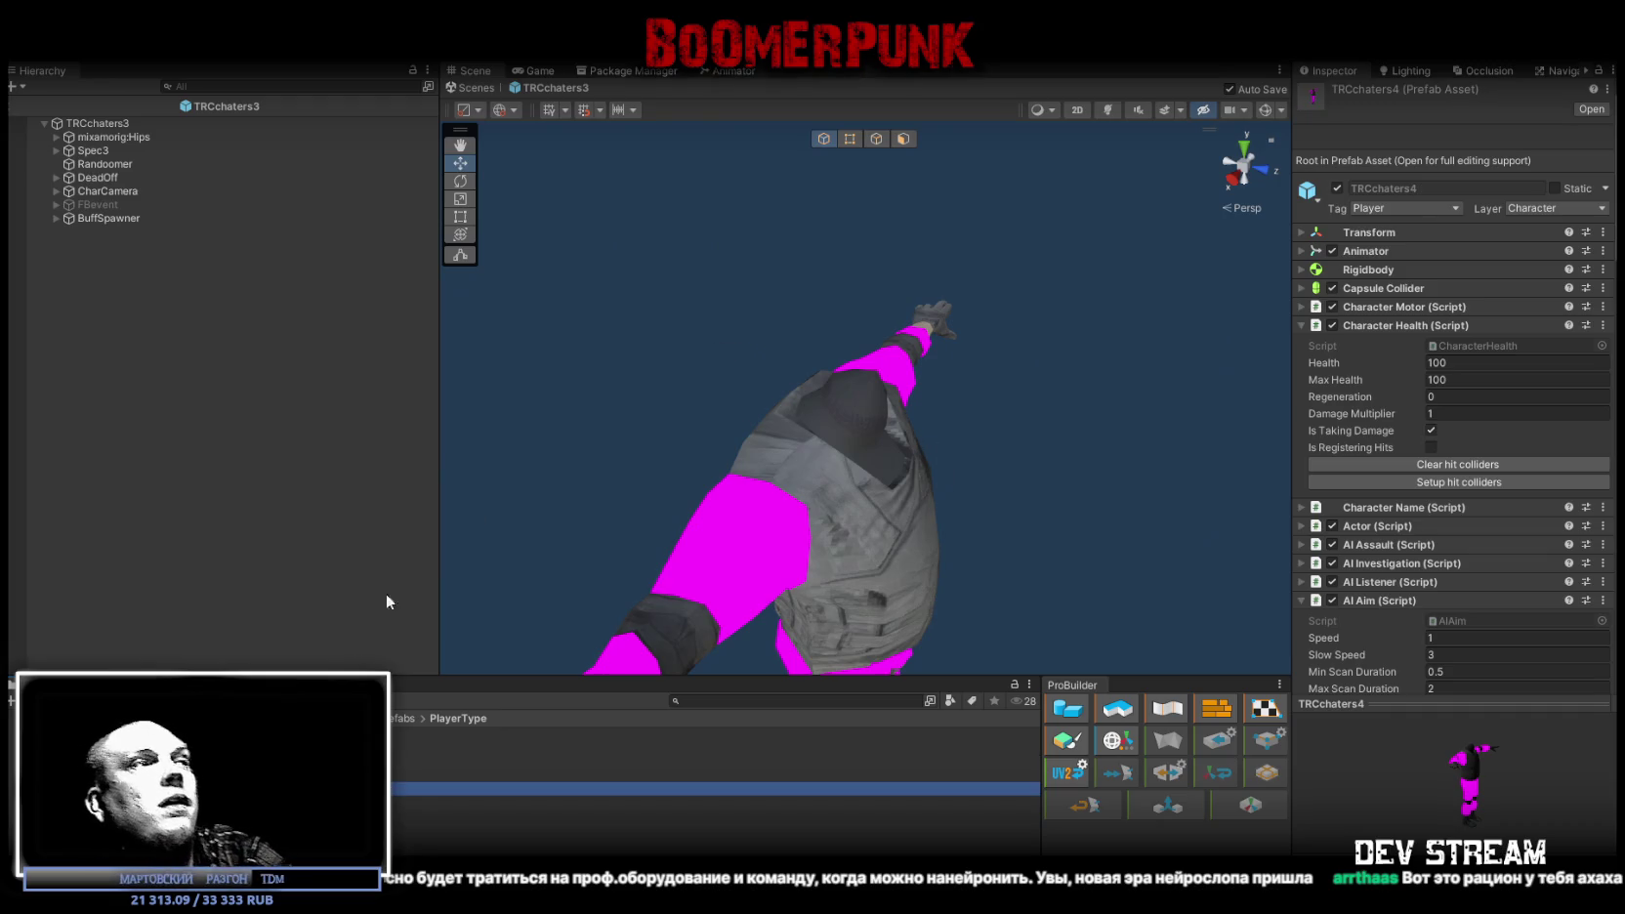
key(Return)
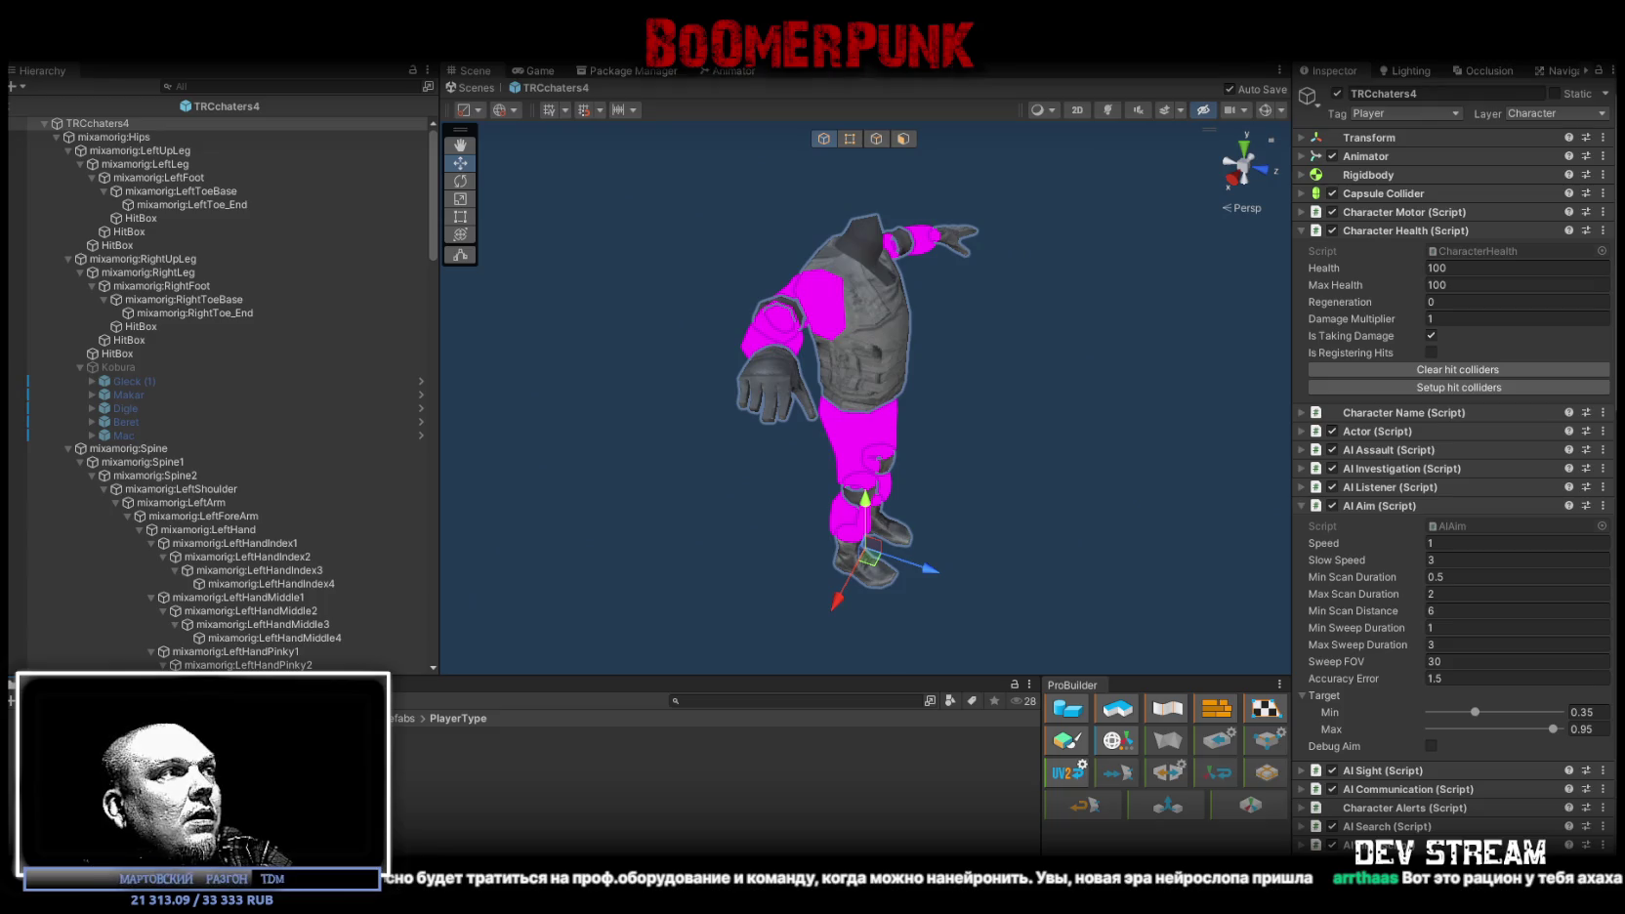
Step: Review the CharacterIK.cs:230 error and warnings in the Console, then clear it
key(ctrl+shift+c)
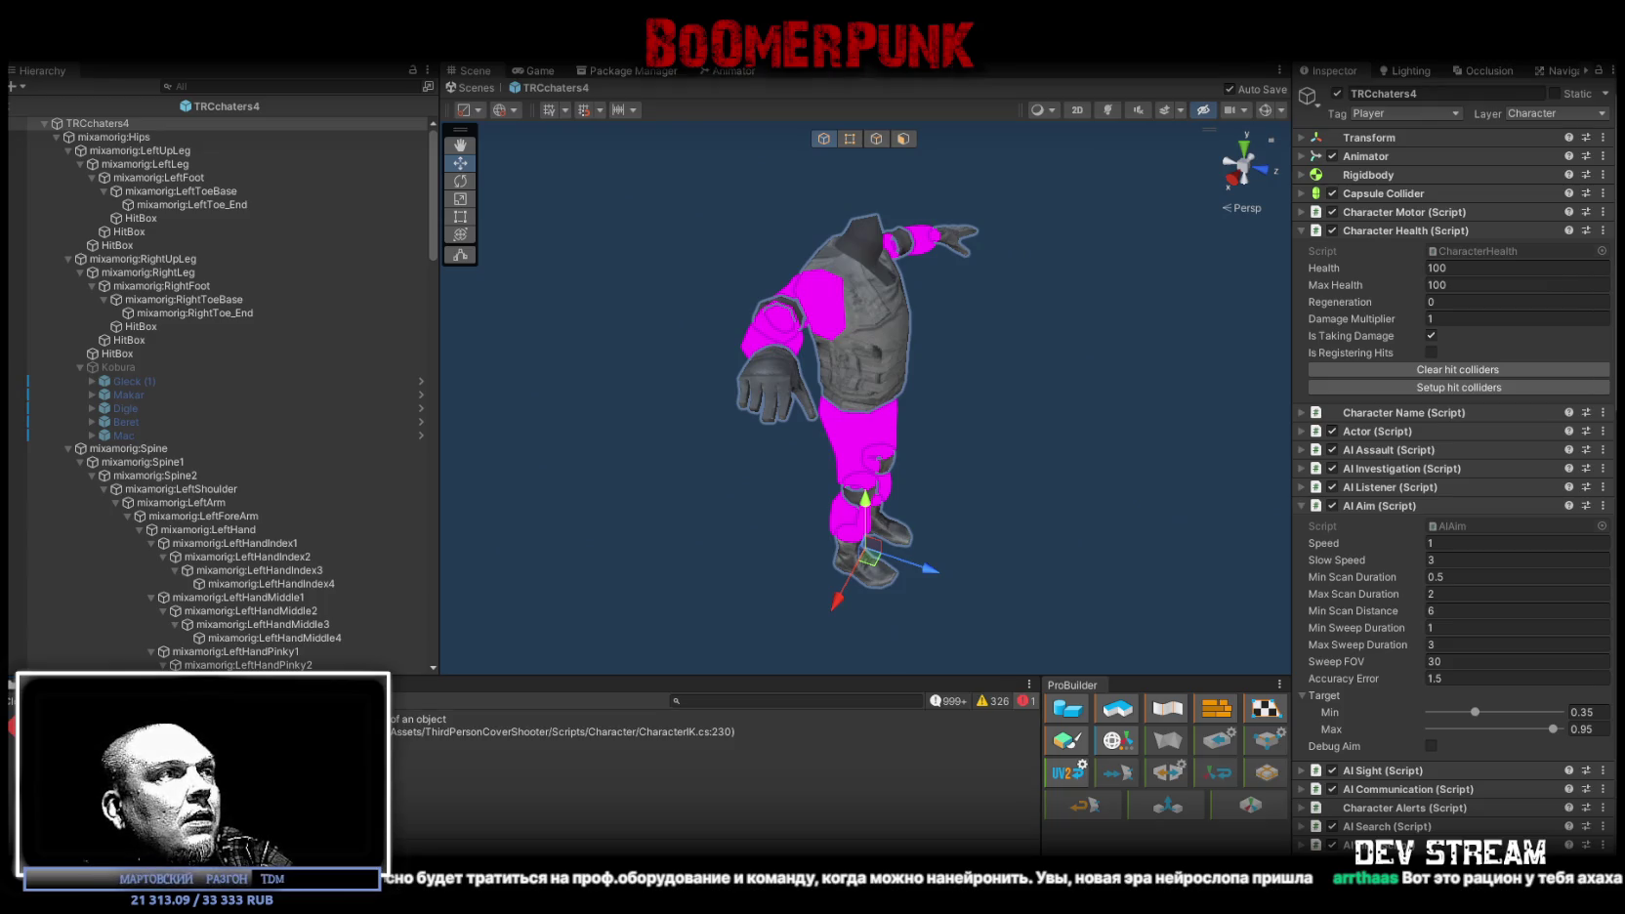
click(567, 726)
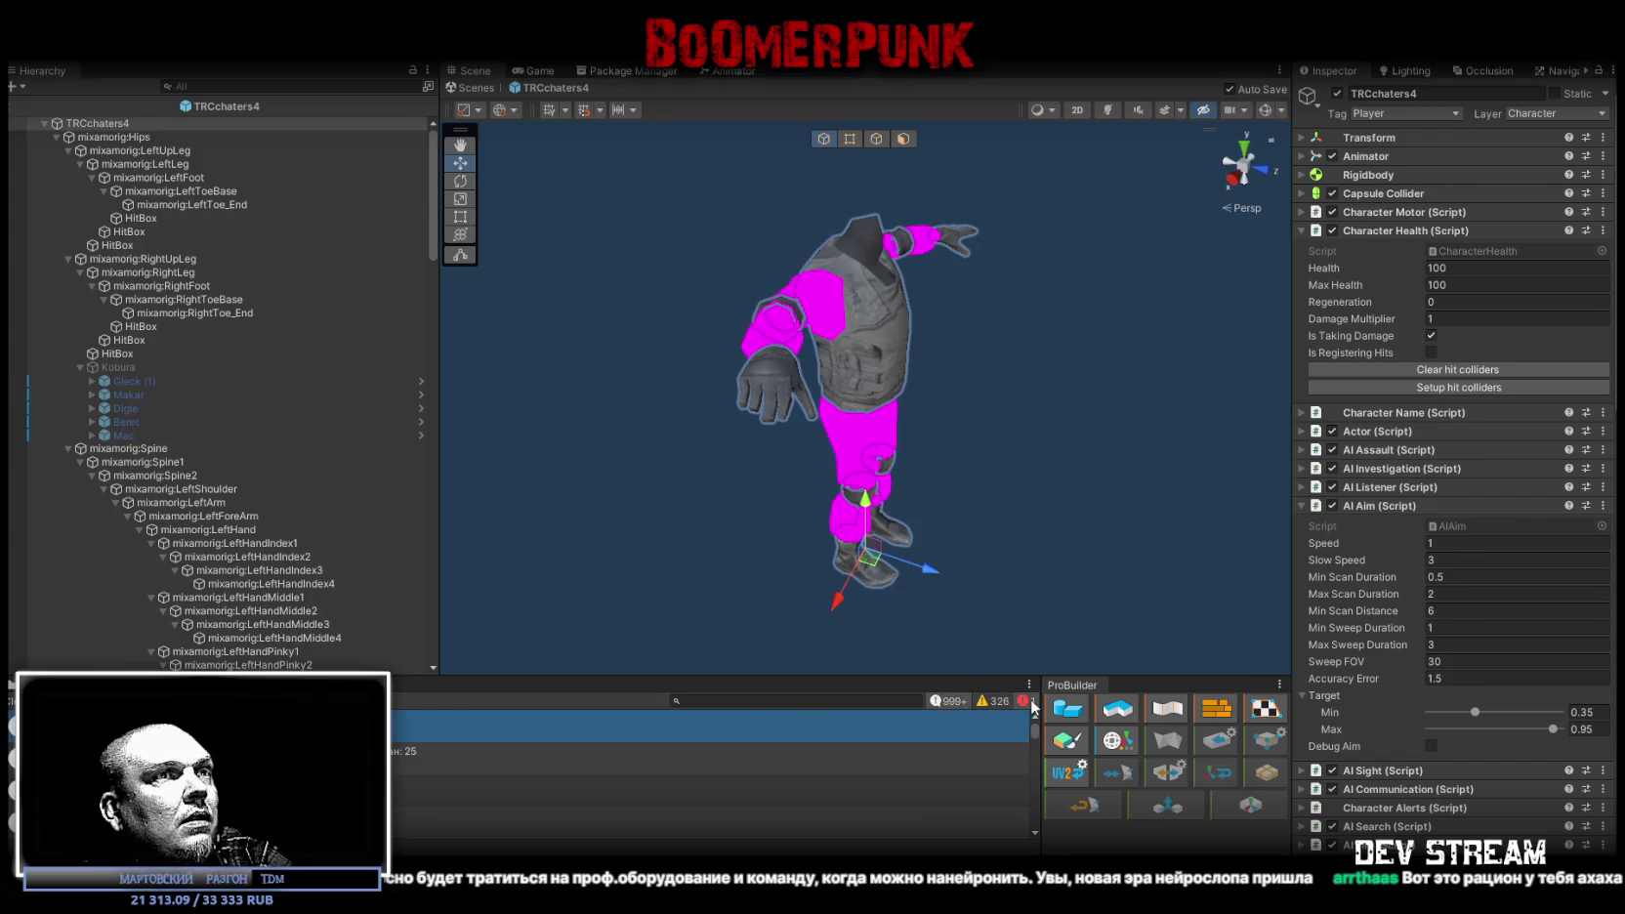
click(981, 704)
click(982, 704)
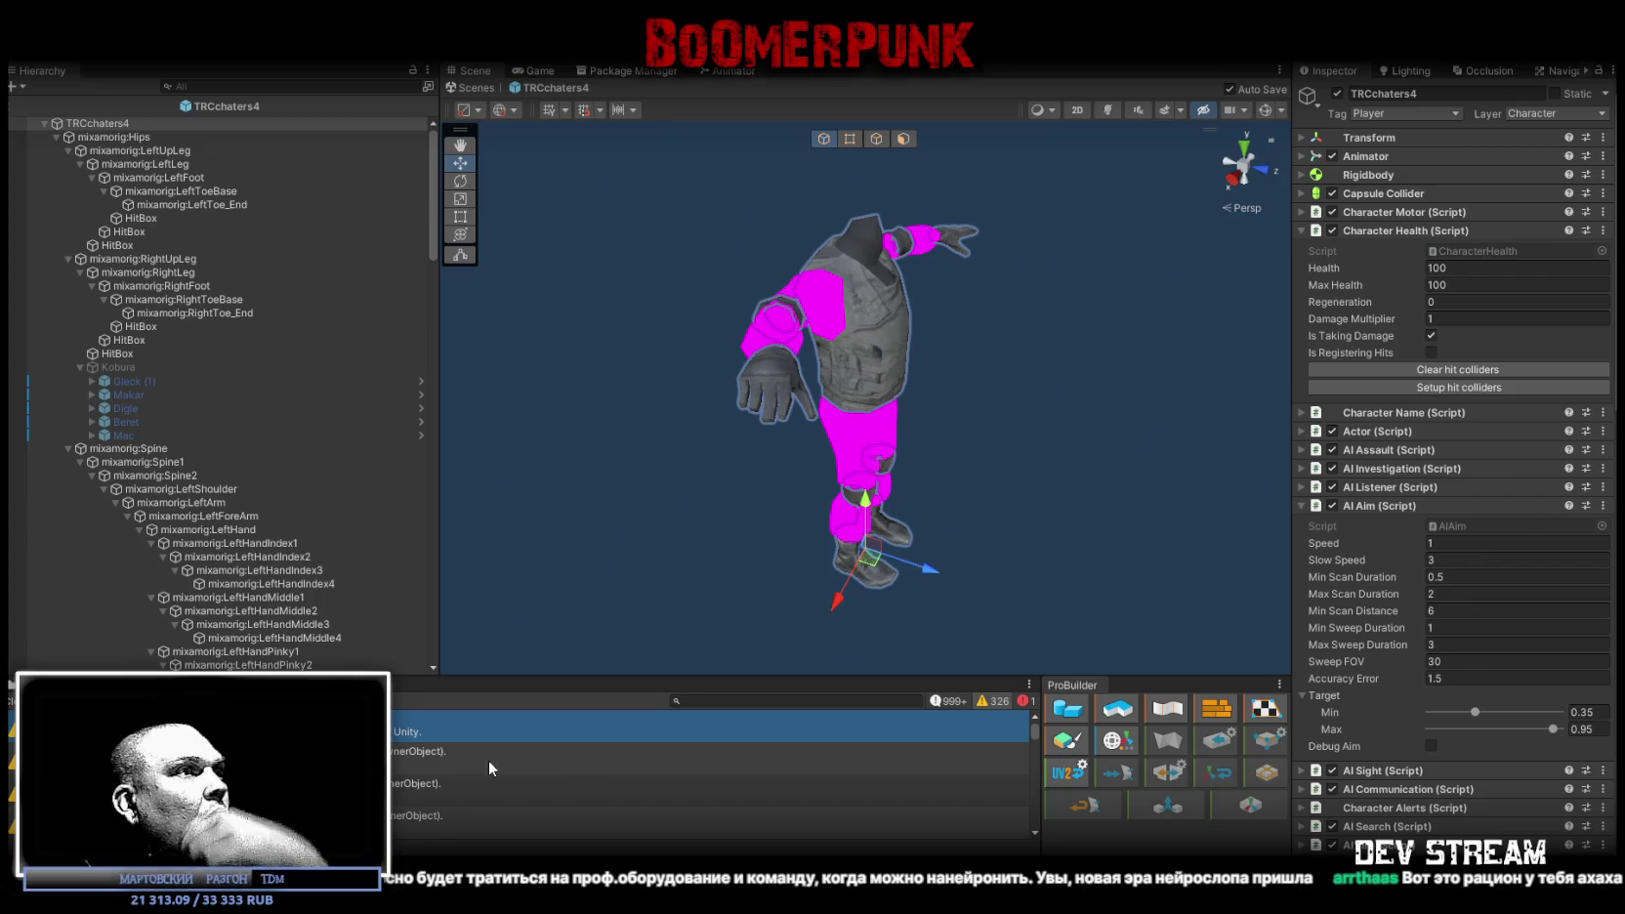
scroll(483, 748, down, 2)
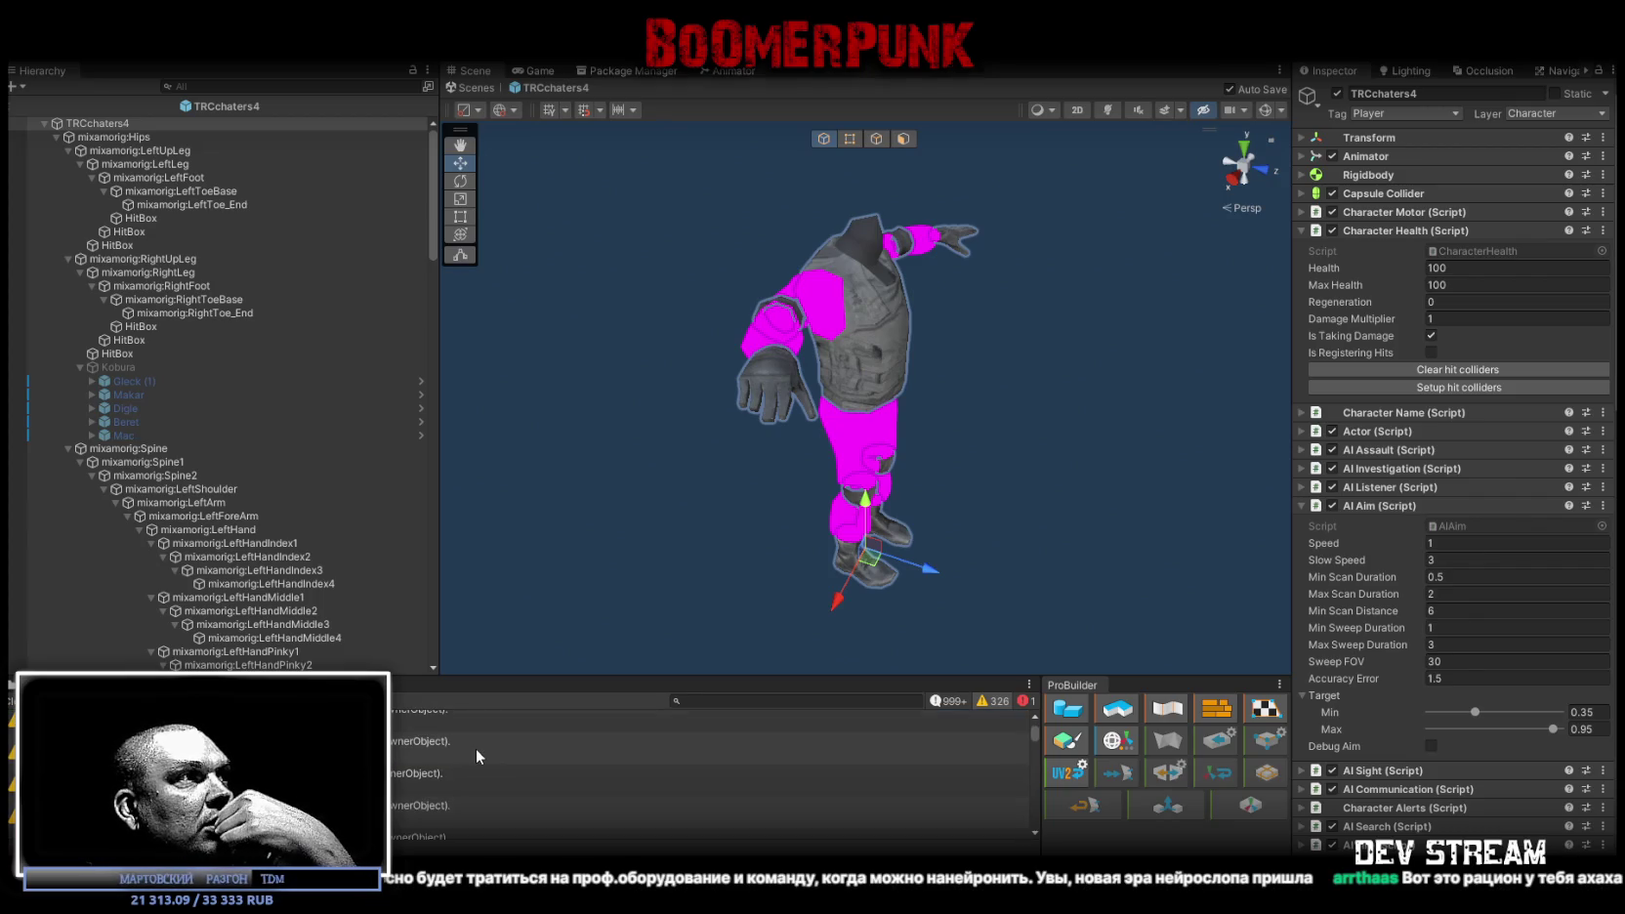
scroll(477, 748, down, 5)
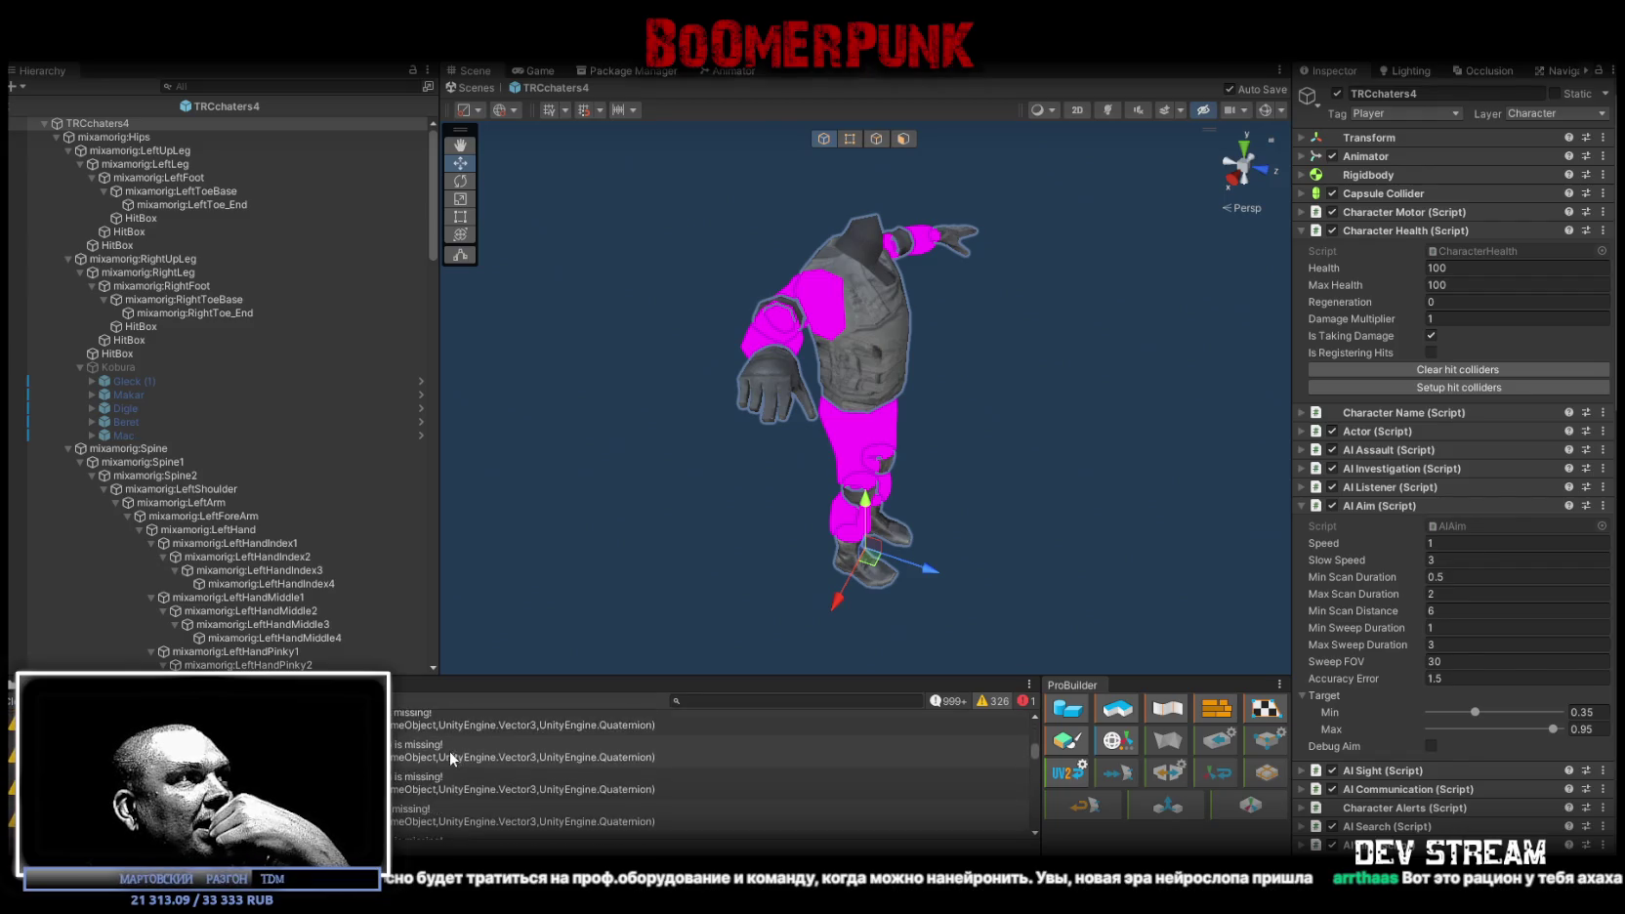
scroll(440, 765, down, 5)
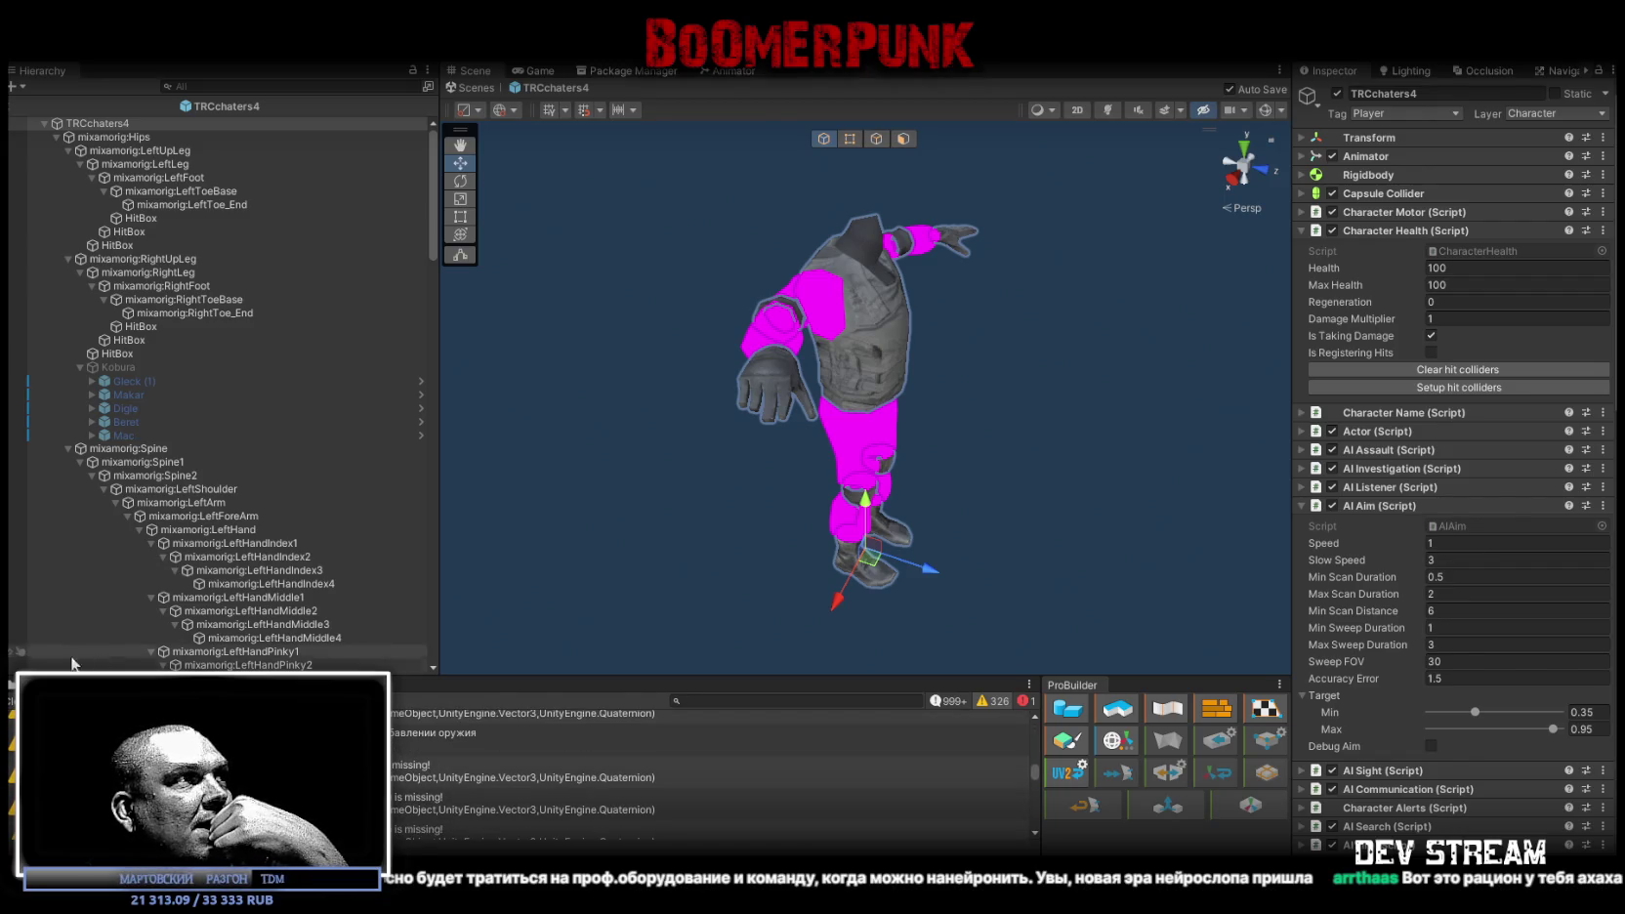
click(21, 685)
key(ctrl+5)
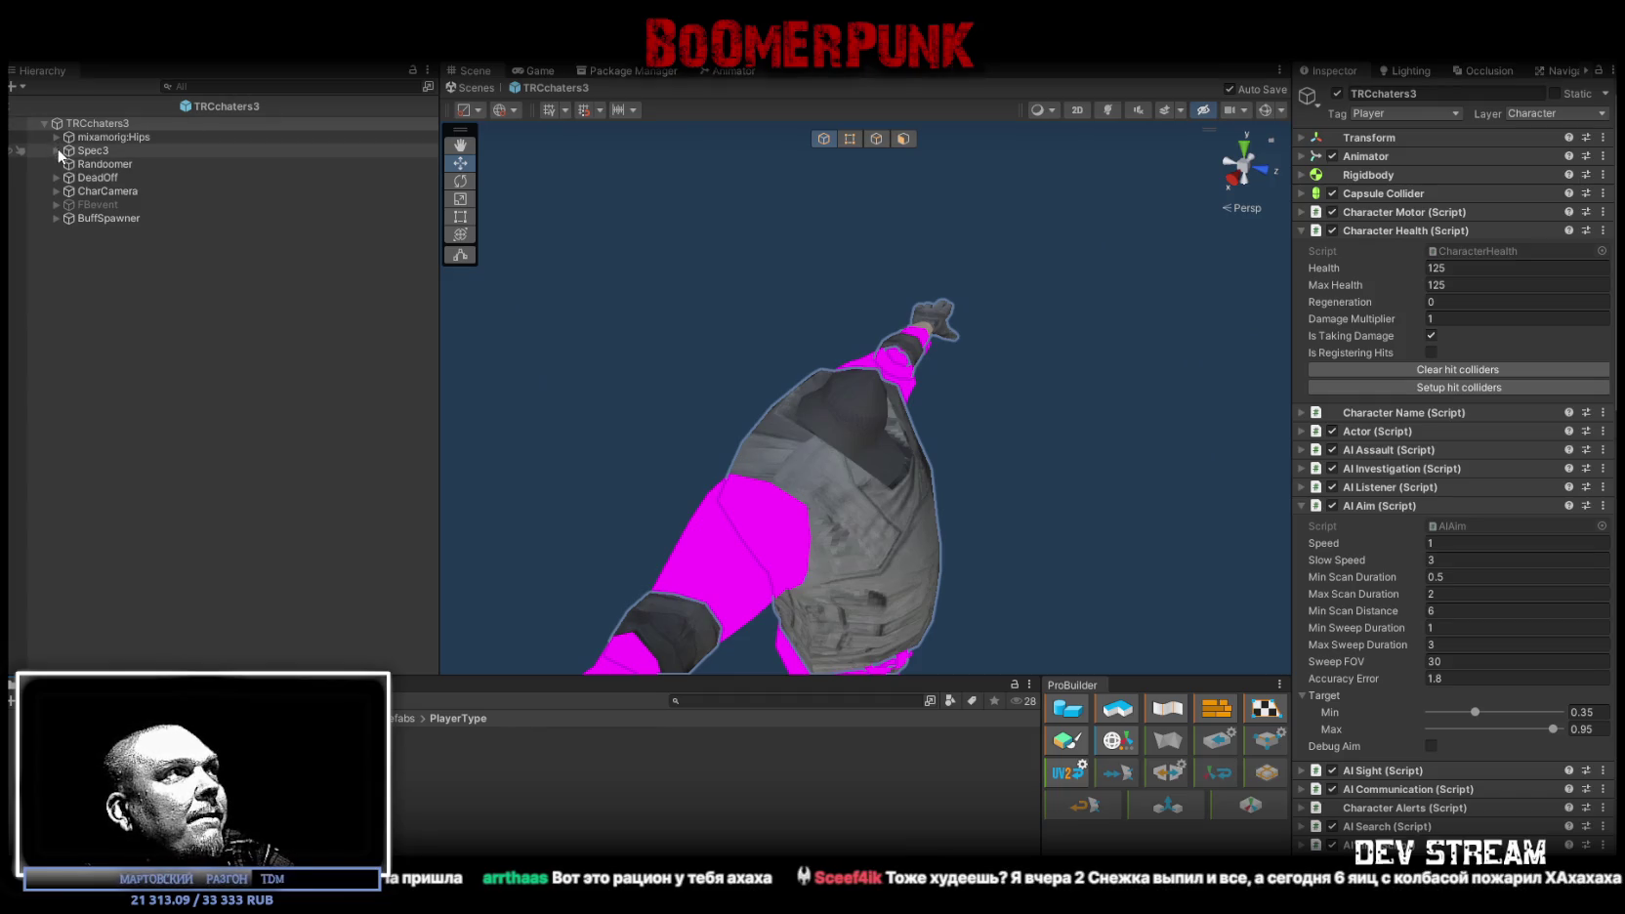
Step: Expand the mixamorig bone chain from Hips down to RightHand's WeaponsR
click(55, 136)
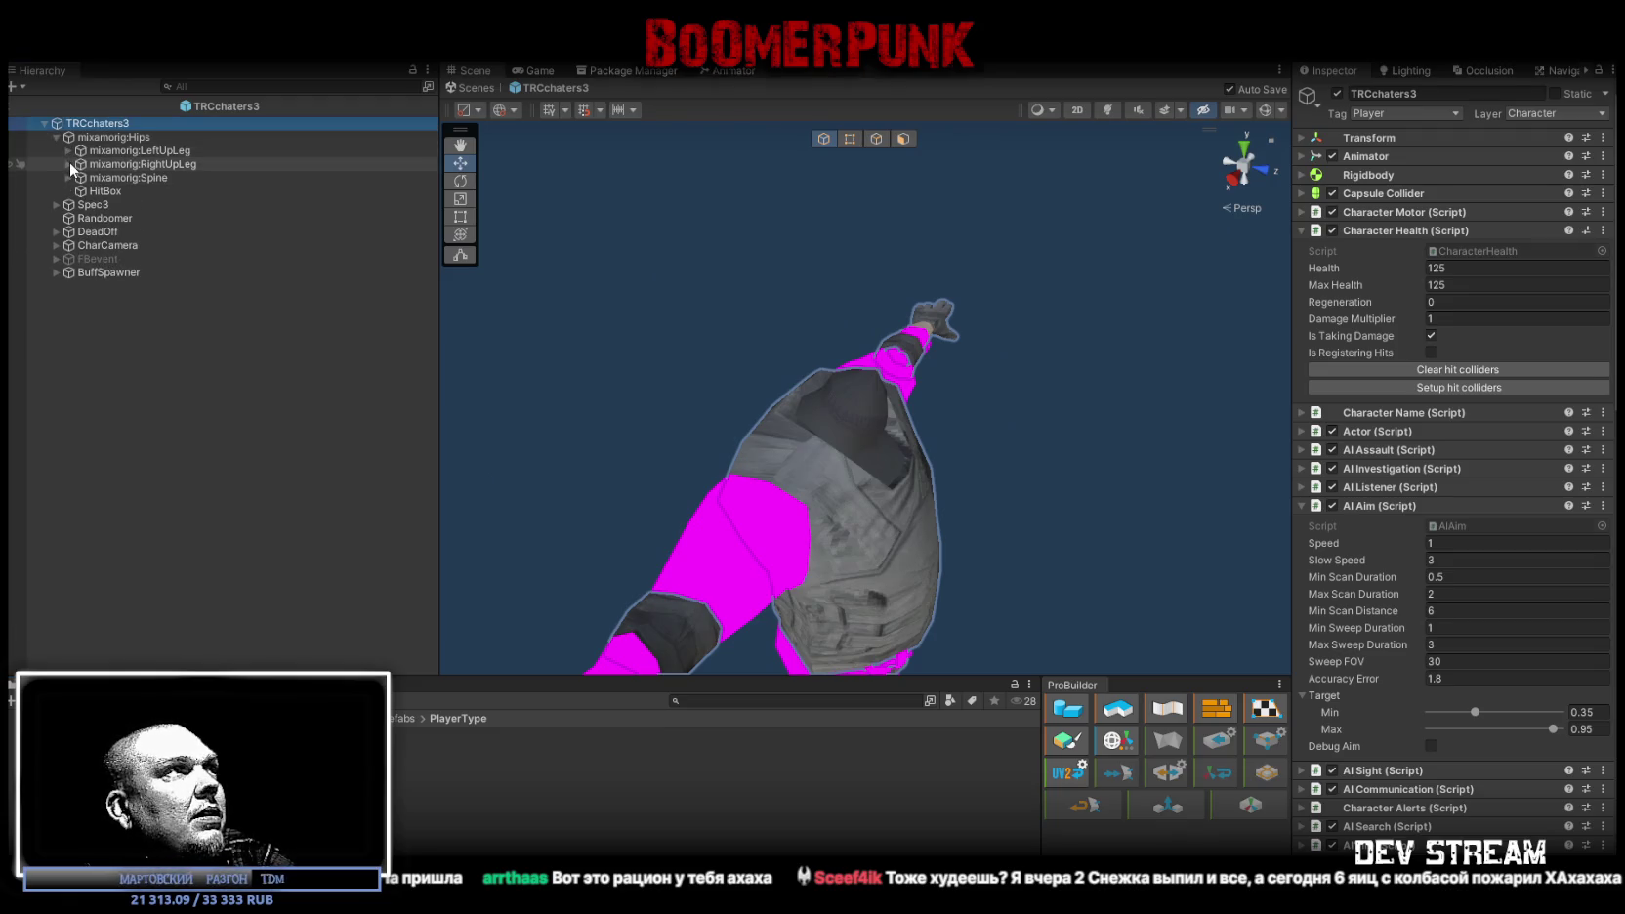
click(69, 178)
click(80, 192)
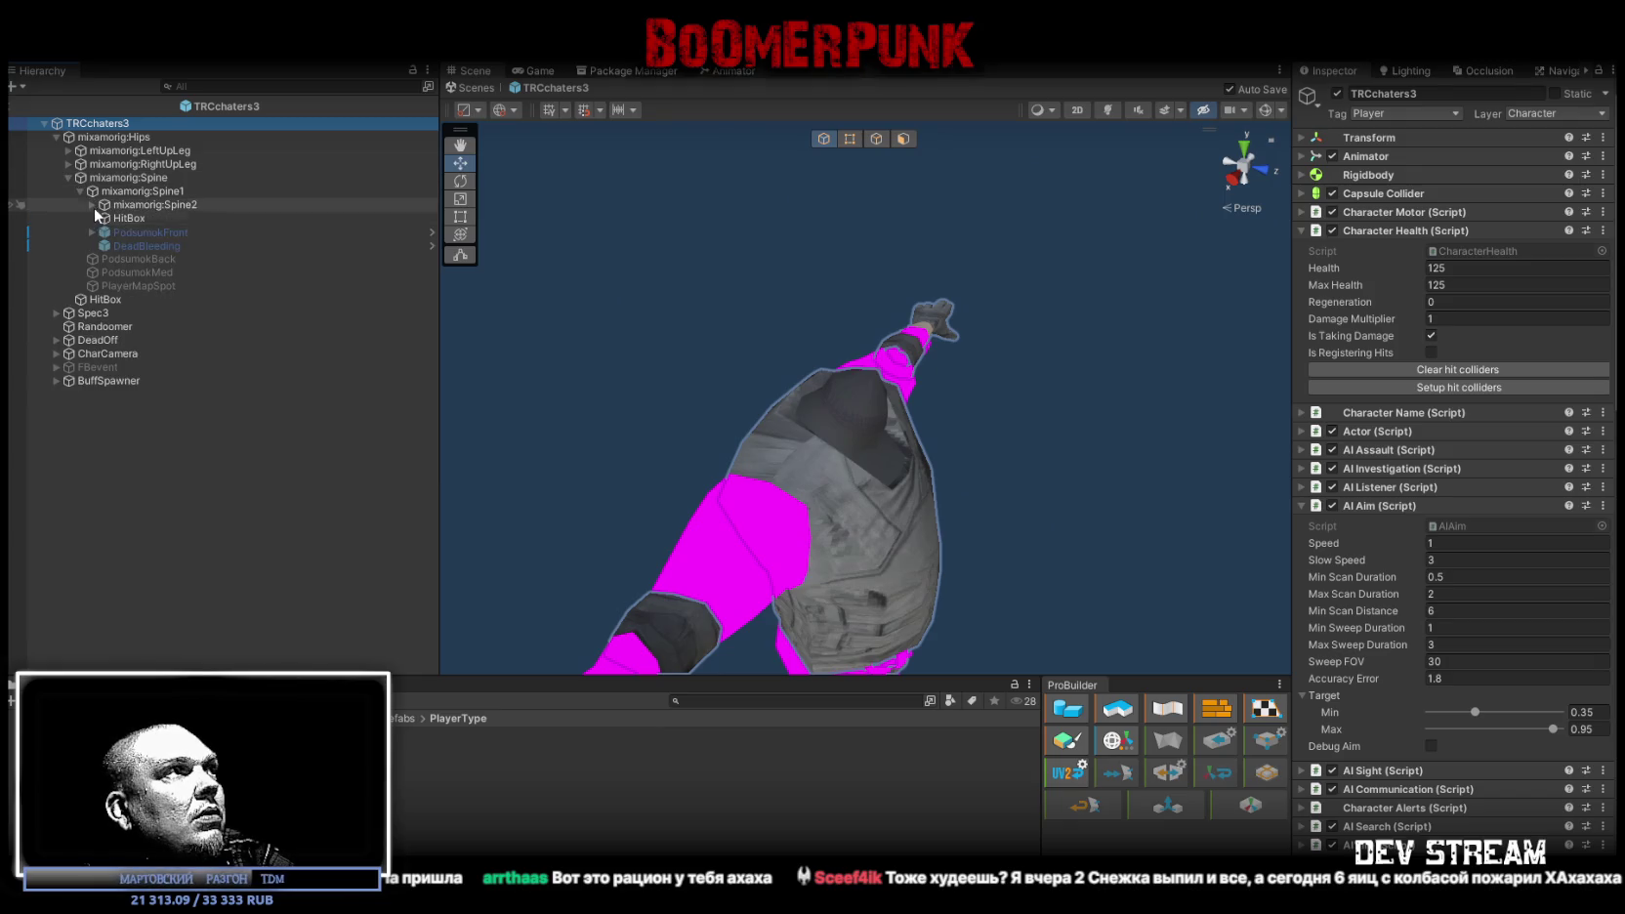
click(91, 205)
click(103, 245)
click(115, 259)
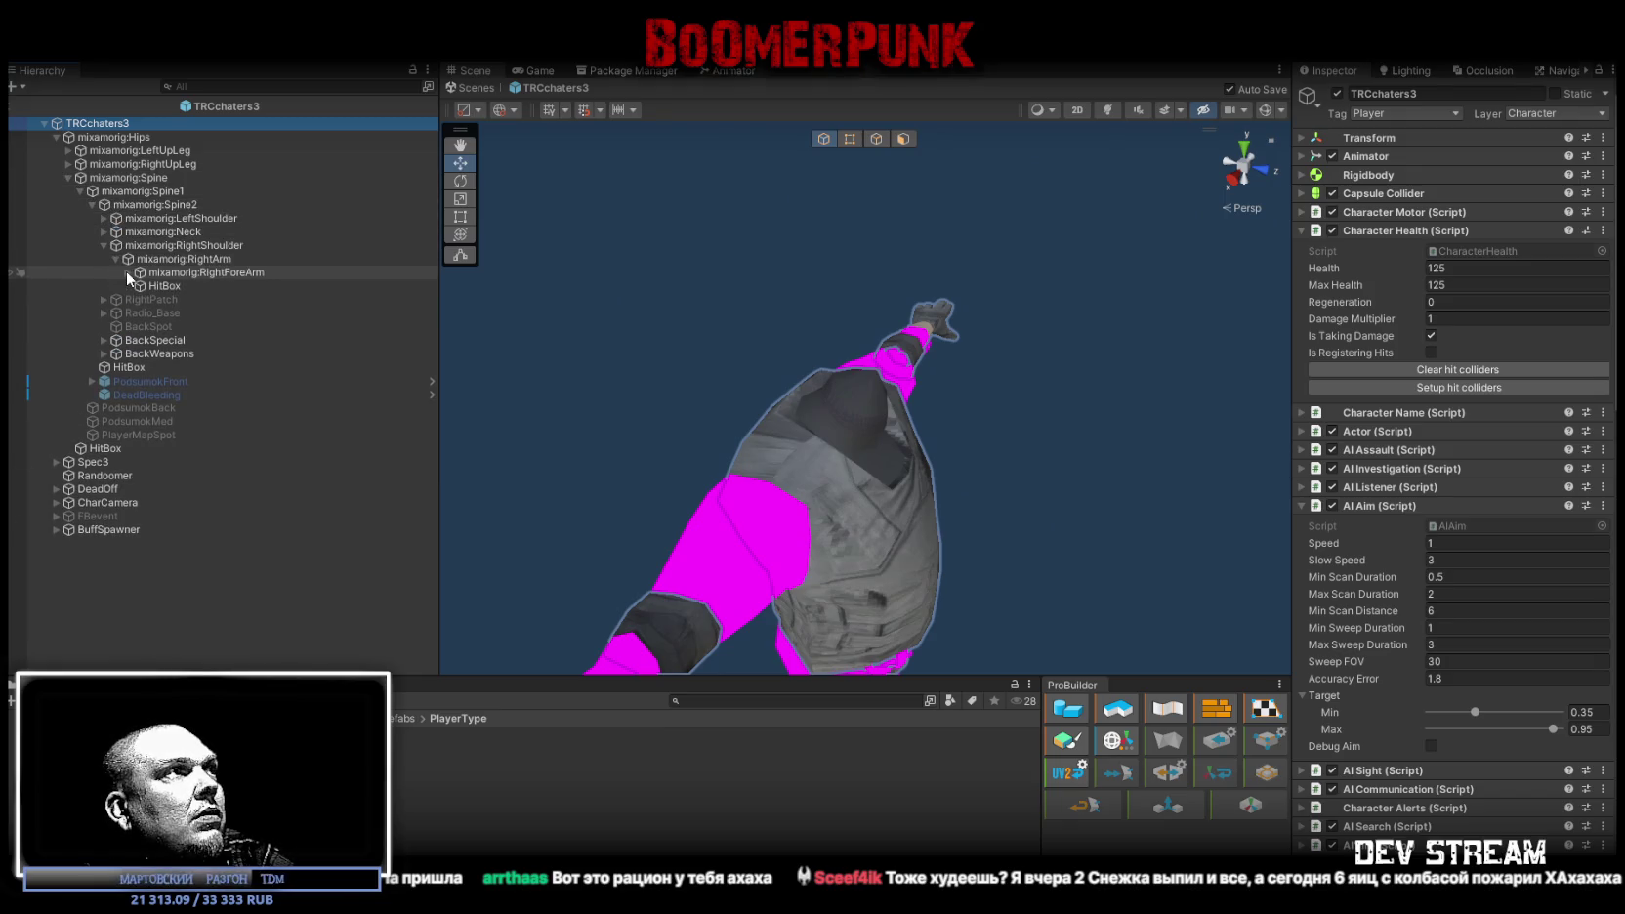
click(127, 273)
click(139, 286)
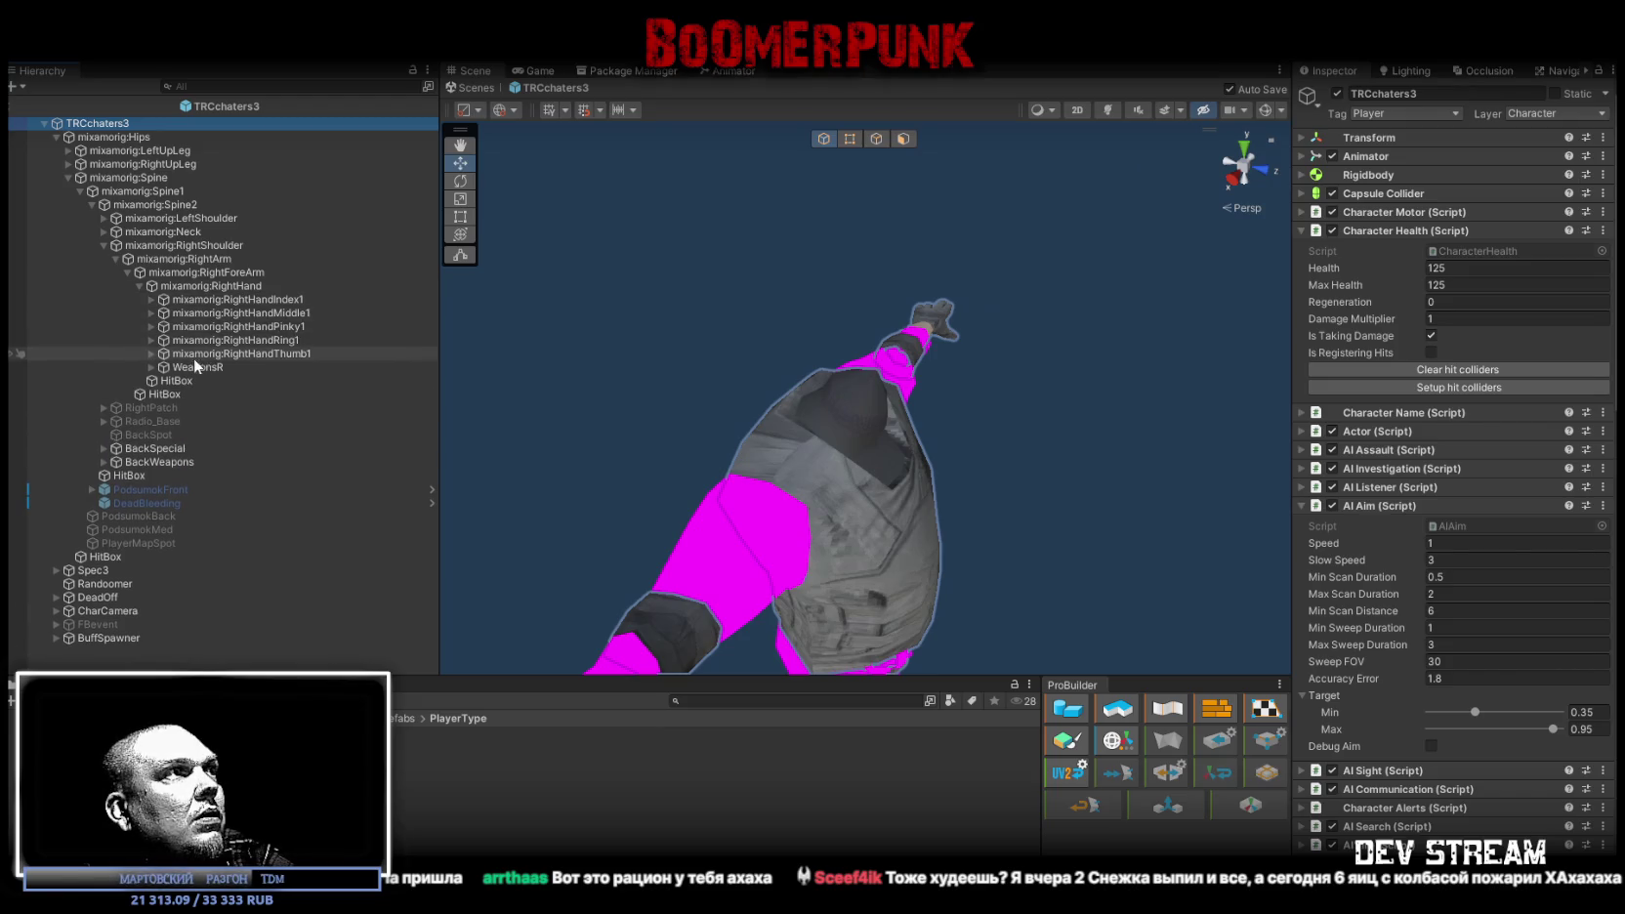
click(151, 367)
Step: Multi-select weapons Minigun through Rifle5_1, excluding the HitBox, to compare their components
click(194, 381)
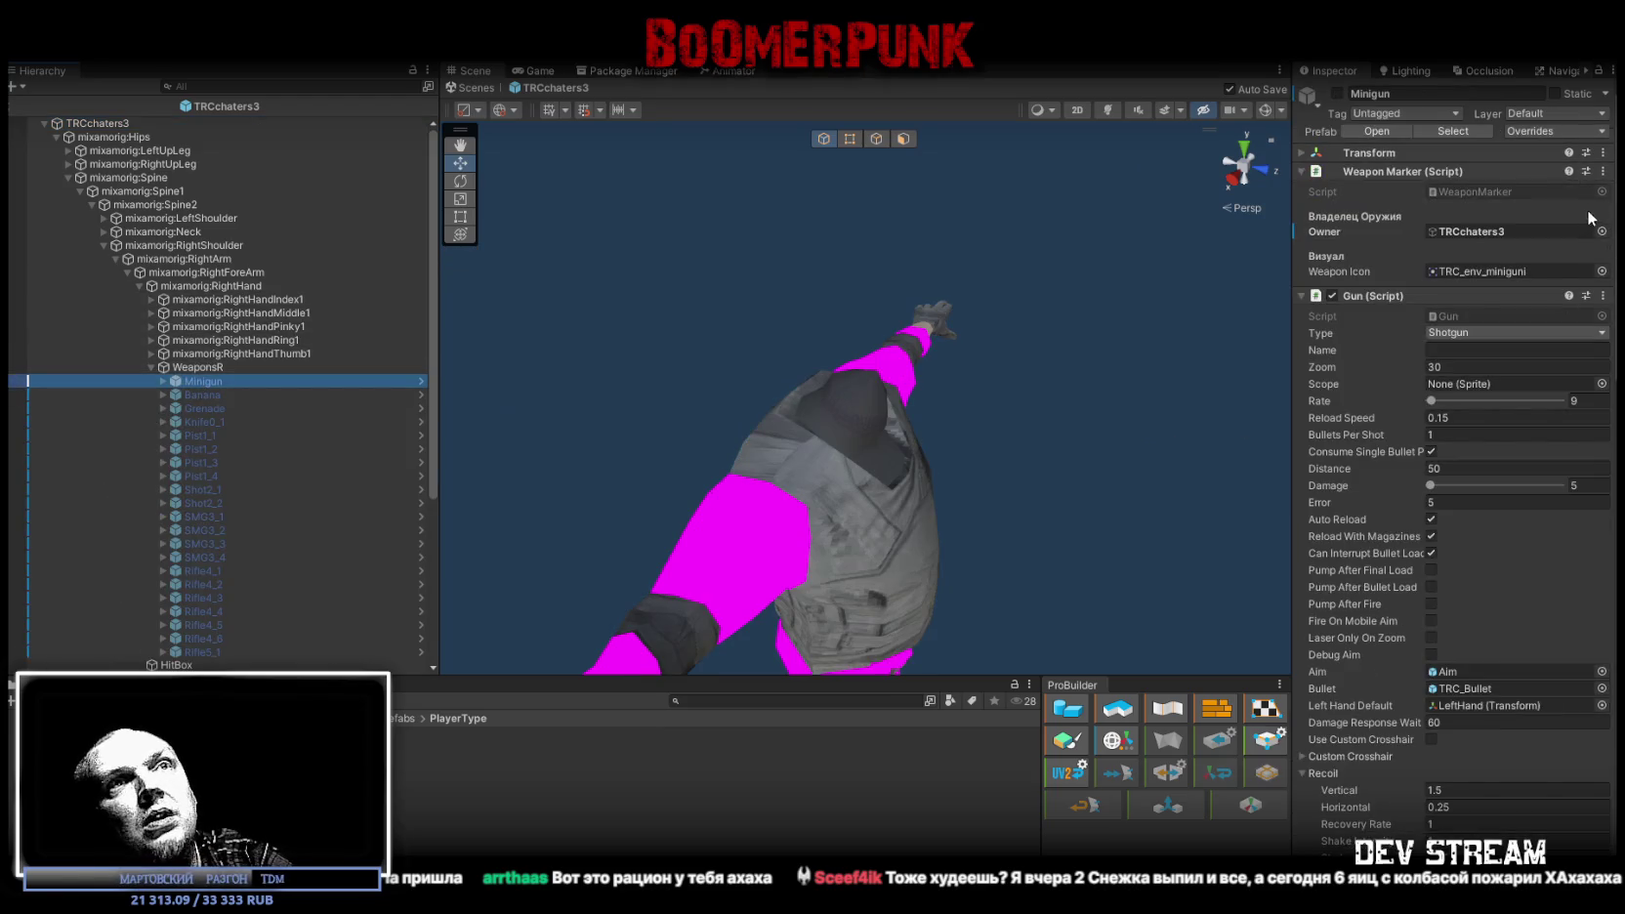
scroll(232, 527, down, 5)
shift+click(245, 401)
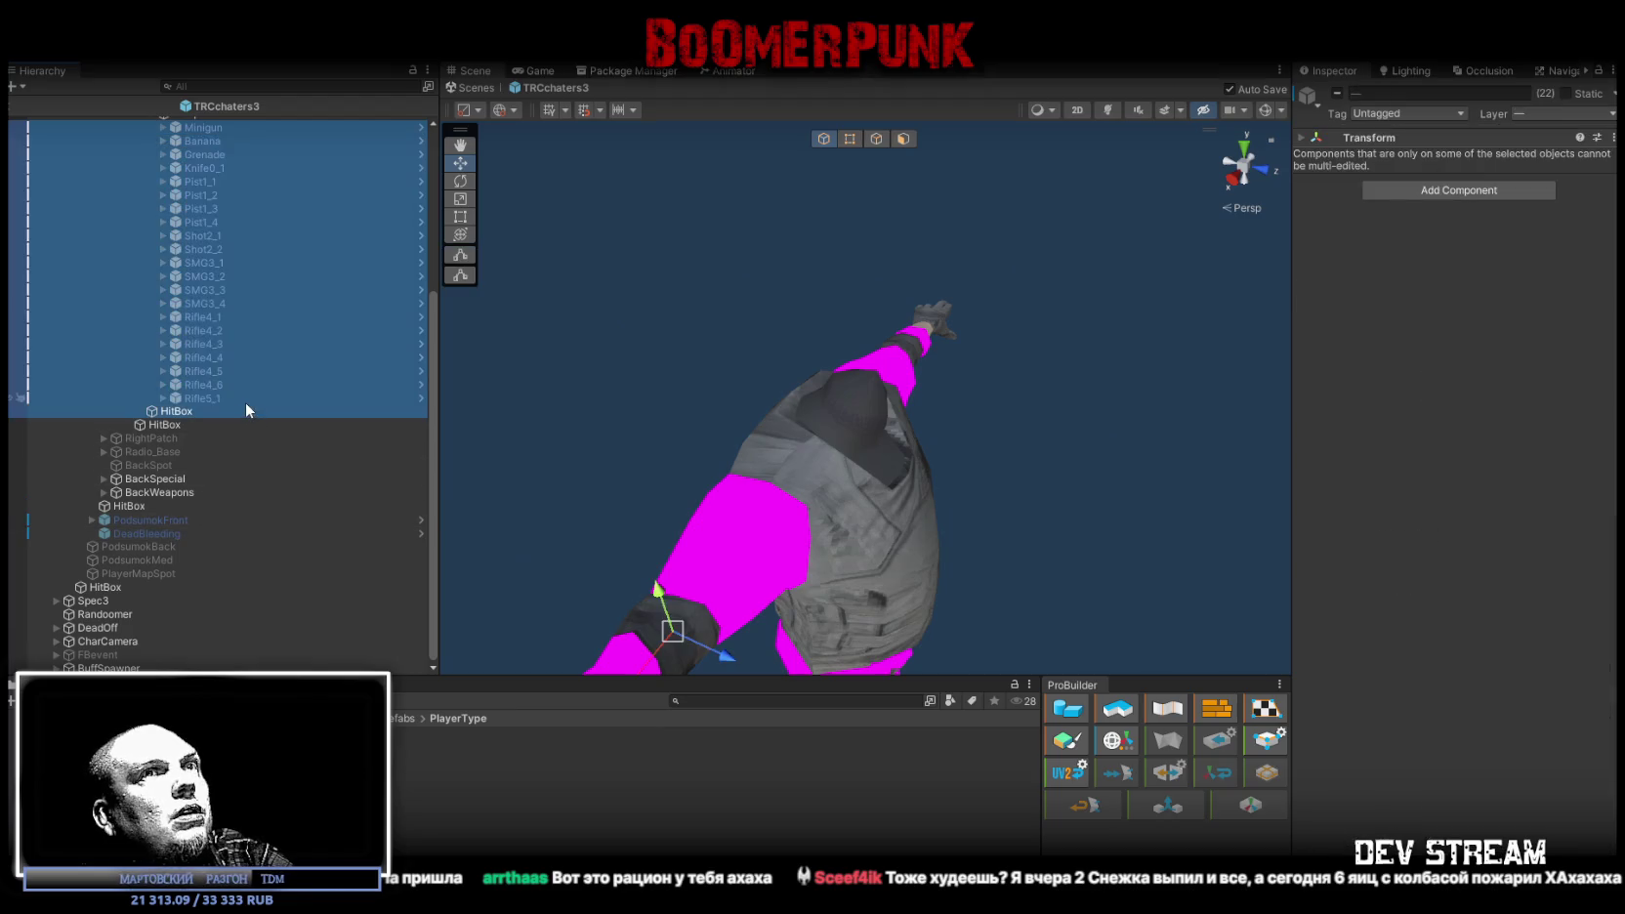
ctrl+click(188, 409)
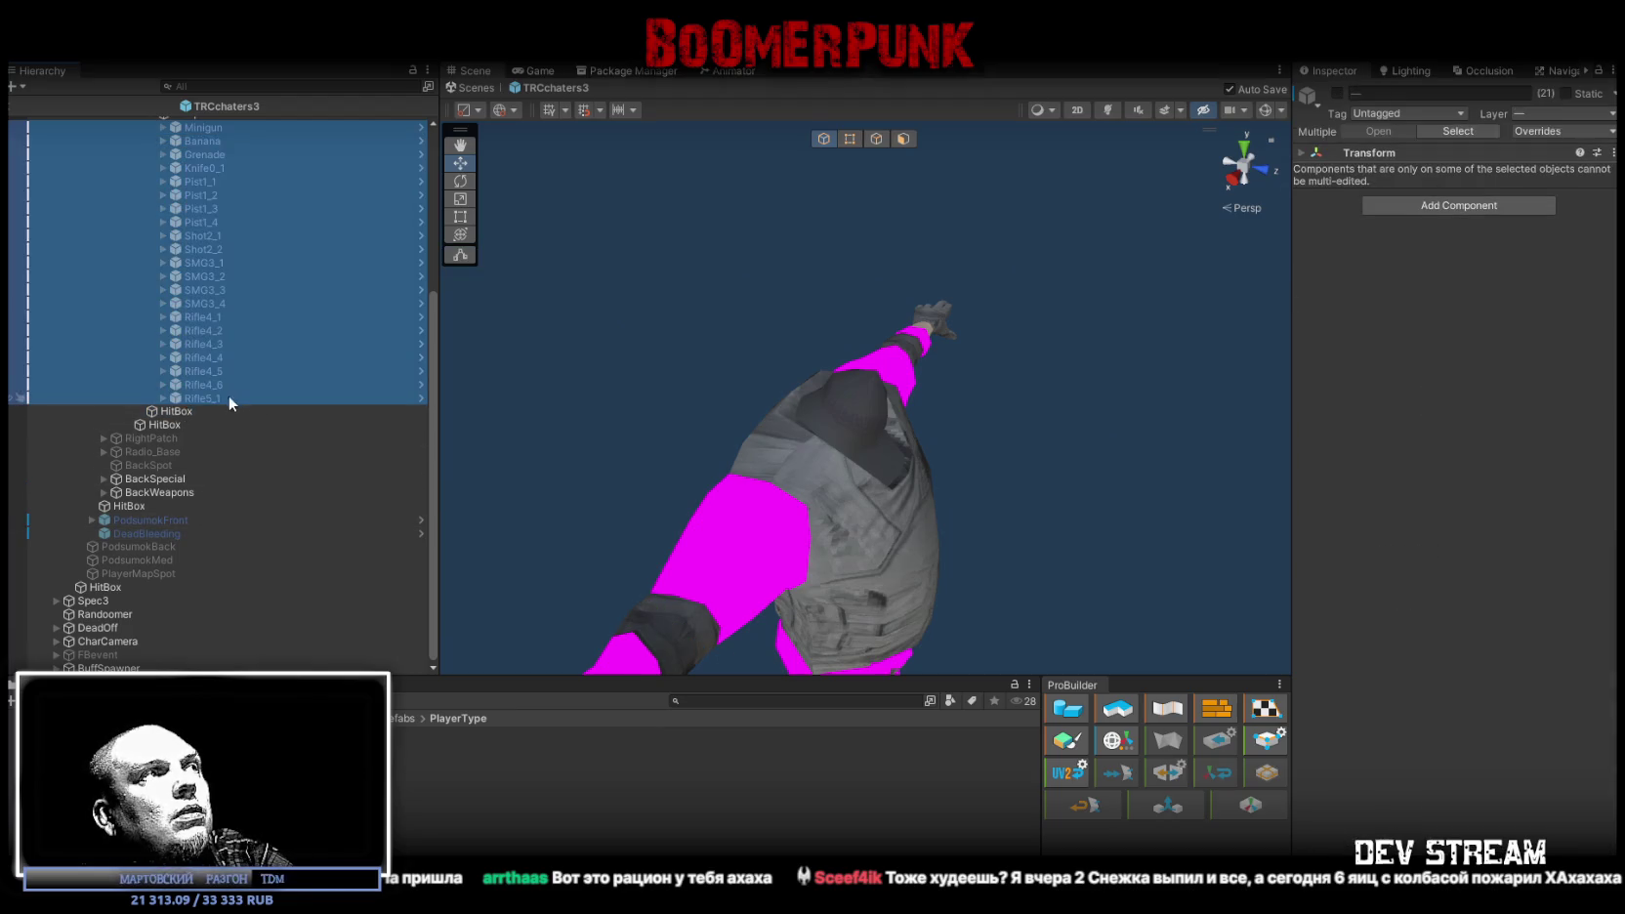
scroll(244, 396, up, 5)
click(1573, 197)
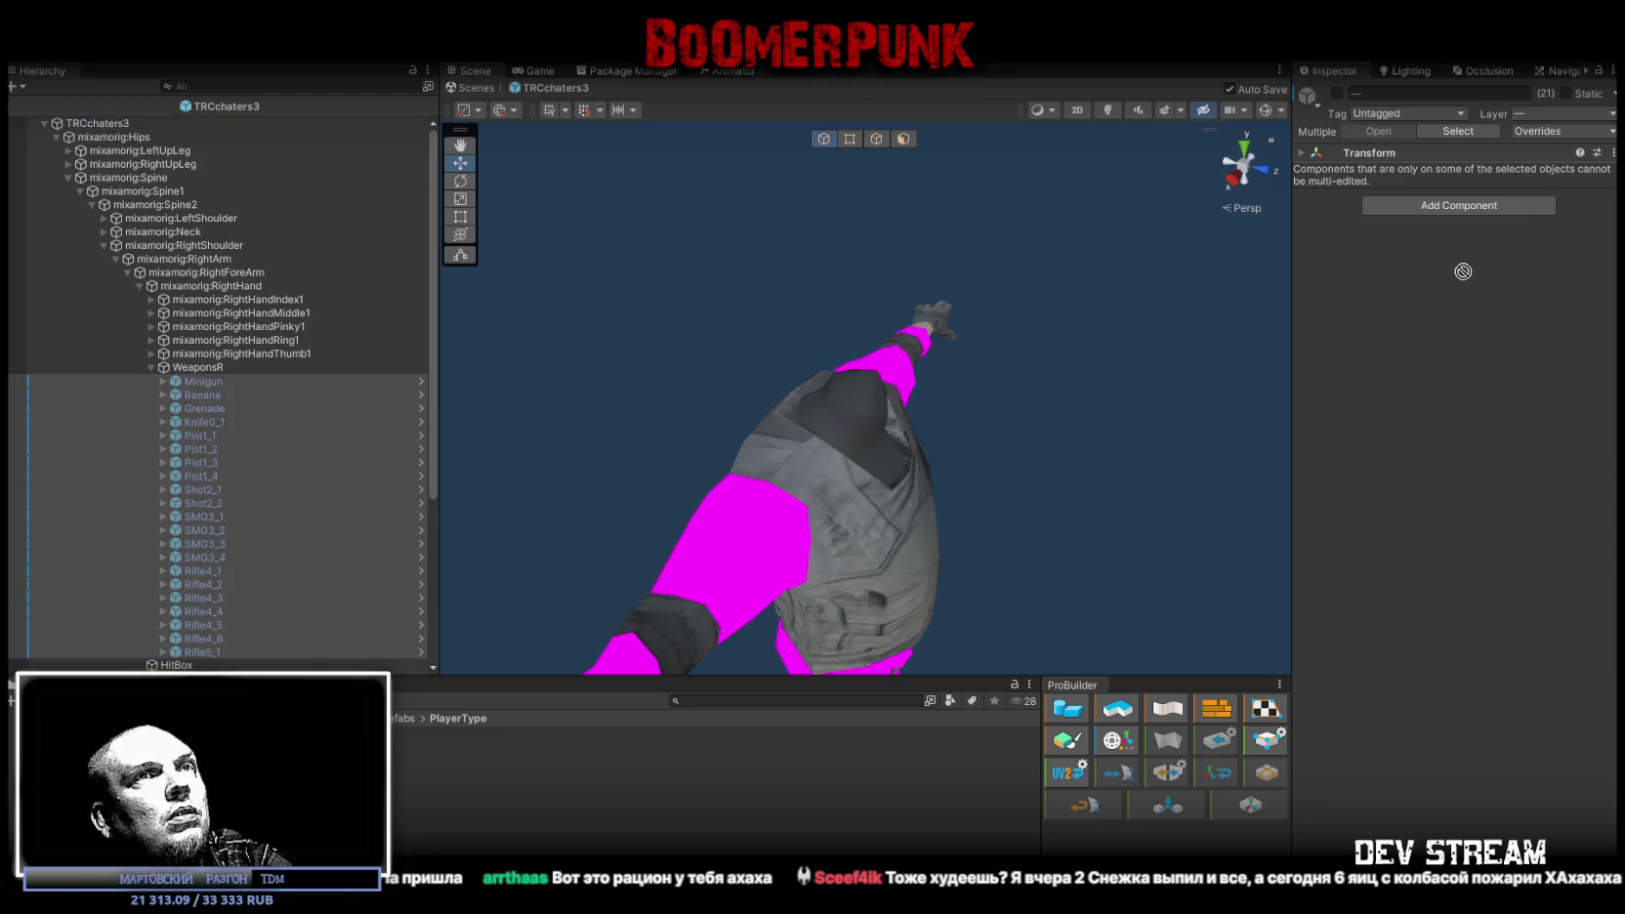
Step: Step through Rifle4_6, Grenade and Knife0_1's weapon settings
scroll(219, 641, down, 2)
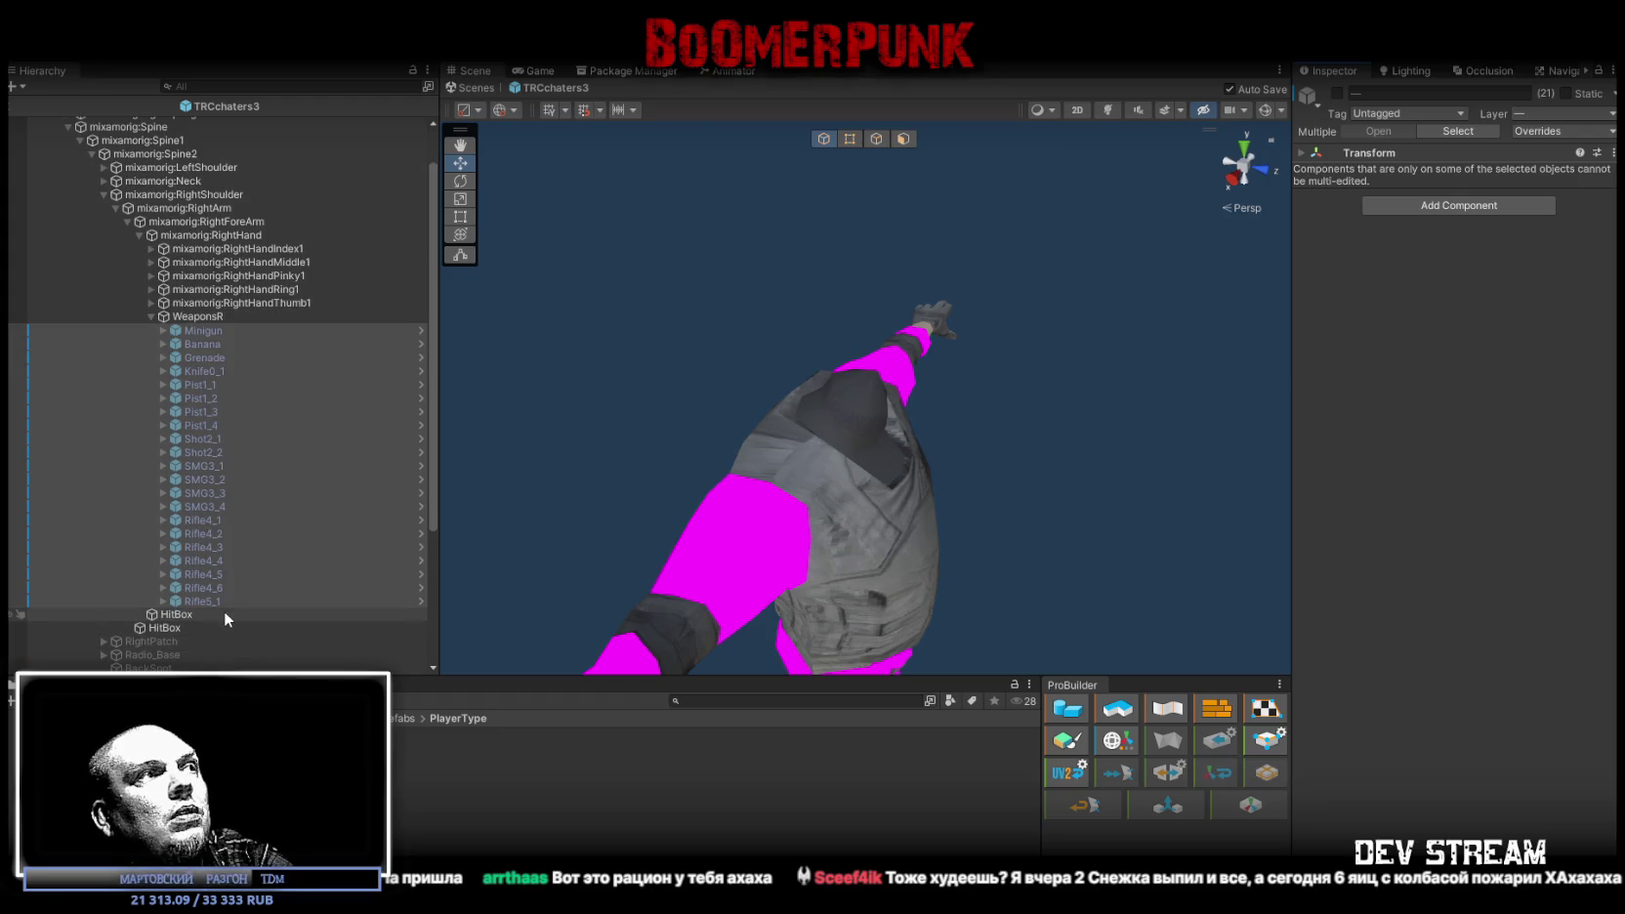
click(223, 596)
click(225, 587)
key(Up)
key(Up)
key(Up)
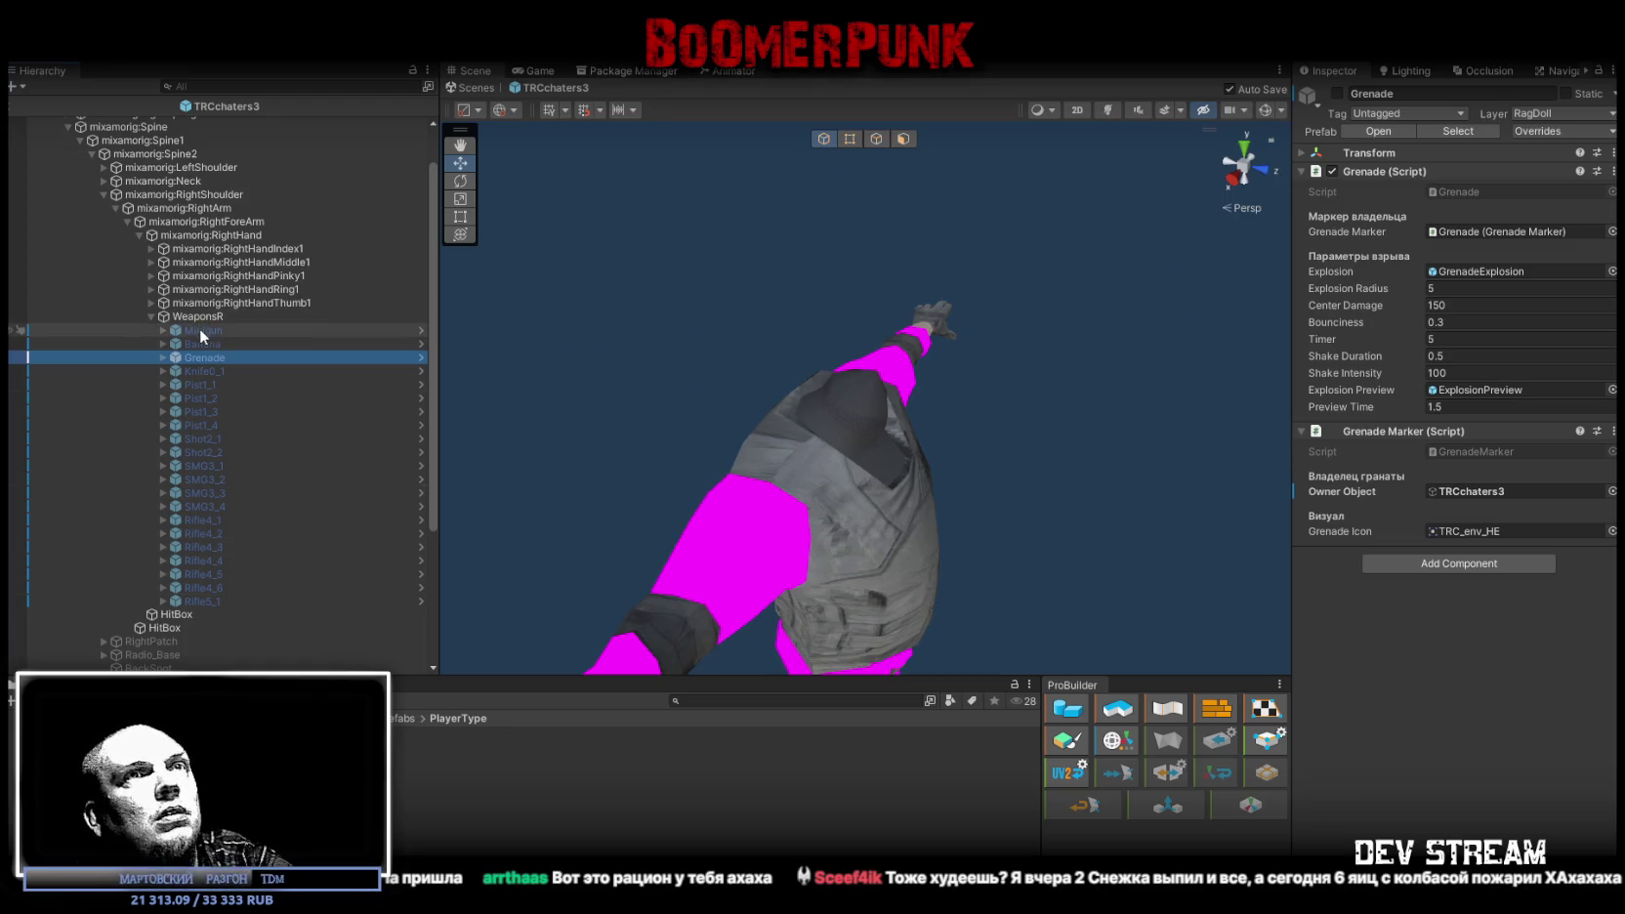
click(251, 371)
key(Up)
key(Up)
key(Up)
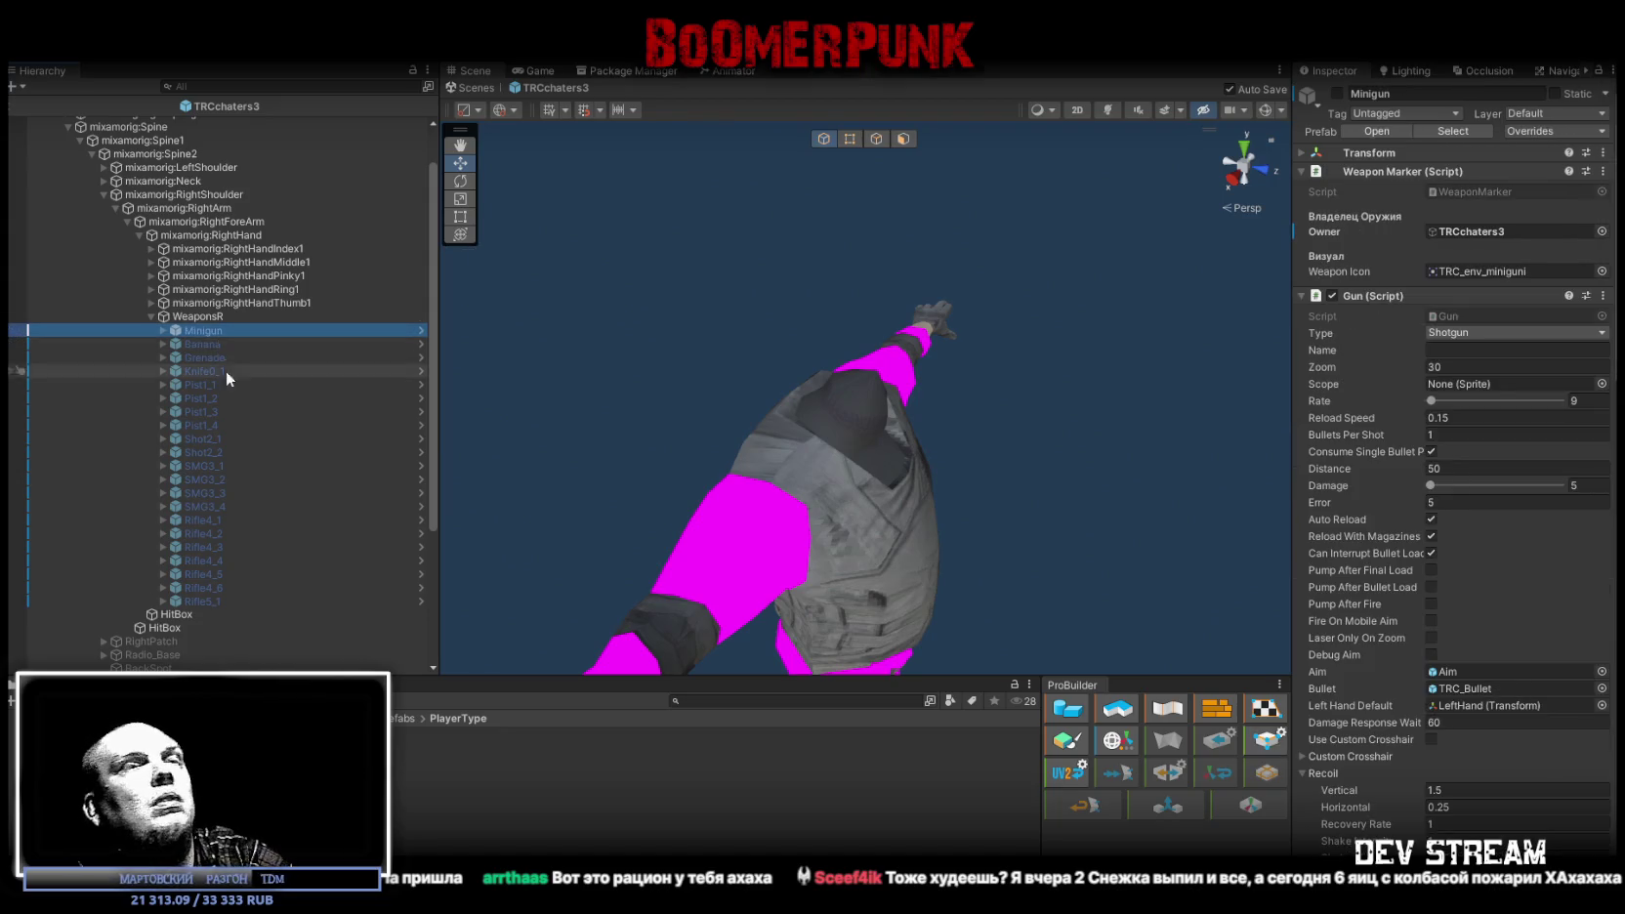
Step: Reselect Minigun through Rifle5_1 without the Grenade, then check HitBox and Rifle5_1's gun stats
shift+click(209, 600)
ctrl+click(223, 355)
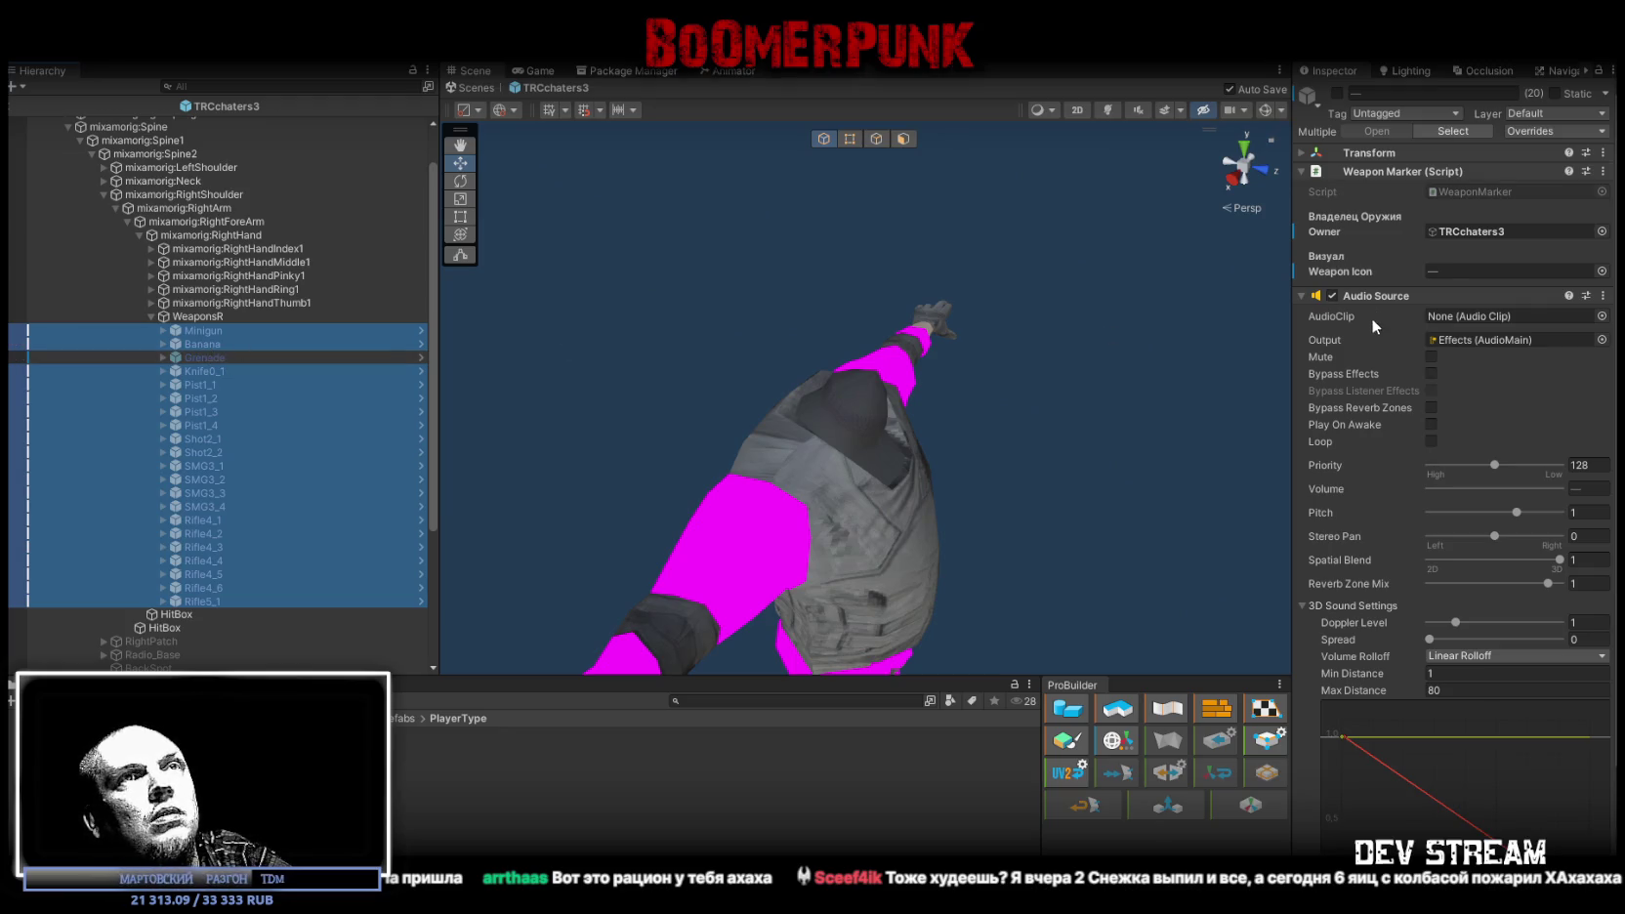
scroll(1532, 353, down, 3)
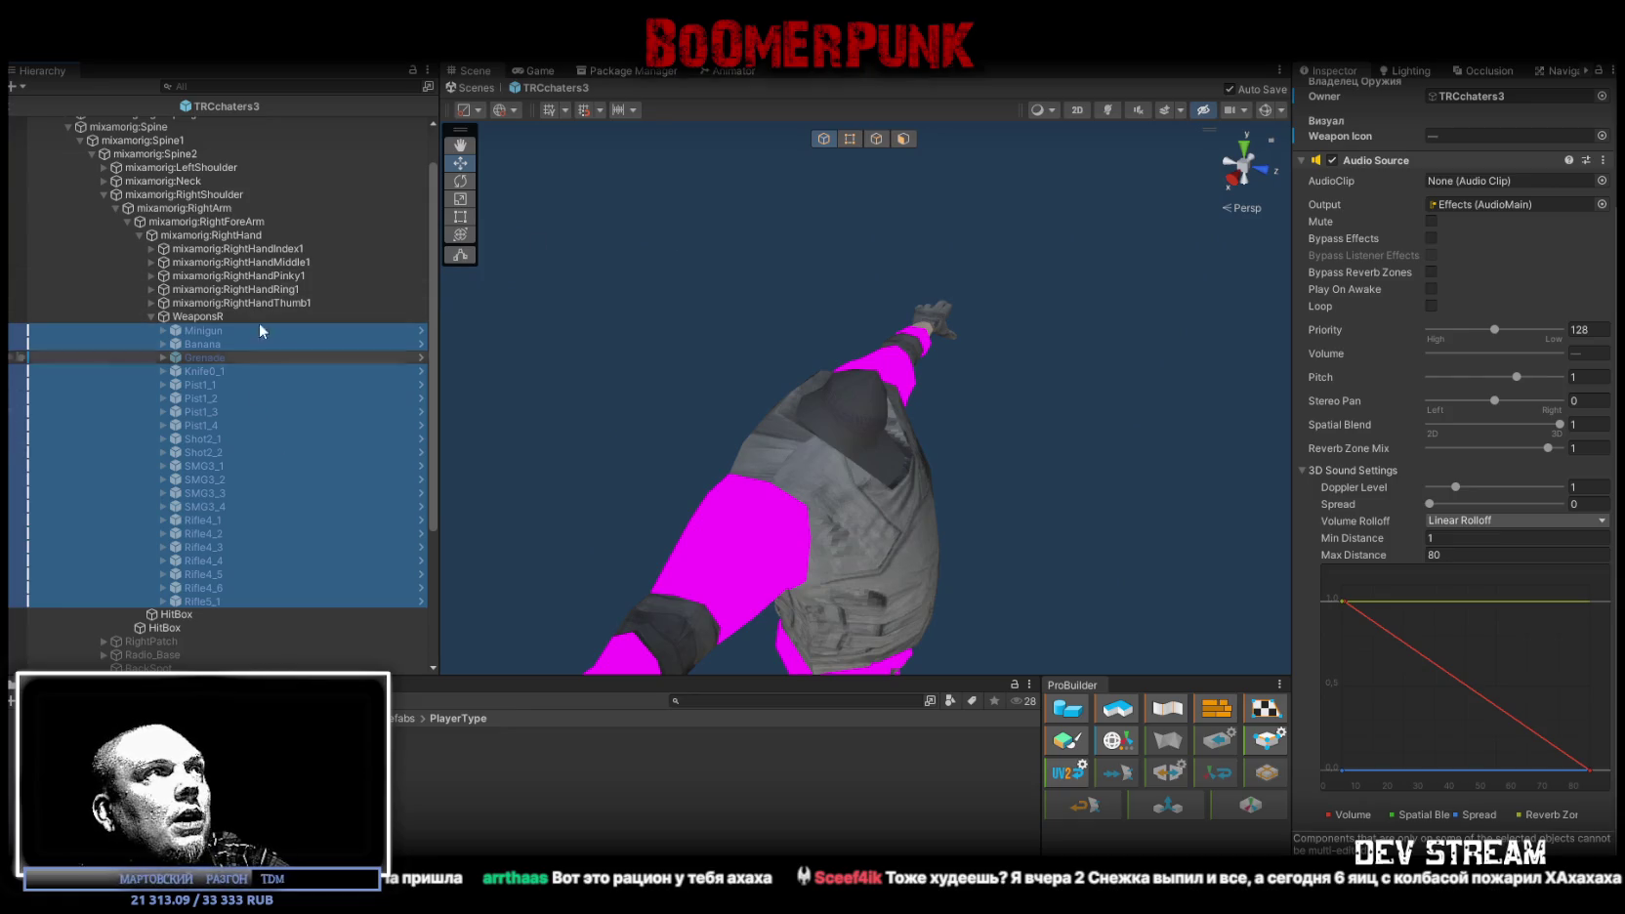
scroll(206, 193, up, 2)
scroll(171, 391, down, 8)
click(168, 475)
click(206, 447)
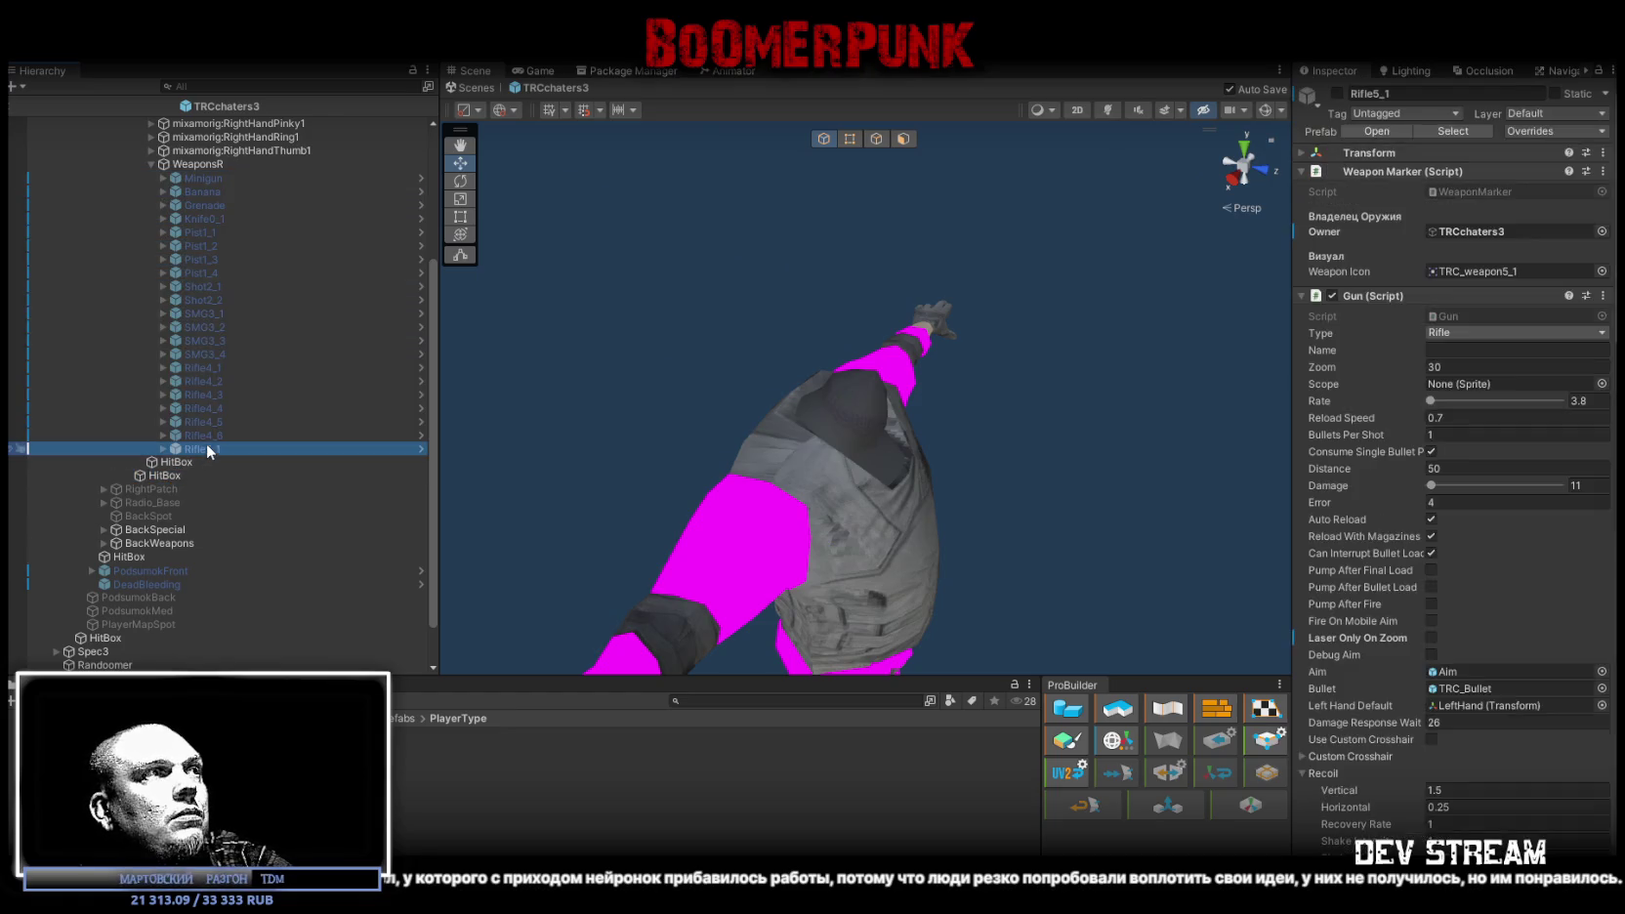
scroll(206, 391, up, 8)
Step: Filter the Hierarchy for HitBox and select twelve of the thirteen hit boxes
text(HitBox)
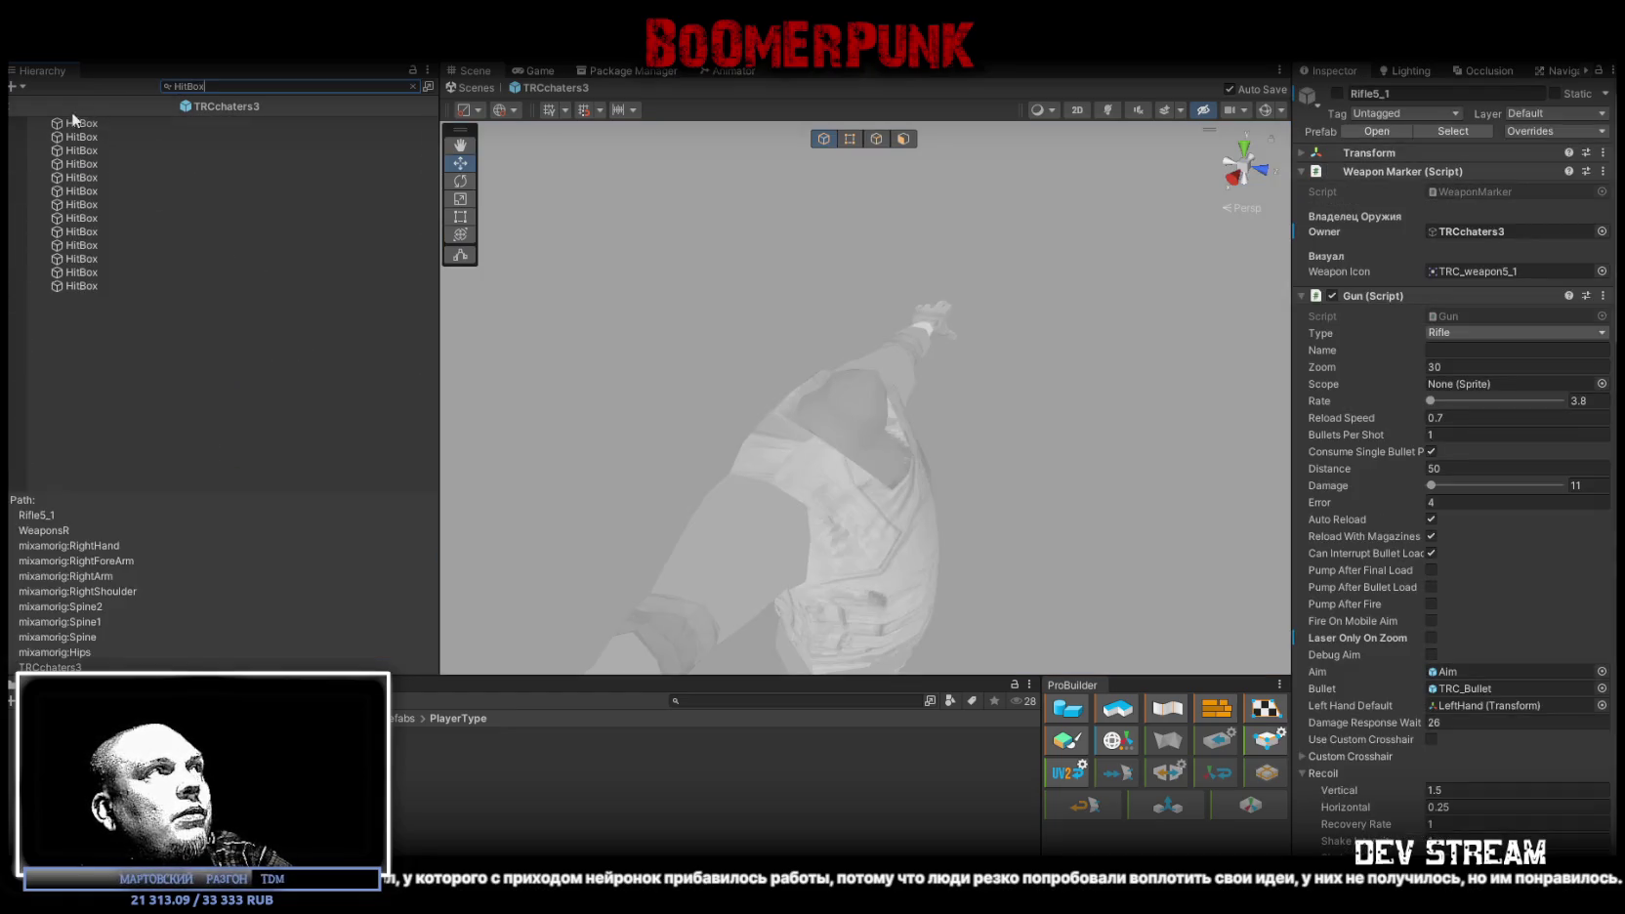
click(98, 121)
shift+click(96, 286)
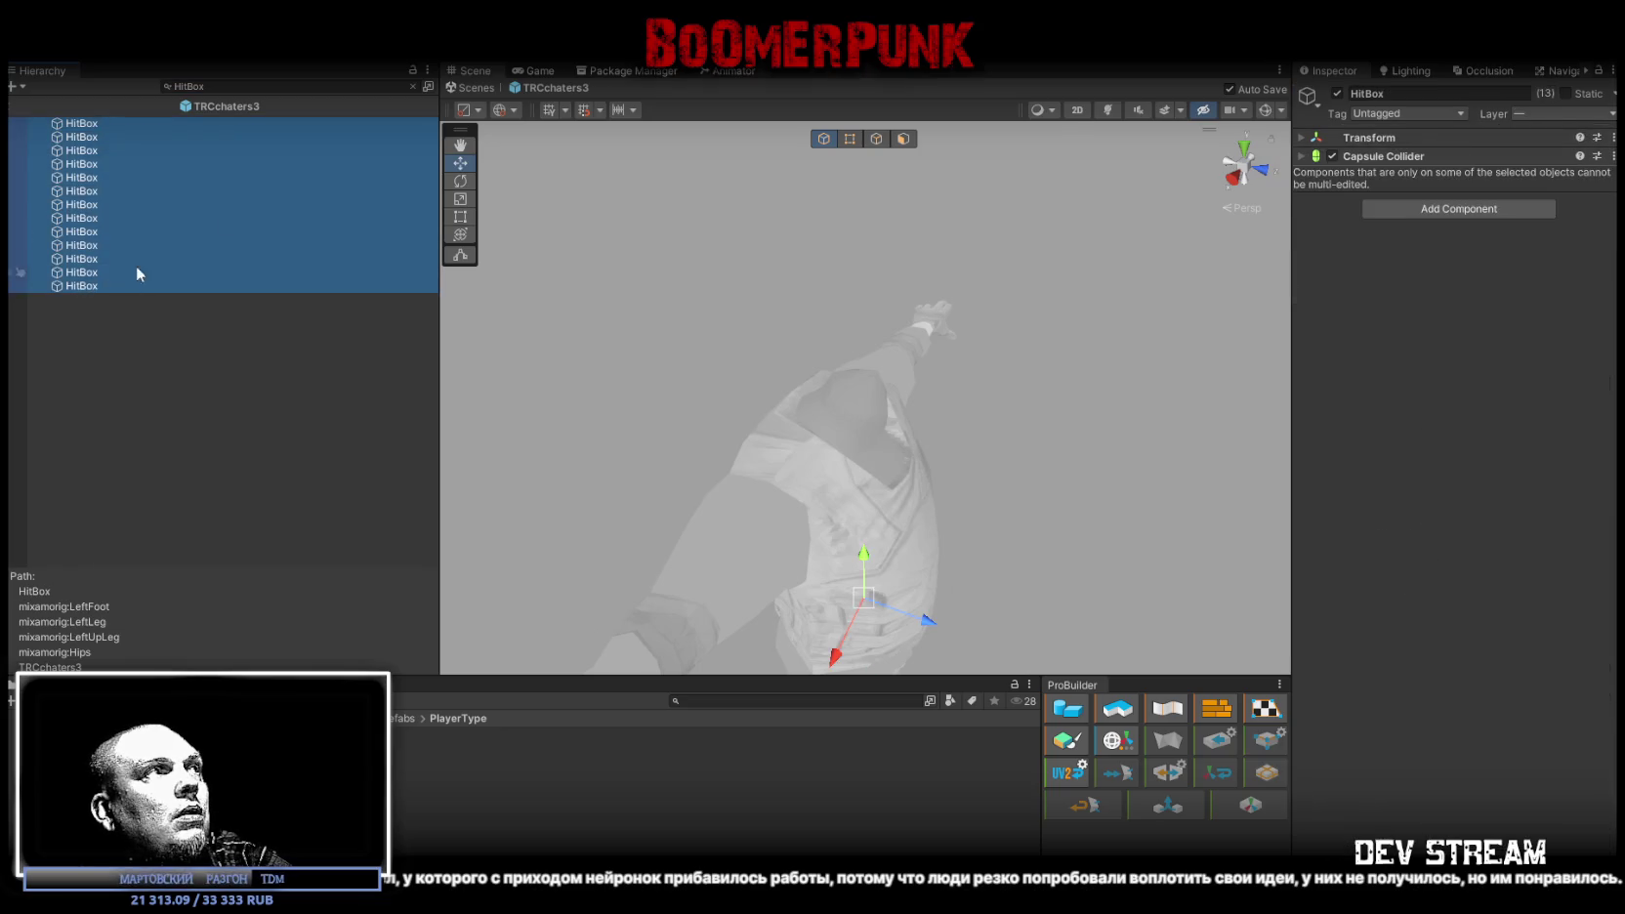
ctrl+click(81, 286)
ctrl+click(81, 286)
ctrl+click(86, 274)
ctrl+click(86, 273)
key(f)
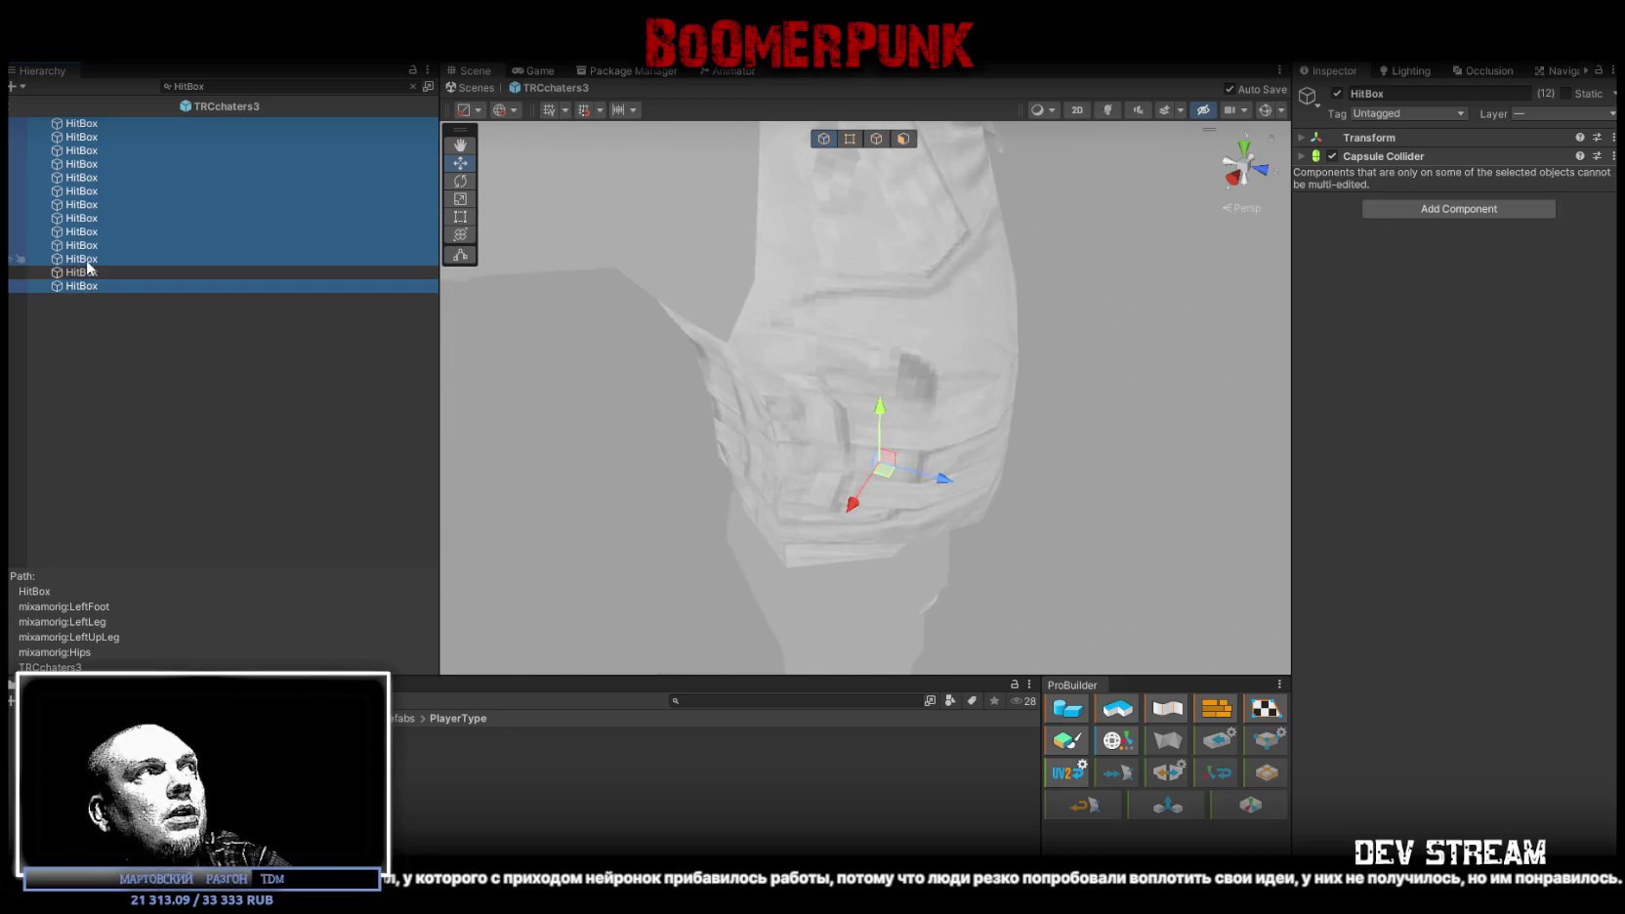
ctrl+click(86, 259)
ctrl+click(86, 258)
ctrl+click(84, 245)
ctrl+click(84, 245)
ctrl+click(82, 233)
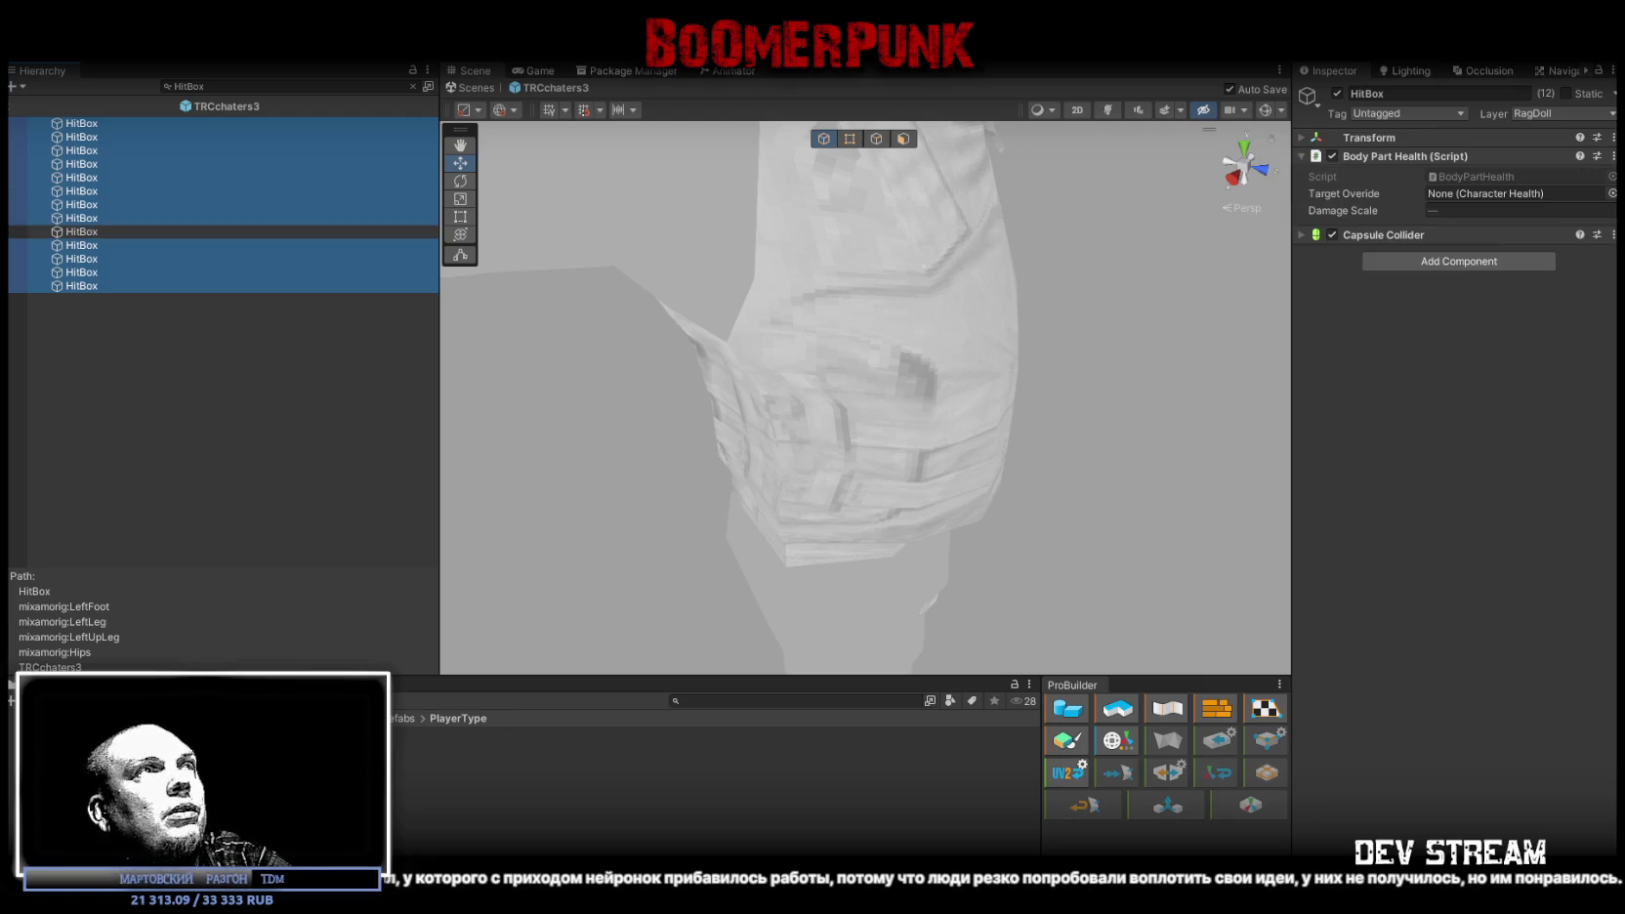
Step: Set the hit boxes' Target Overide to TRCchaters3's Character Health and exit prefab mode
click(412, 86)
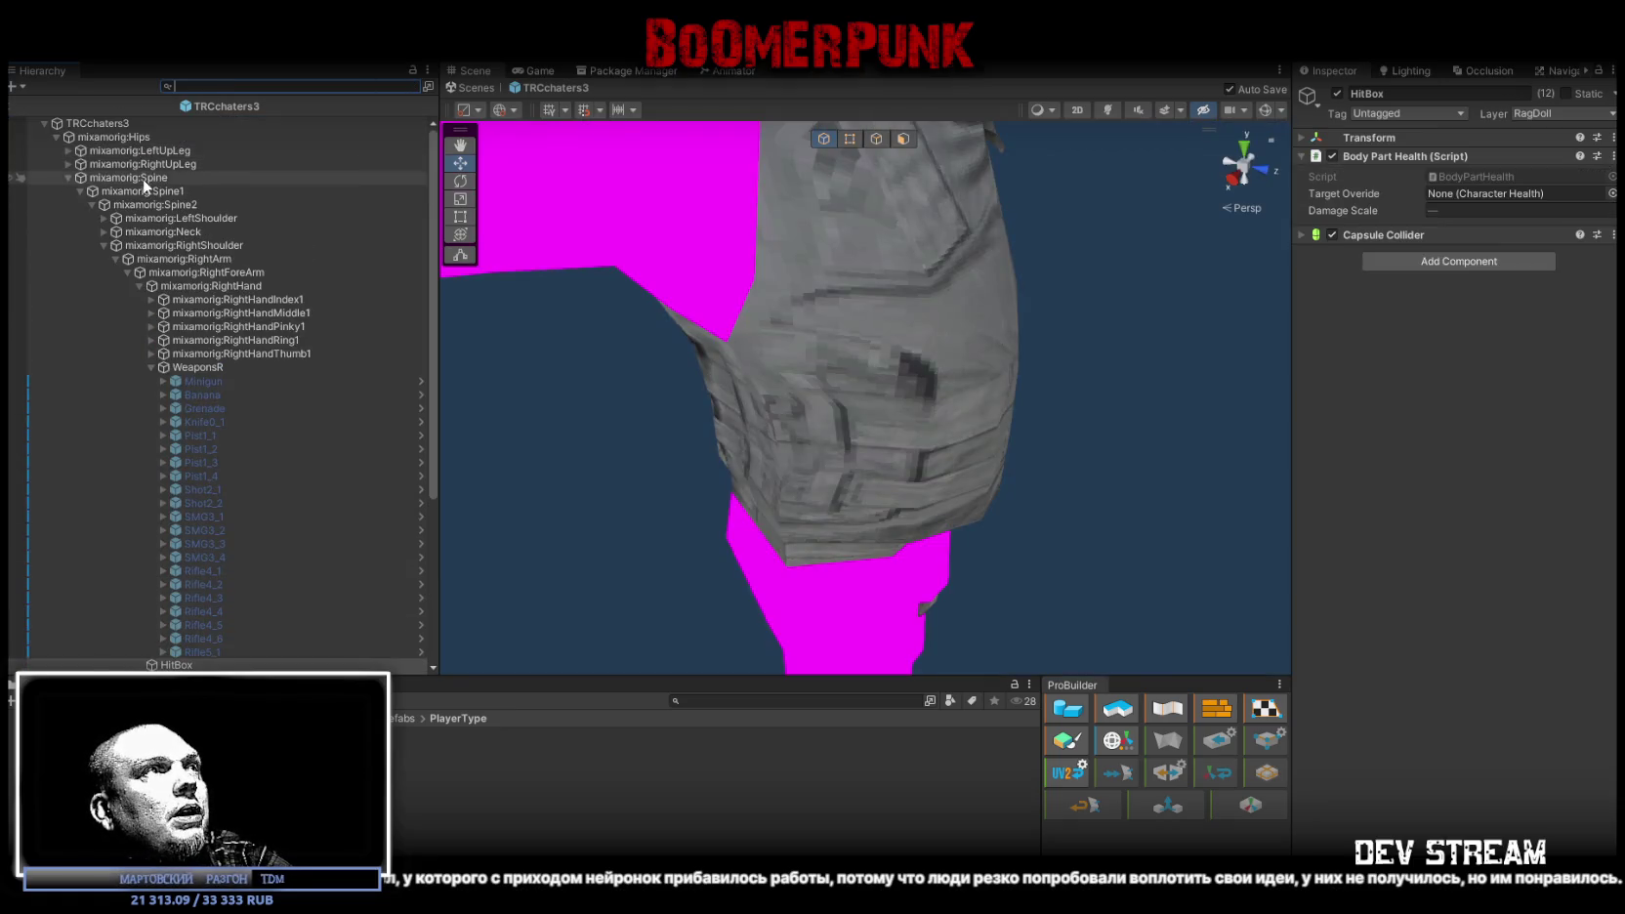
drag(92, 119, 1509, 194)
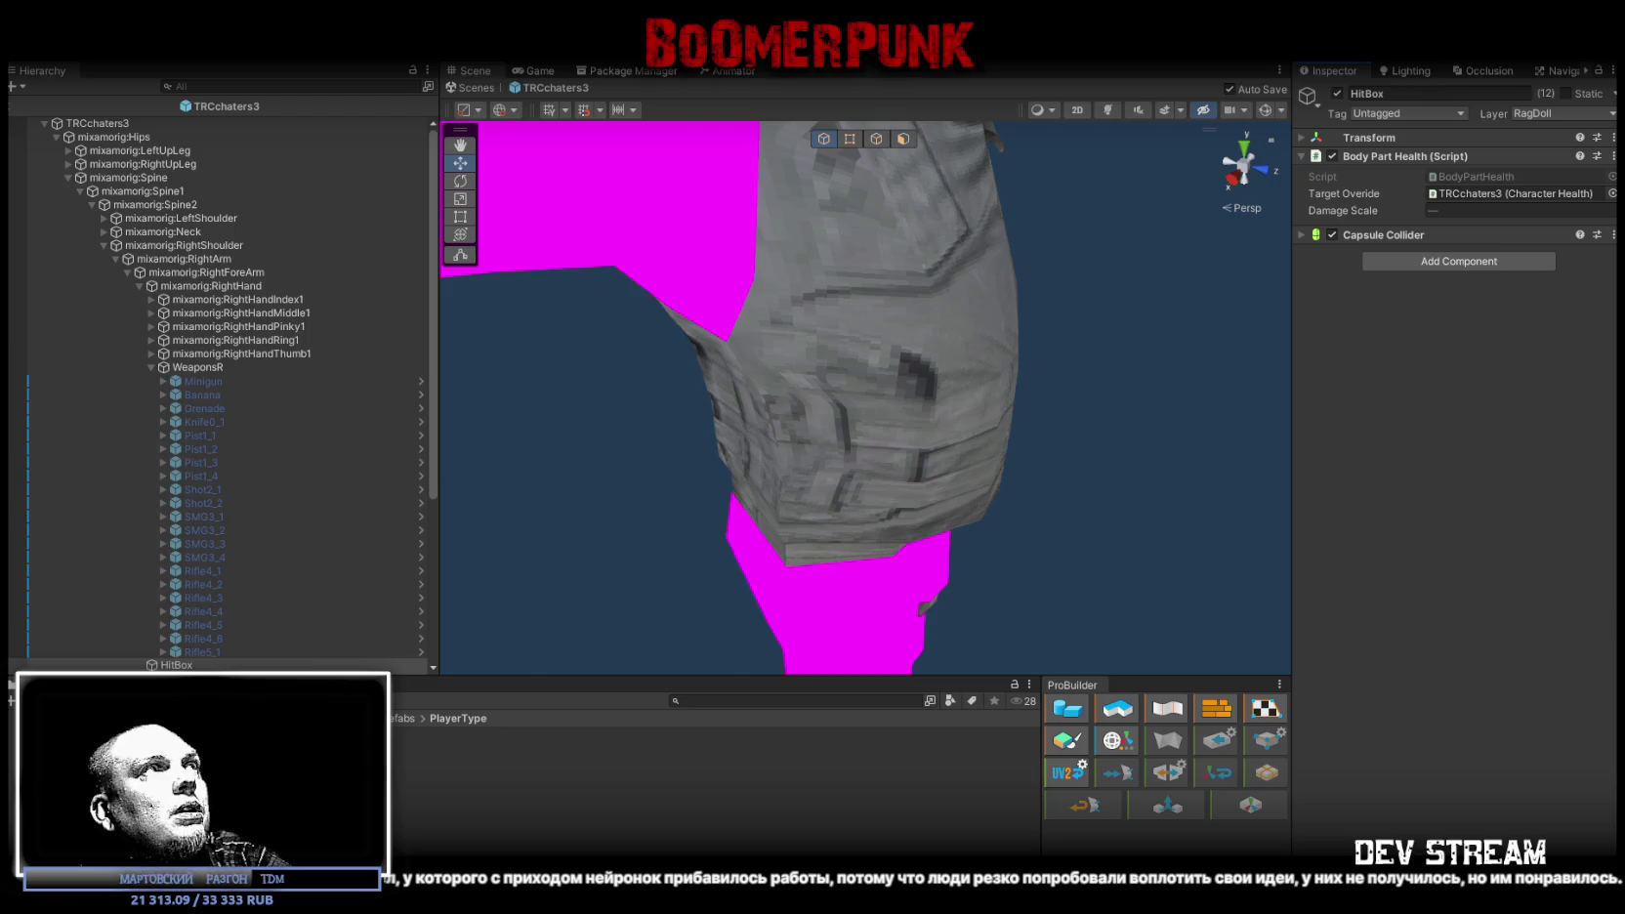
click(477, 85)
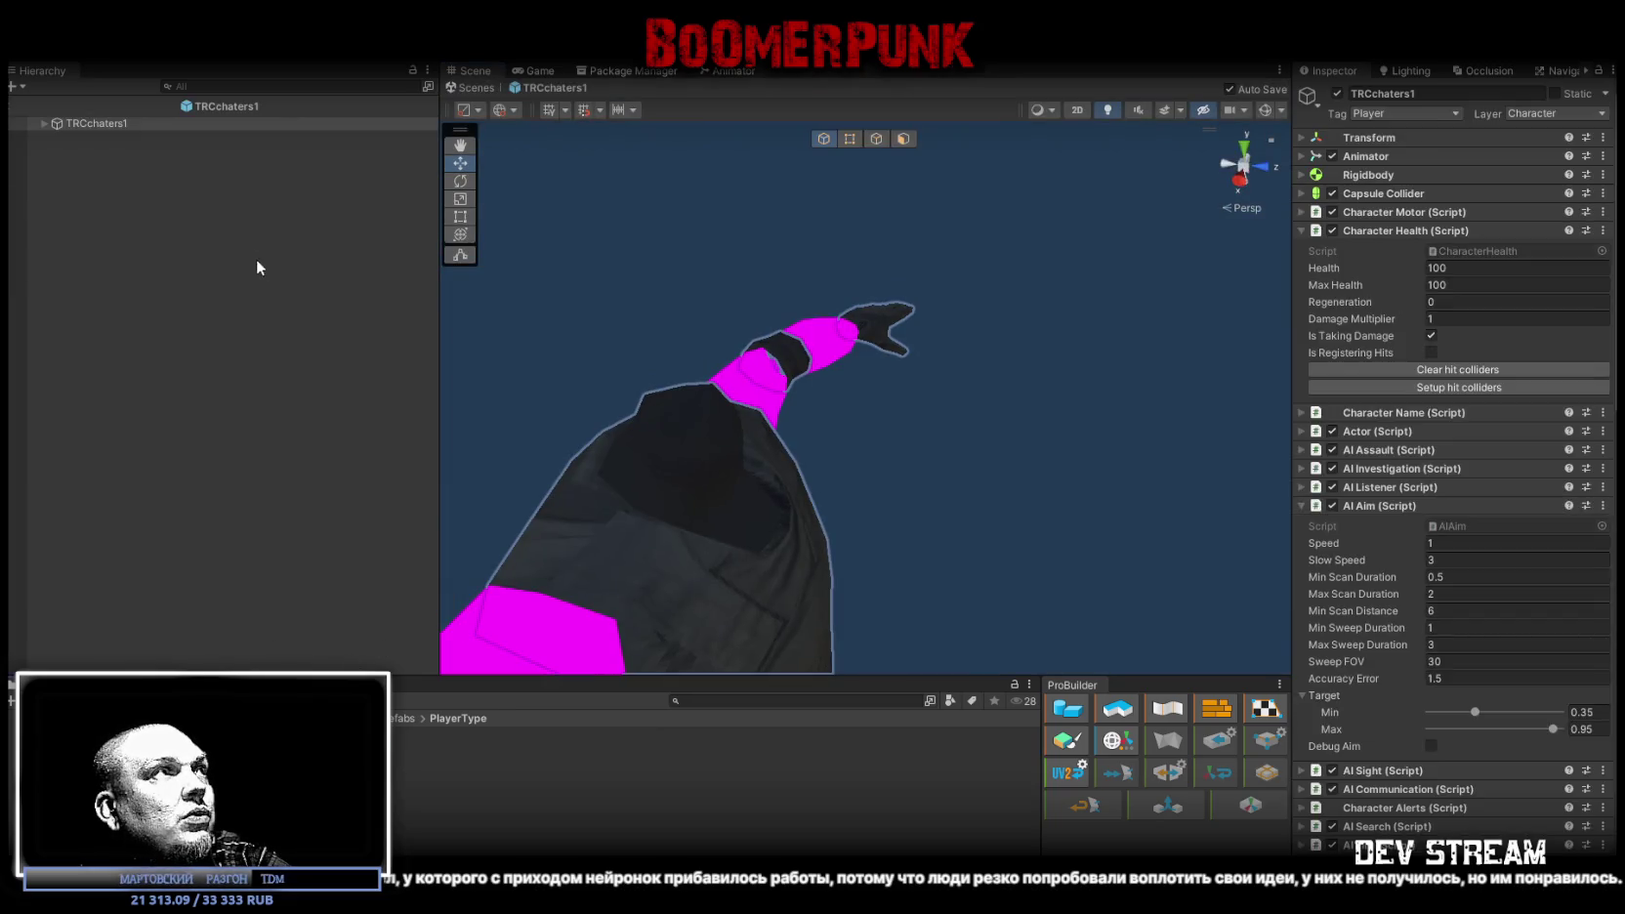
Step: Expand TRCchaters1's skeleton down to mixamorig:Spine1 to reveal its HitBox
click(44, 123)
click(56, 150)
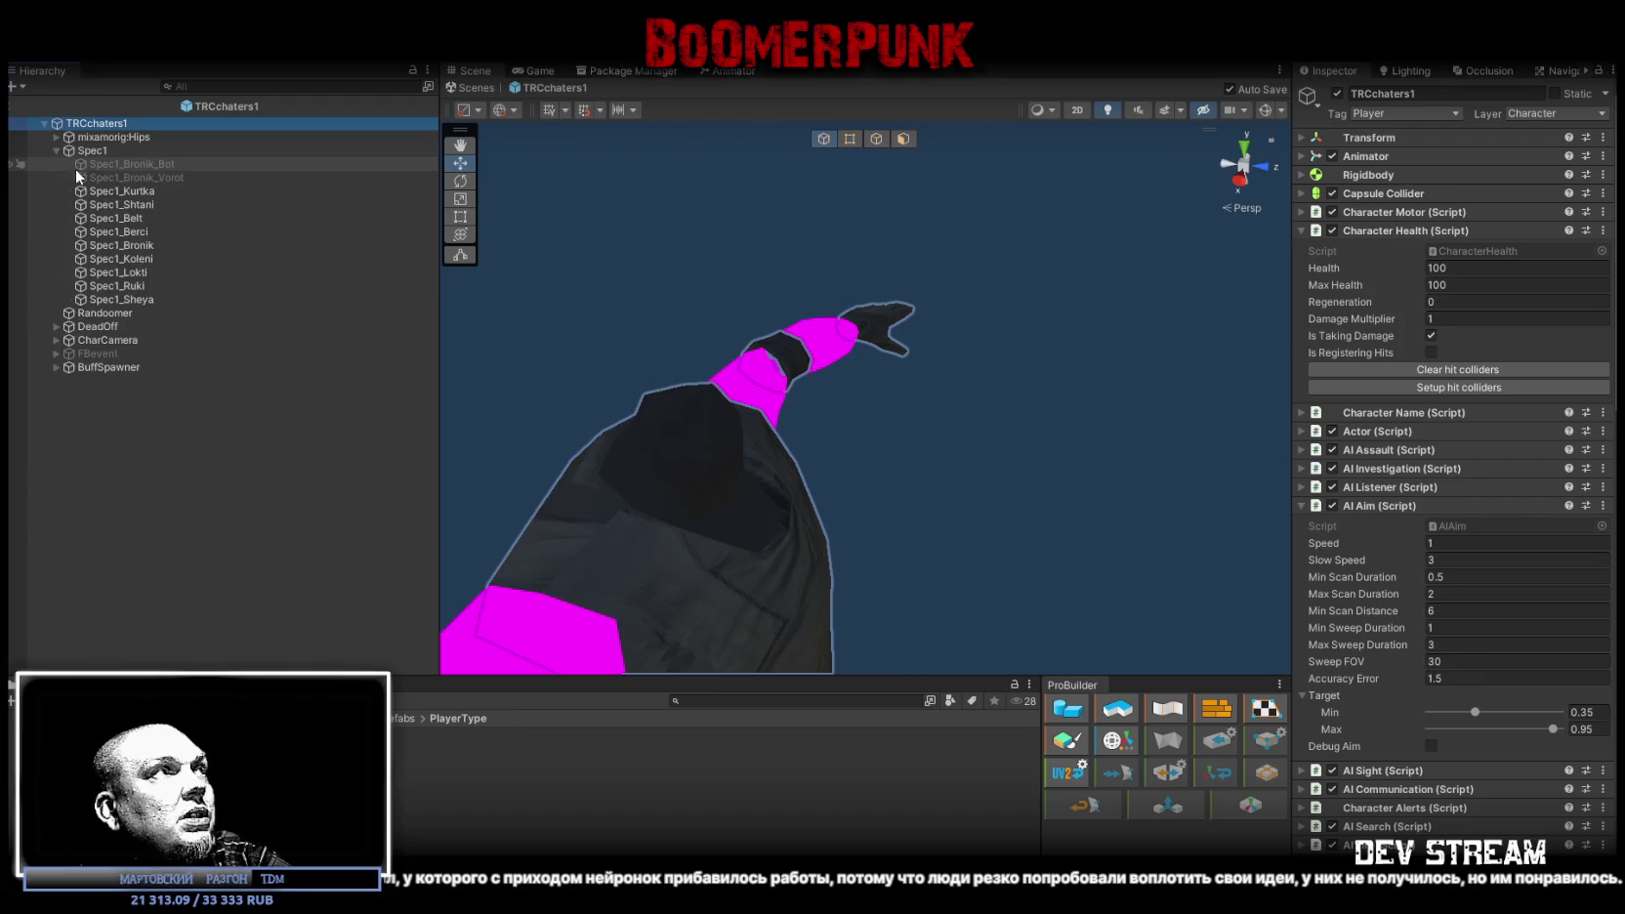
click(55, 150)
click(55, 177)
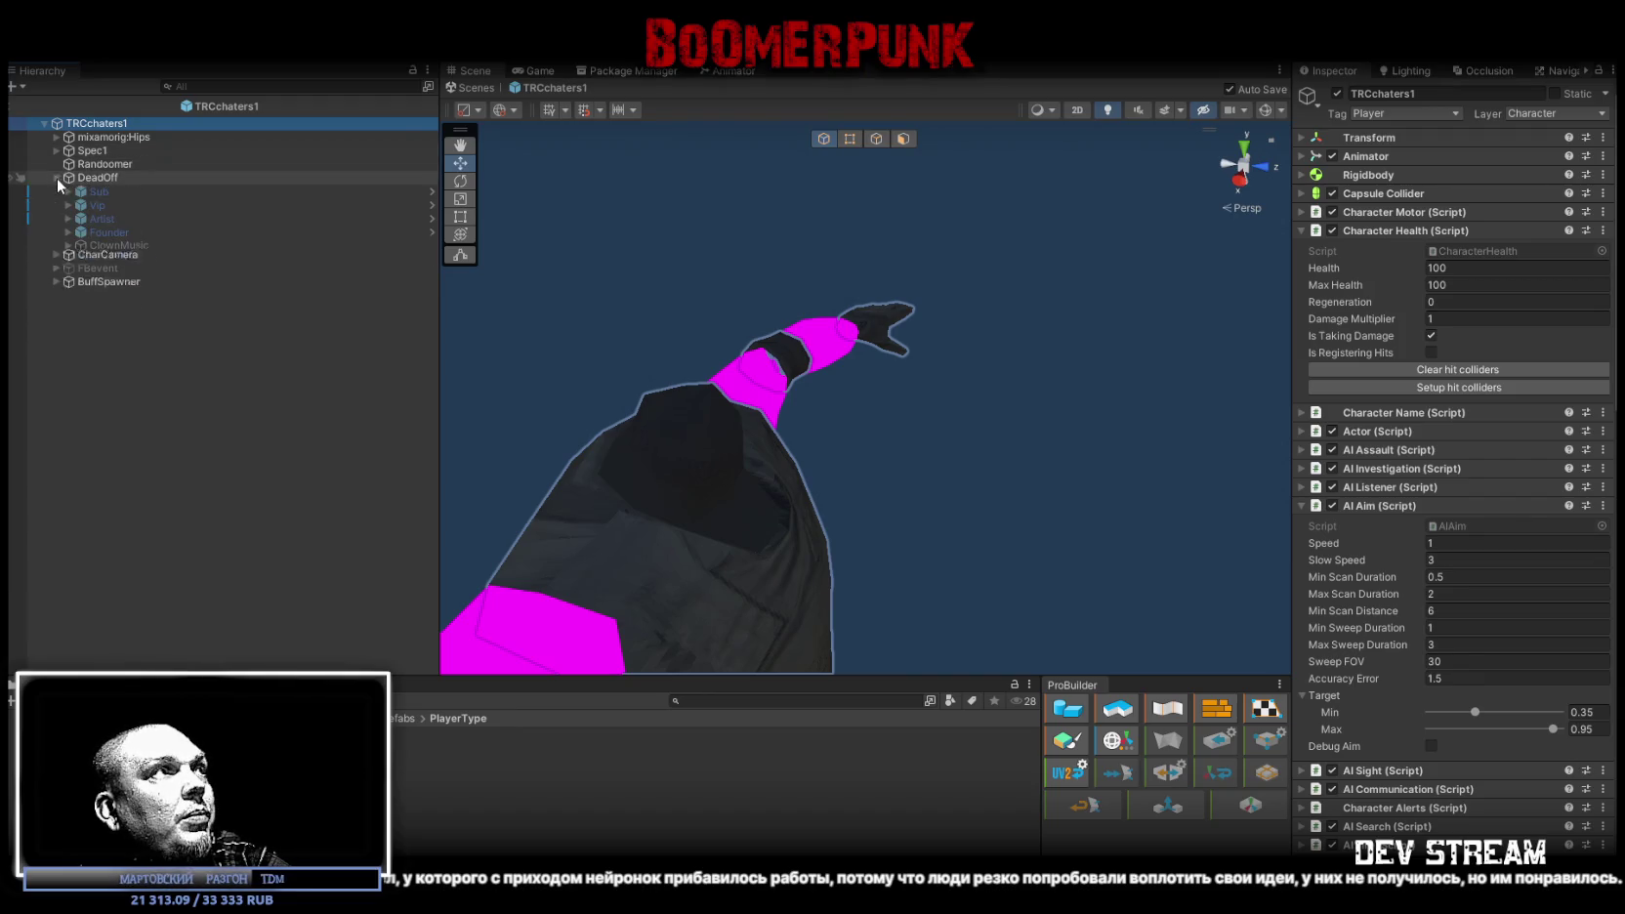
click(56, 179)
click(55, 137)
click(68, 151)
click(68, 149)
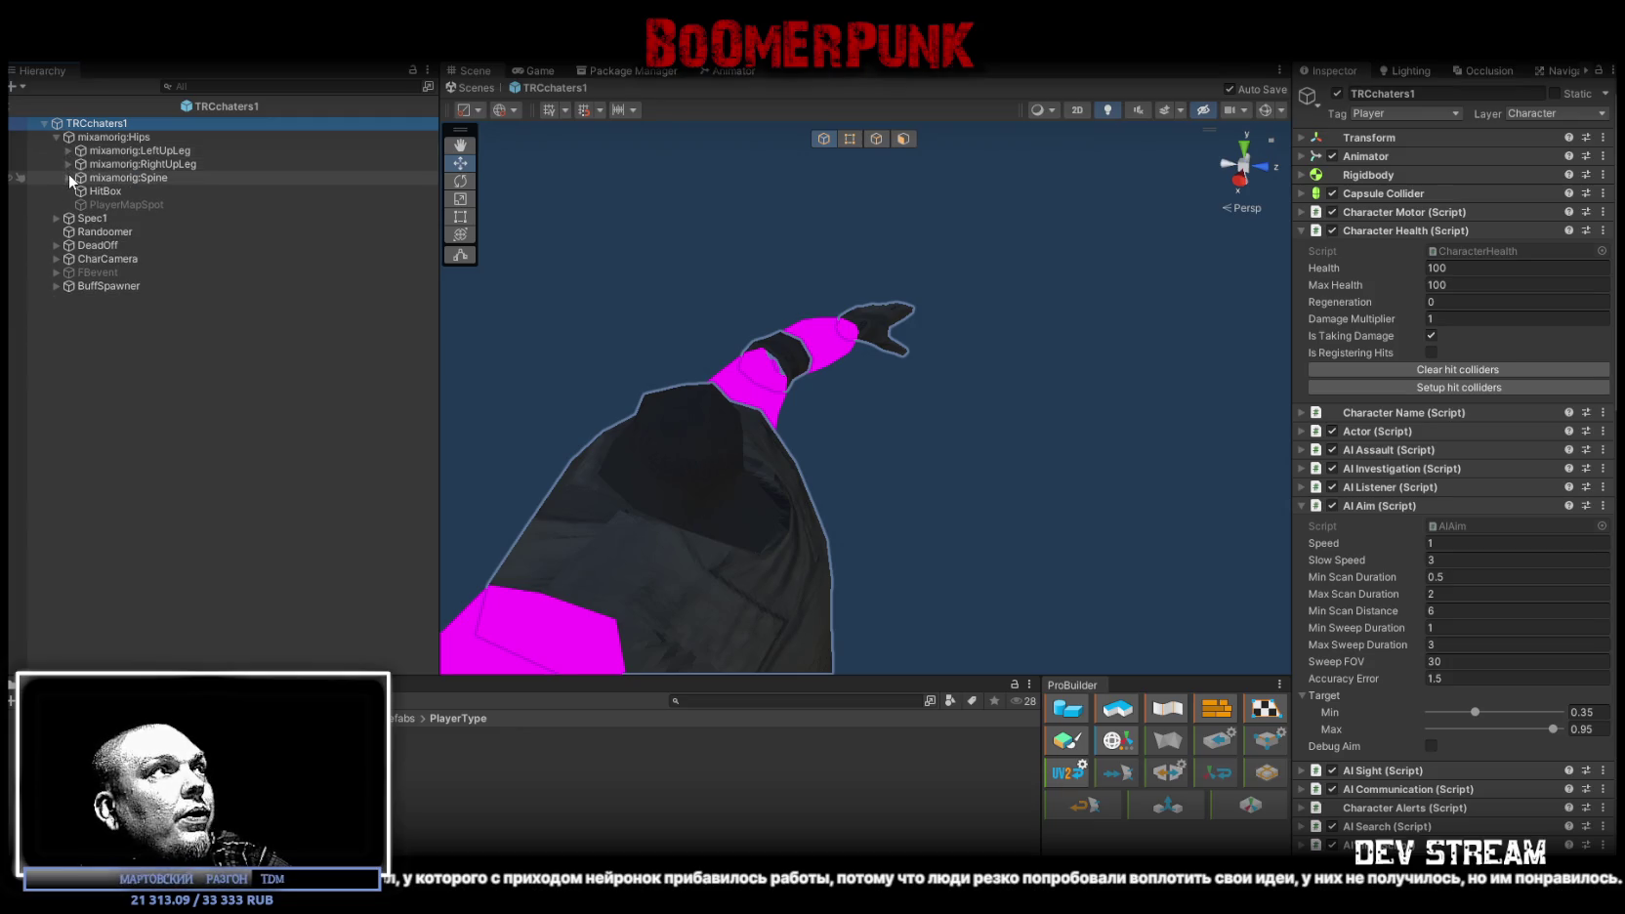
click(70, 176)
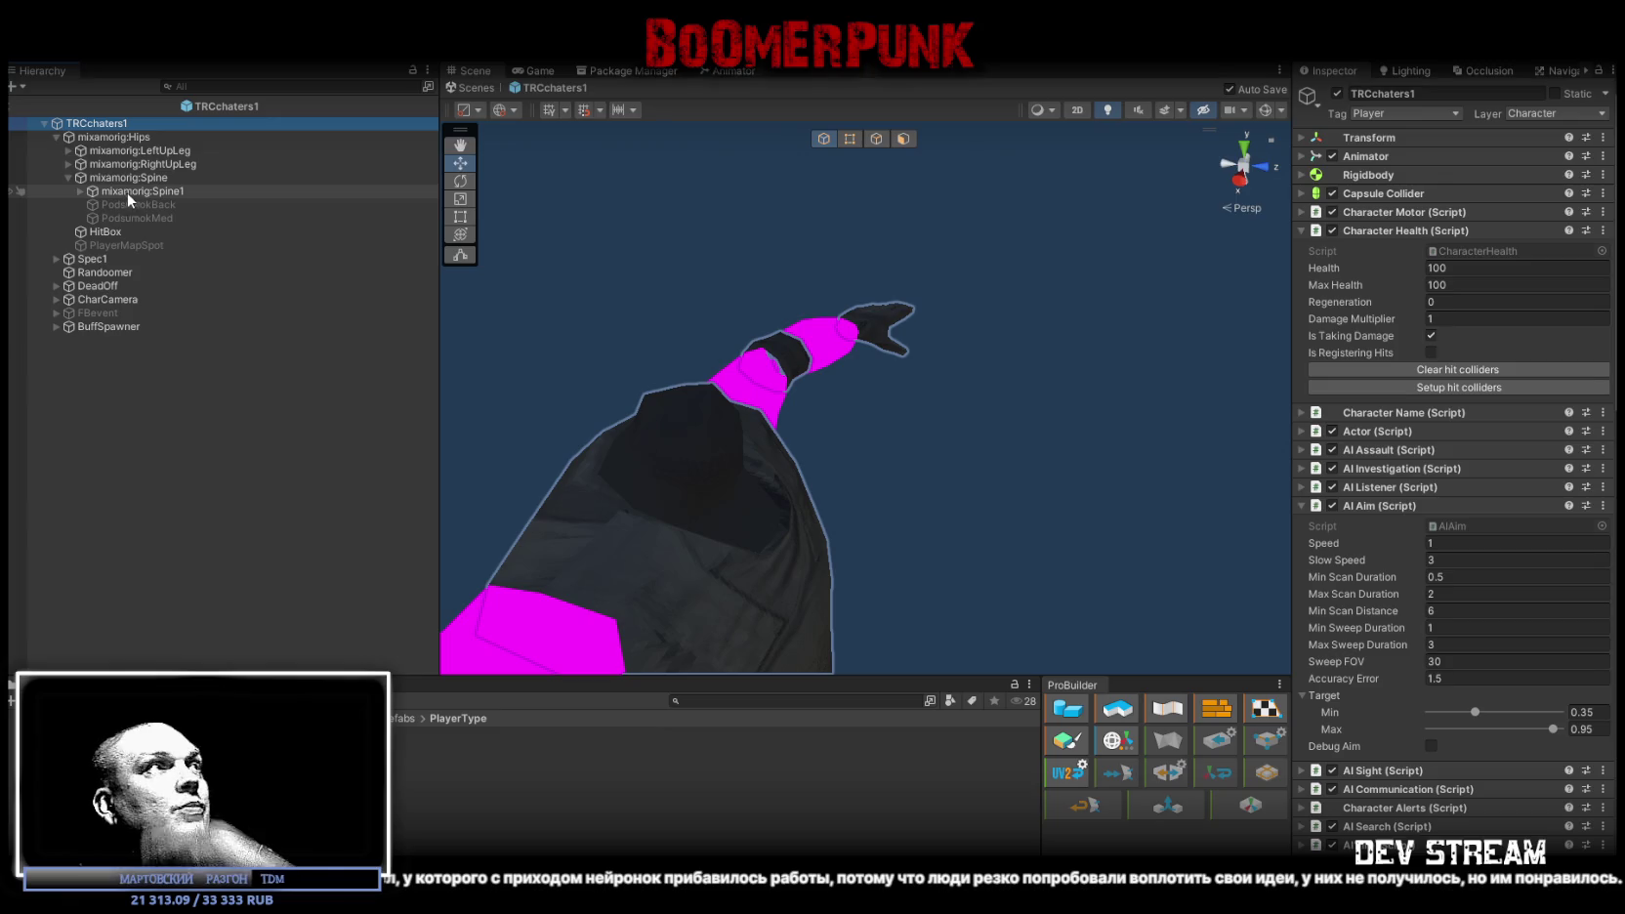
click(81, 190)
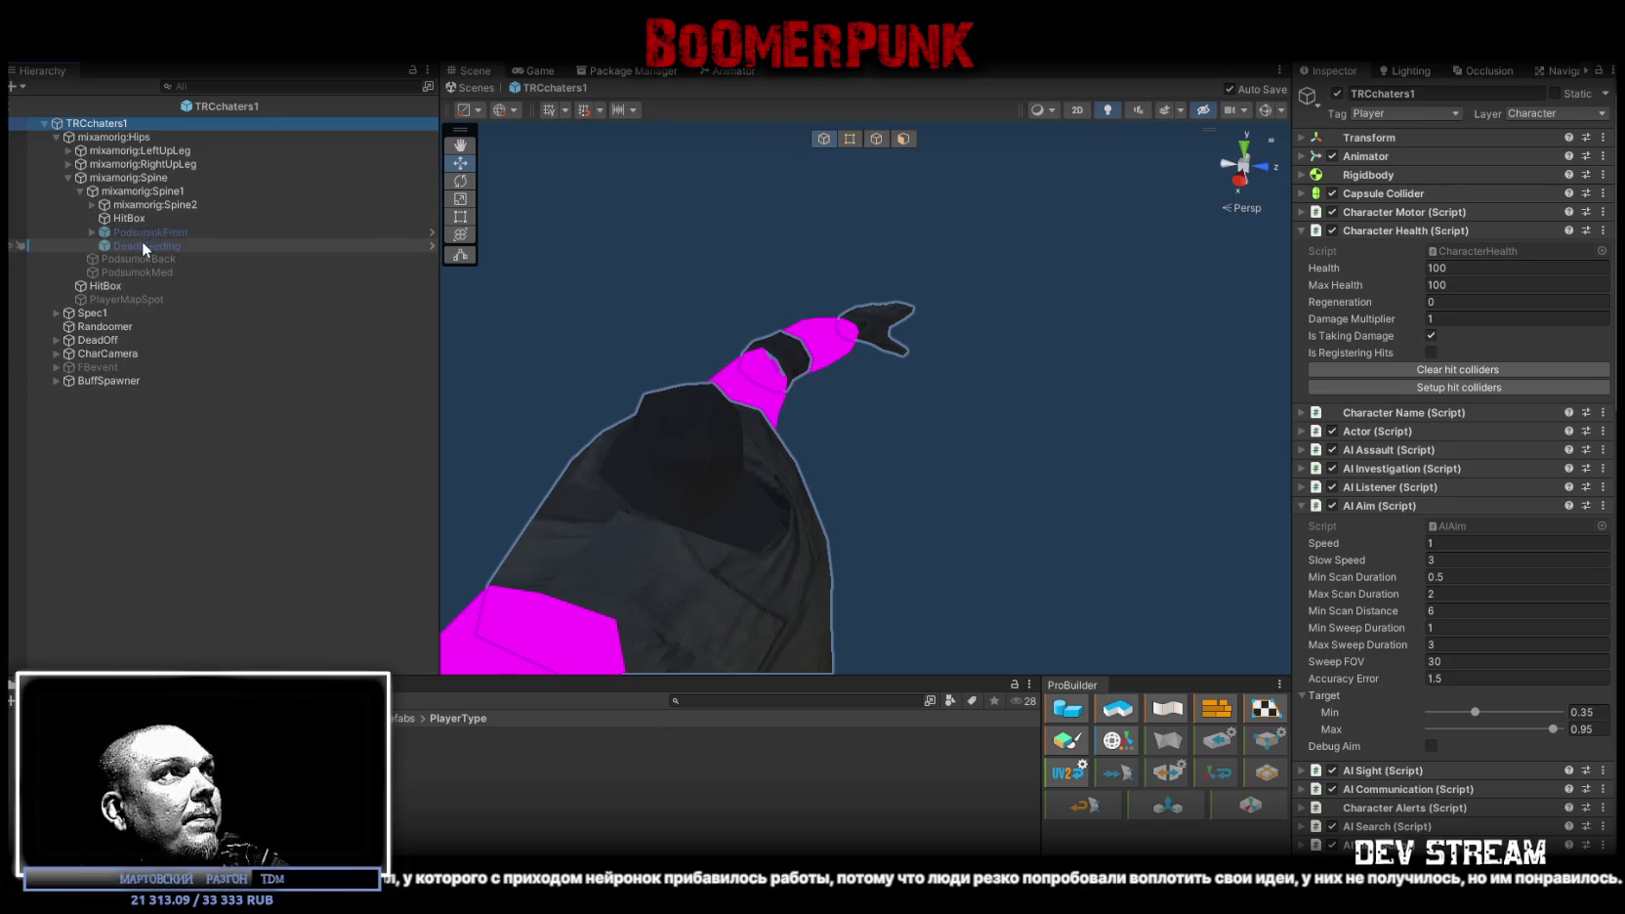
Step: Inspect the Spine1 and hips-level HitBoxes and expand Spine2 down to HeadSpotMain
click(131, 207)
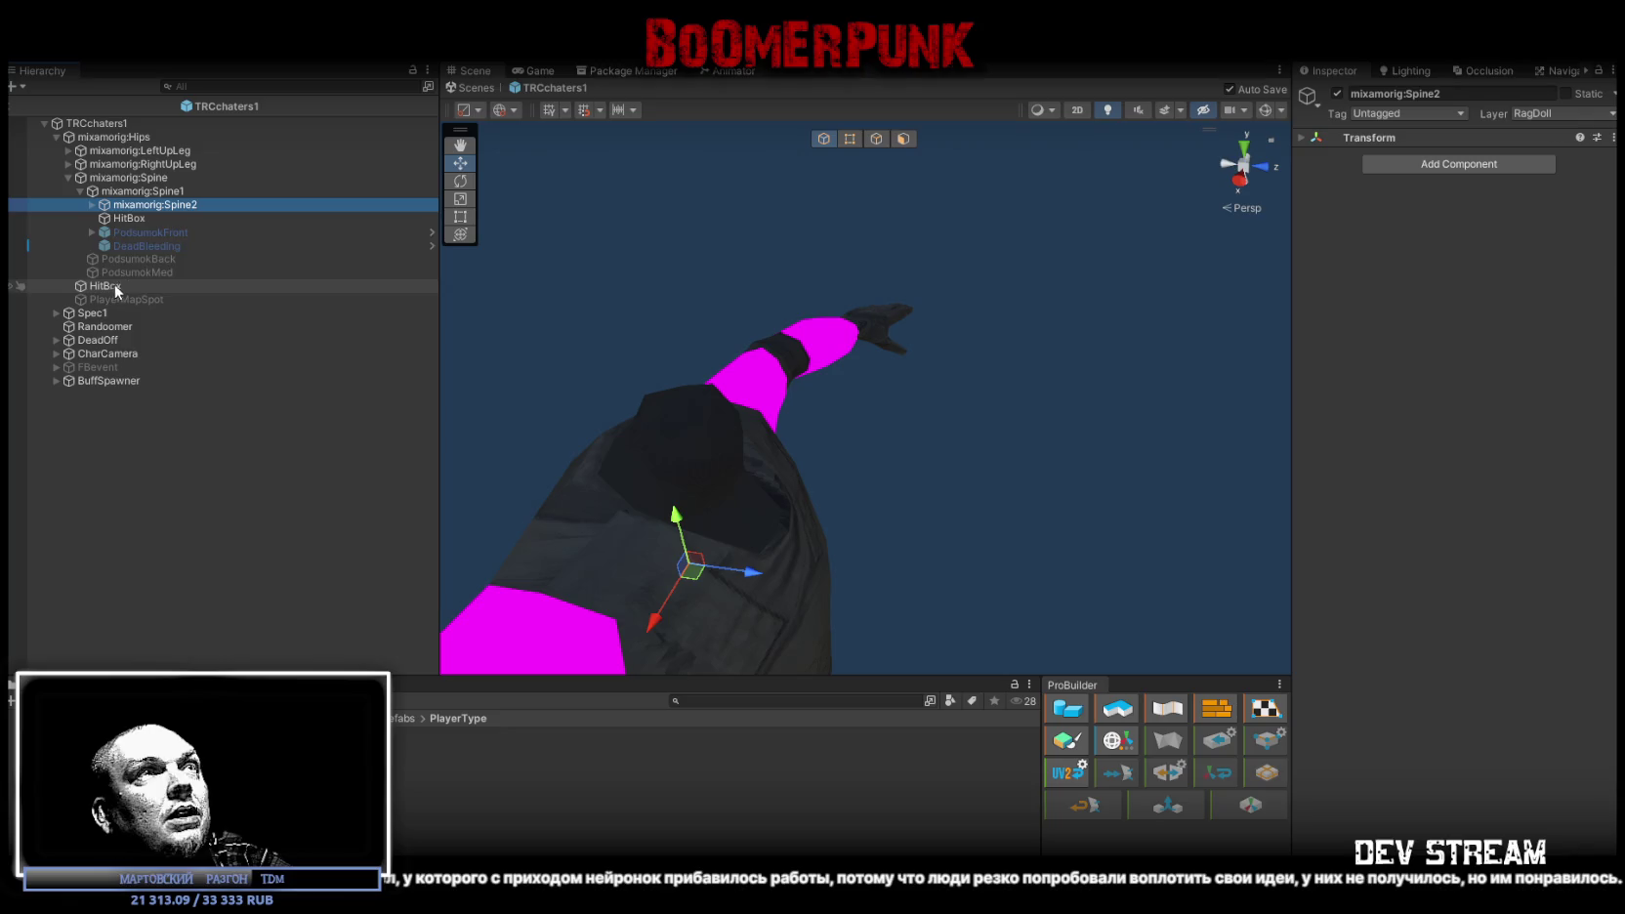
click(124, 217)
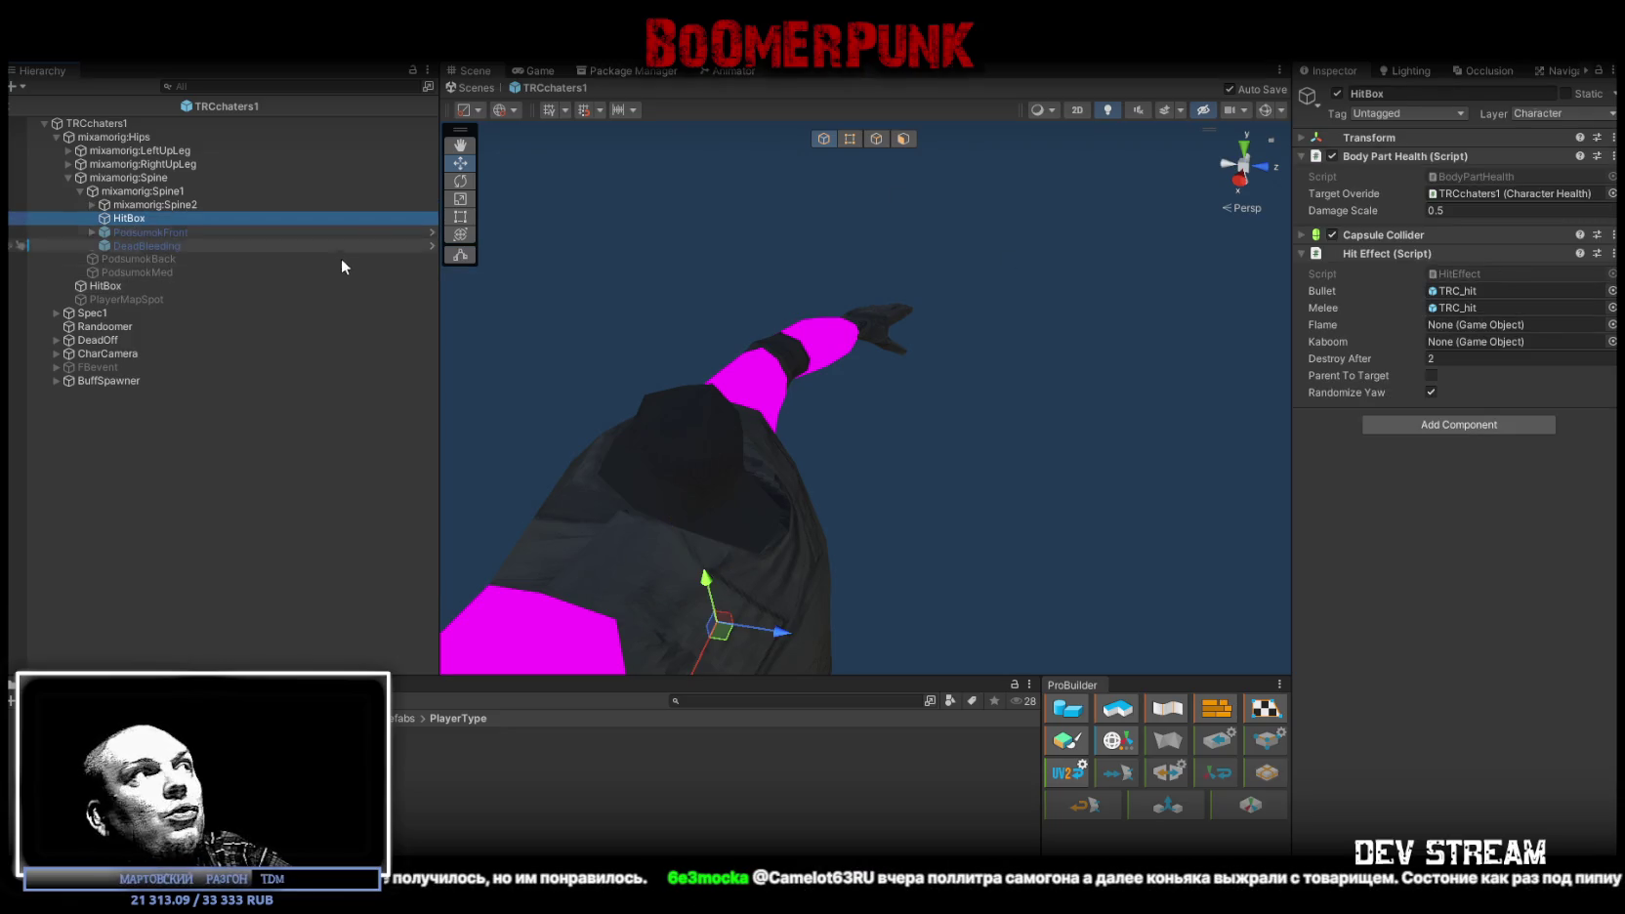
ctrl+click(106, 285)
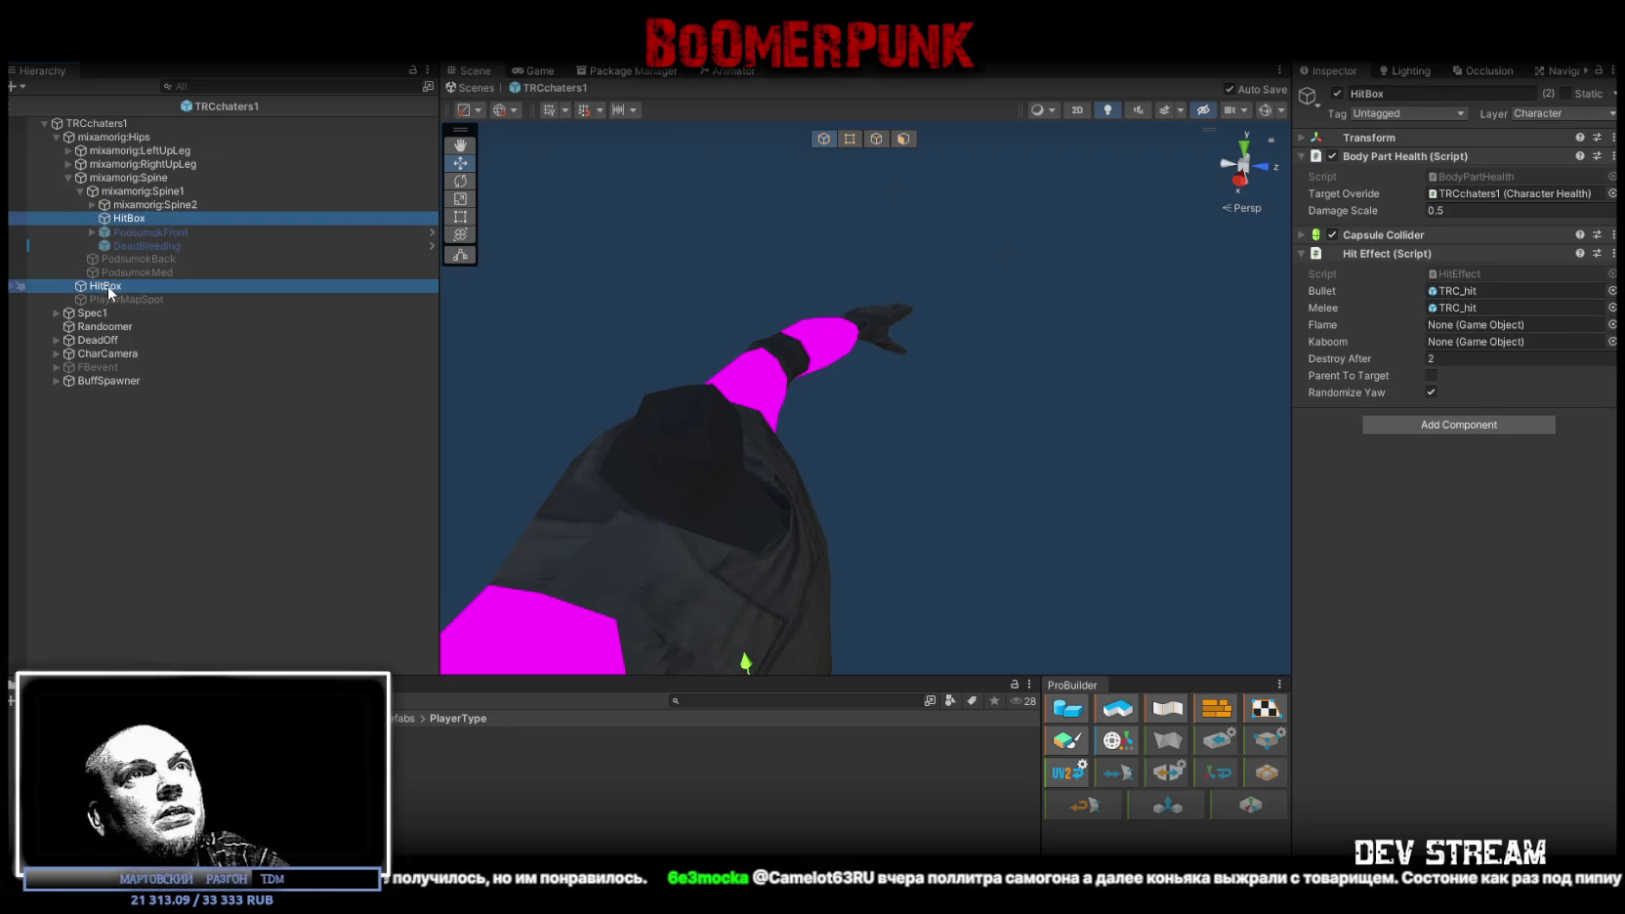
click(93, 204)
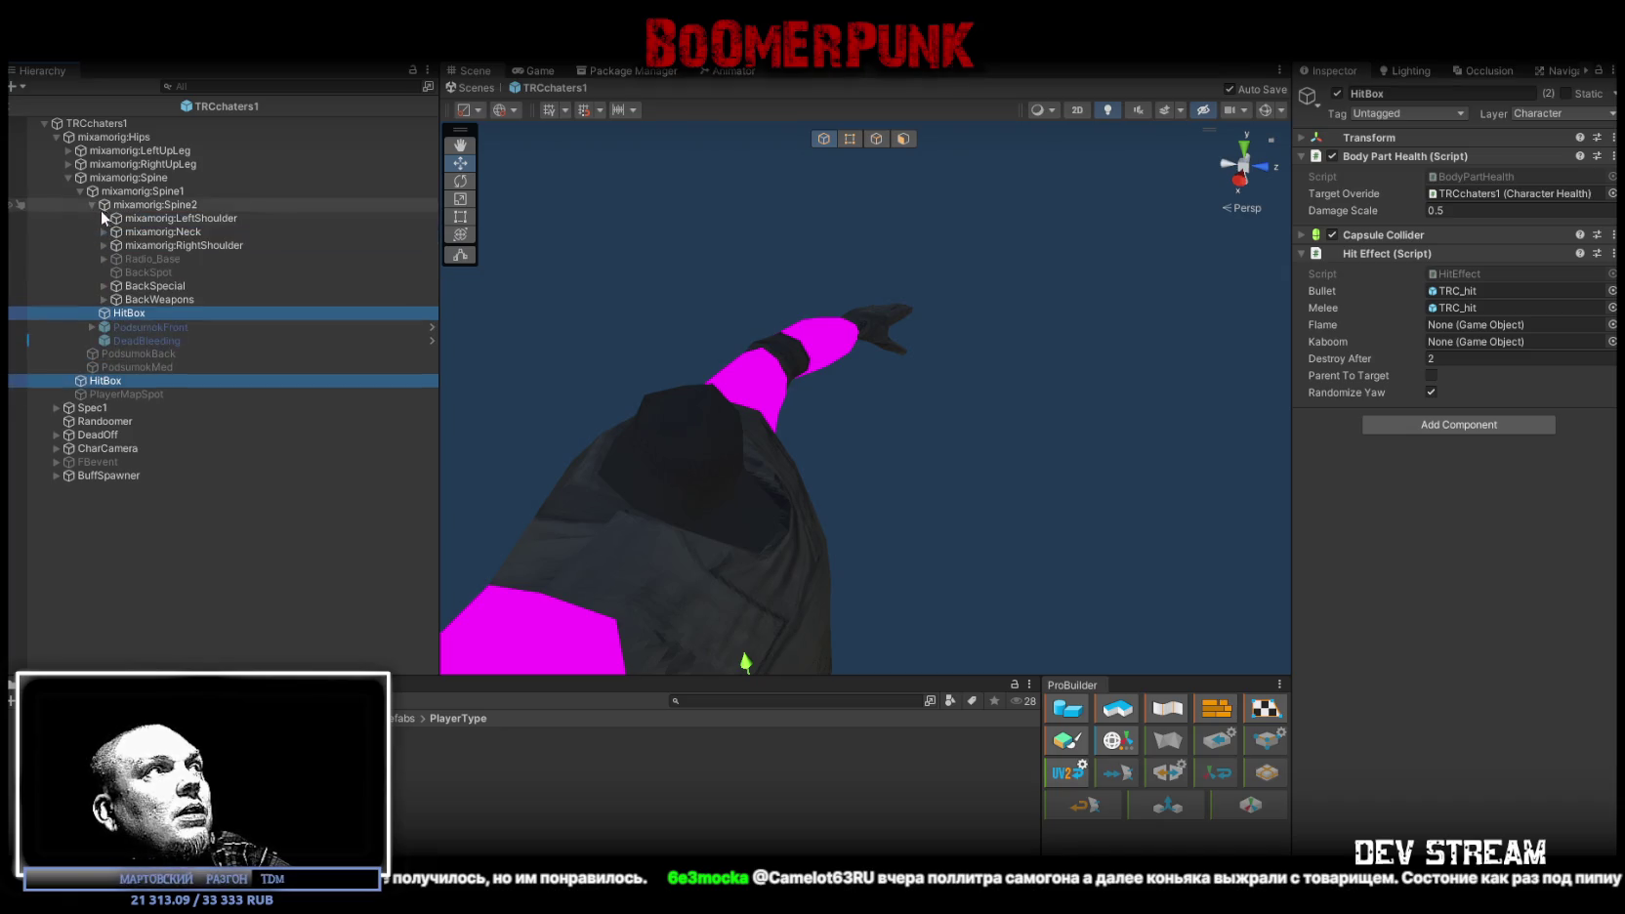
click(105, 231)
click(115, 245)
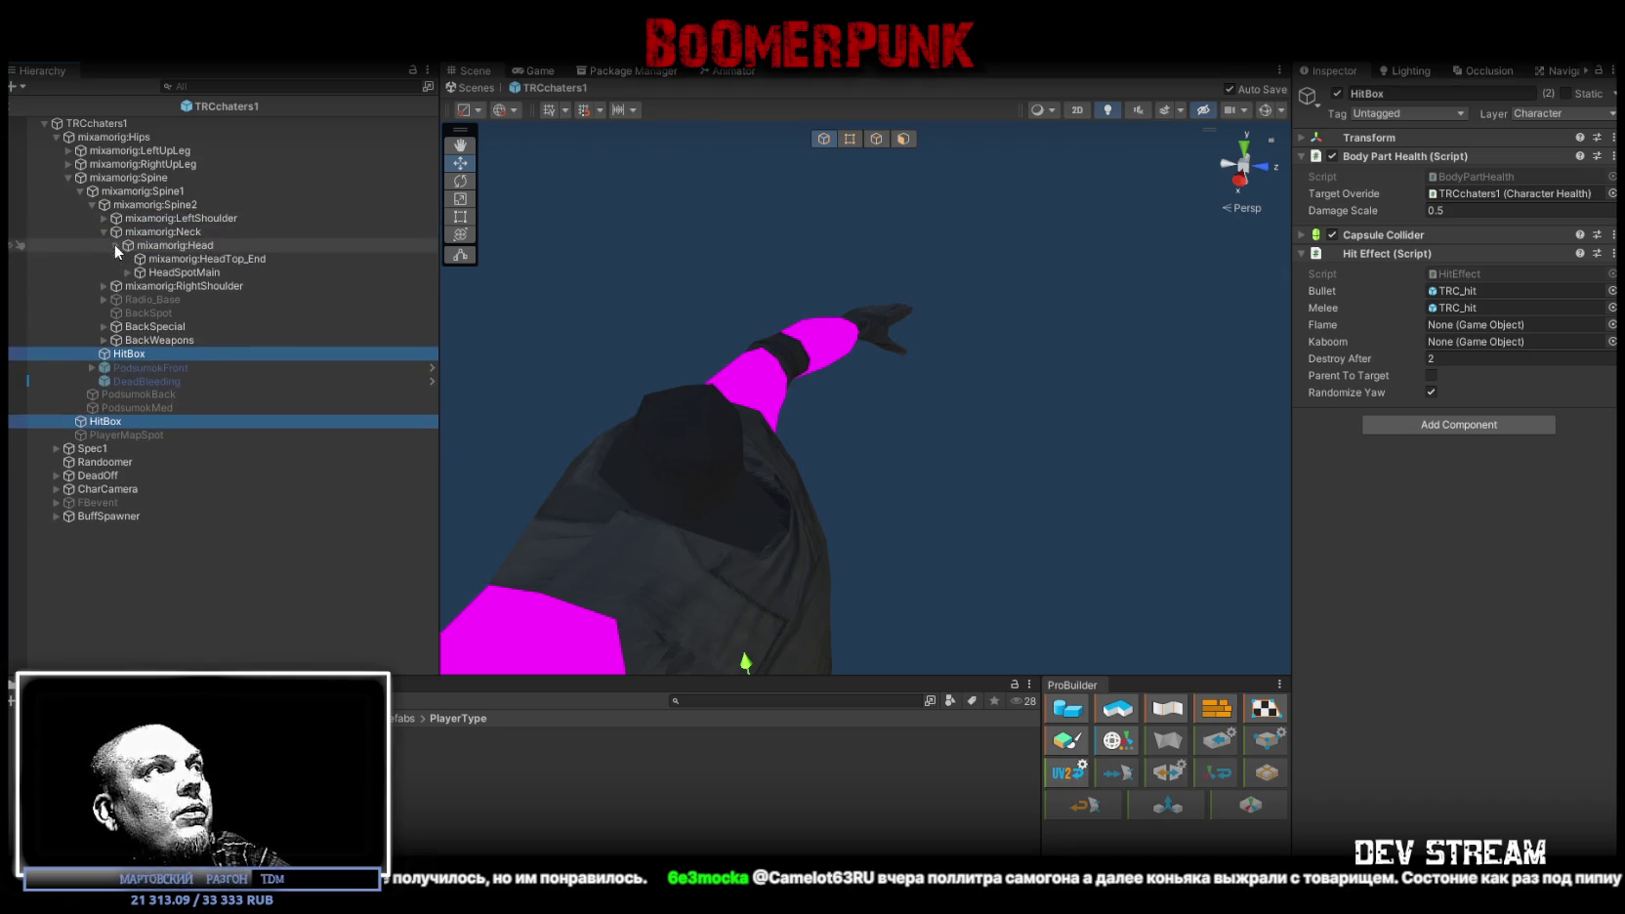
click(127, 272)
Step: Check the head HitBox, confirm both torso HitBoxes use Damage Scale 0.5, then open TRCchaters3
click(176, 286)
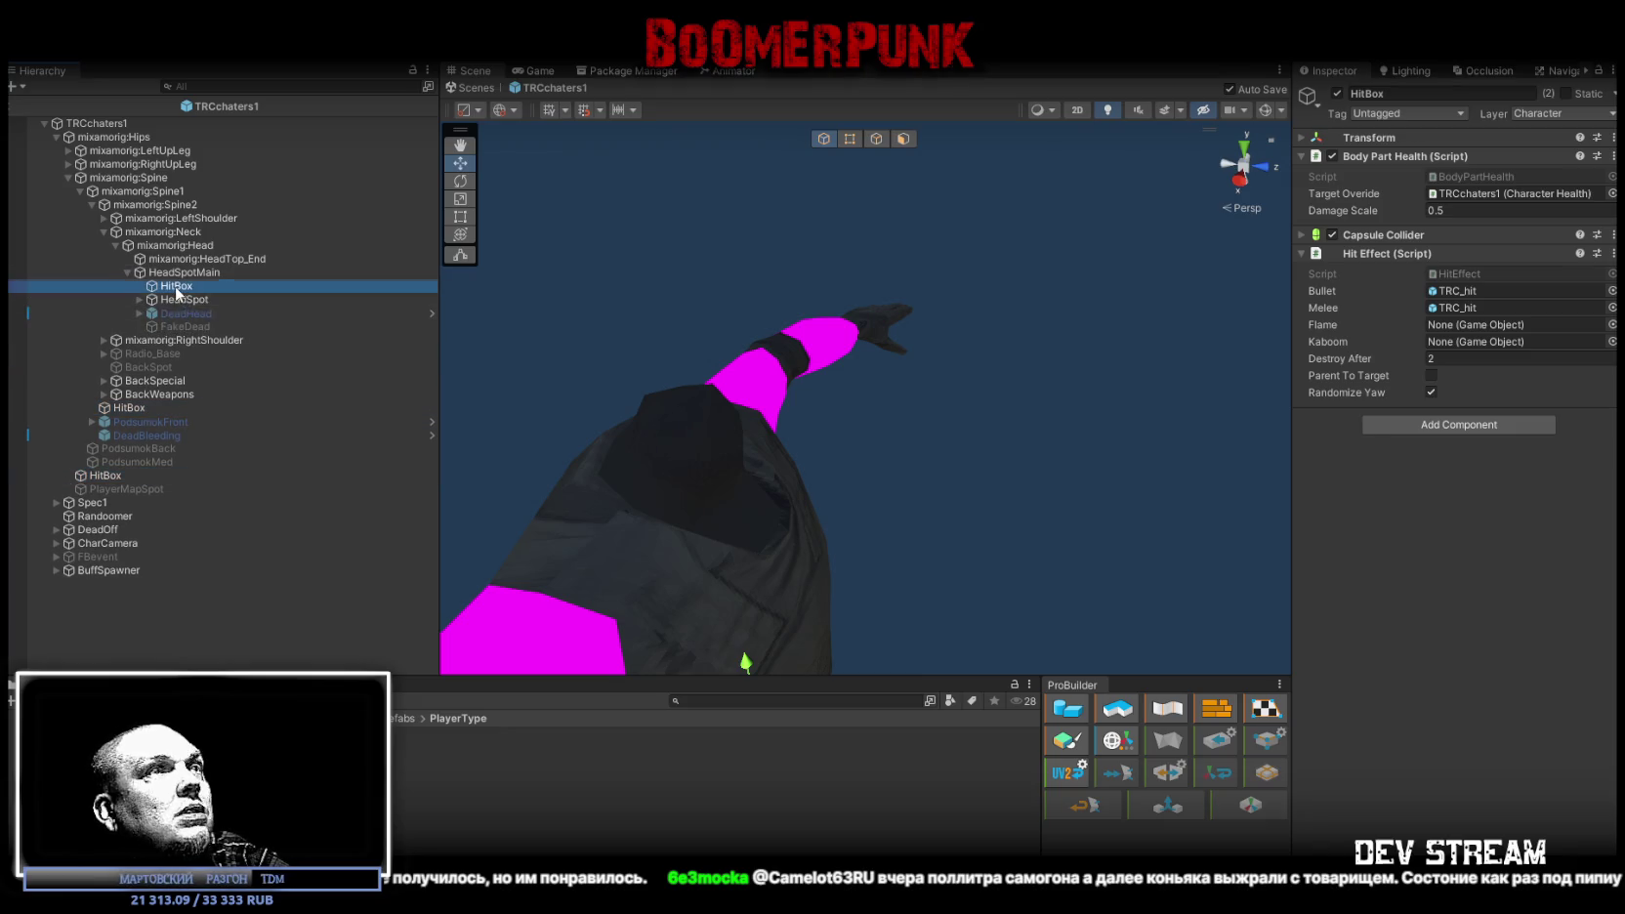
click(106, 474)
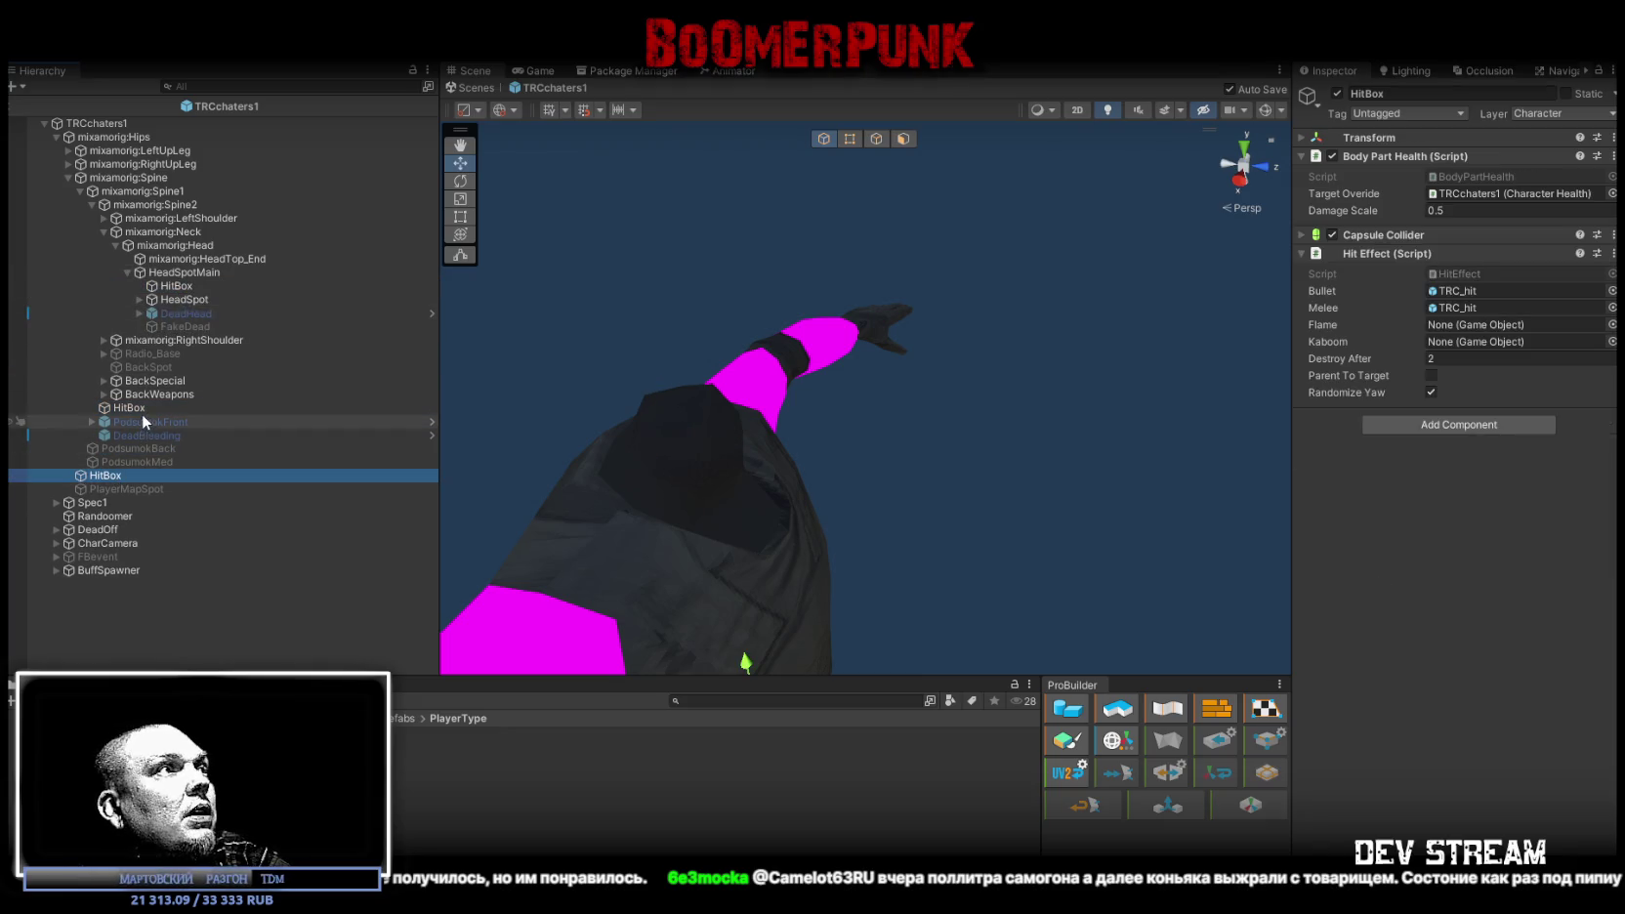
ctrl+click(142, 407)
click(1377, 211)
double_click(328, 775)
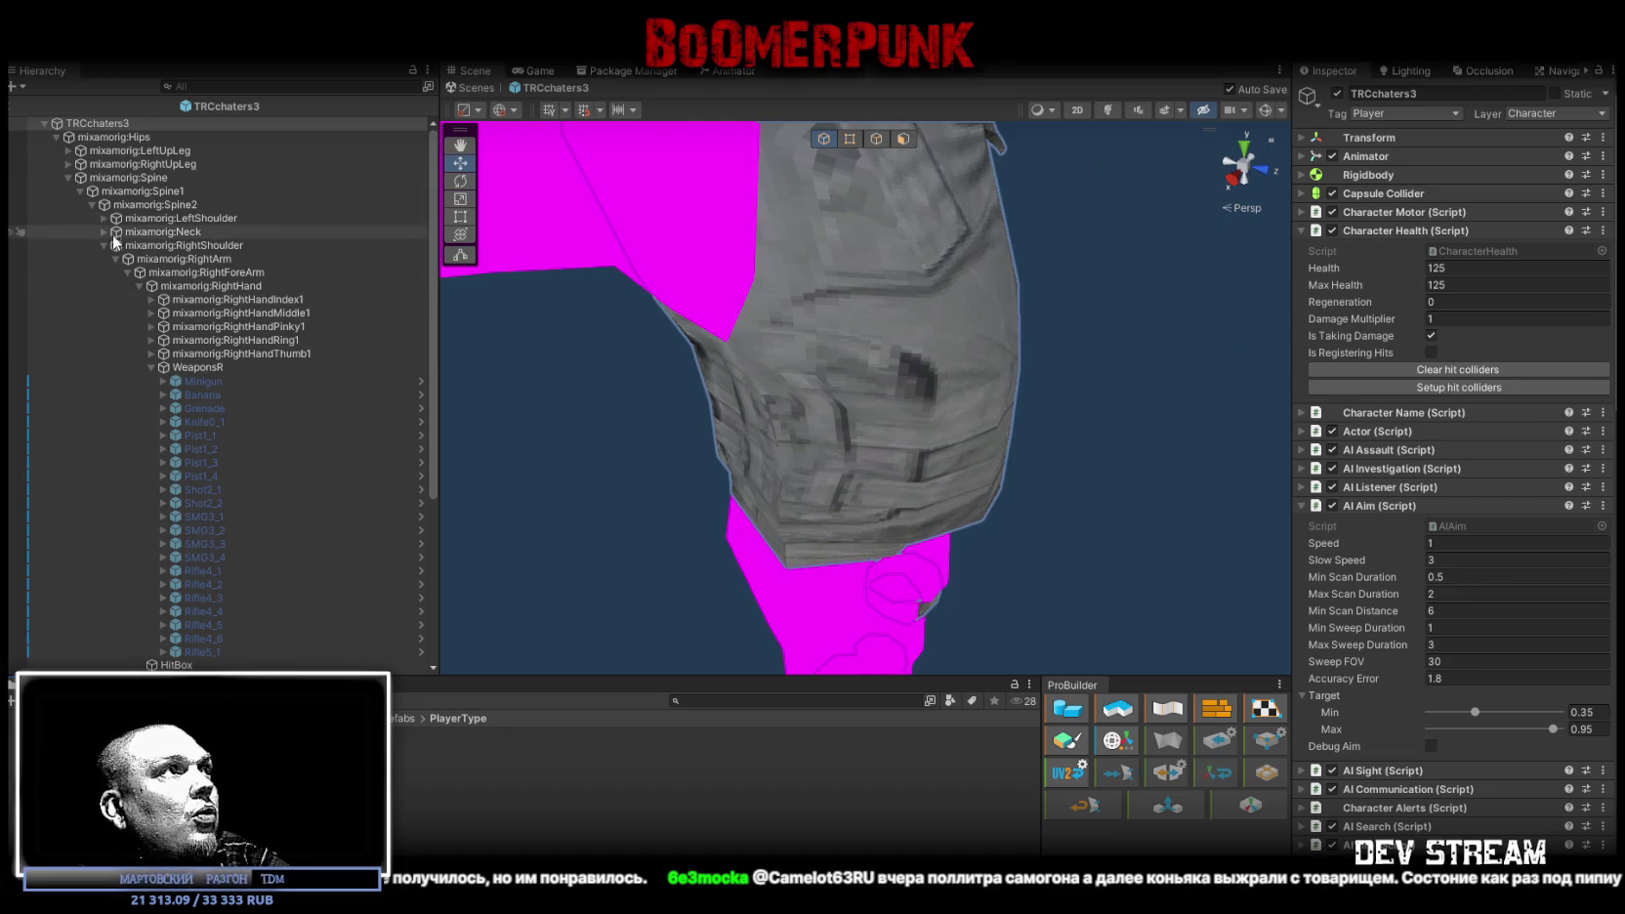
Step: Select TRCchaters3's spine and hips-level HitBoxes and set their Damage Scale to 0.5
click(103, 245)
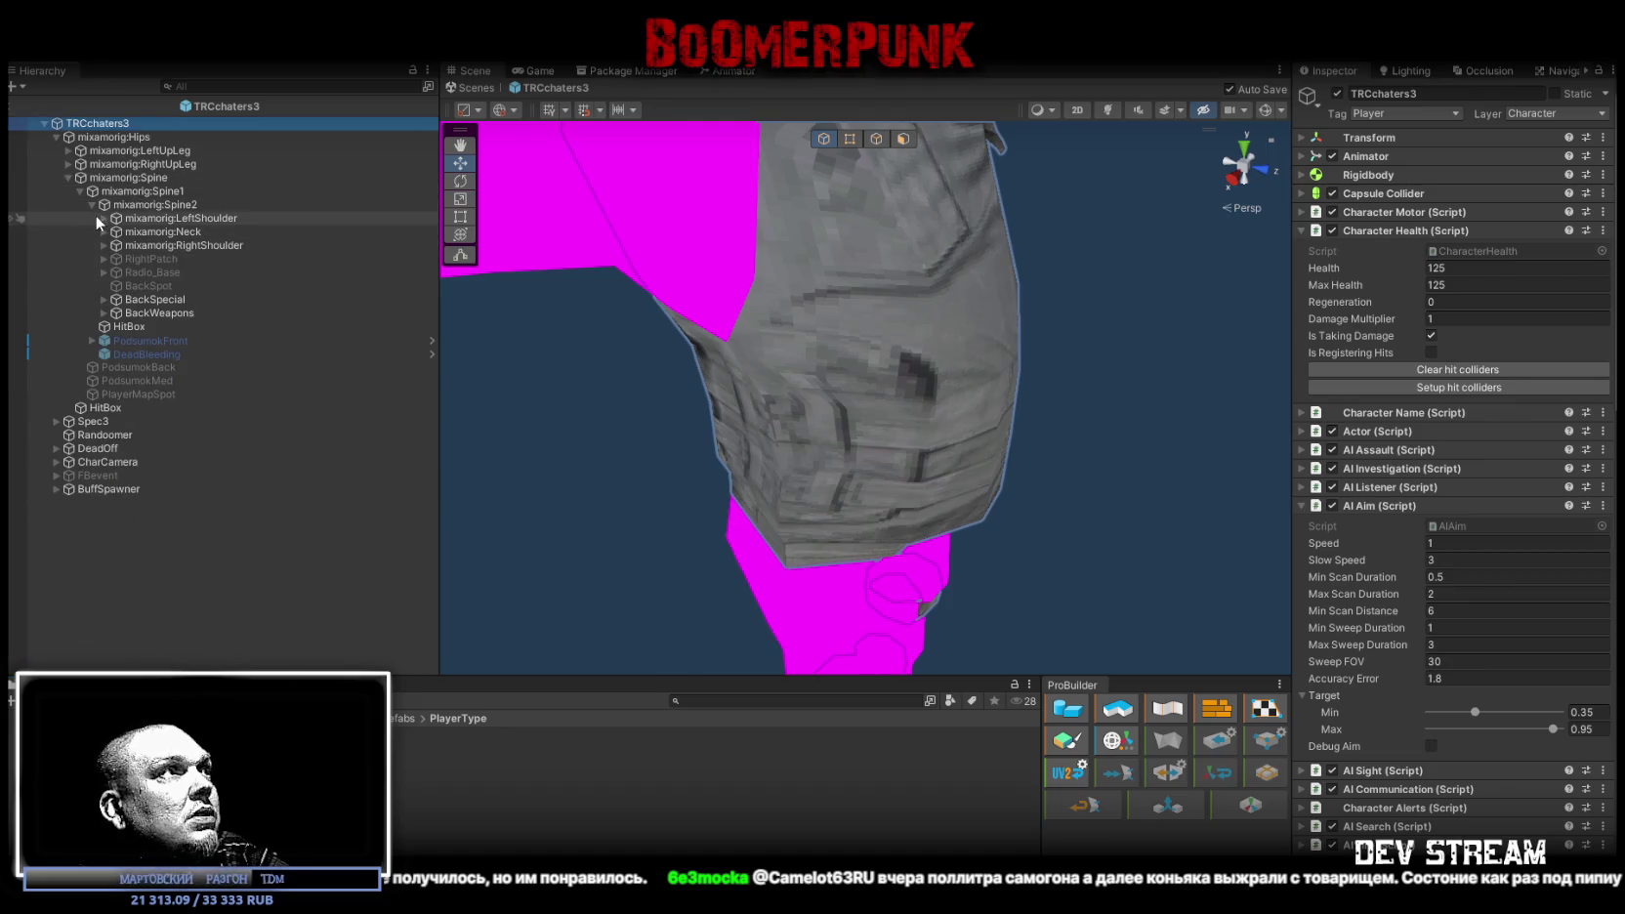
click(93, 205)
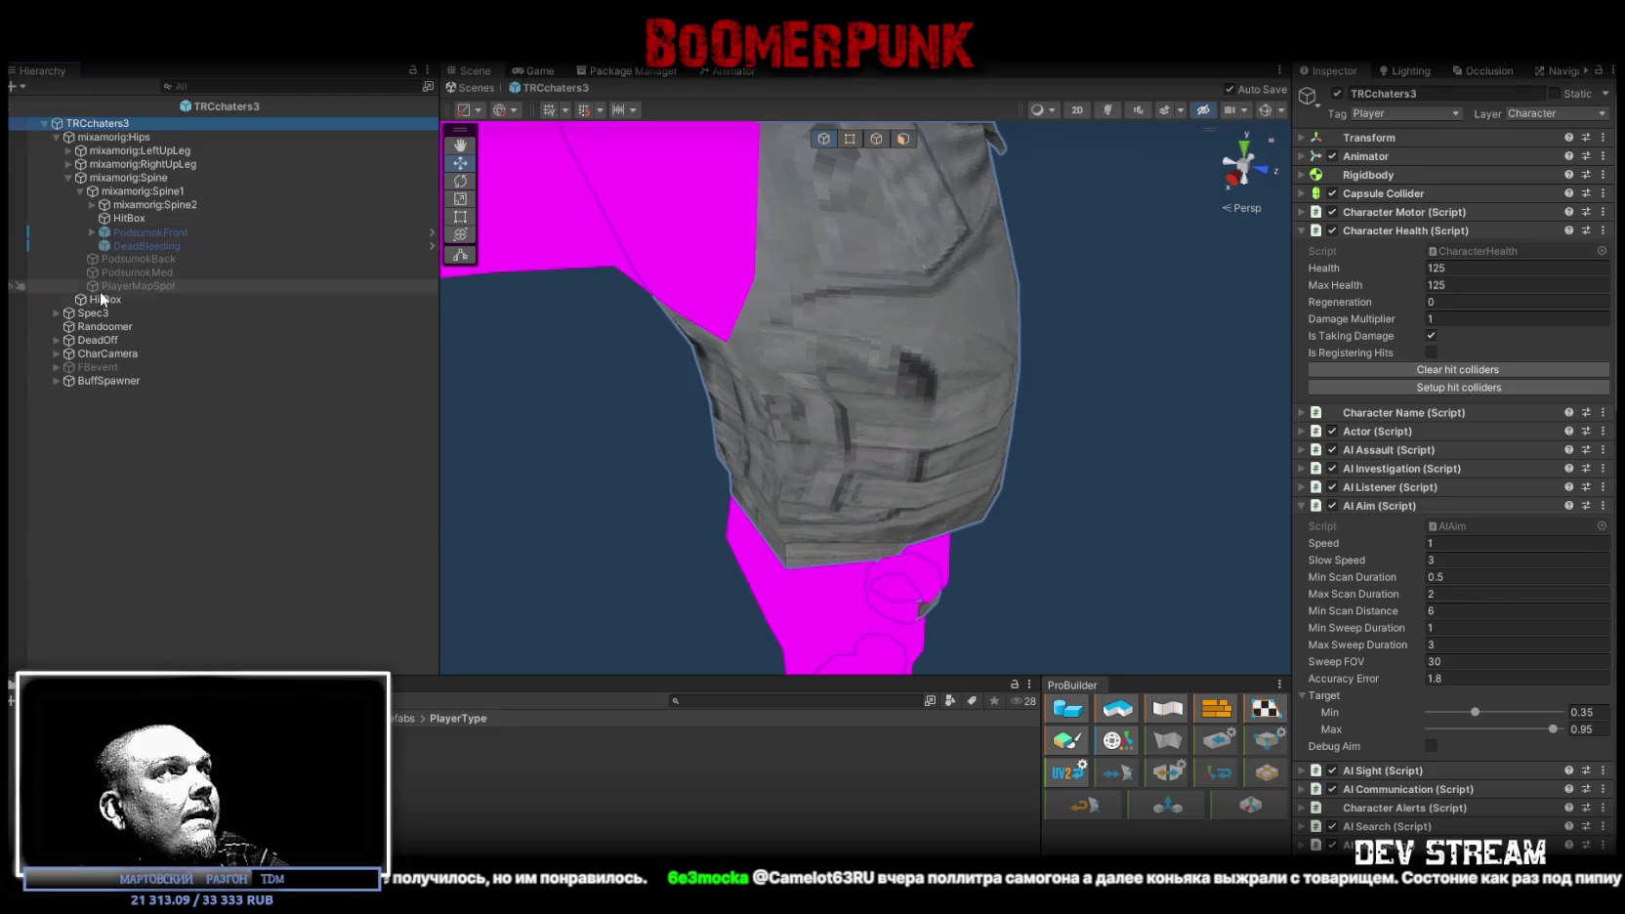
click(100, 299)
ctrl+click(128, 219)
click(1504, 210)
text(0.5)
key(Return)
mouse_move(881, 319)
mouse_down()
mouse_move(860, 256)
mouse_move(835, 263)
mouse_move(805, 340)
mouse_move(977, 371)
mouse_move(1098, 366)
mouse_move(780, 310)
mouse_move(742, 249)
mouse_up()
scroll(835, 264, down, 5)
scroll(835, 264, up, 6)
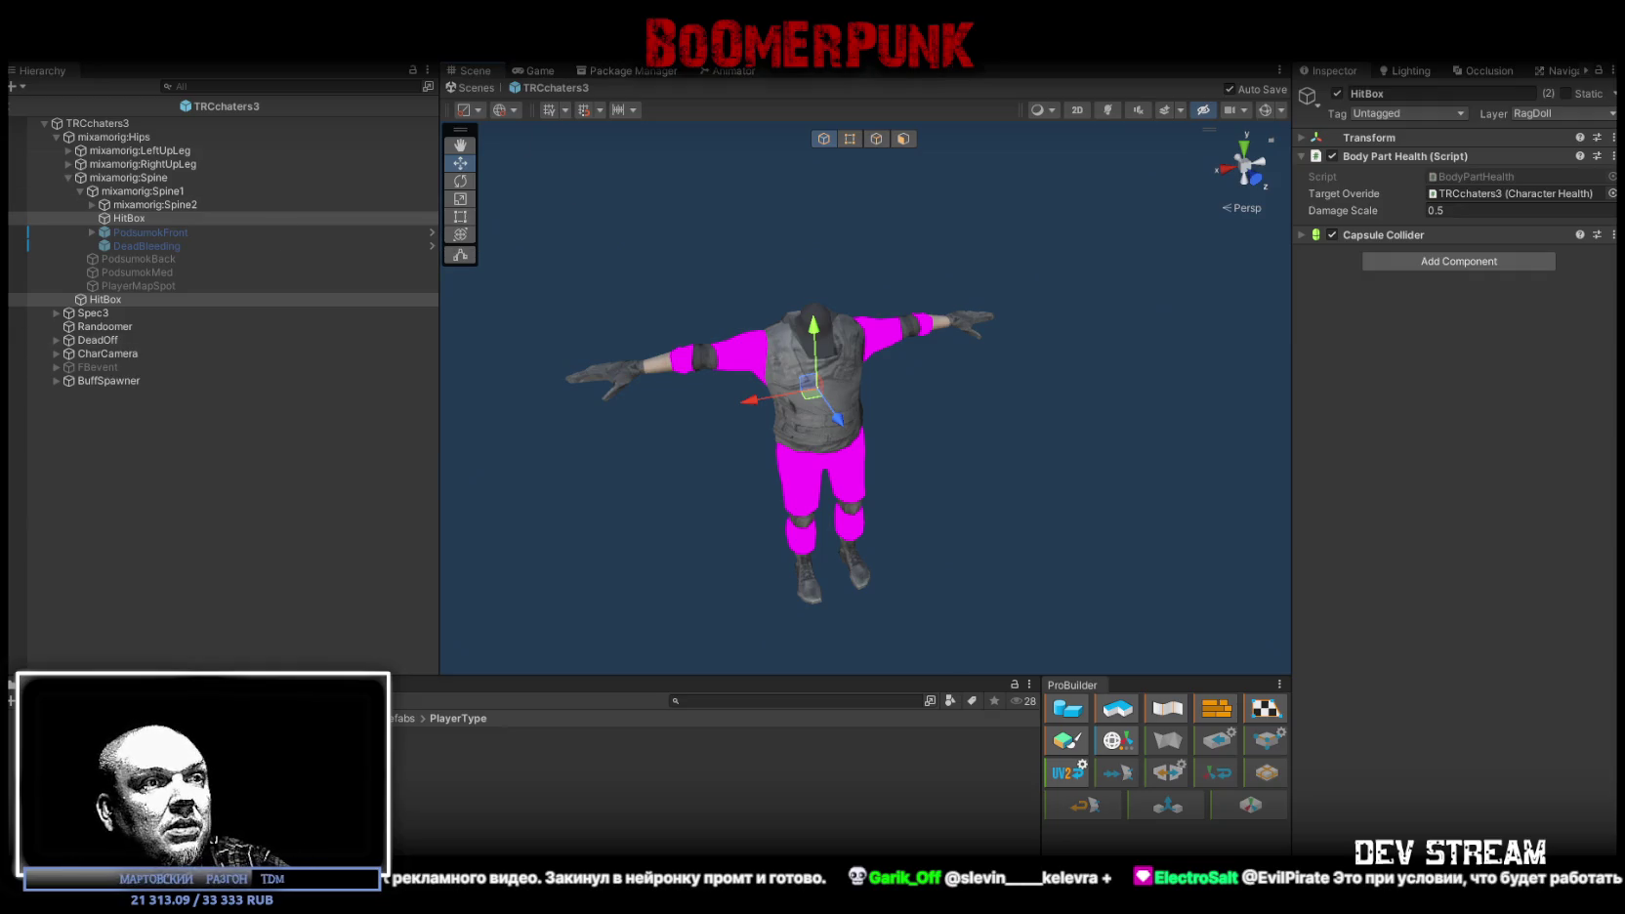
scroll(841, 457, up, 5)
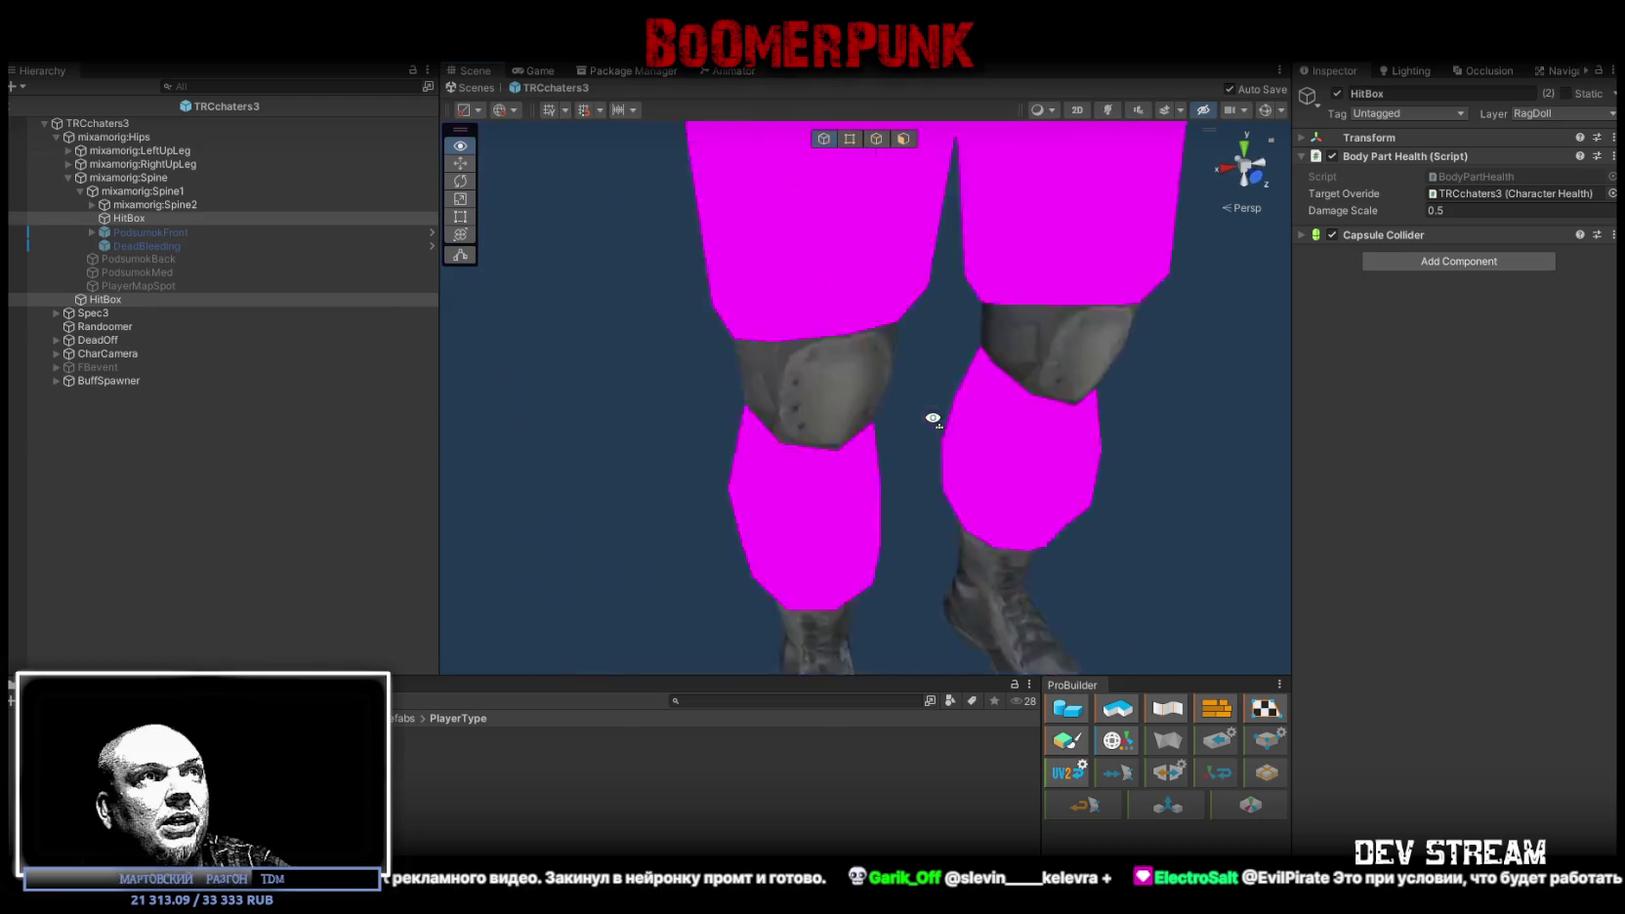
scroll(935, 417, down, 5)
scroll(999, 401, up, 5)
scroll(999, 401, down, 5)
mouse_move(999, 400)
mouse_down()
mouse_move(969, 410)
mouse_move(883, 300)
mouse_up()
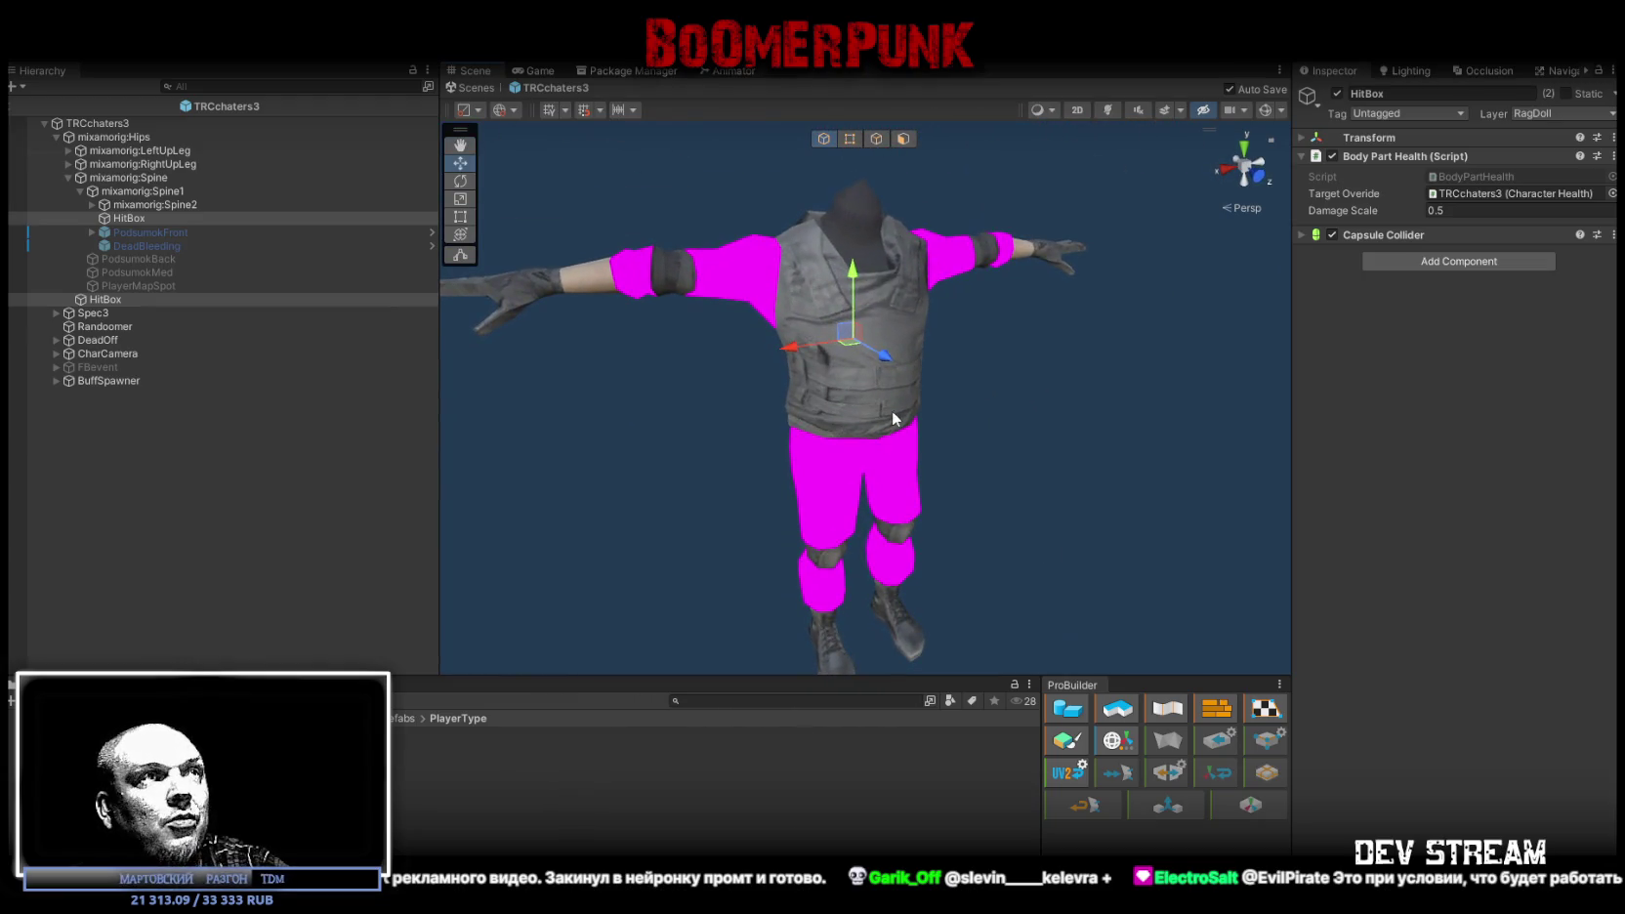
mouse_move(925, 461)
mouse_down()
mouse_move(903, 497)
mouse_move(924, 485)
mouse_up()
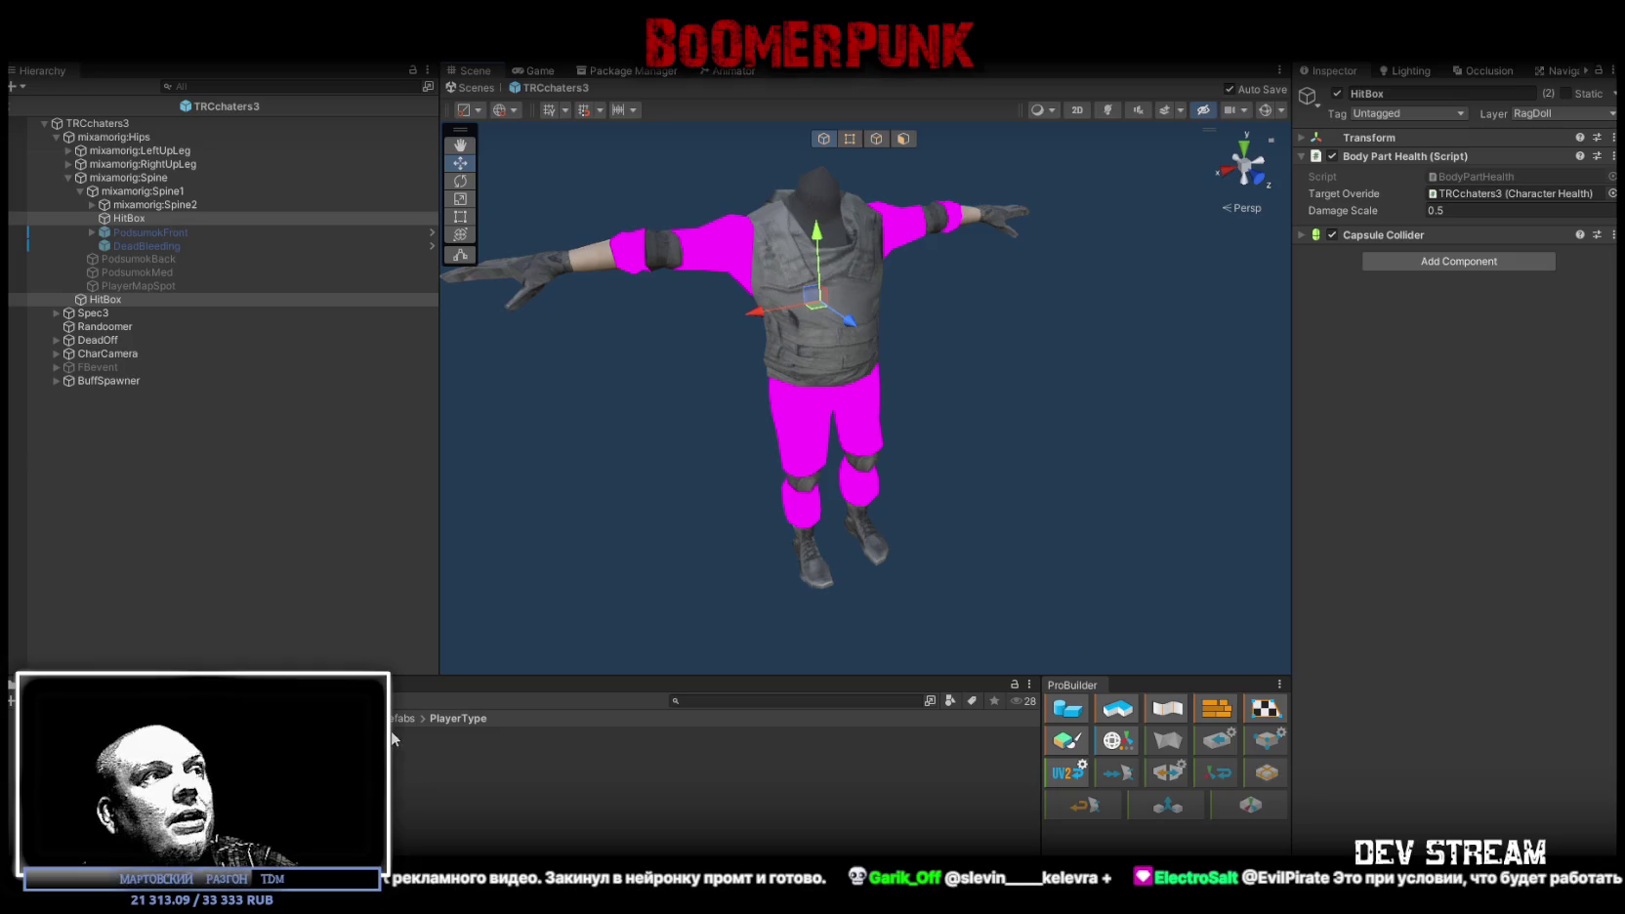
double_click(381, 789)
Step: Check the console and collapse TRCchaters4's hierarchy back to its root
click(107, 685)
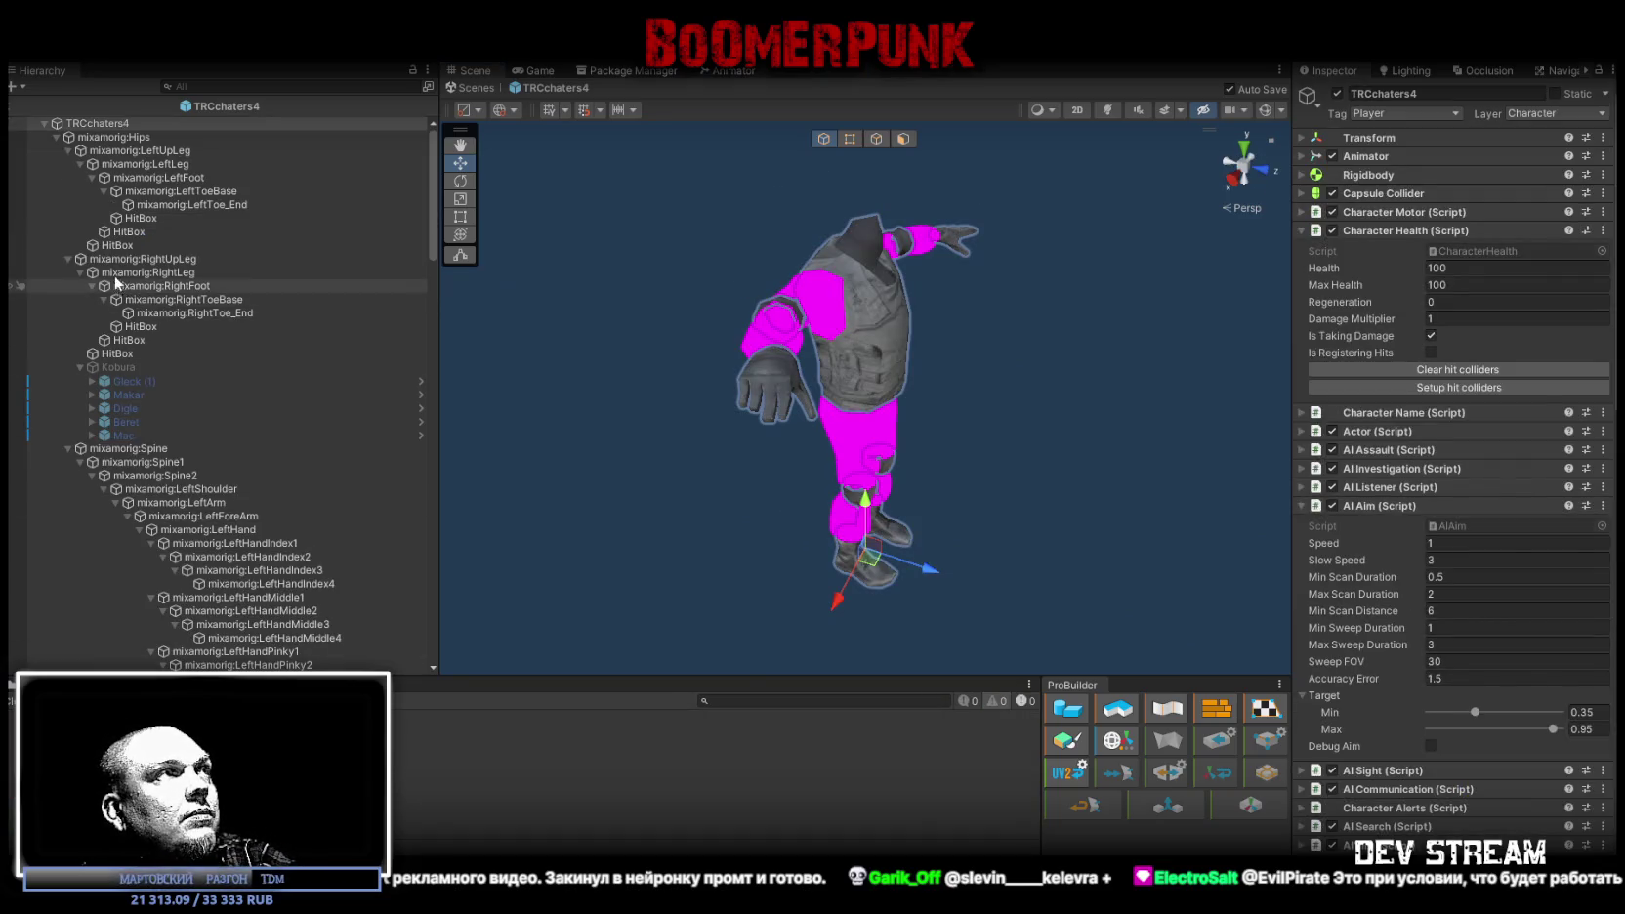
alt+click(56, 137)
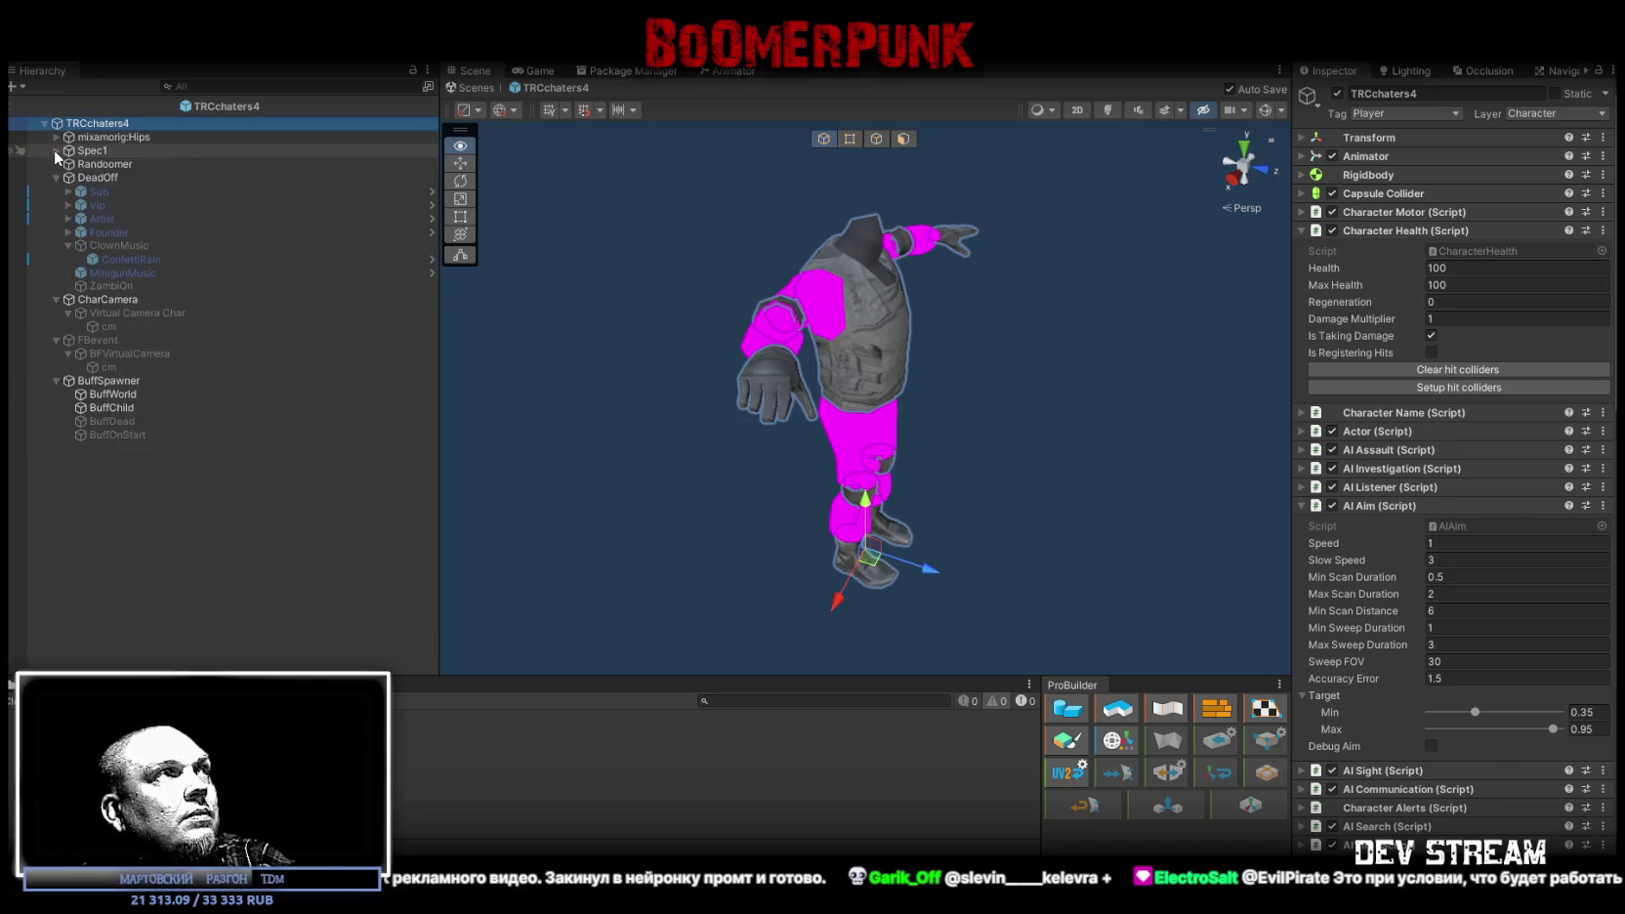
click(55, 177)
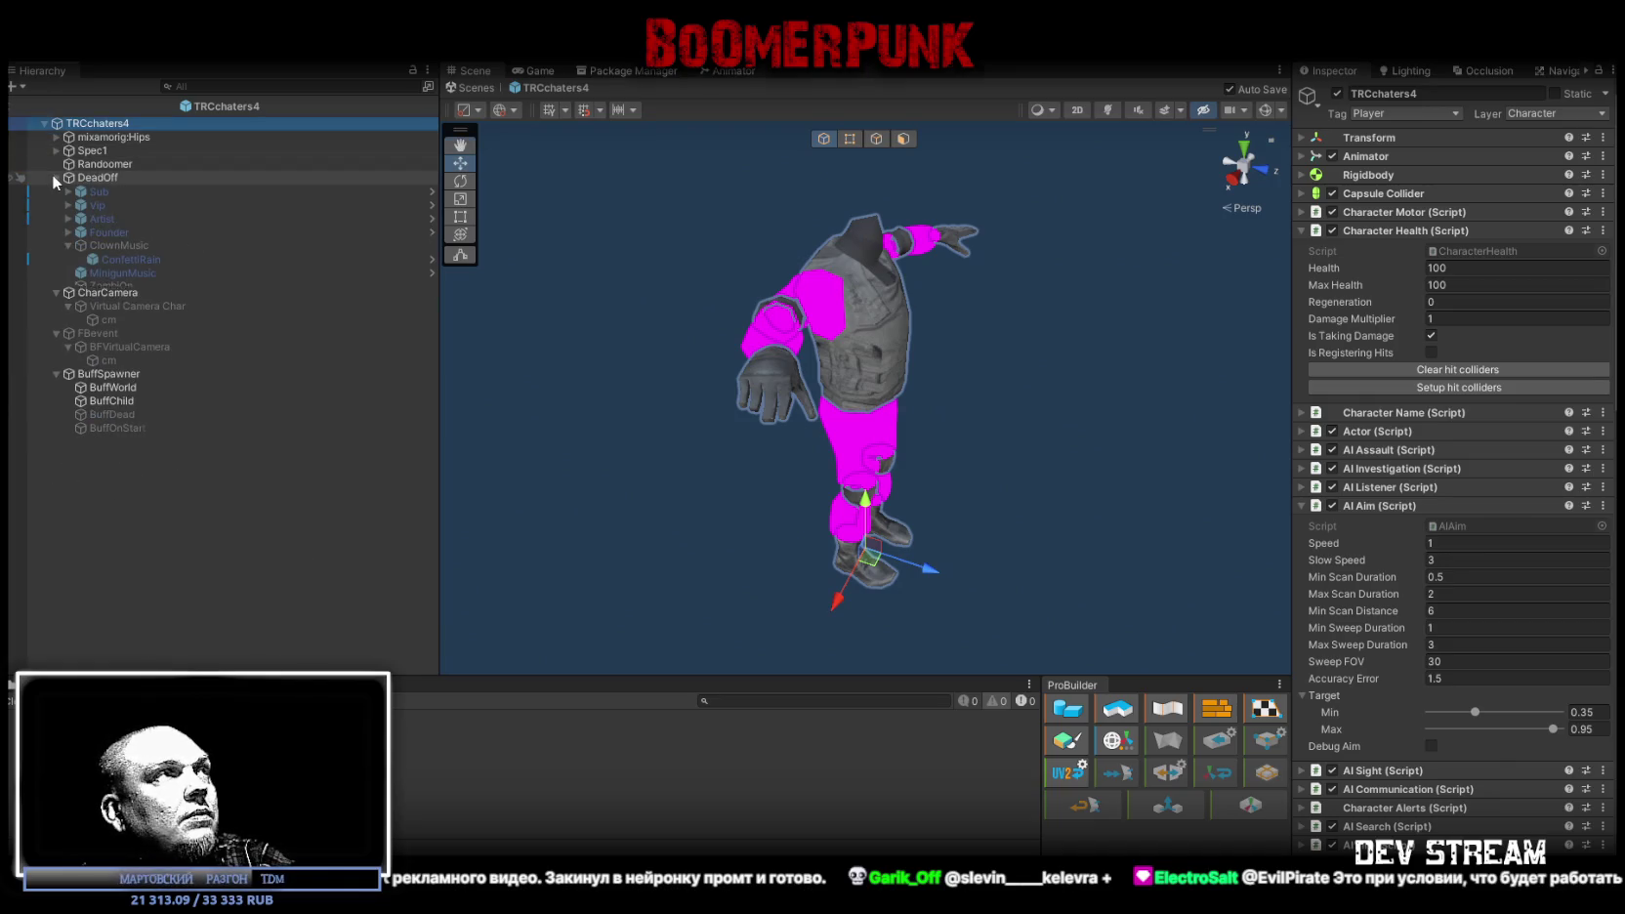
alt+click(43, 122)
click(43, 122)
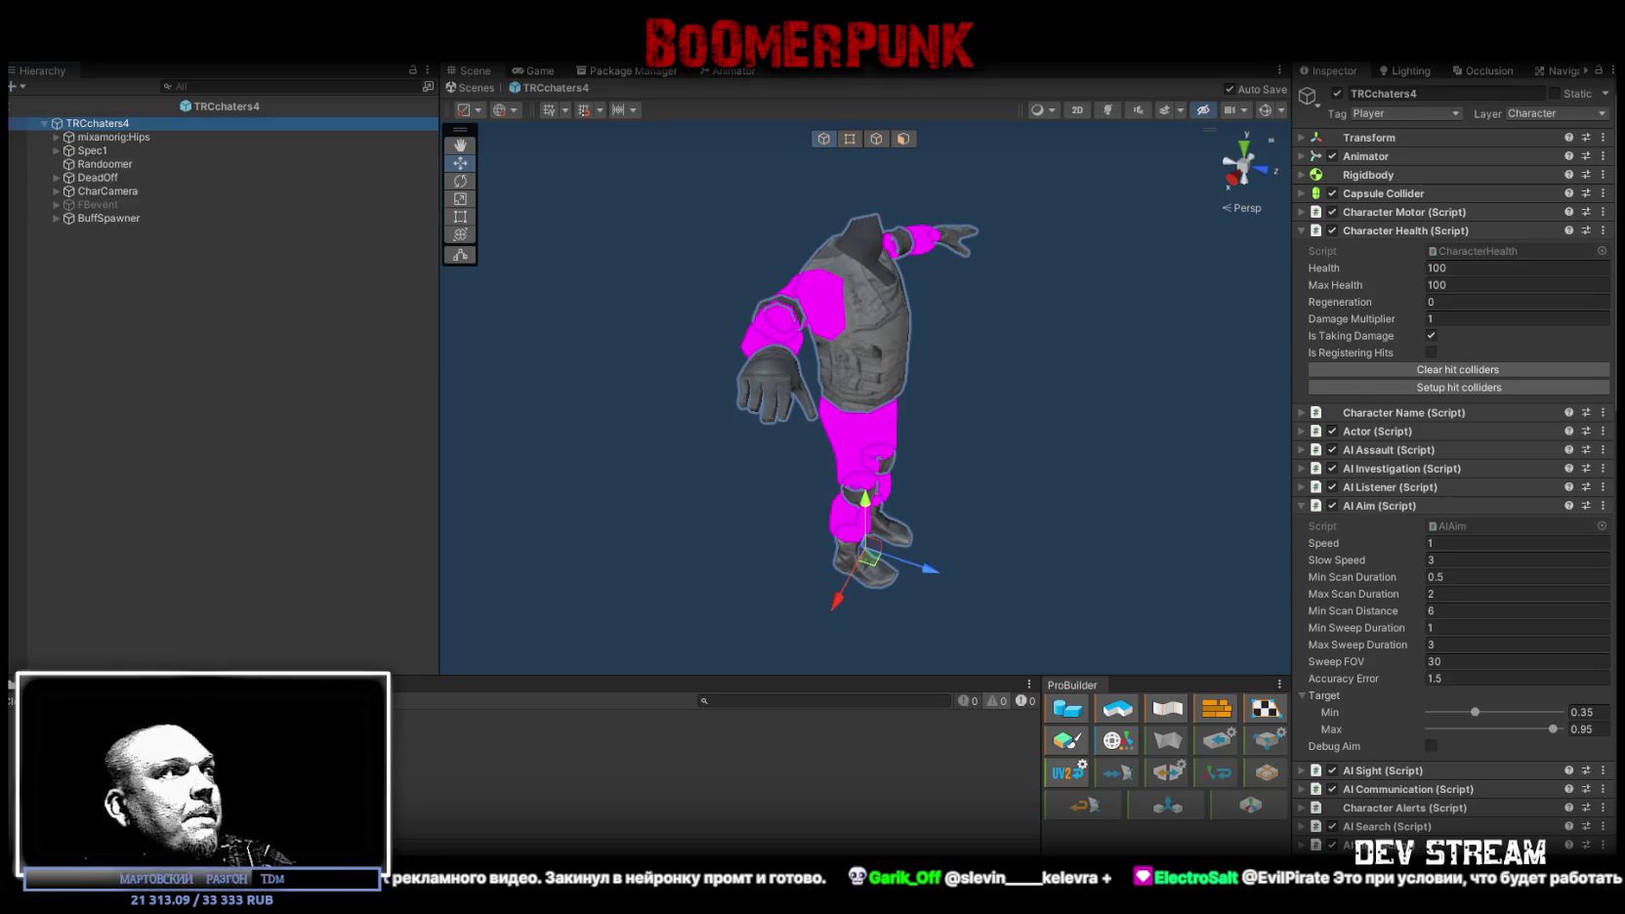
Step: Locate the Animator's avatar in Models and view the TC Rchar 1 and 2 import settings
click(49, 685)
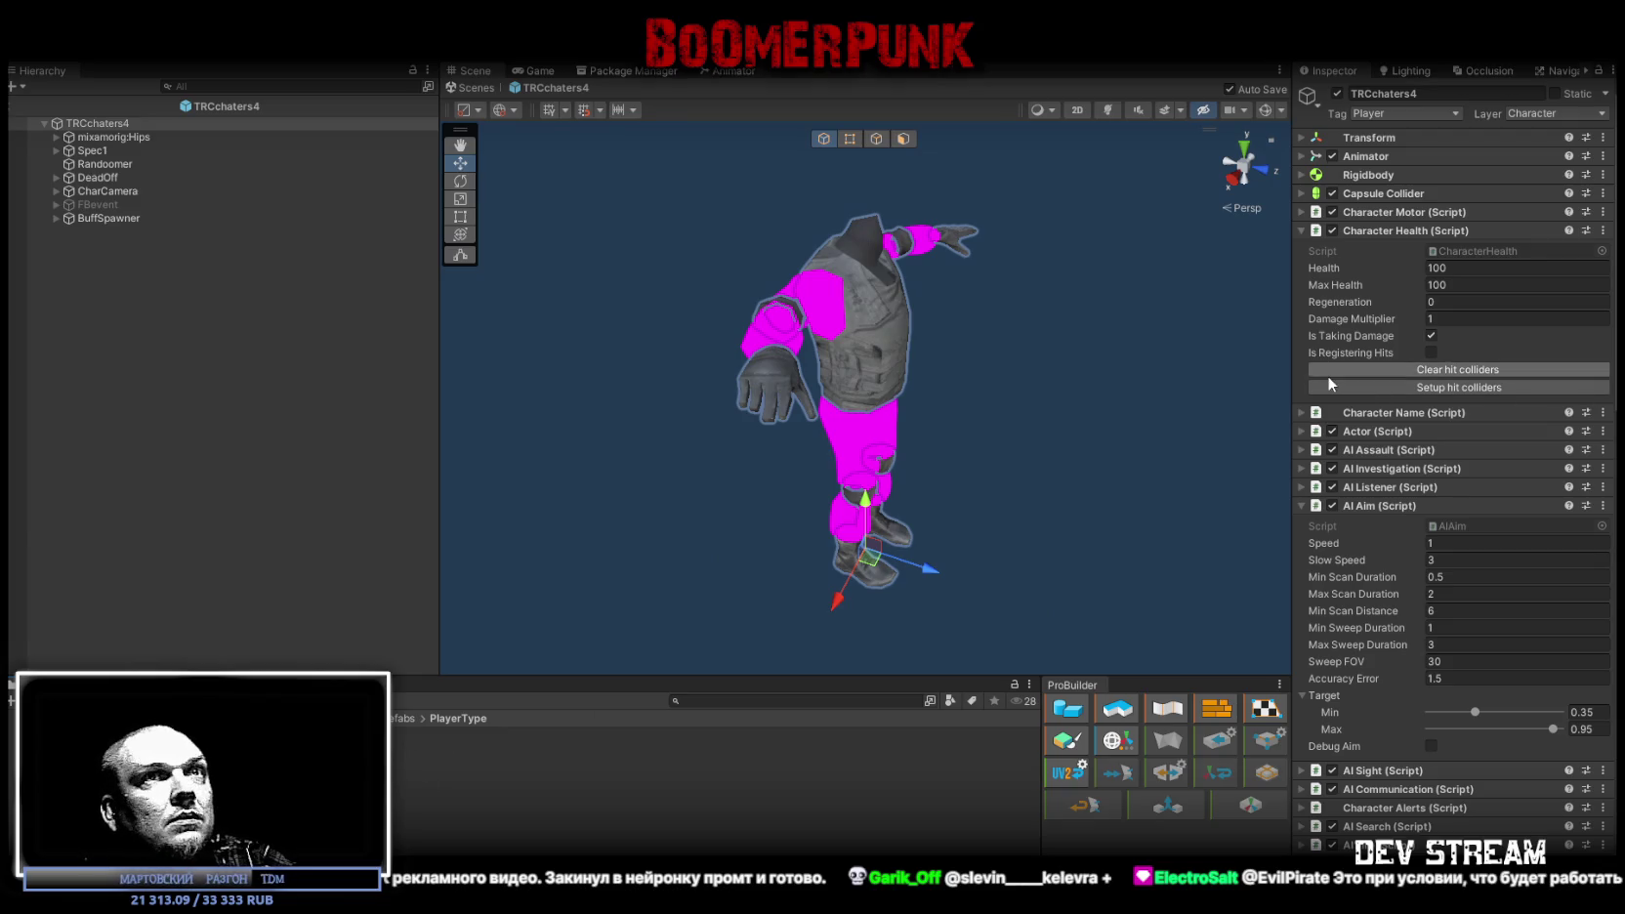
click(1300, 154)
click(1470, 193)
click(1301, 156)
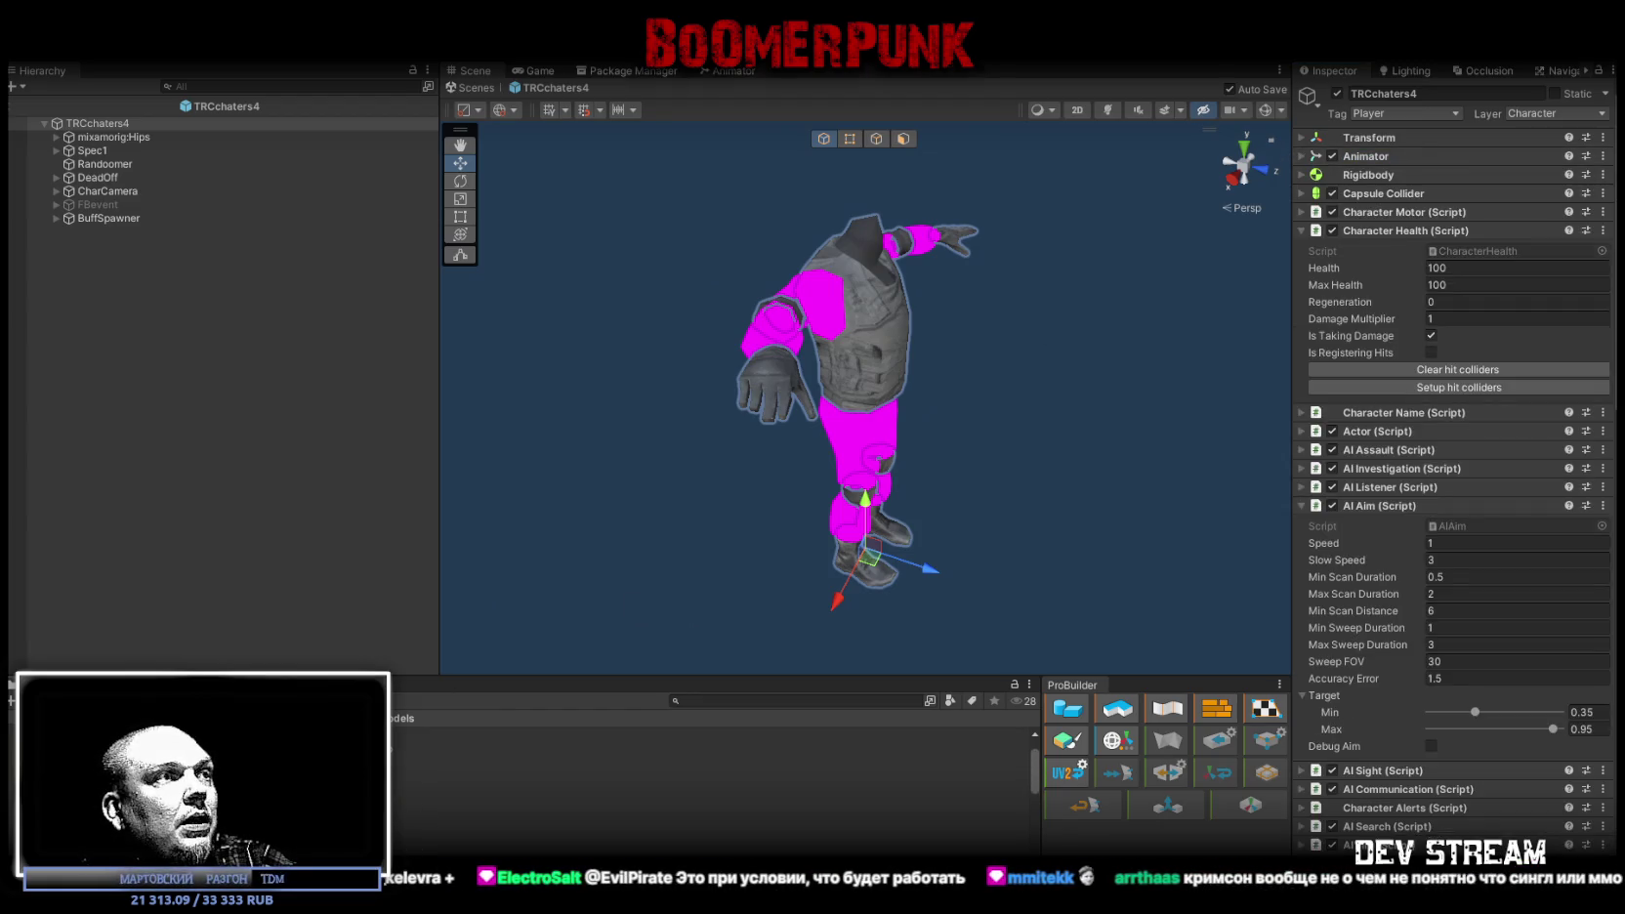
click(586, 787)
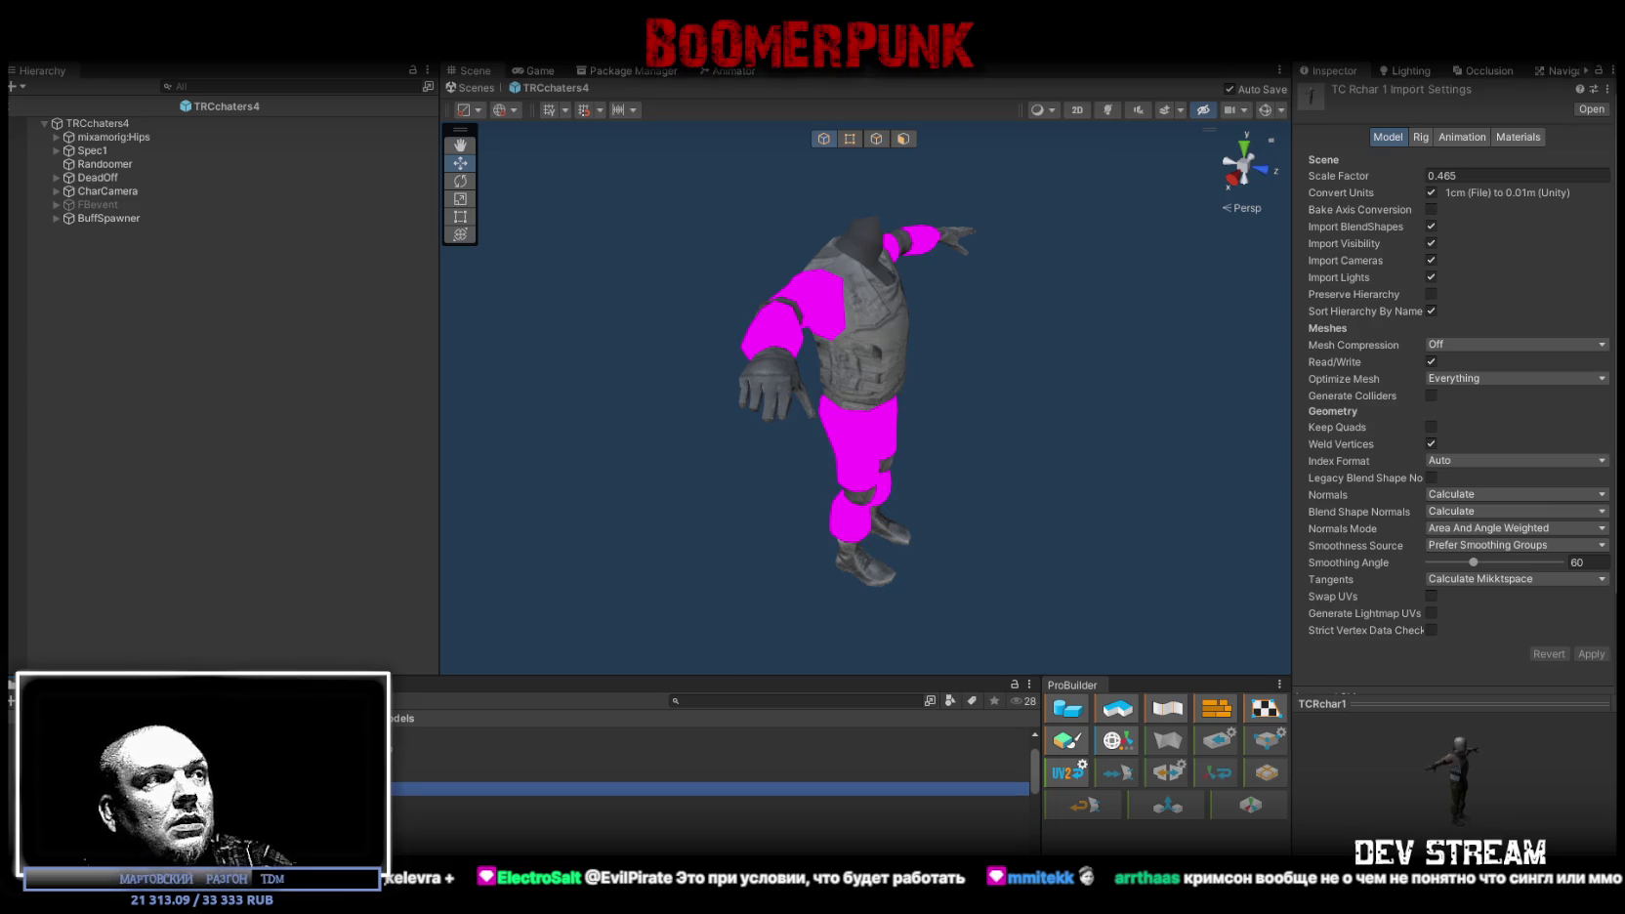
click(586, 802)
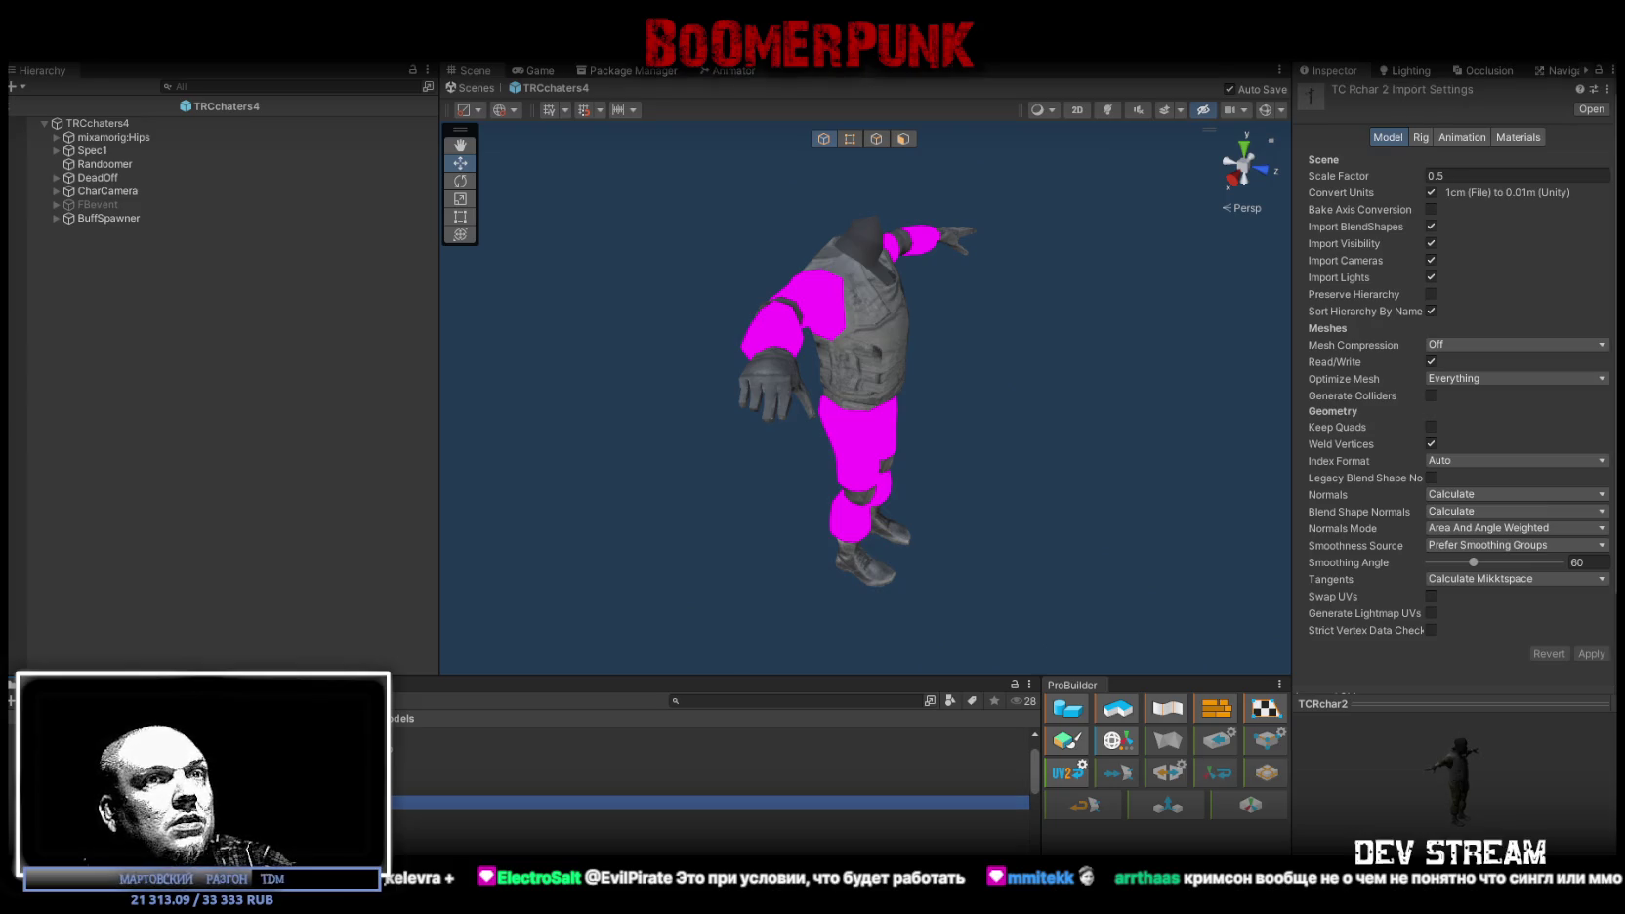
Step: Place the TCRchar3 model into the Hierarchy and unpack its prefab
click(586, 815)
mouse_move(586, 815)
mouse_down()
mouse_move(203, 568)
mouse_move(124, 122)
mouse_up()
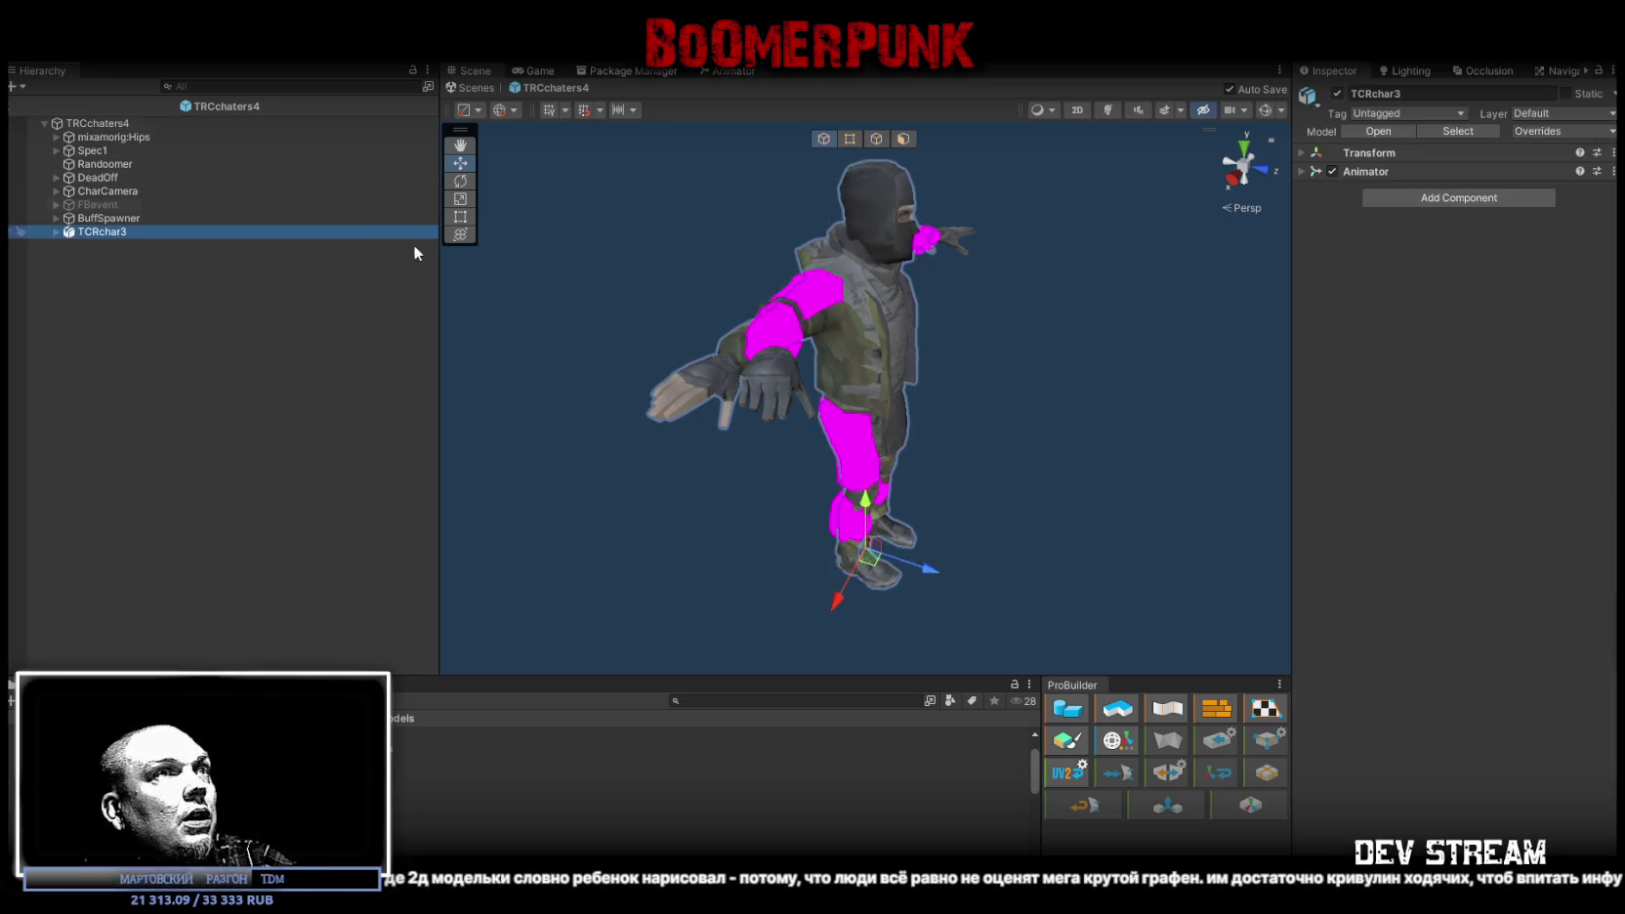
scroll(715, 313, up, 5)
scroll(714, 313, down, 5)
mouse_move(840, 283)
mouse_down()
mouse_move(871, 262)
mouse_move(879, 293)
mouse_move(850, 332)
mouse_up()
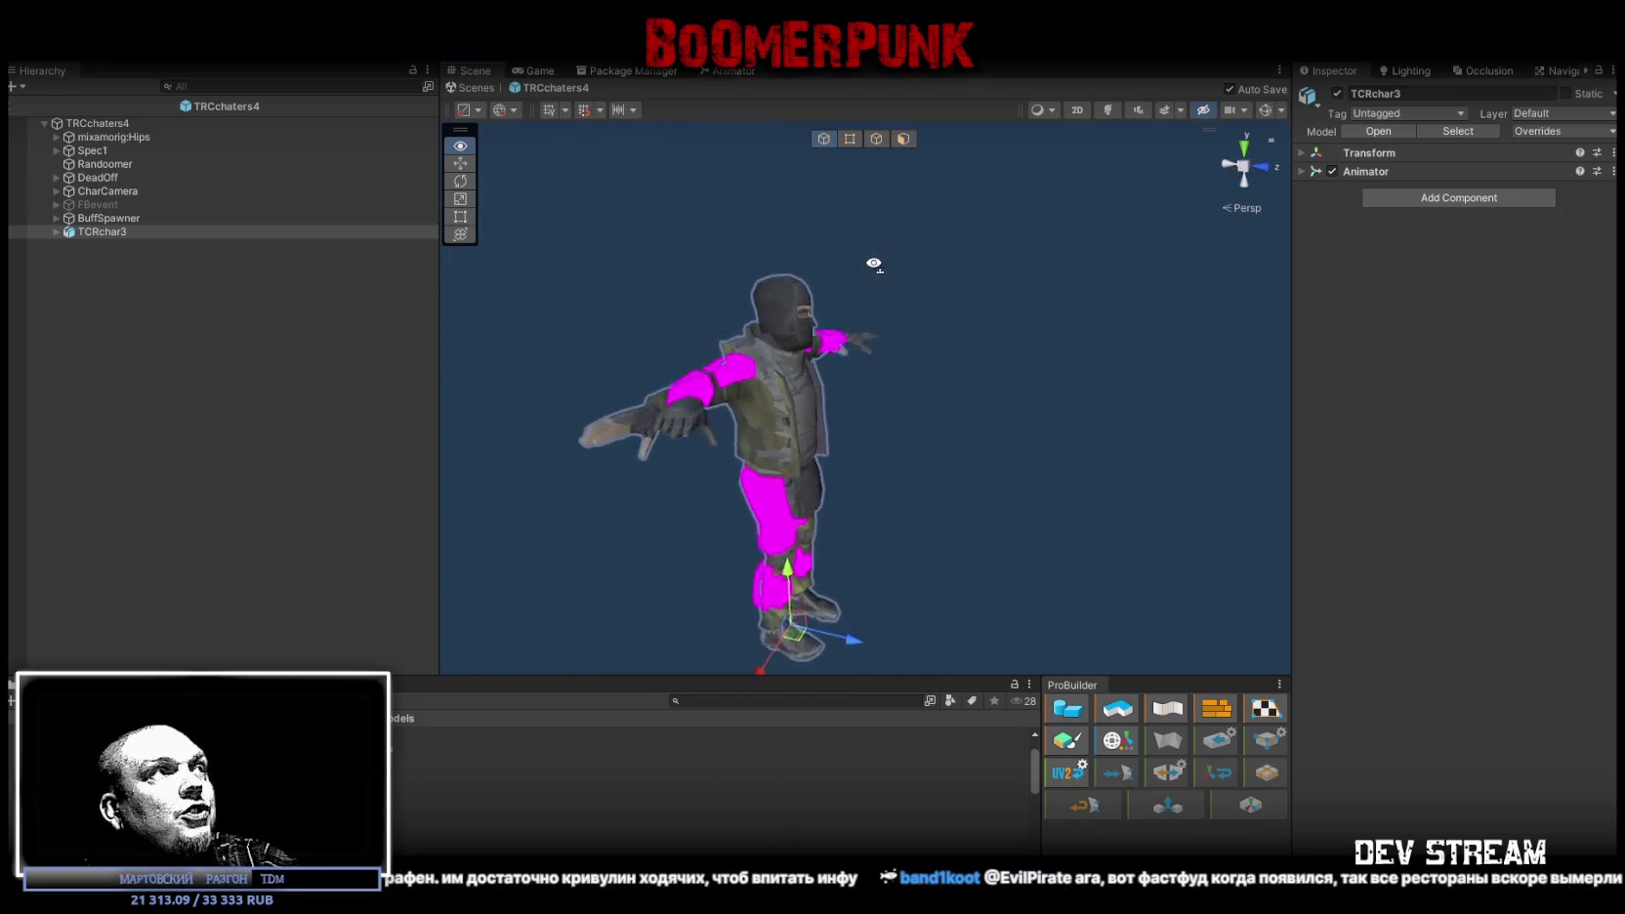
right_click(107, 235)
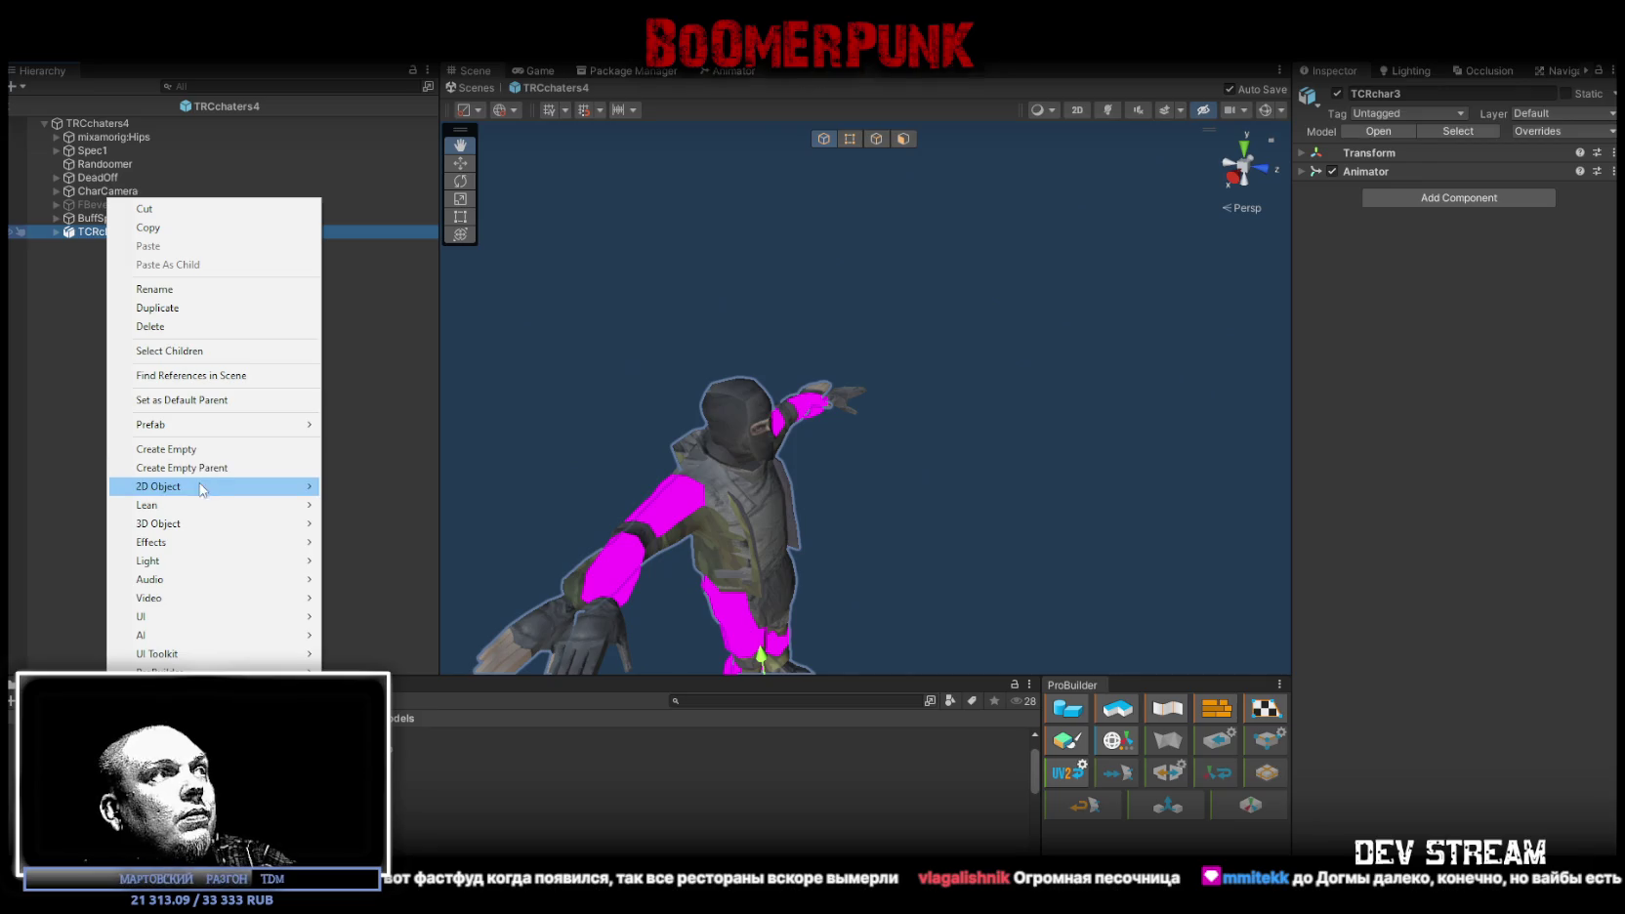
mouse_move(273, 425)
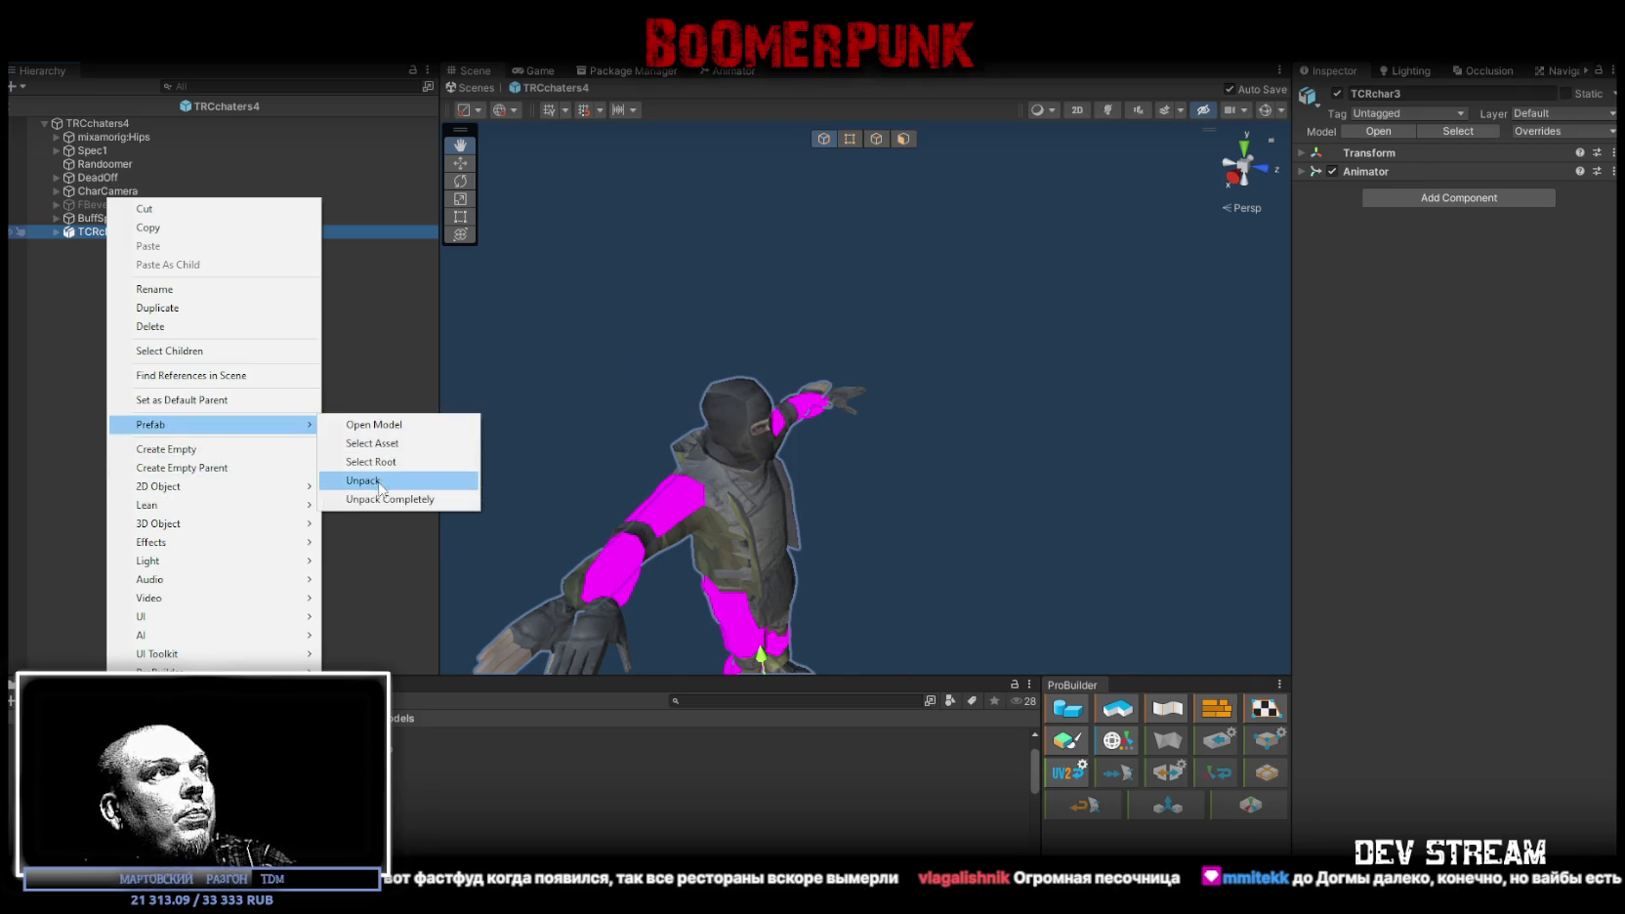
click(379, 484)
Step: Delete Spec_Heads, move Spec4 under TRCchaters4 and the old Spec1 into TCRchar3
click(55, 232)
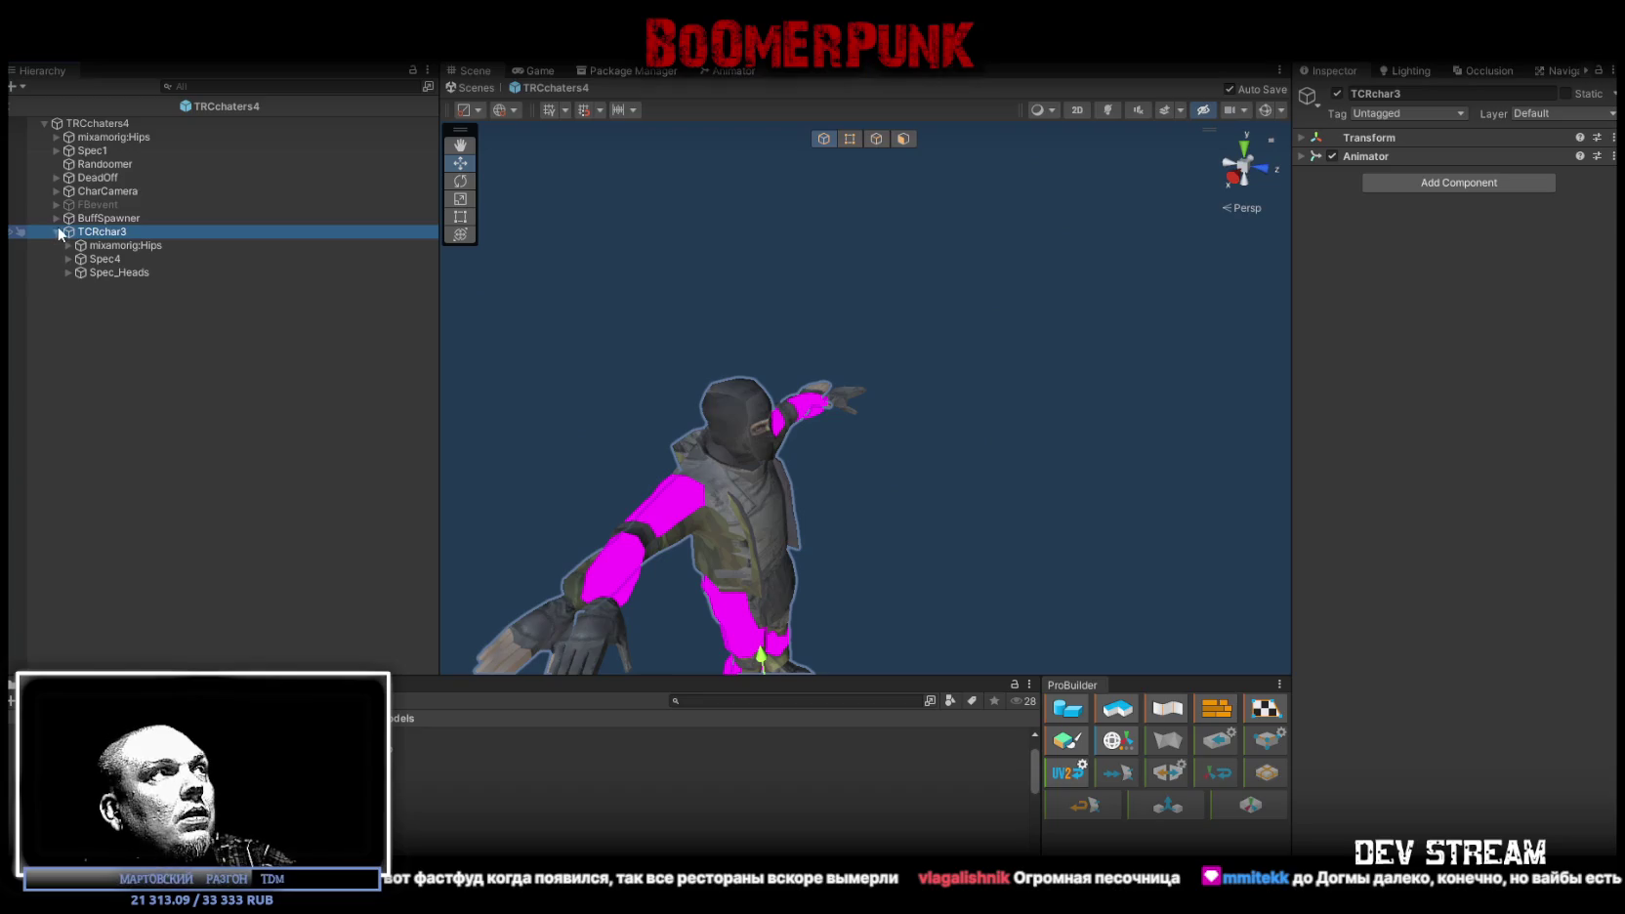
click(102, 274)
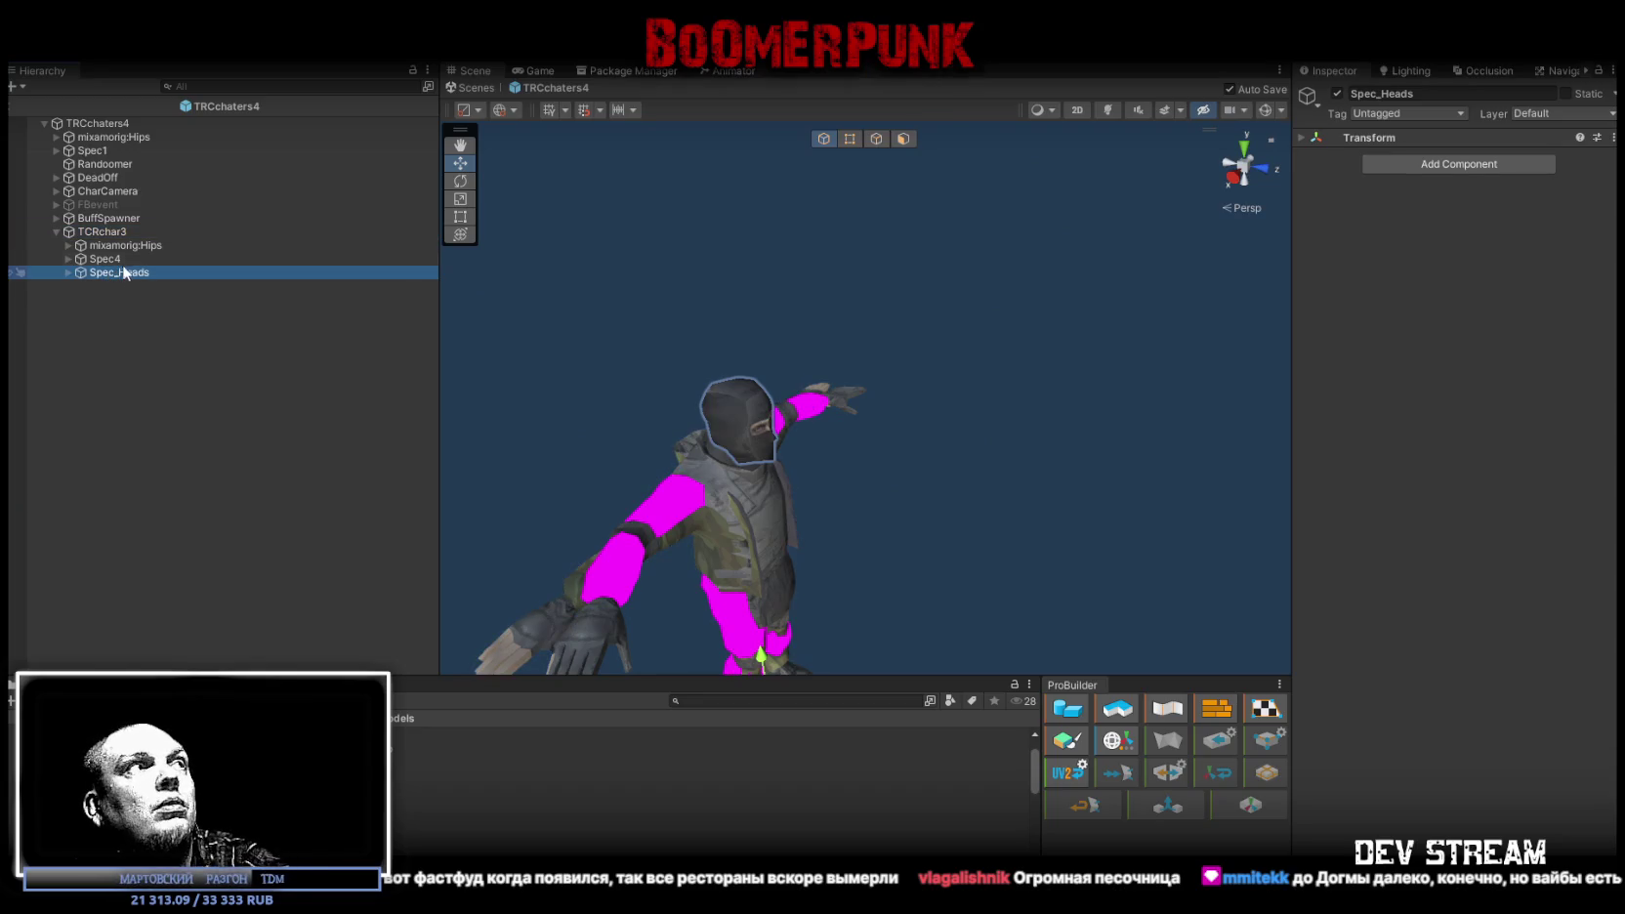
key(Delete)
drag(103, 260, 106, 148)
mouse_move(103, 163)
mouse_down()
mouse_move(105, 245)
mouse_move(131, 133)
mouse_move(122, 248)
mouse_up()
Step: Assign TCRchar3Avatar as the avatar on TRCchaters4's Animator
click(112, 124)
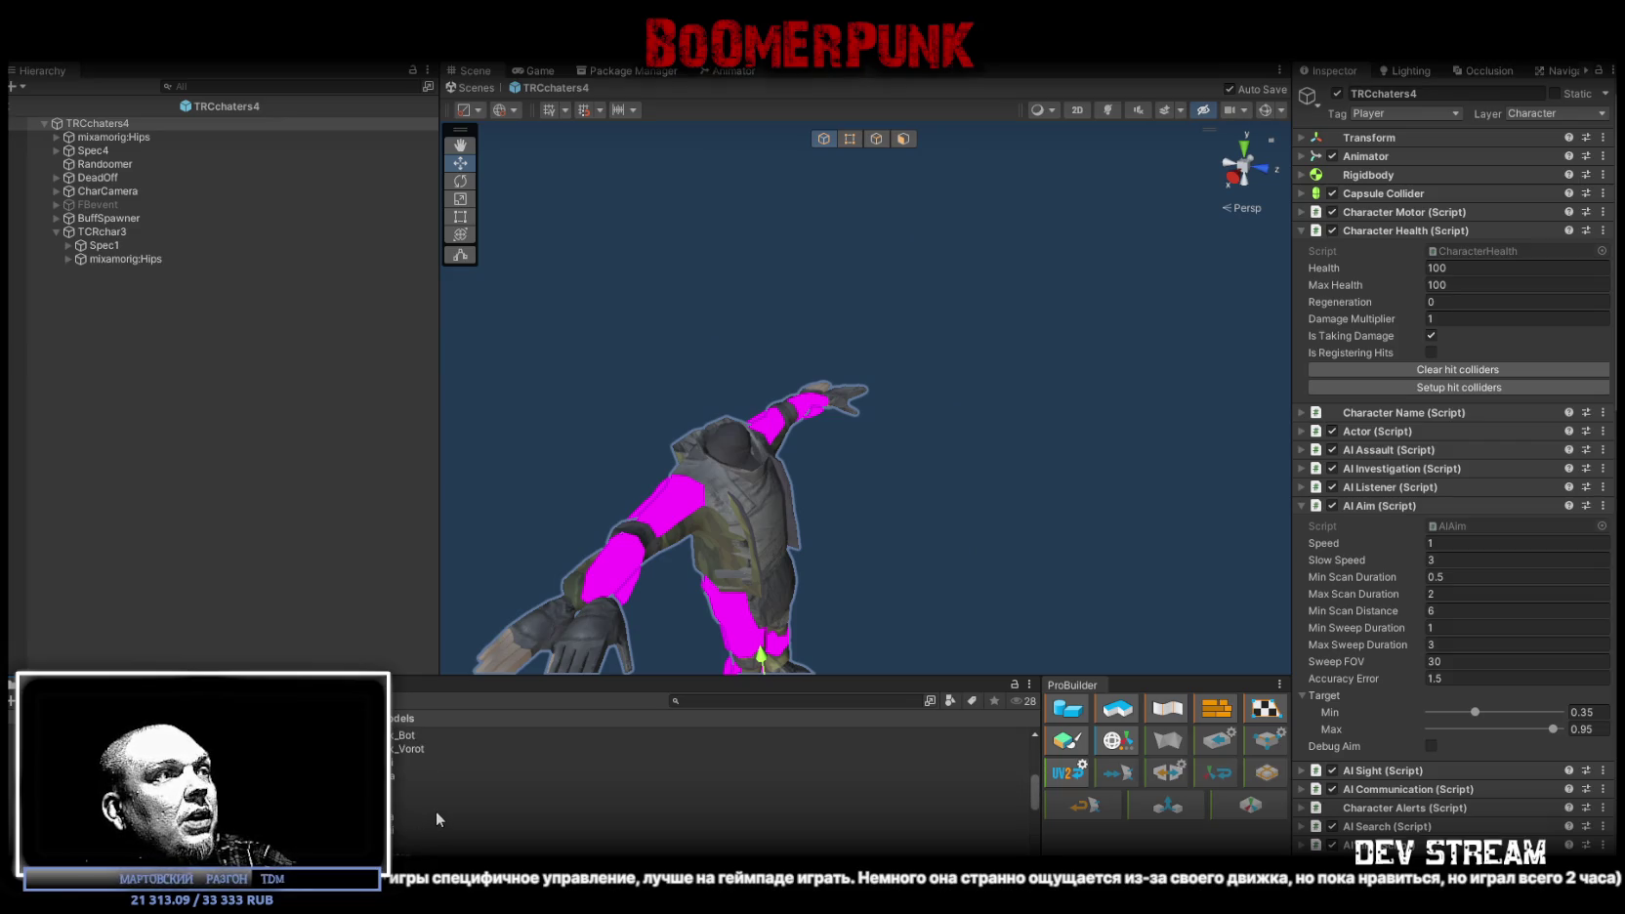
mouse_move(371, 742)
mouse_down()
mouse_move(1145, 594)
mouse_move(1479, 412)
mouse_move(1394, 158)
mouse_move(1467, 197)
mouse_up()
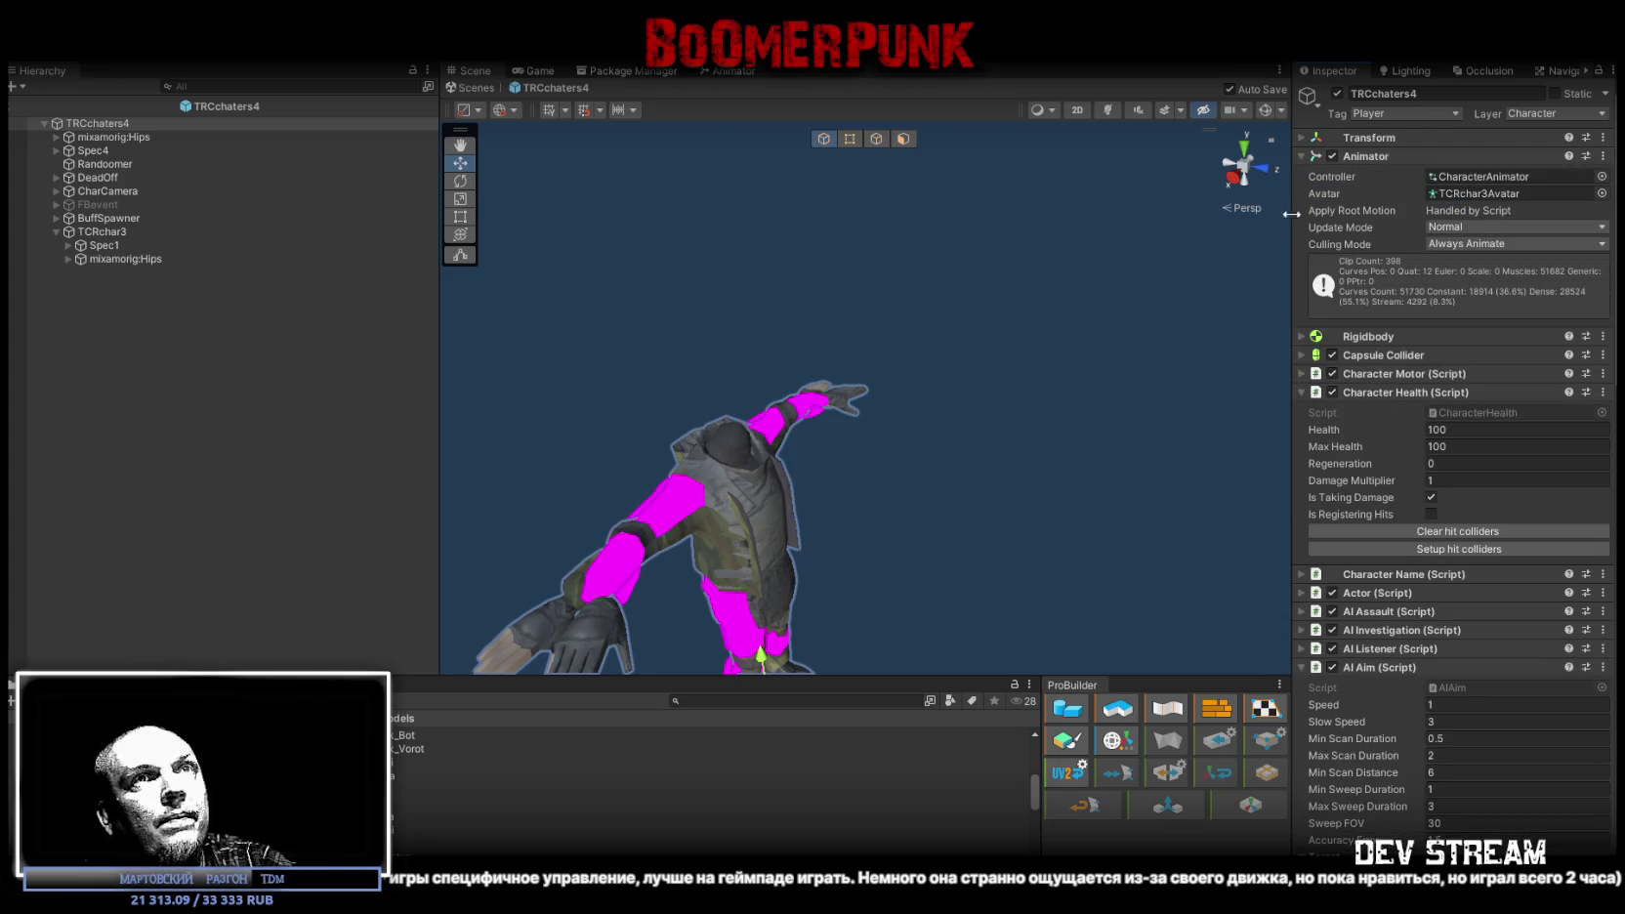
click(103, 232)
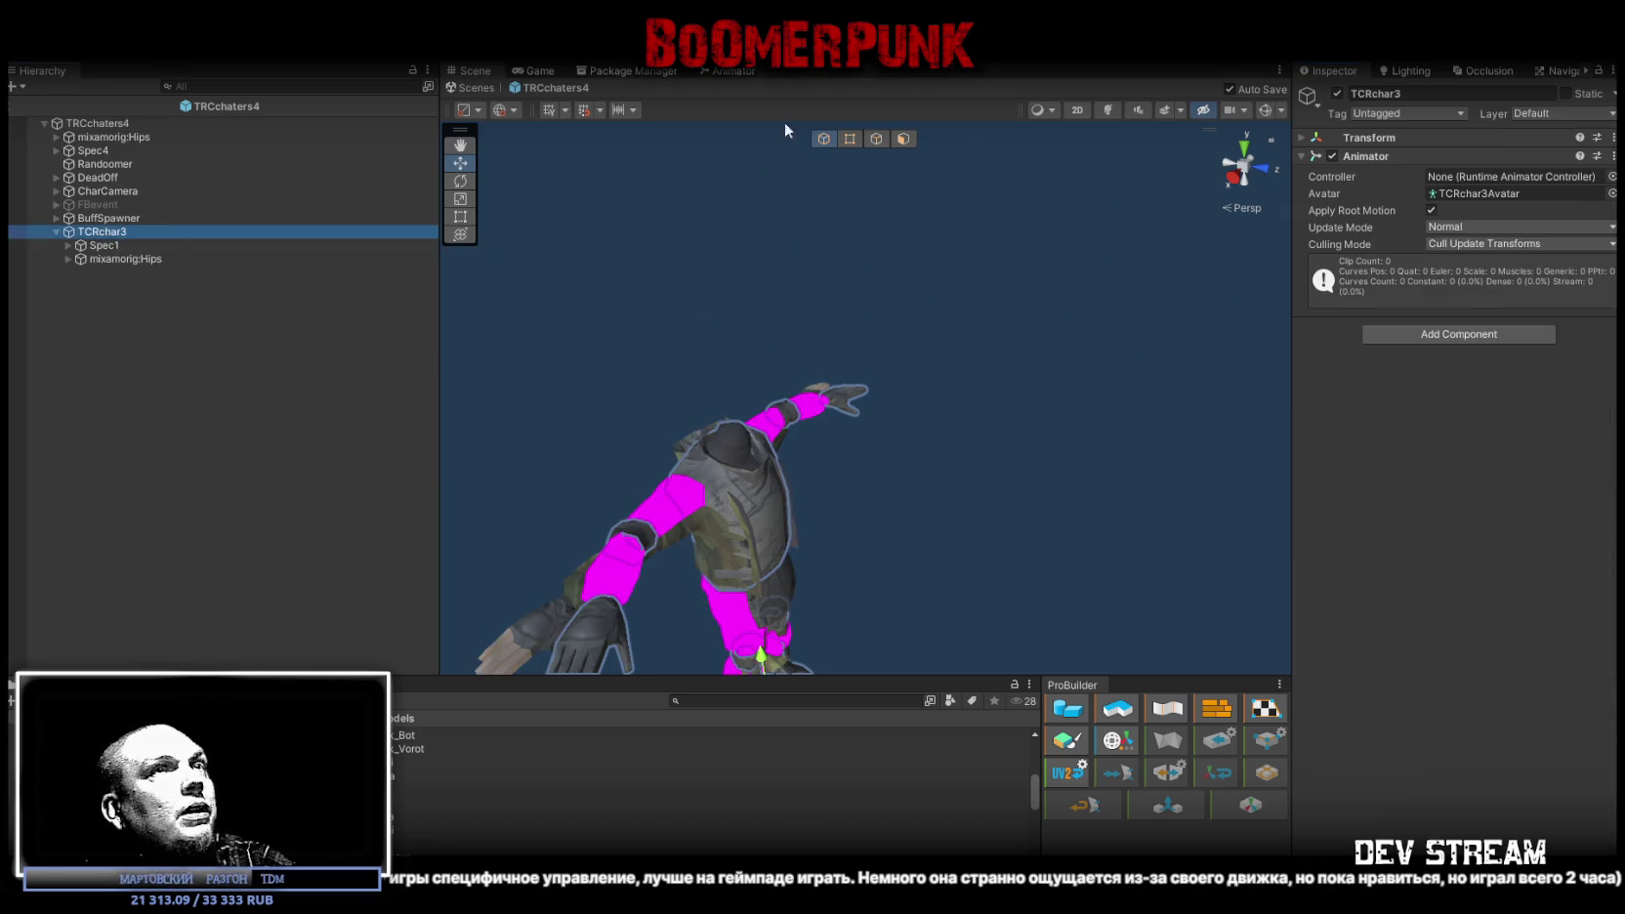
Step: Deactivate the leftover TCRchar3 object and zoom in to check the camo torso
click(1337, 95)
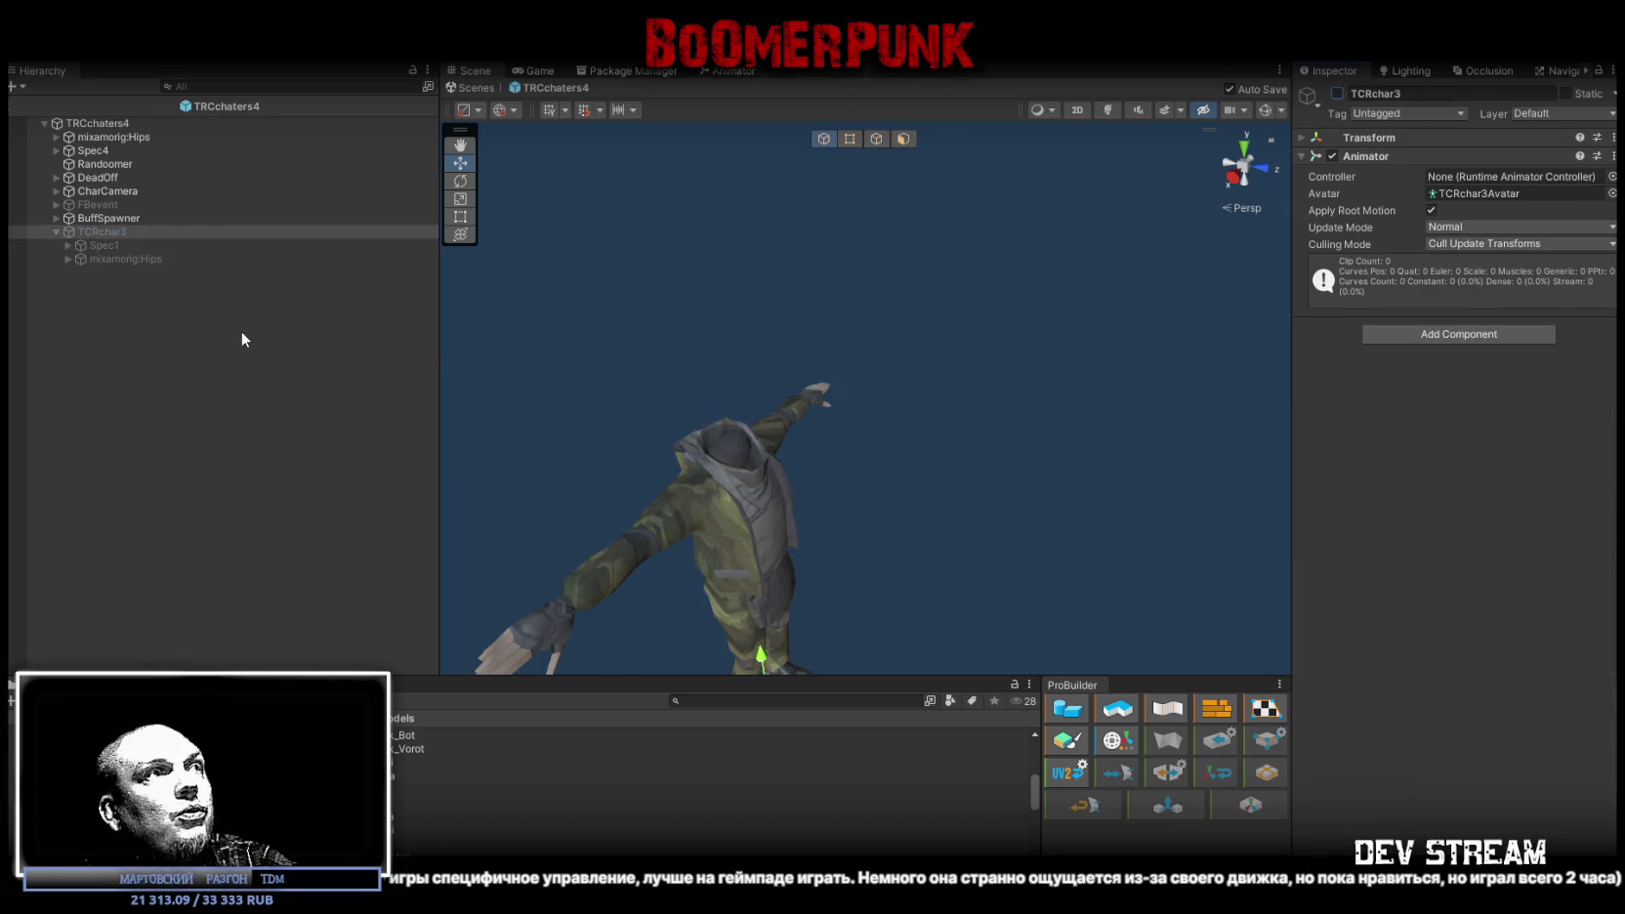
scroll(570, 417, up, 5)
scroll(537, 411, down, 5)
scroll(537, 411, up, 5)
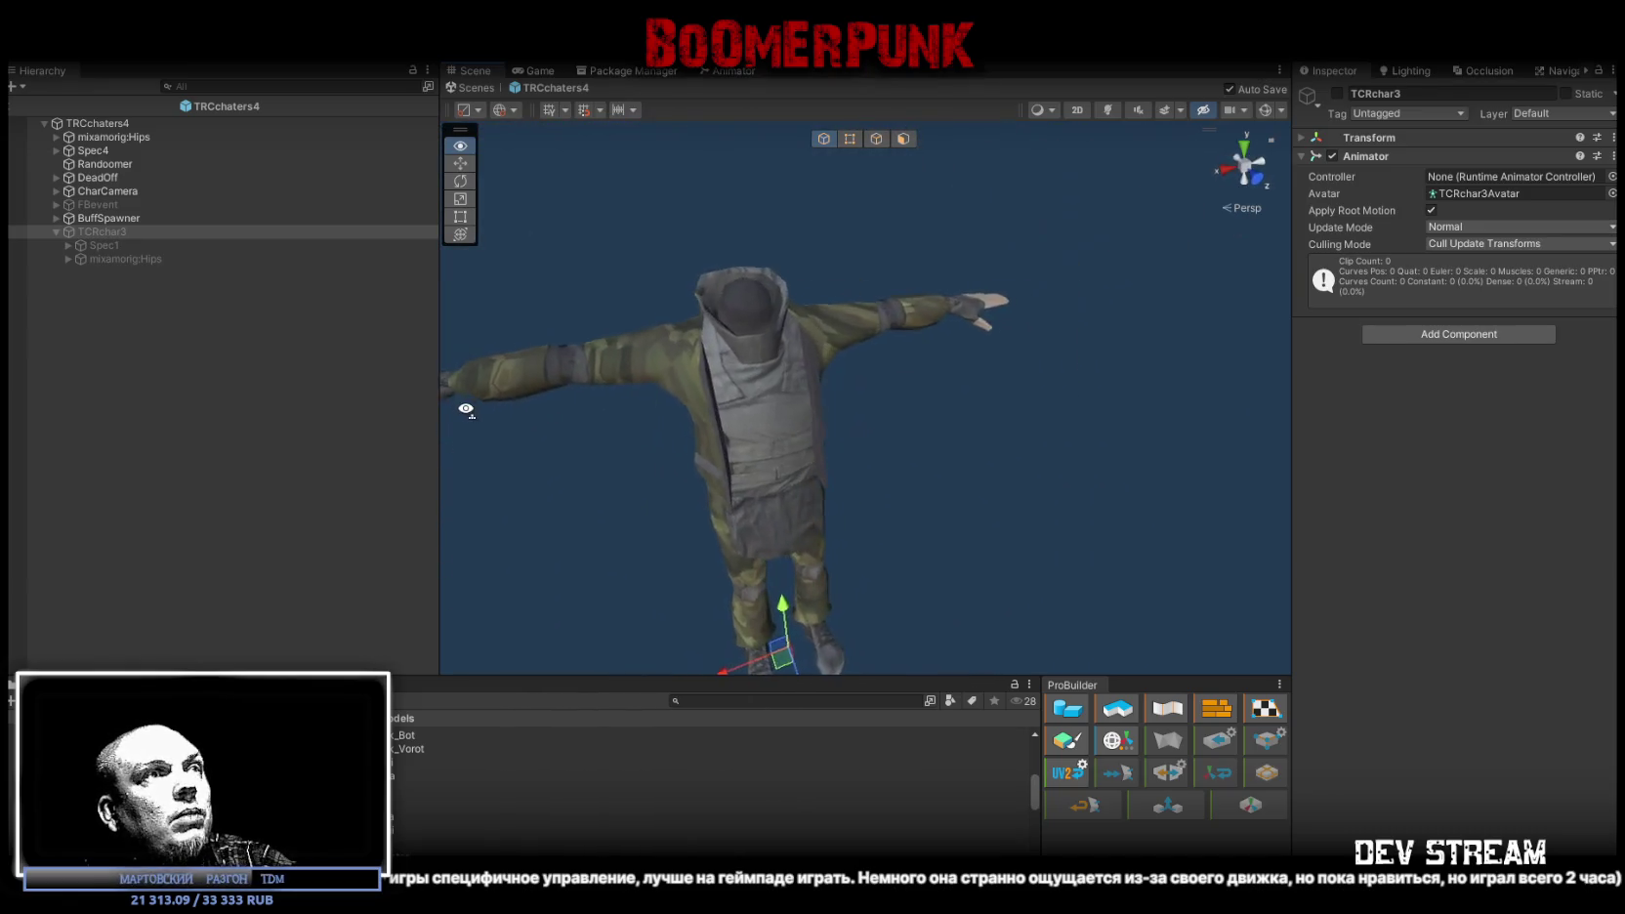
scroll(509, 379, down, 6)
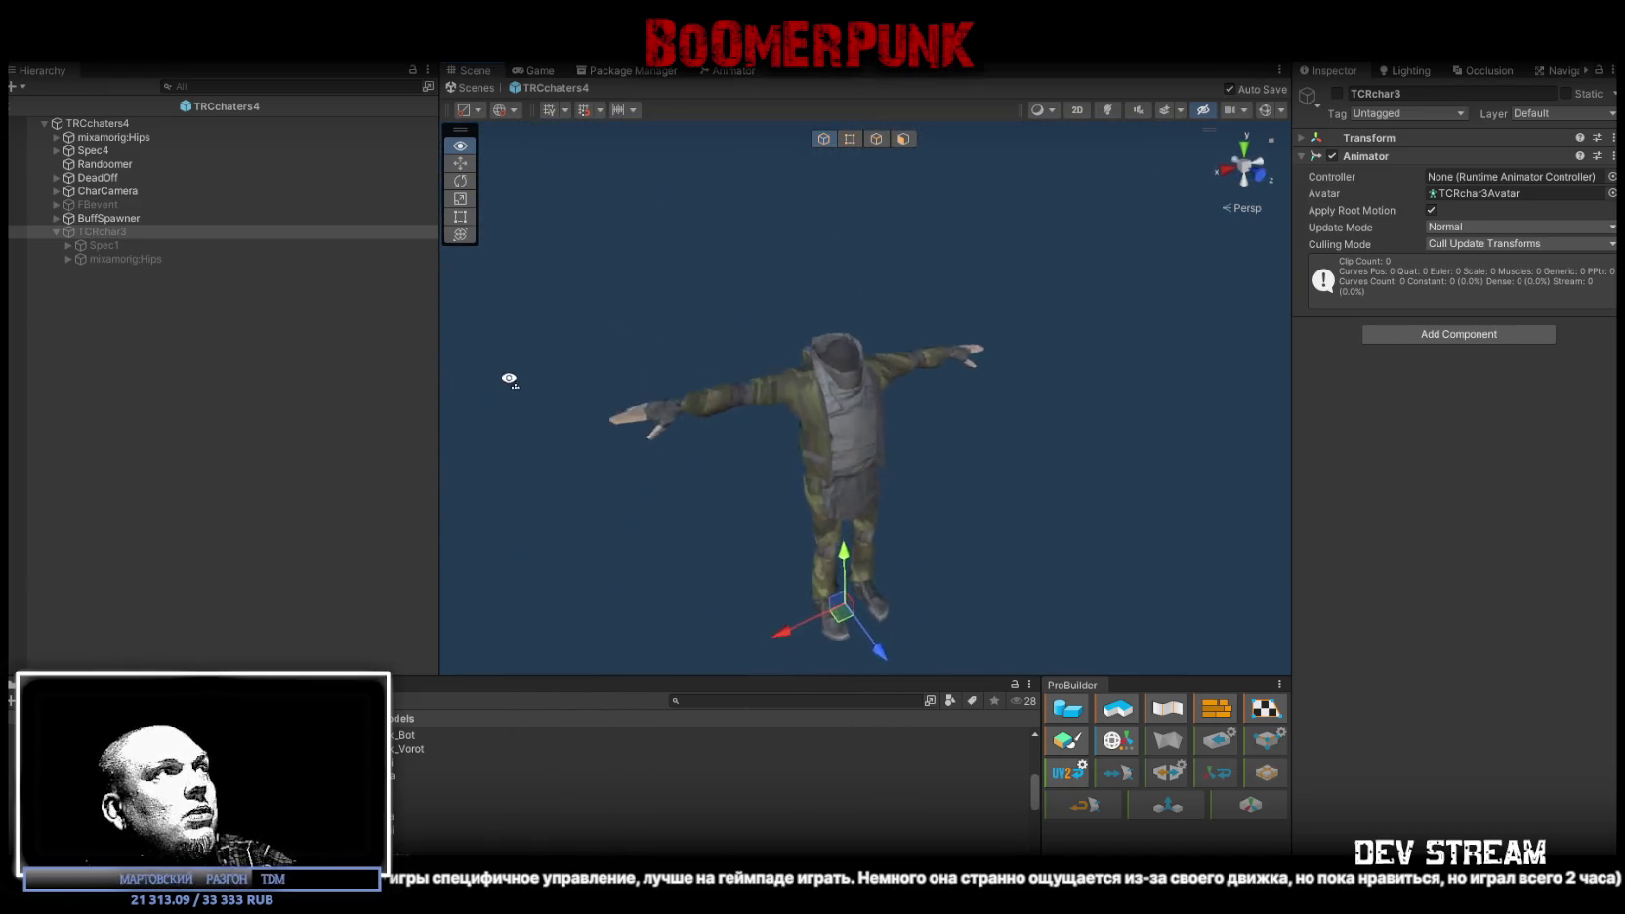
mouse_move(509, 378)
mouse_down()
mouse_move(550, 369)
mouse_move(792, 402)
mouse_move(875, 430)
mouse_up()
scroll(792, 402, up, 5)
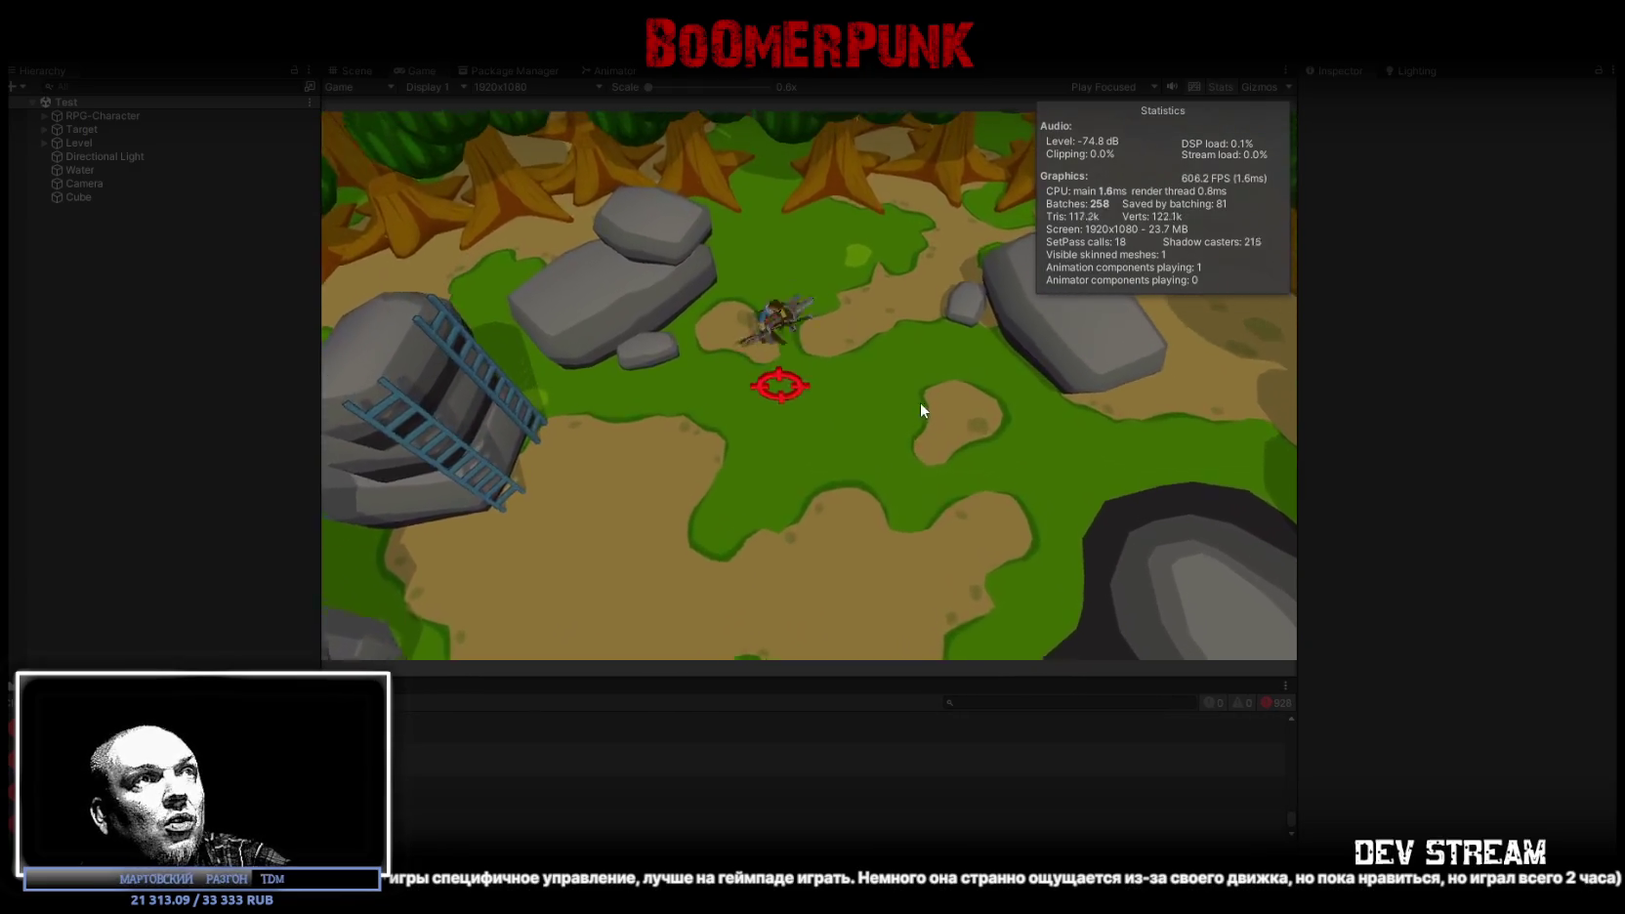
Step: Run the character around the level with WASD and attack twice with the spear
key(s)
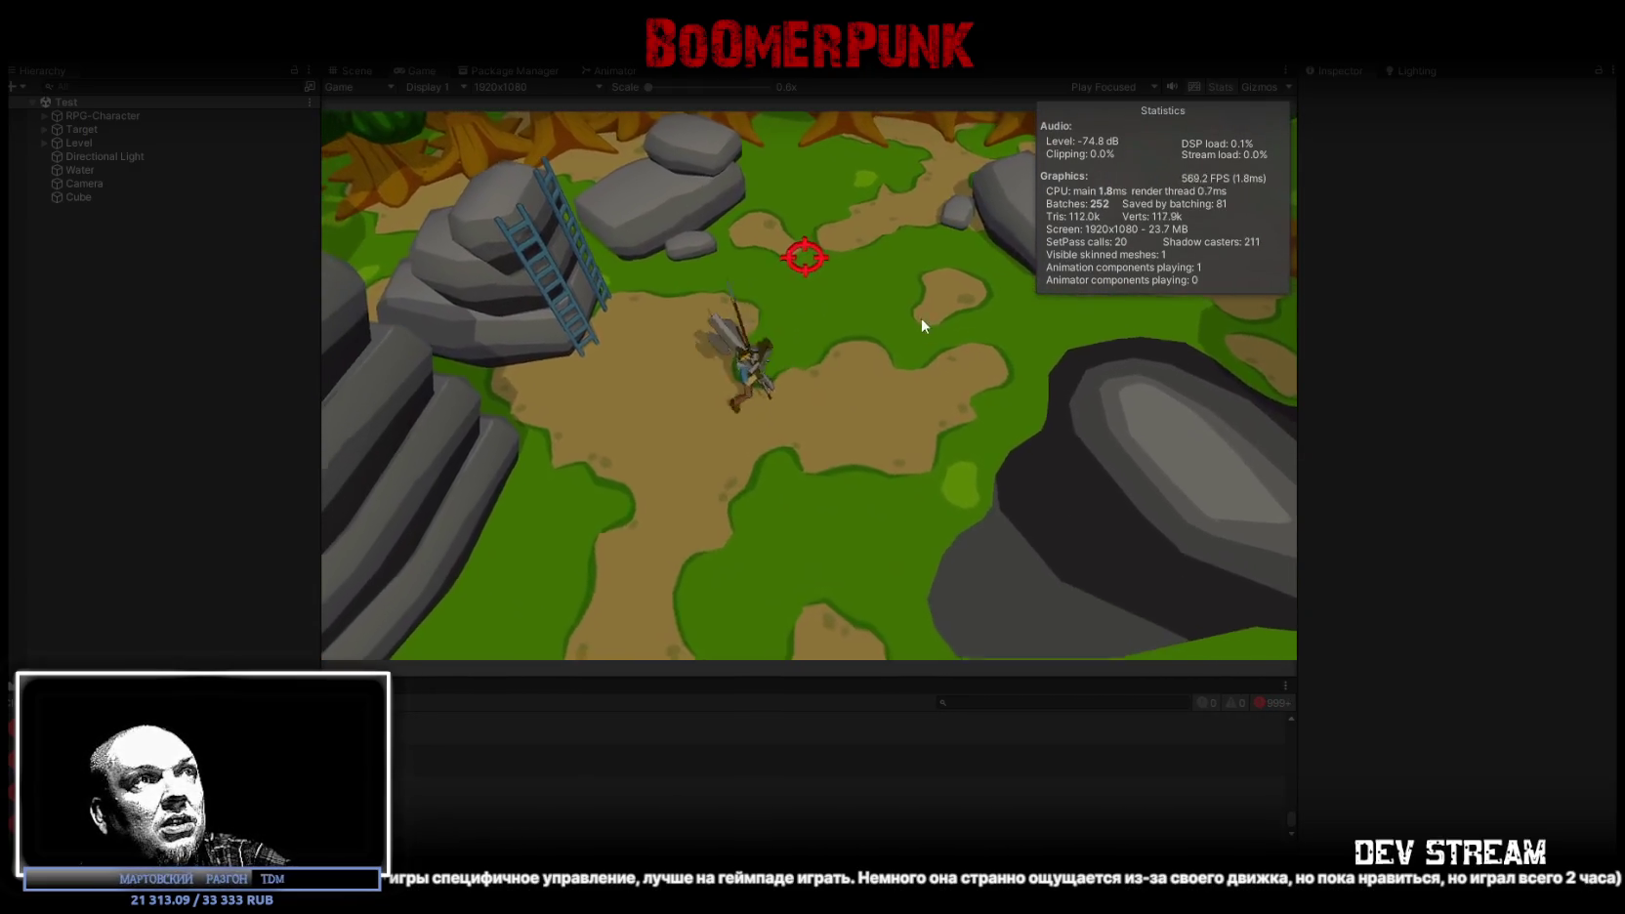
key(d)
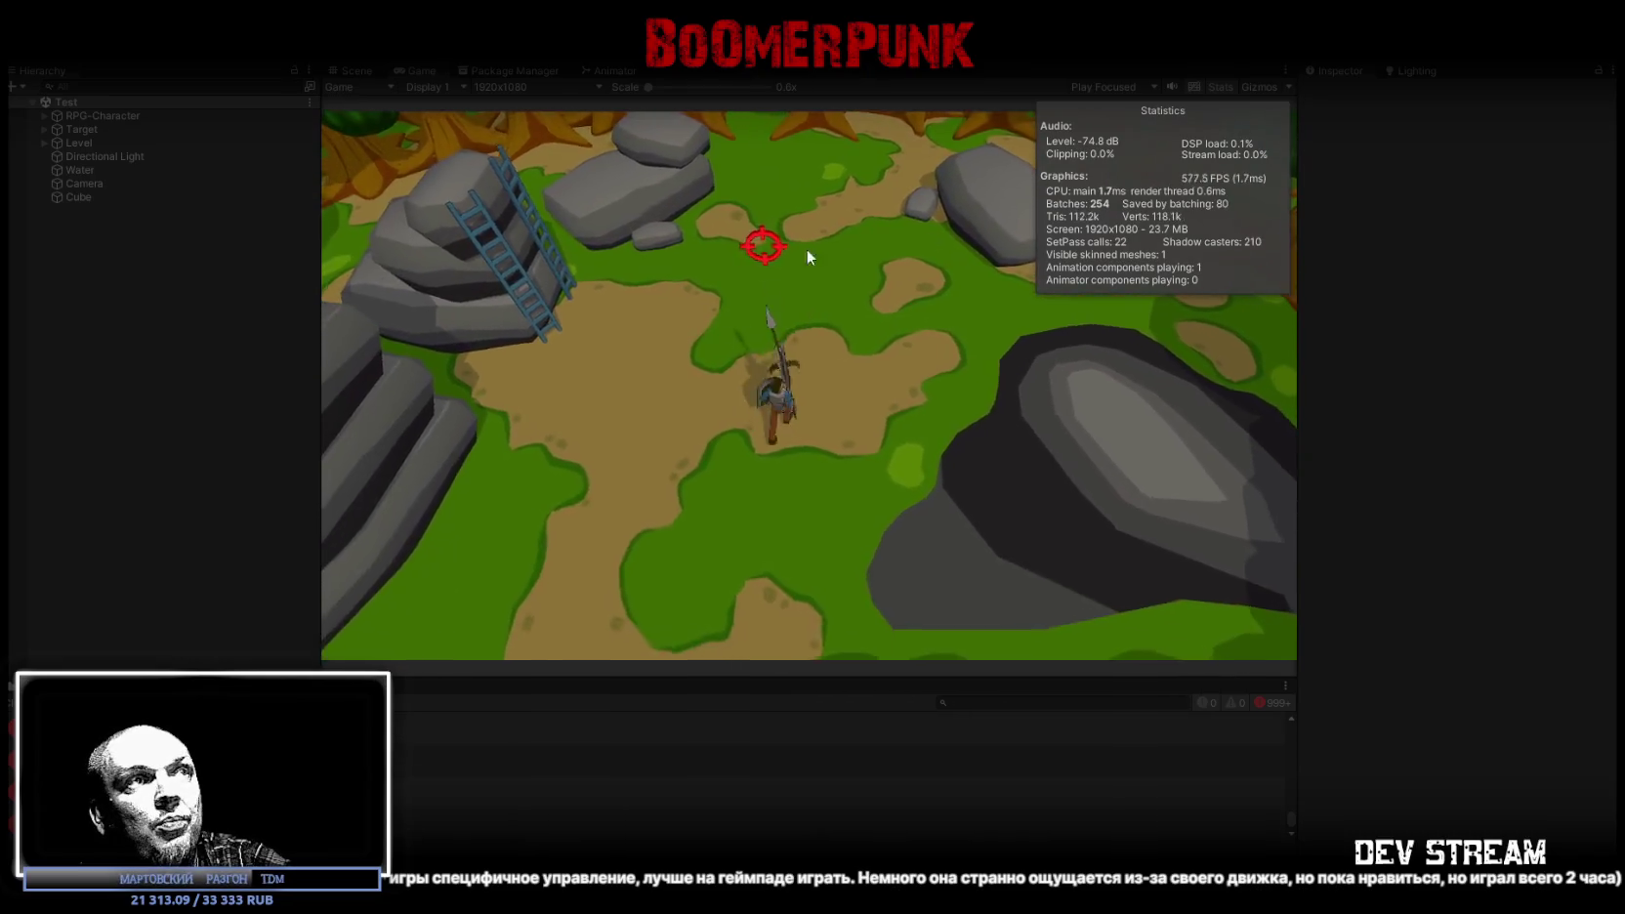
key(w)
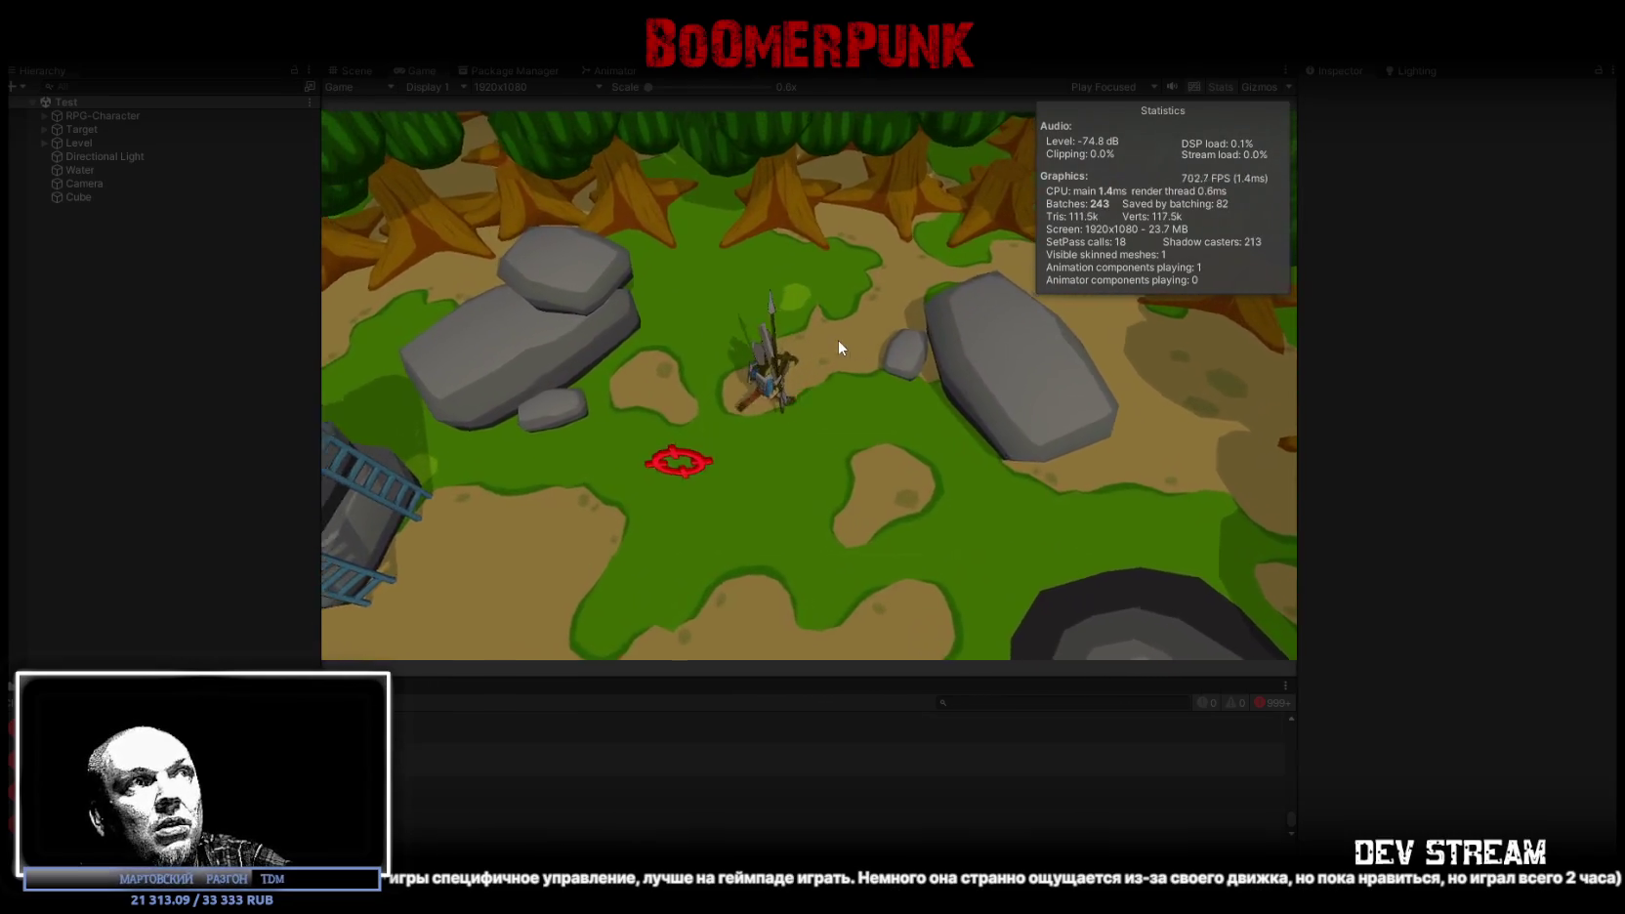
key(s)
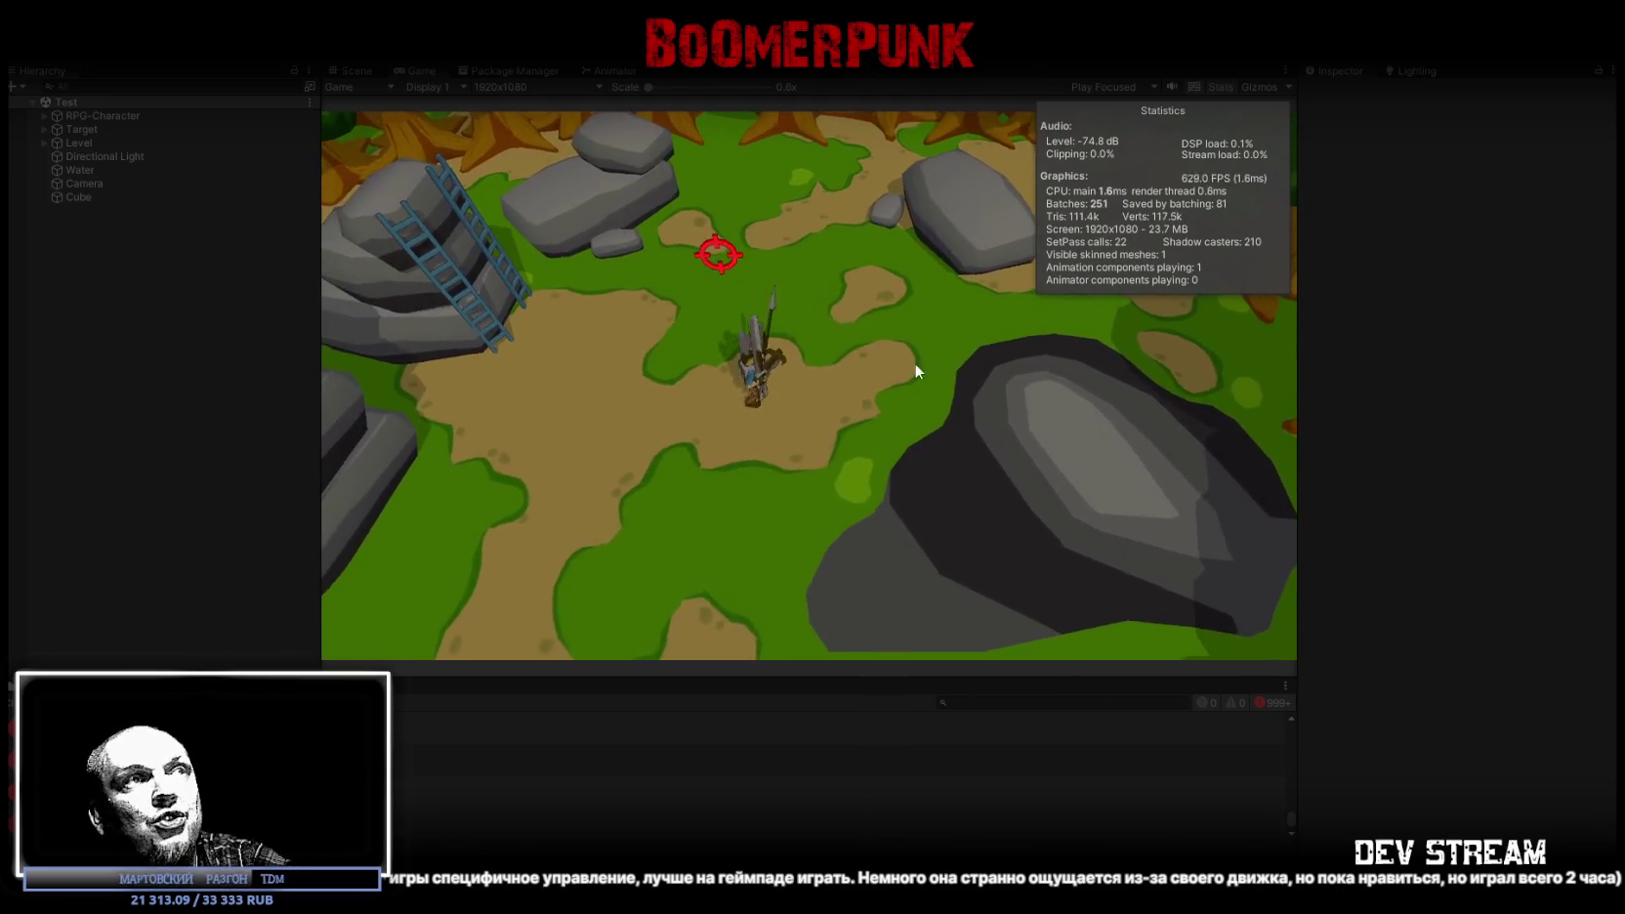
key(w)
key(w)
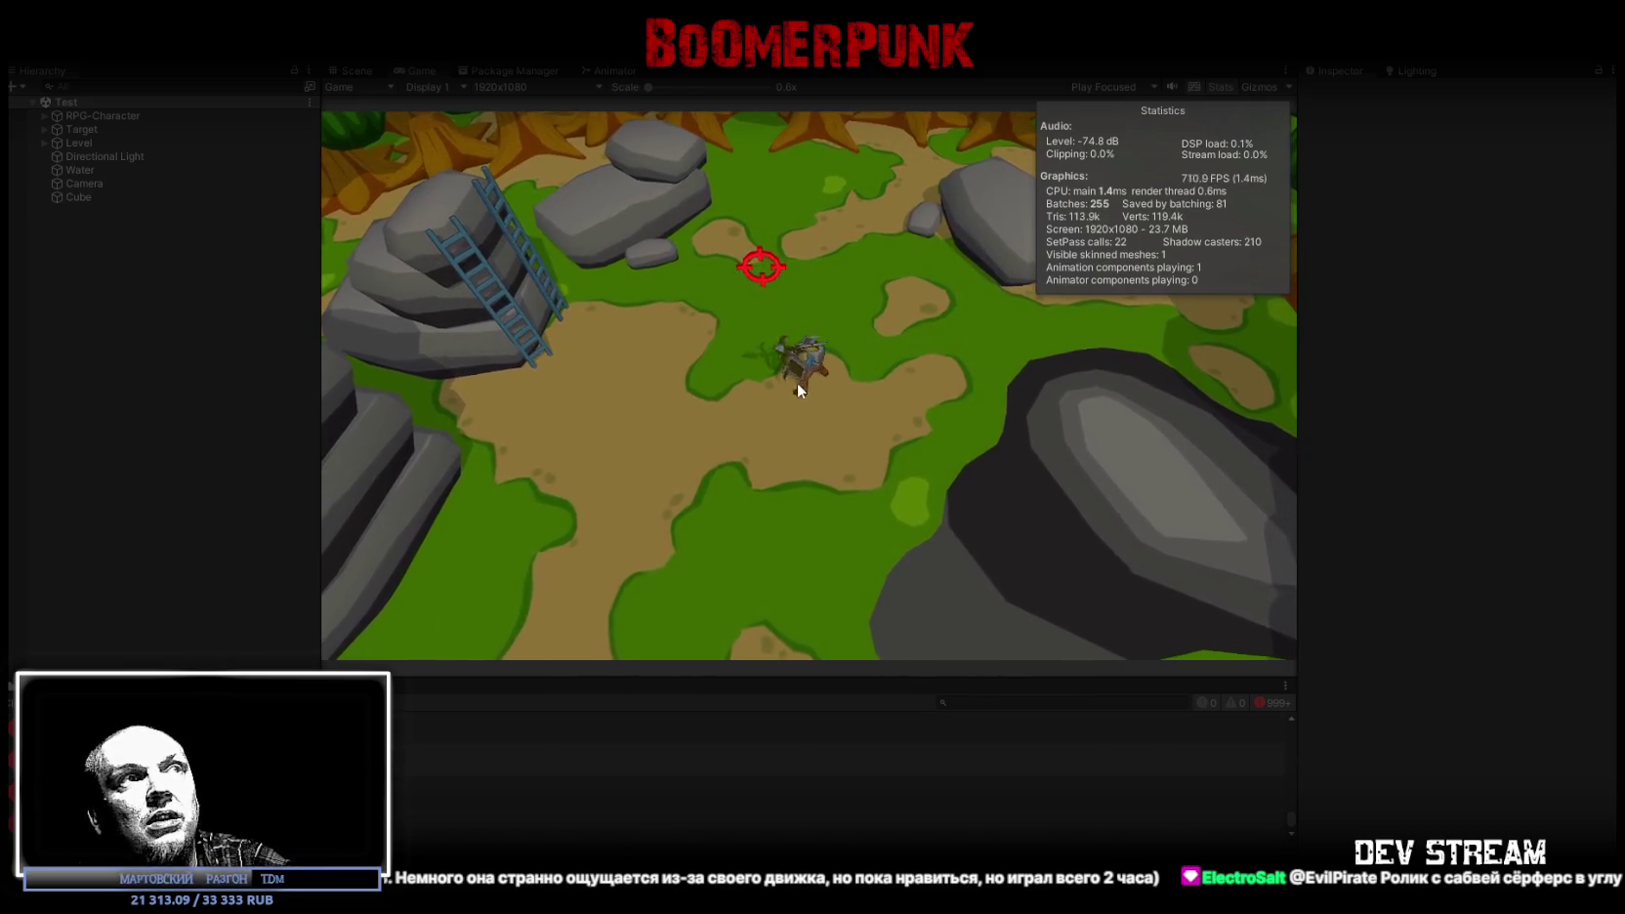
key(w)
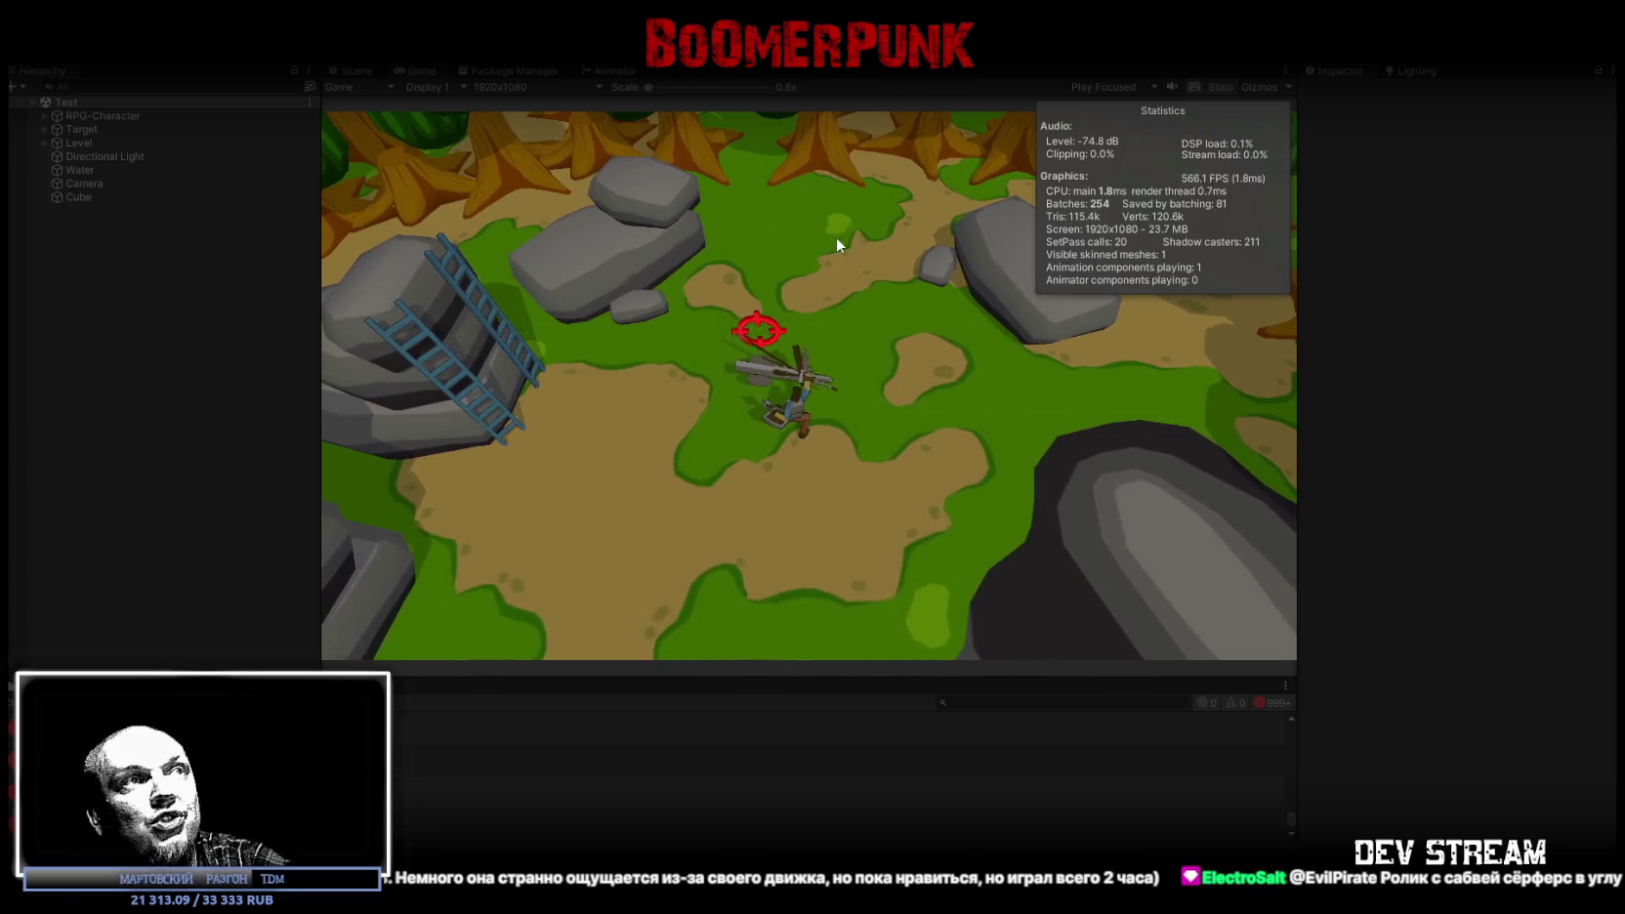
key(w)
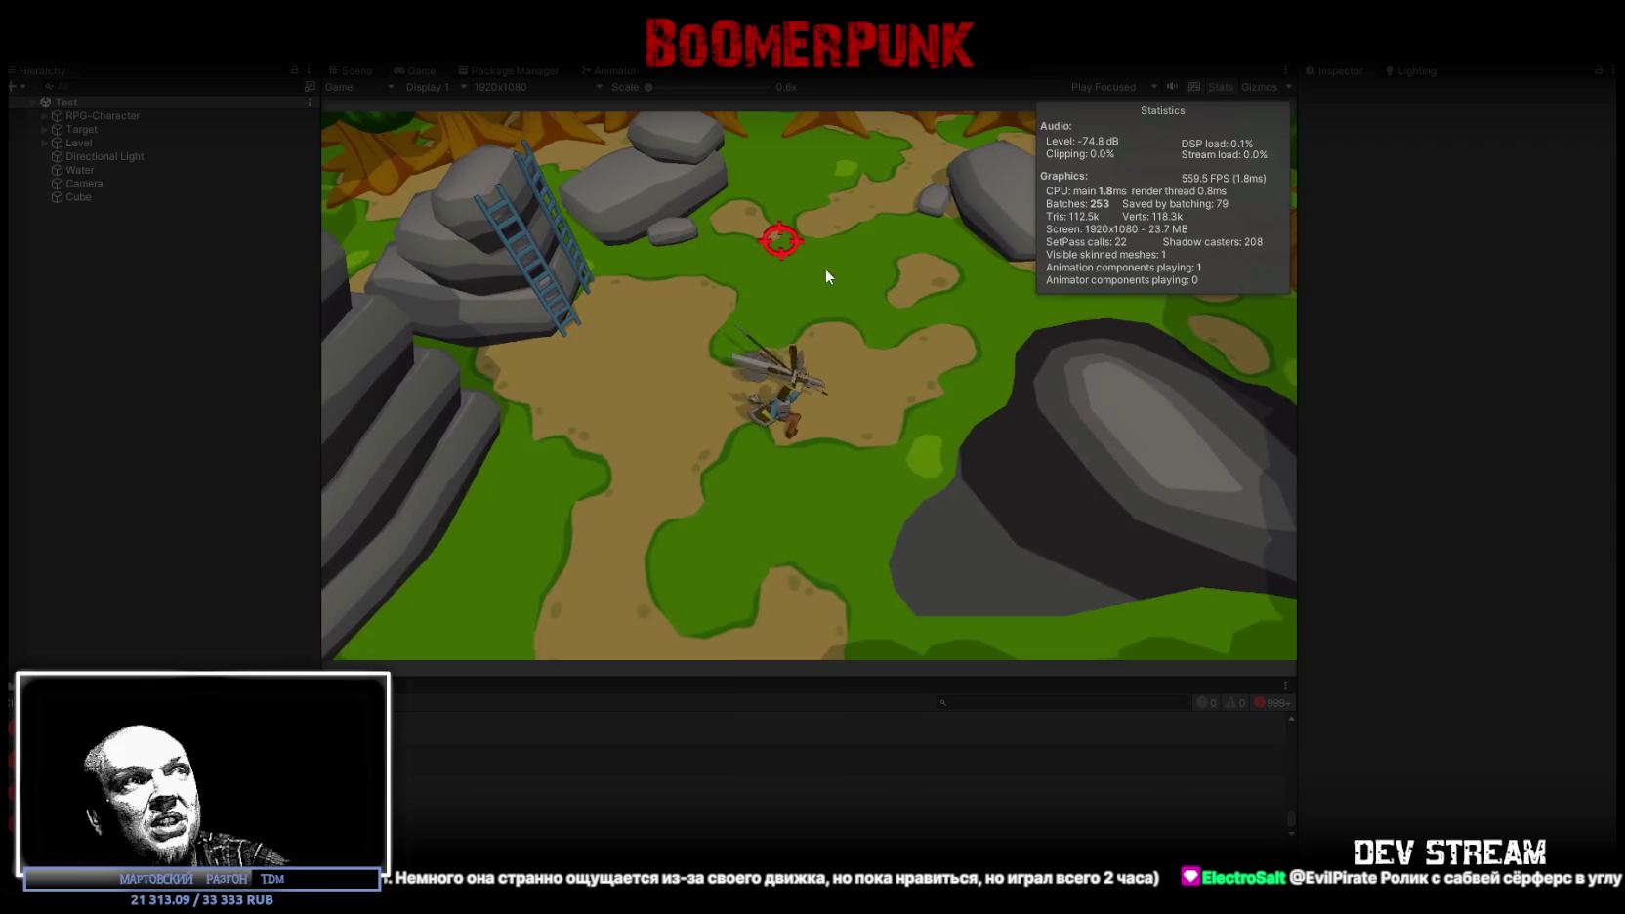
key(d)
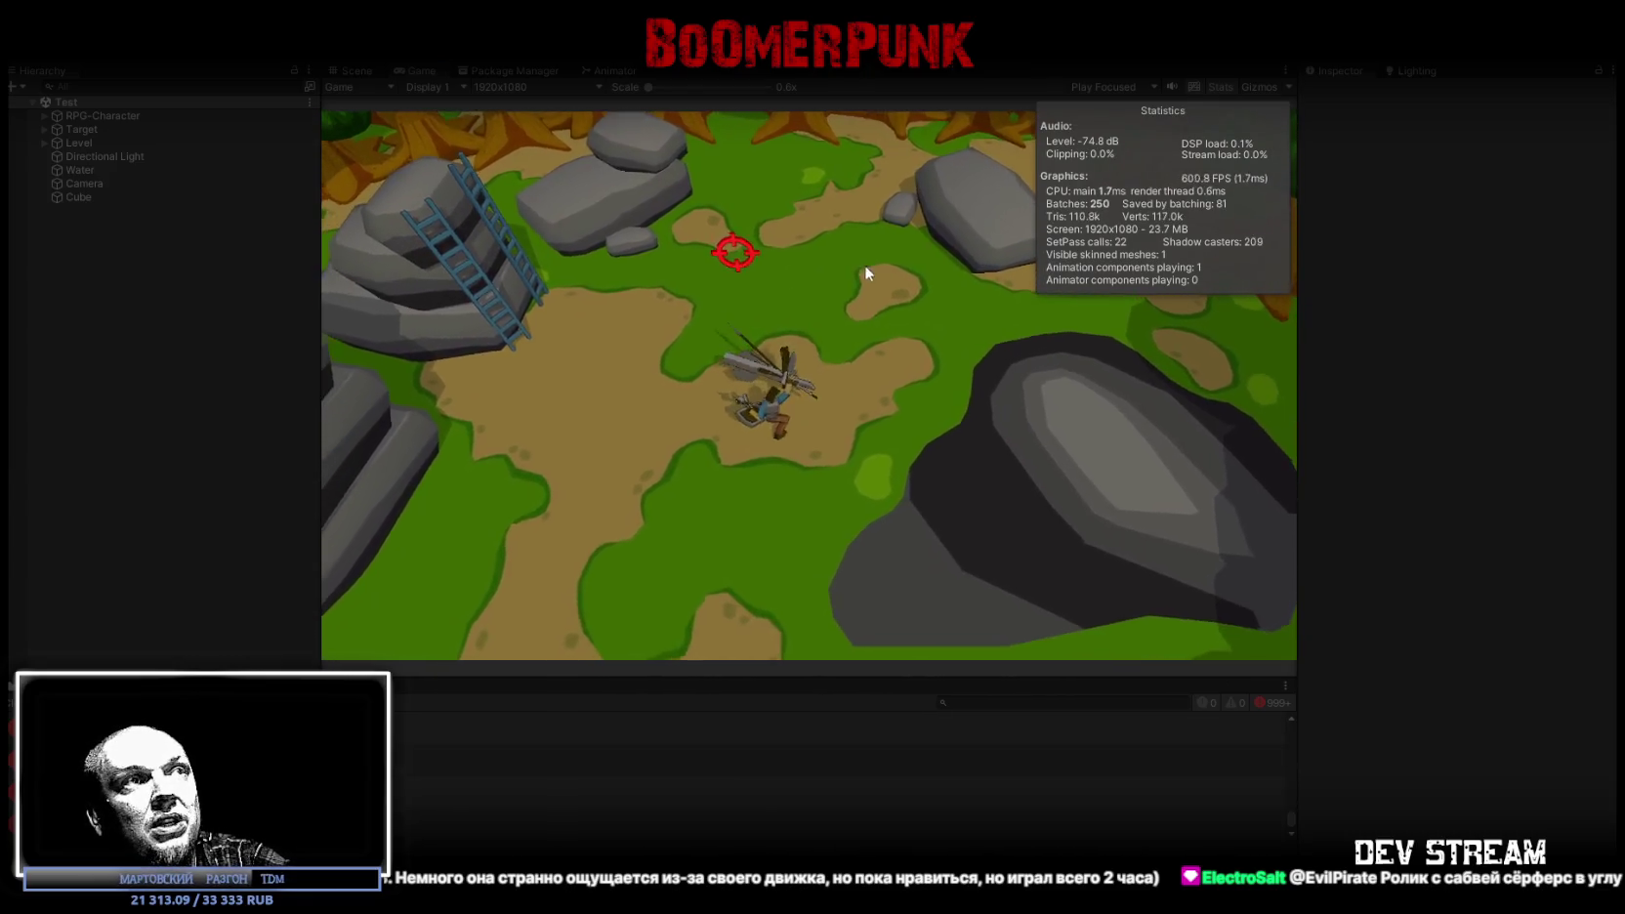
key(a)
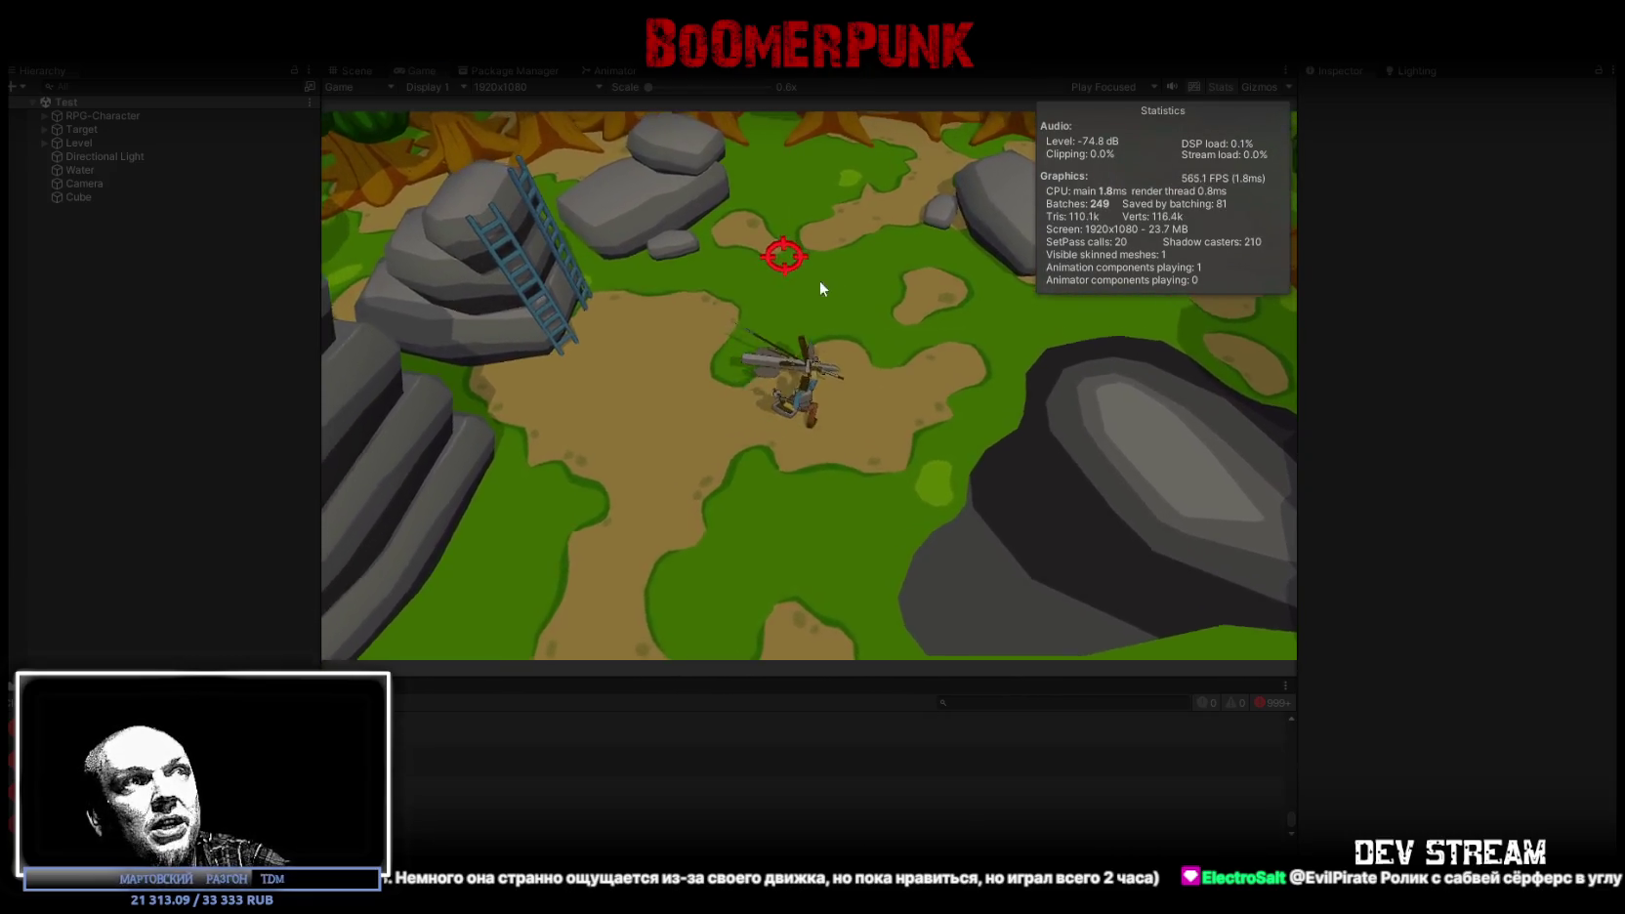
key(w)
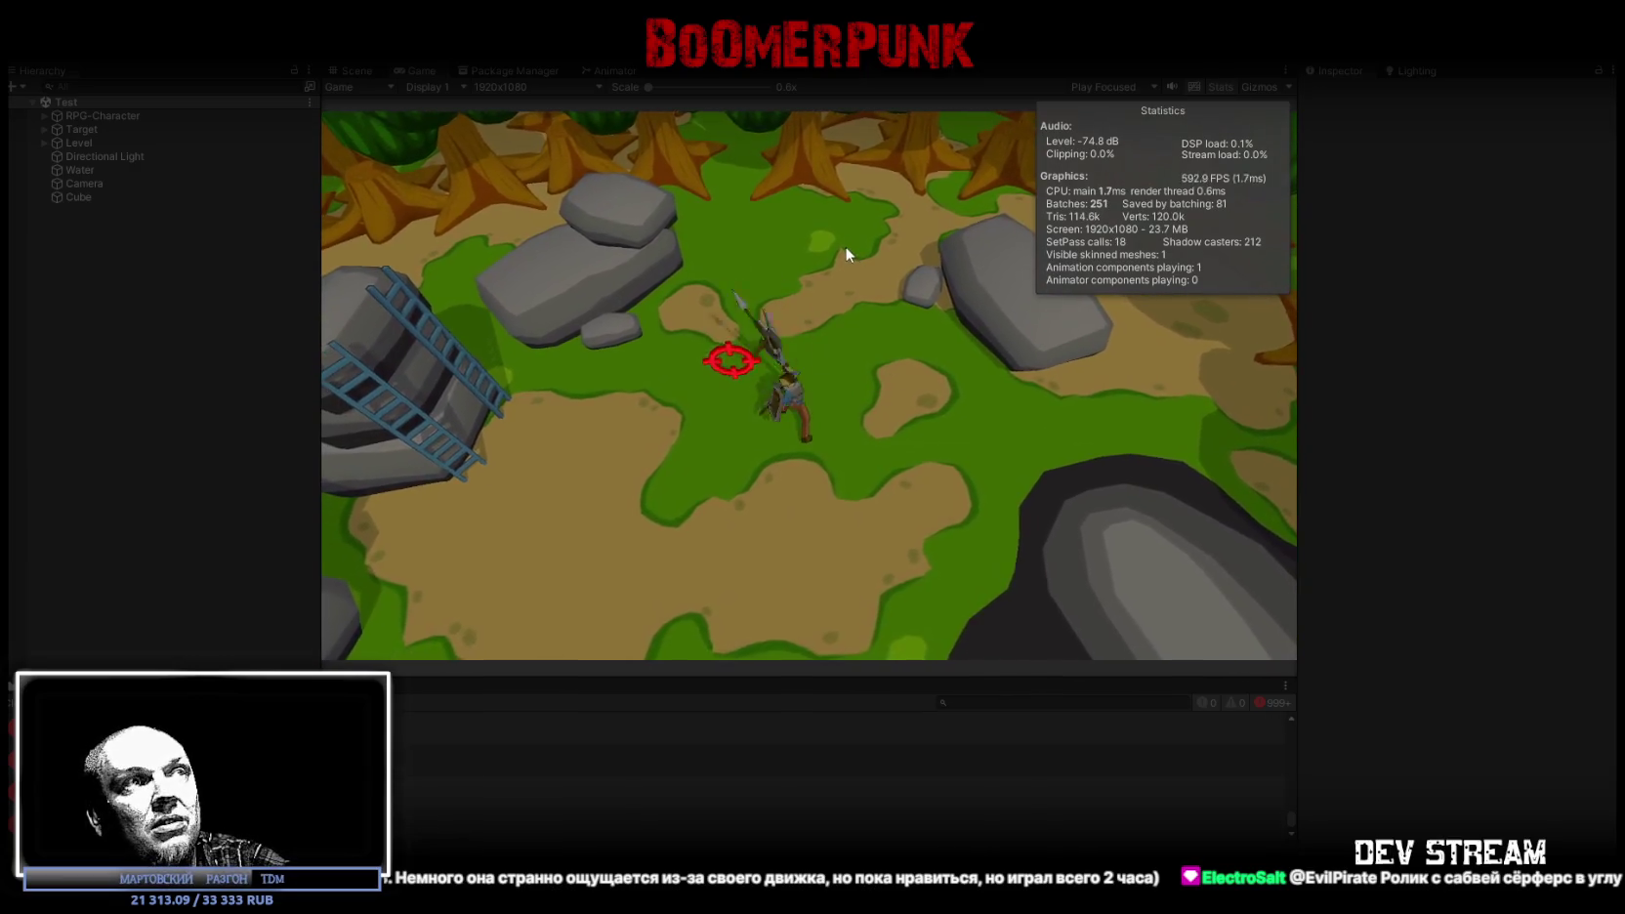
click(845, 252)
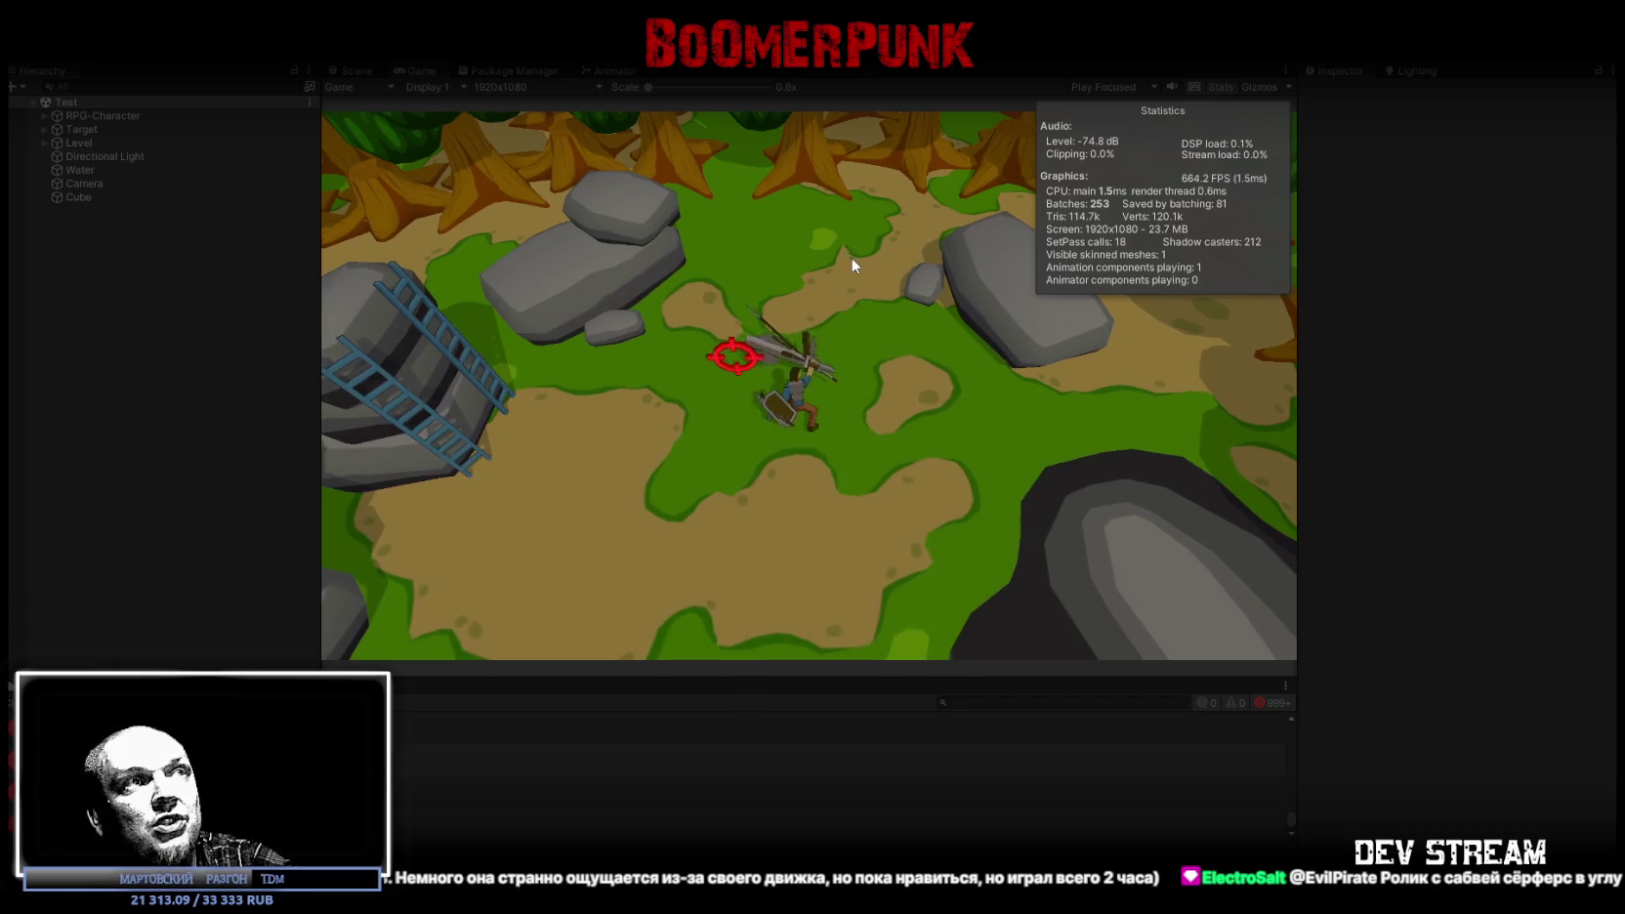
click(850, 256)
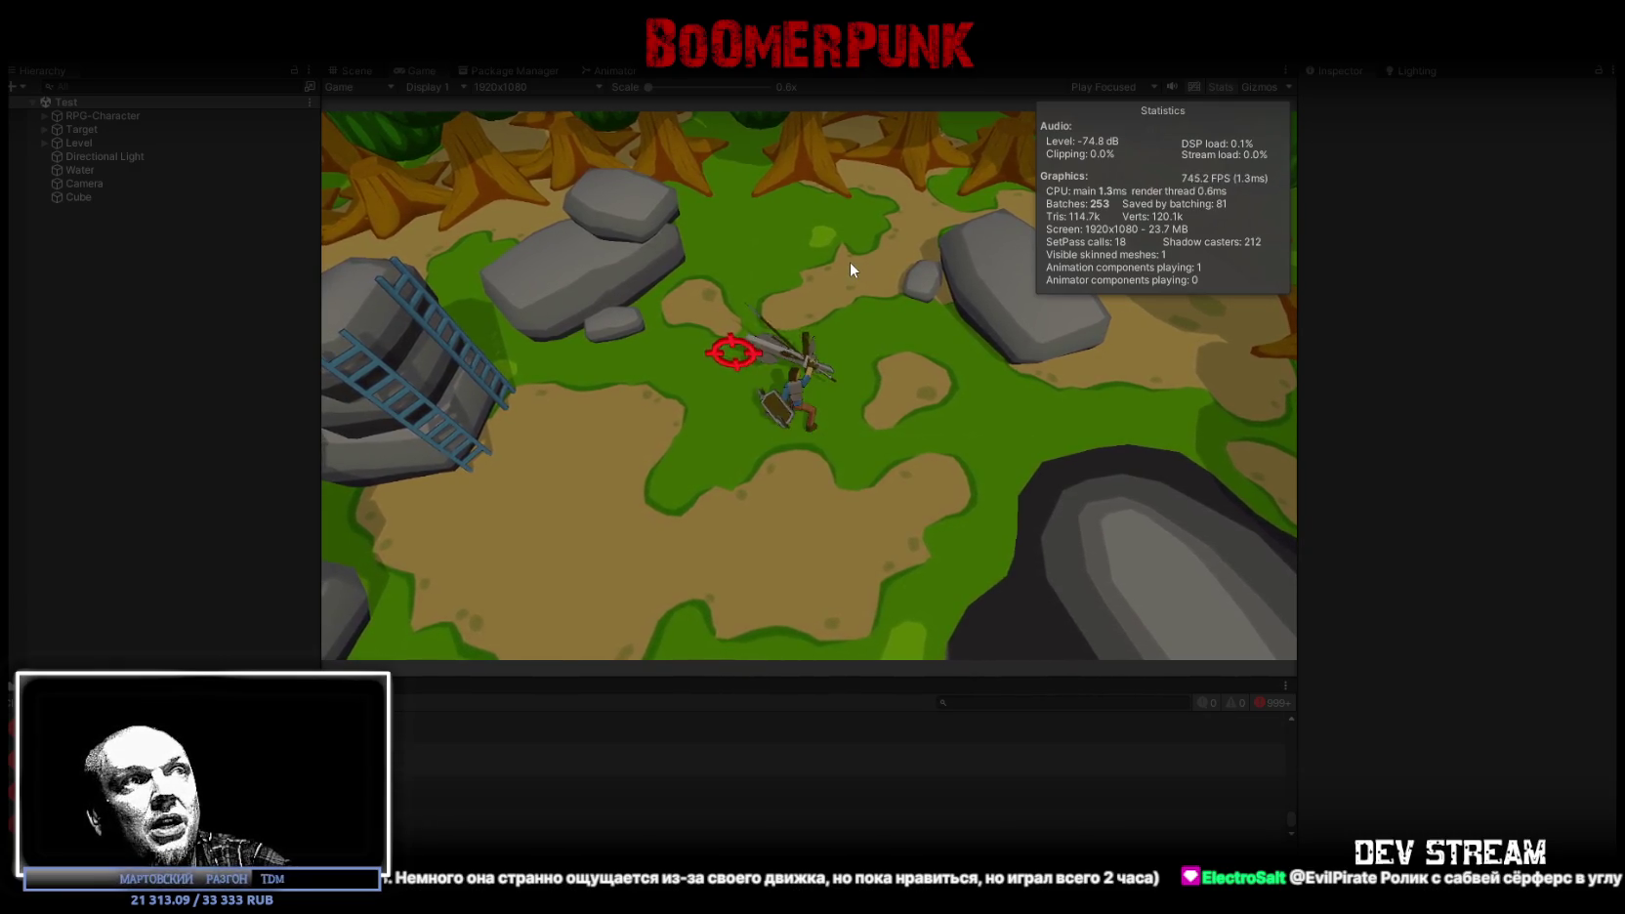
Step: Maximize the Game view, run and attack once more, then stop play mode with Ctrl+P
key(s)
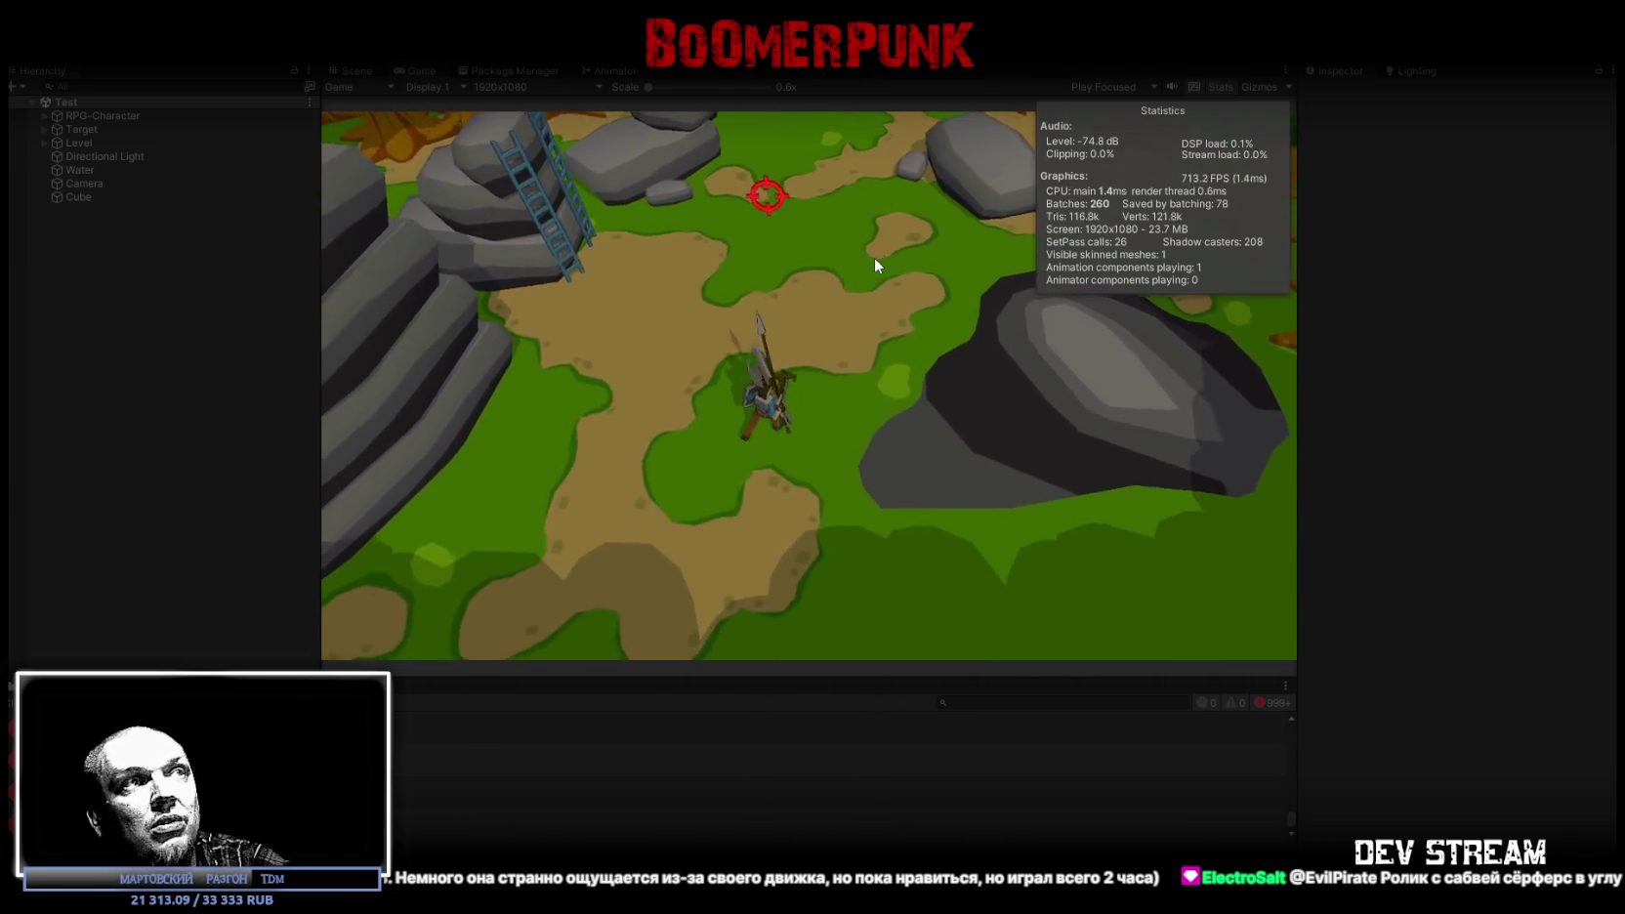
key(w)
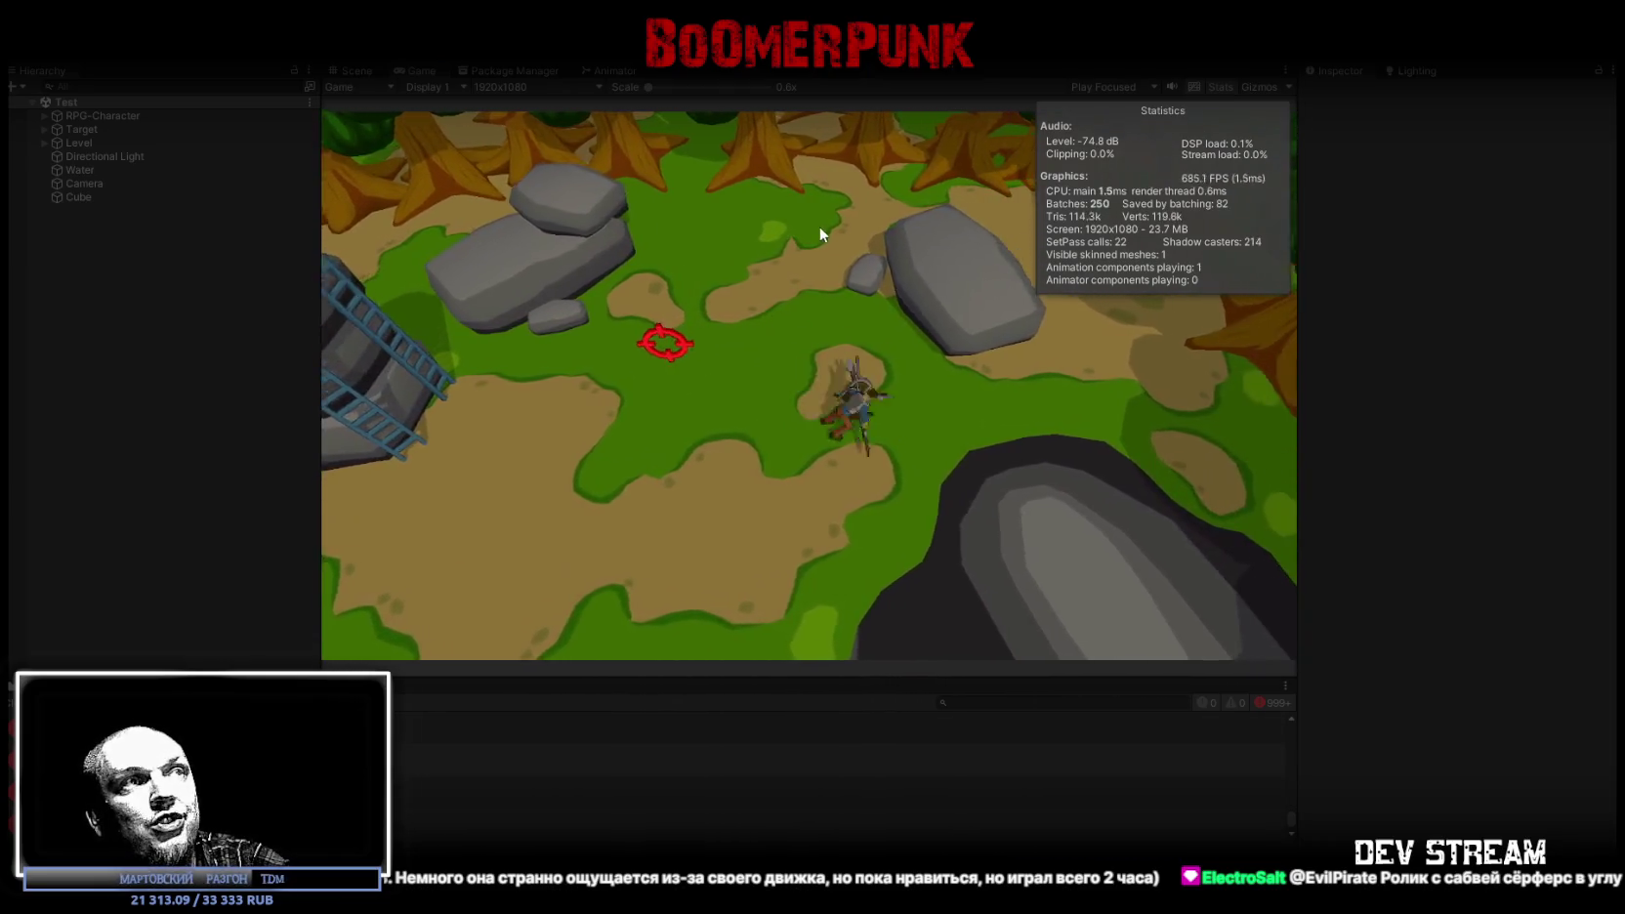
key(s)
key(a)
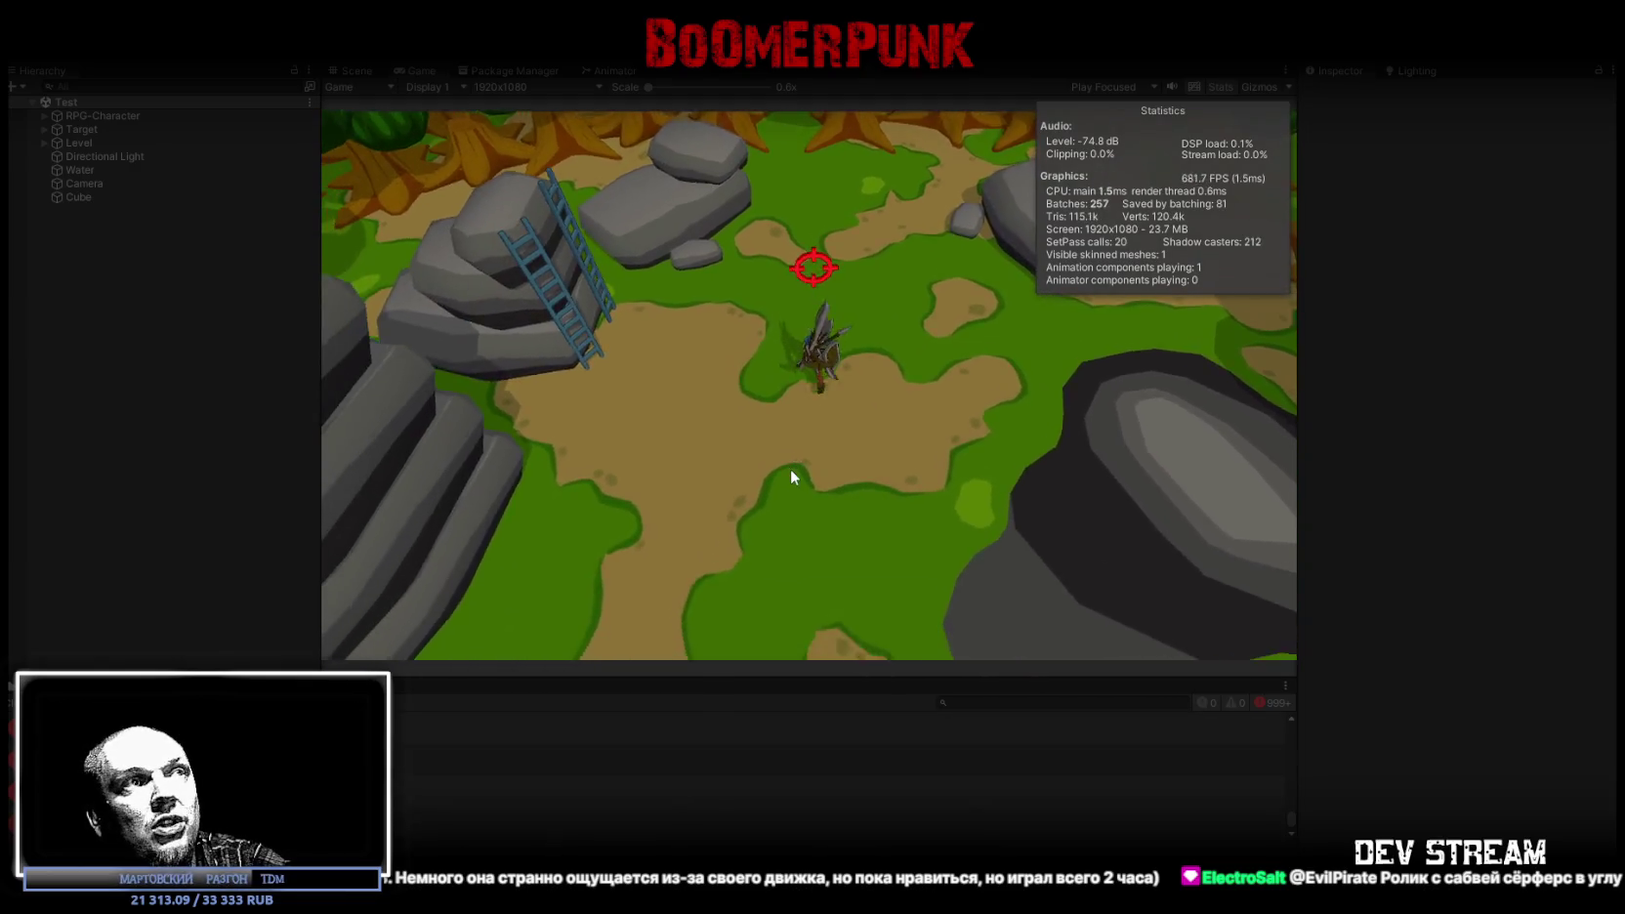
key(w)
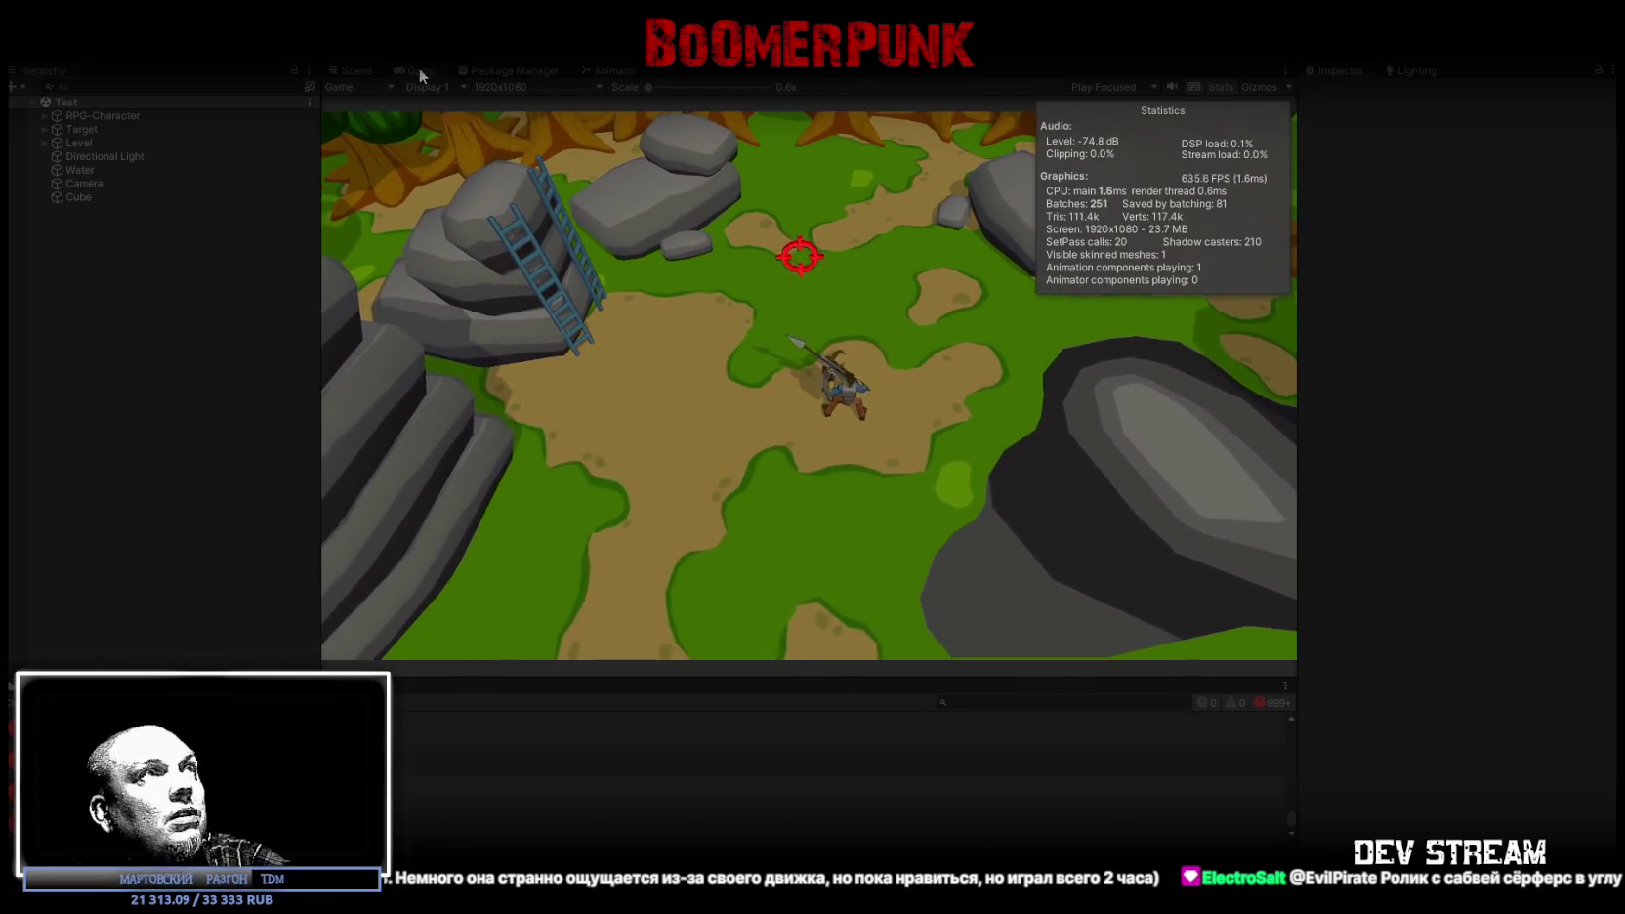
double_click(420, 71)
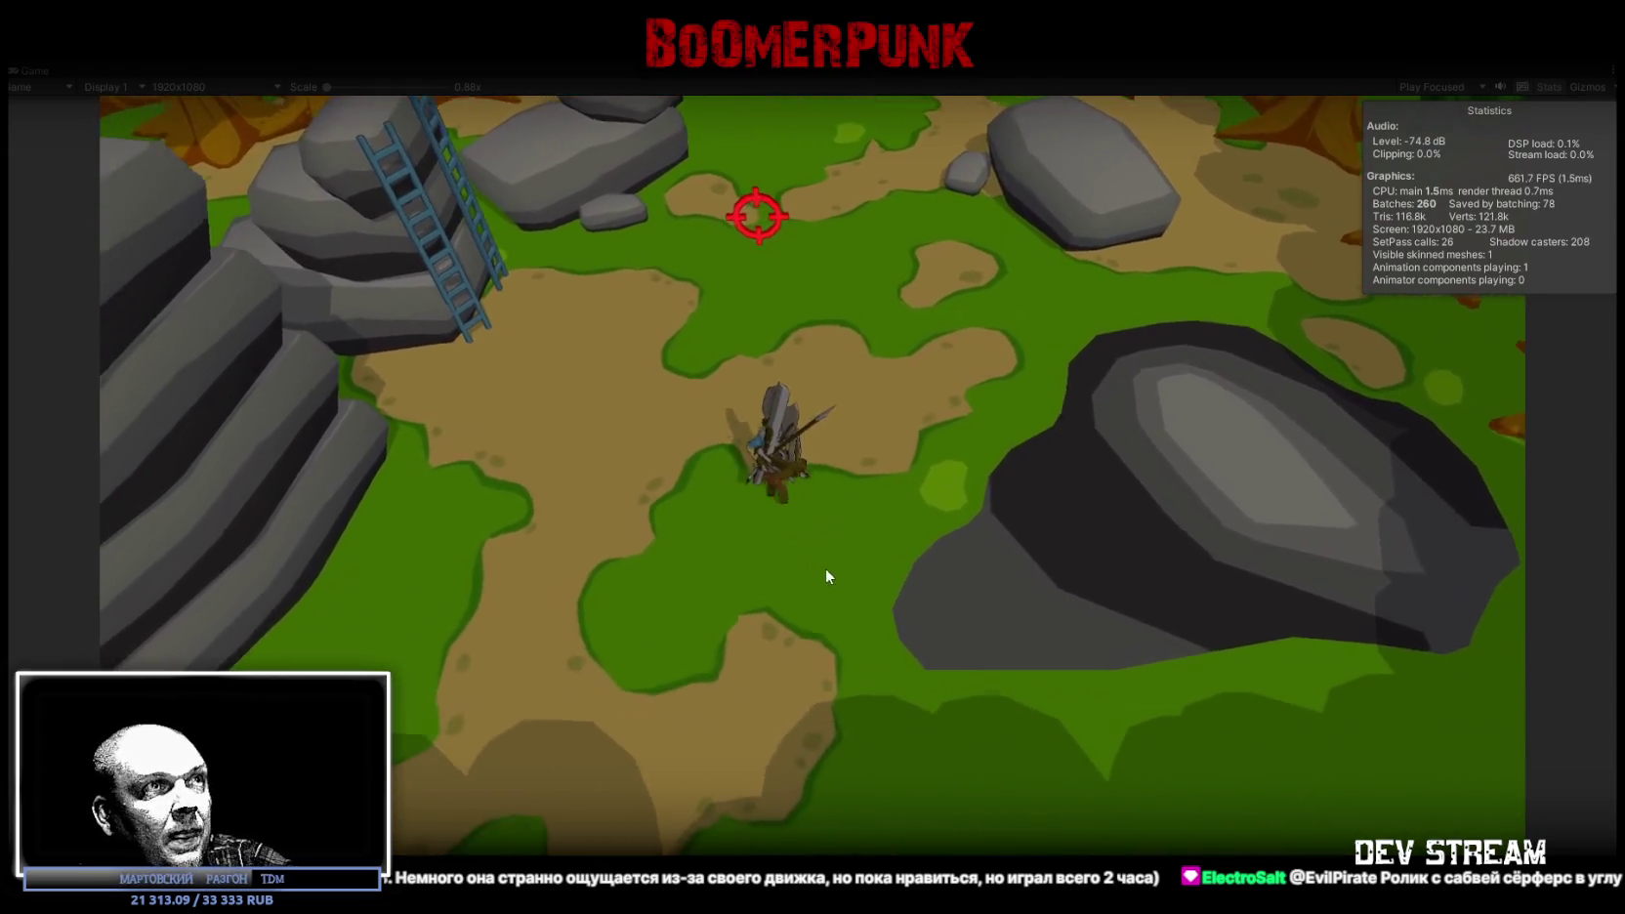
key(w)
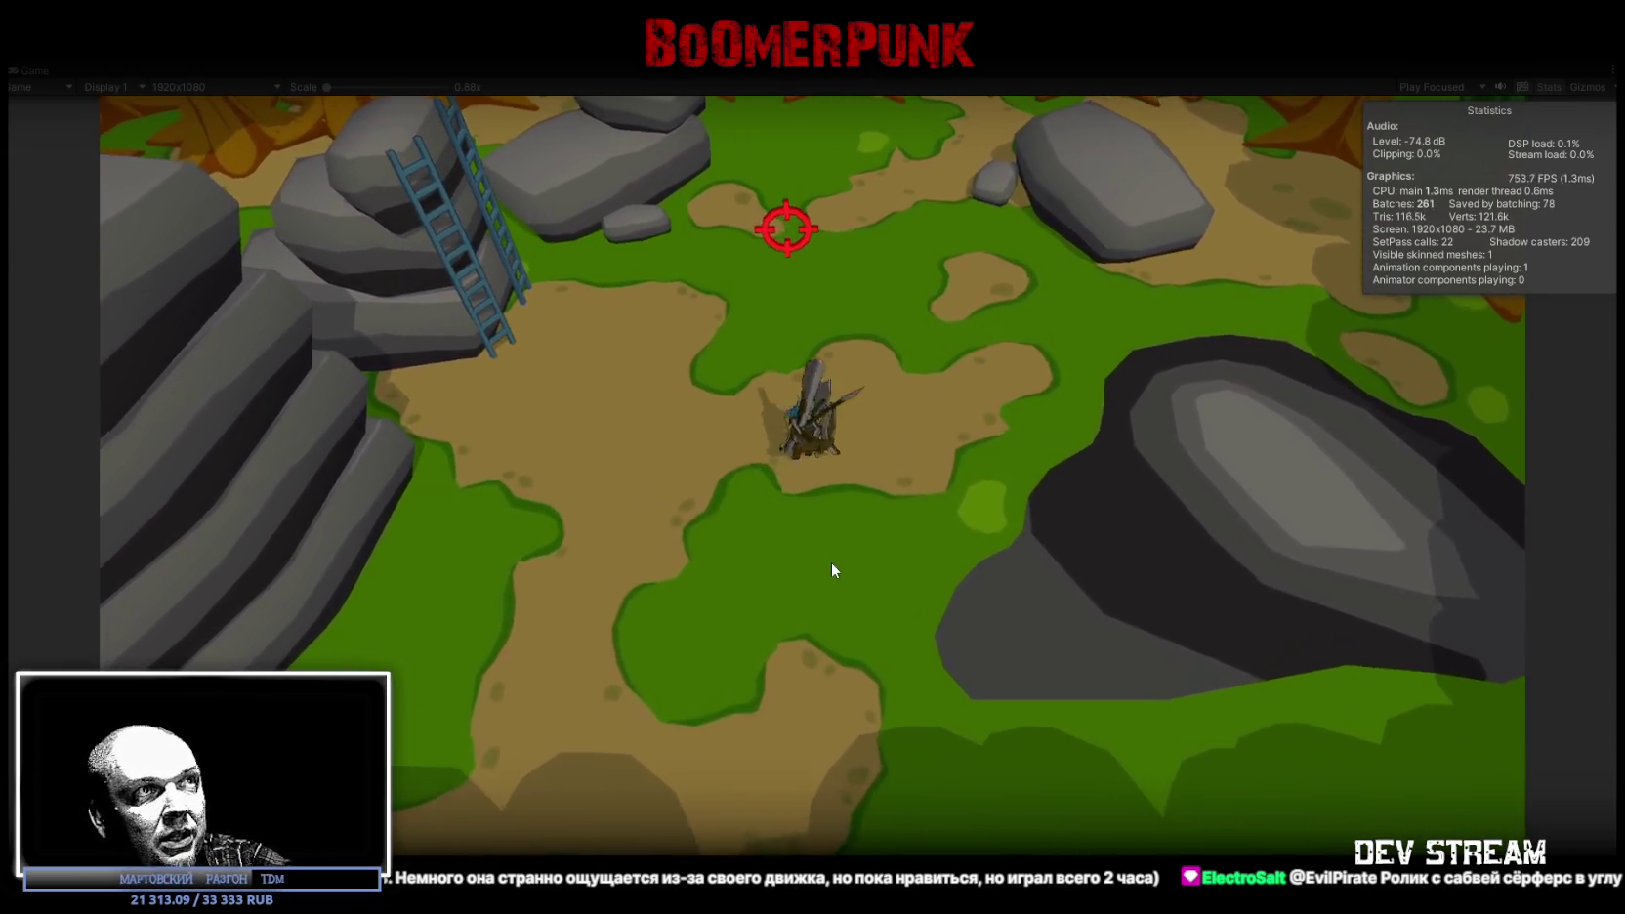
key(d)
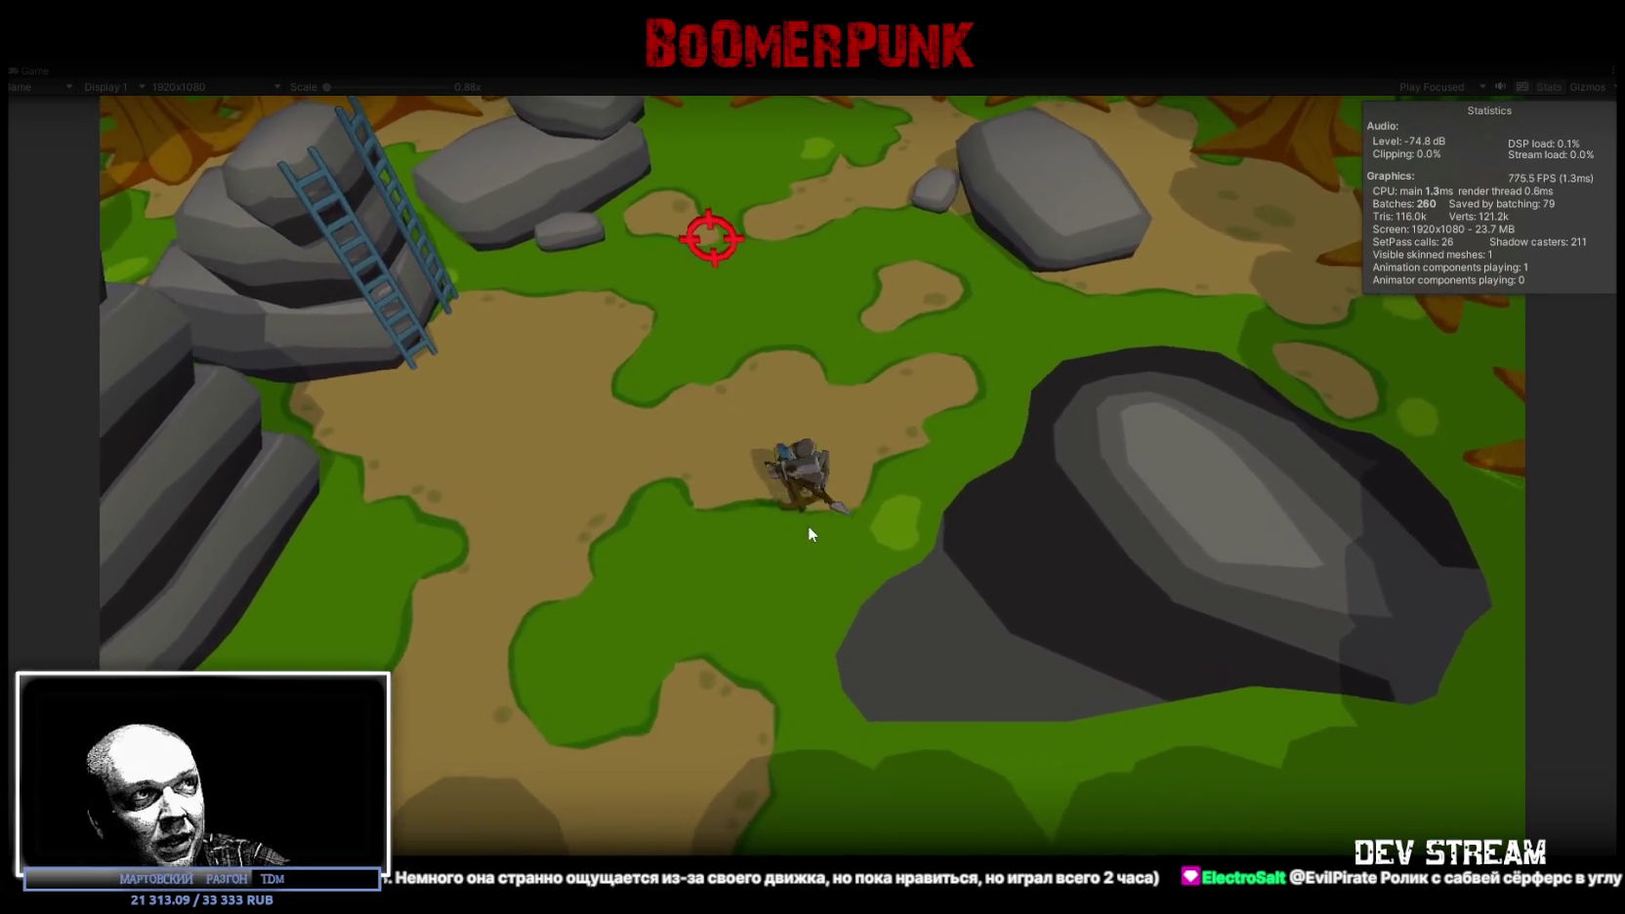
key(w)
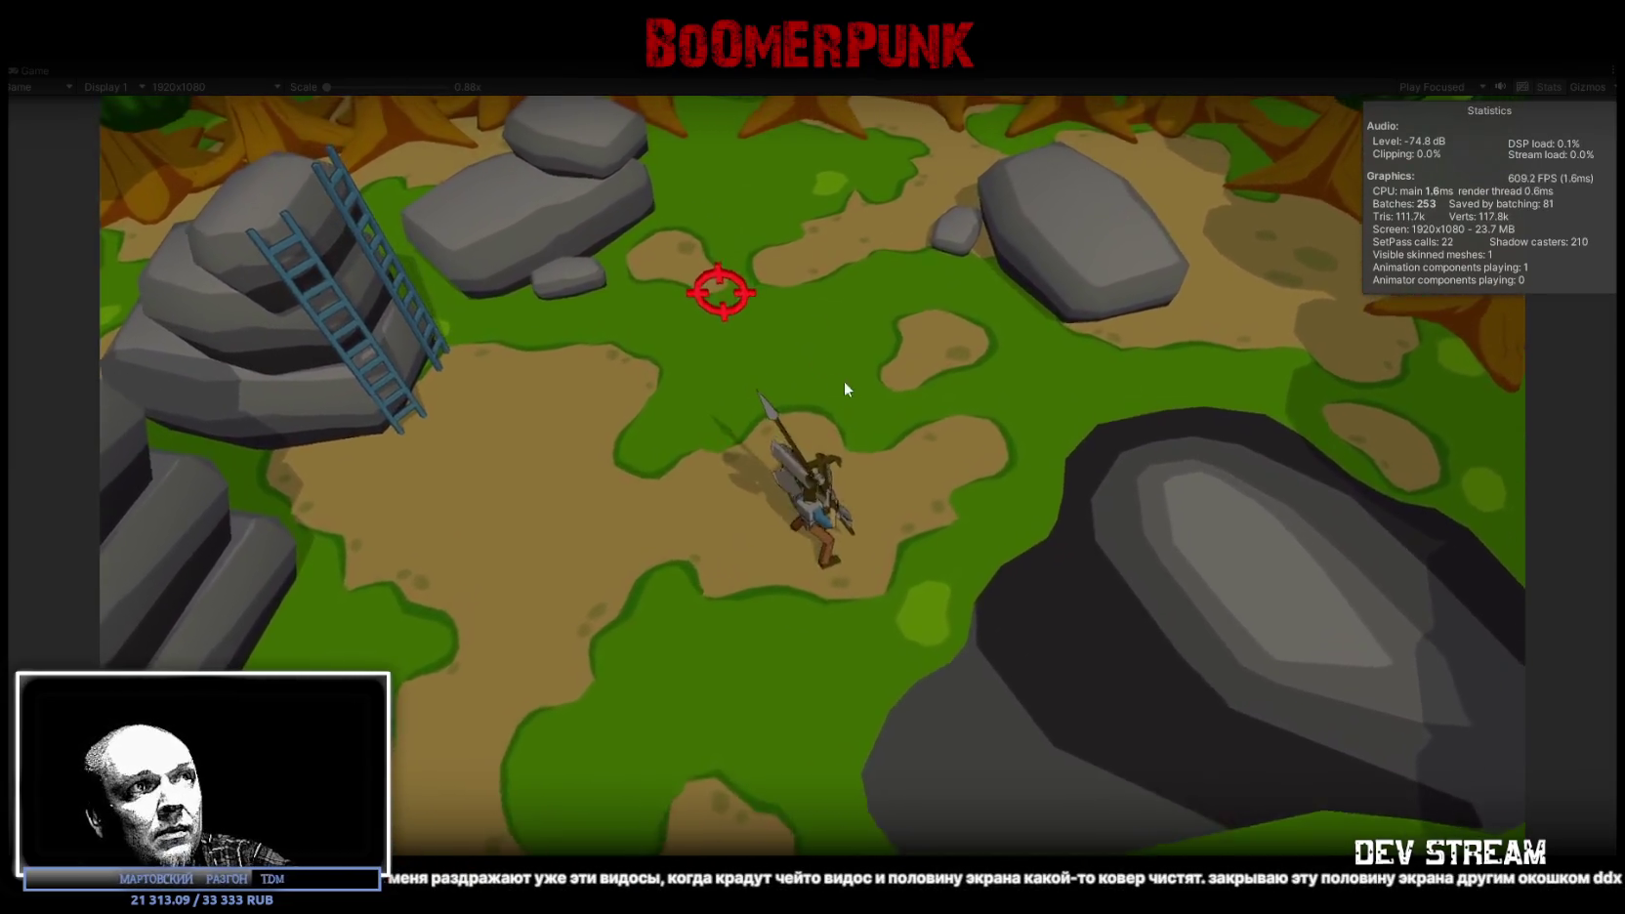
click(845, 390)
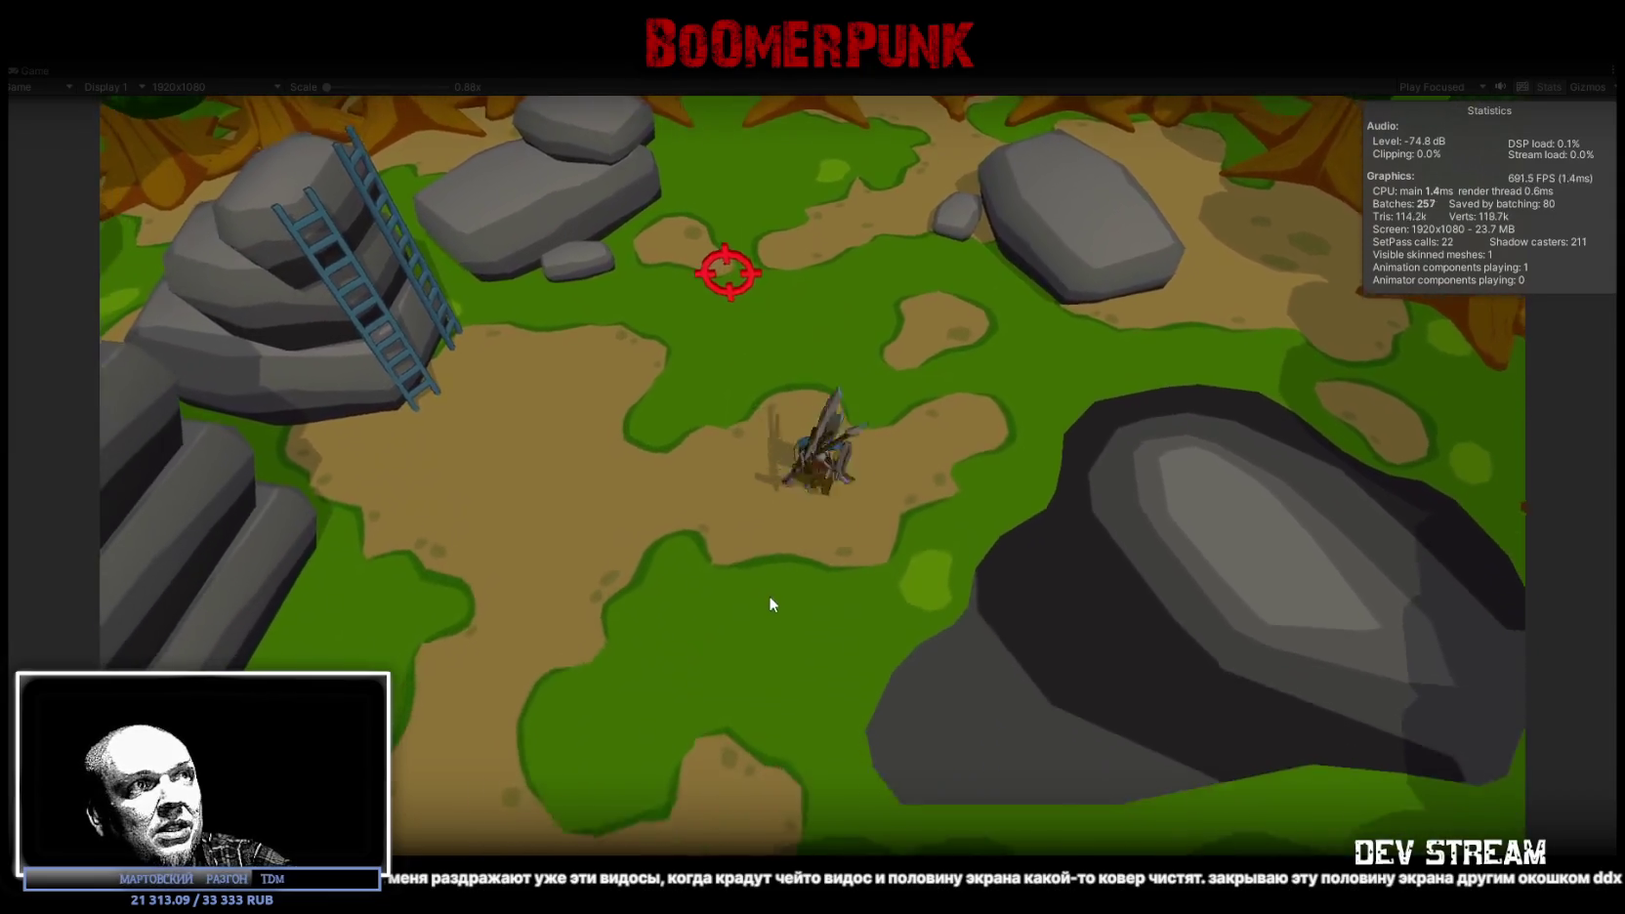
key(s)
key(w)
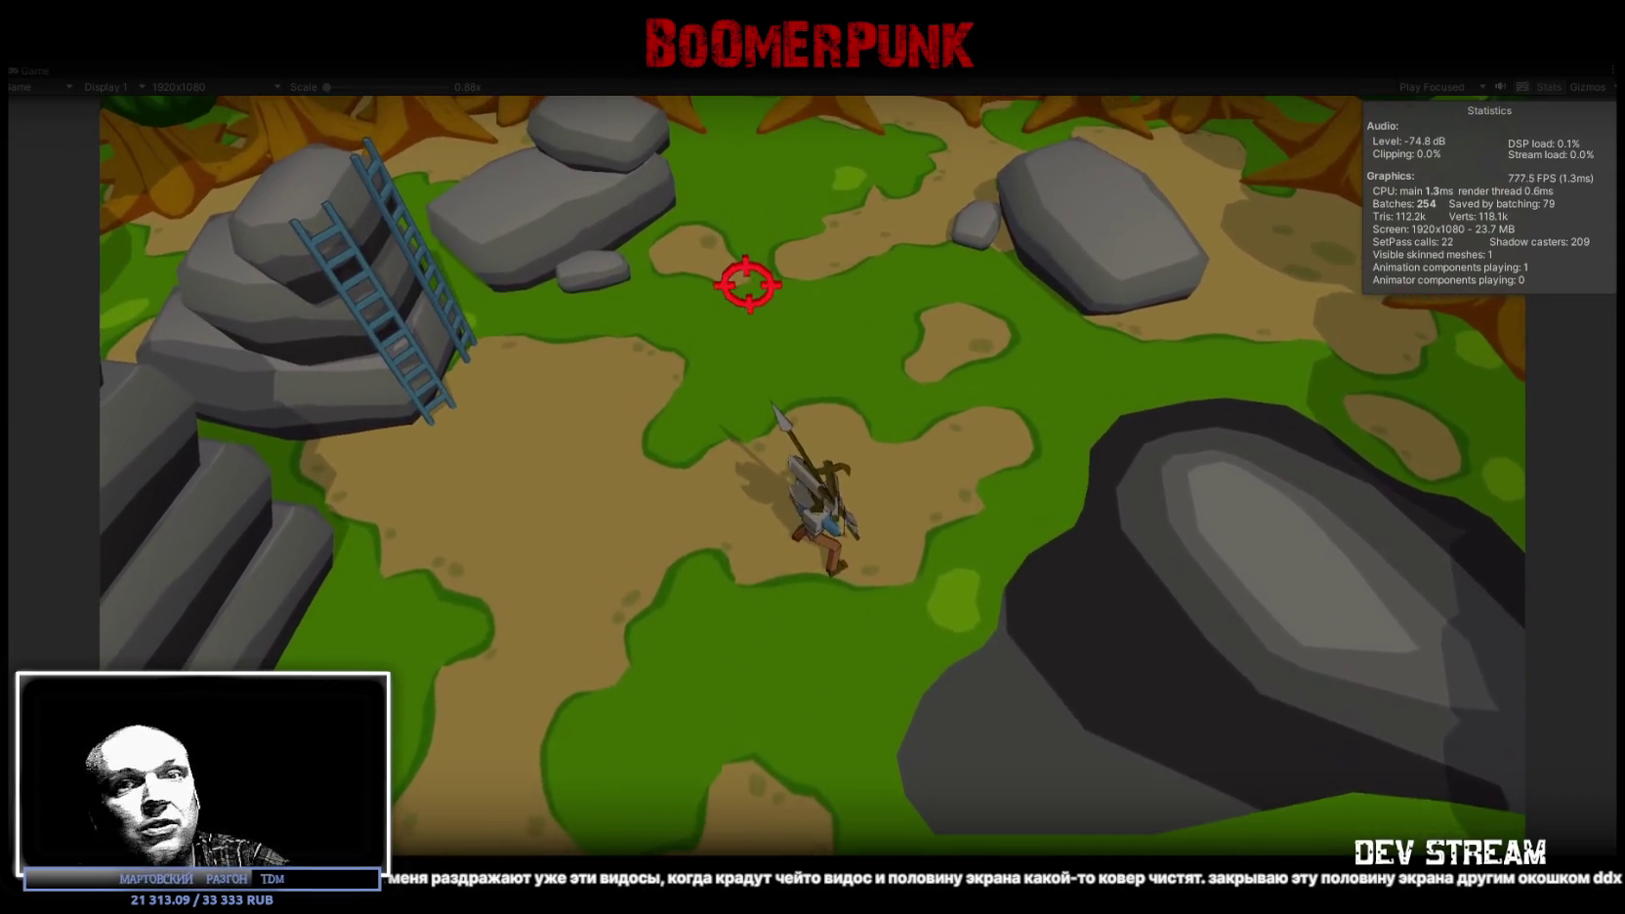
key(ctrl+p)
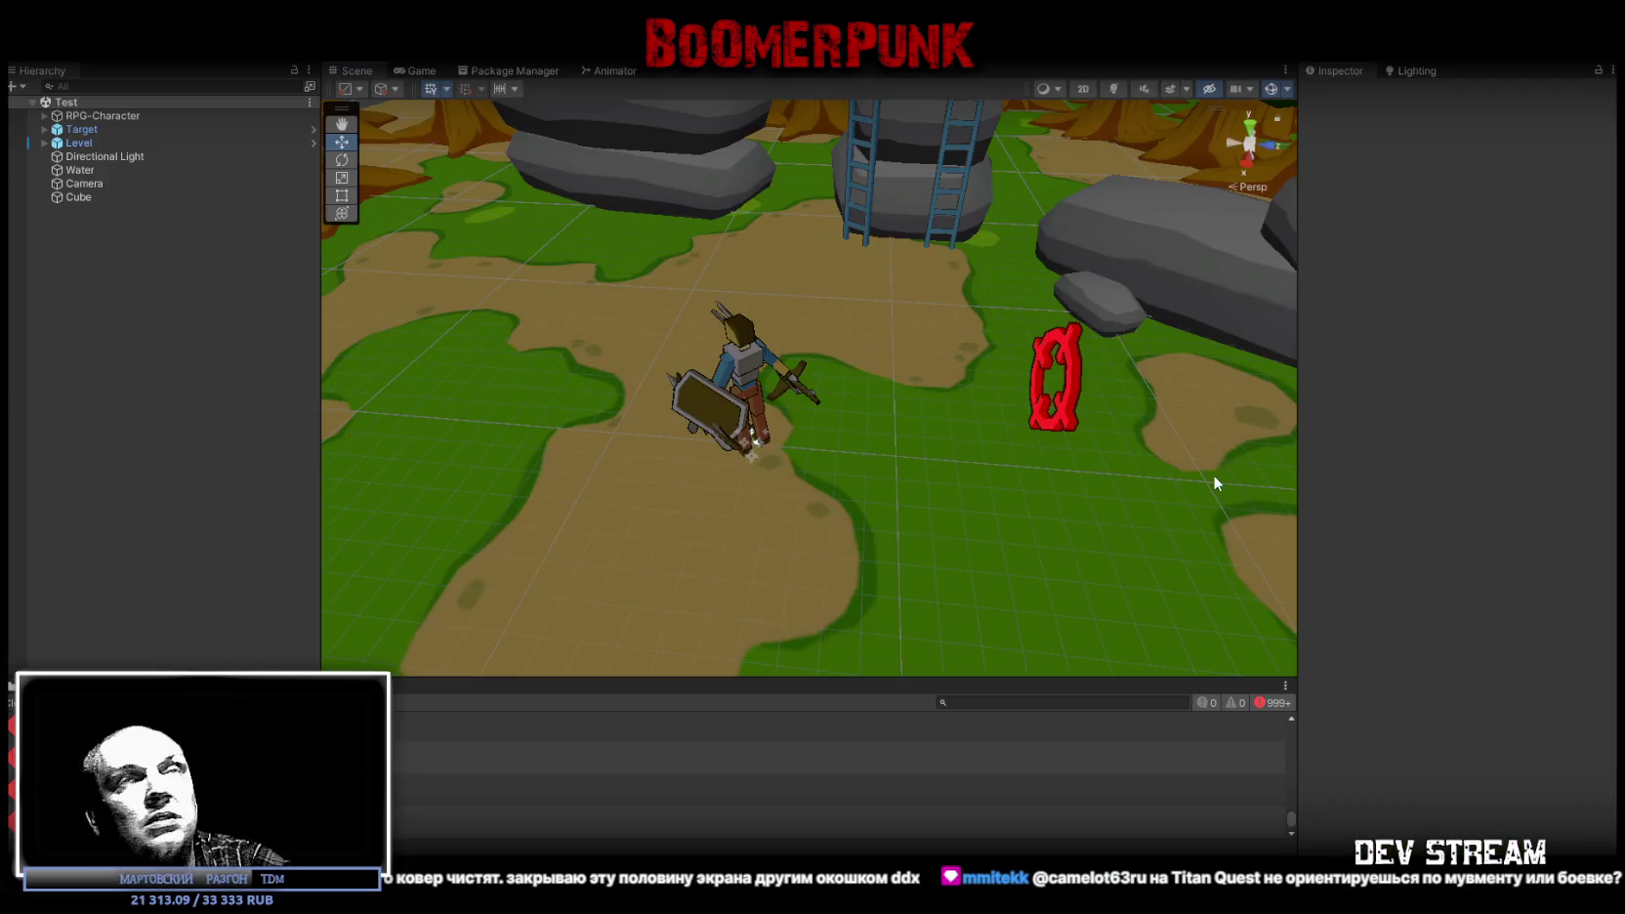
Step: Switch back to the editor window with the TRCchaters4 prefab open
key(alt+Tab)
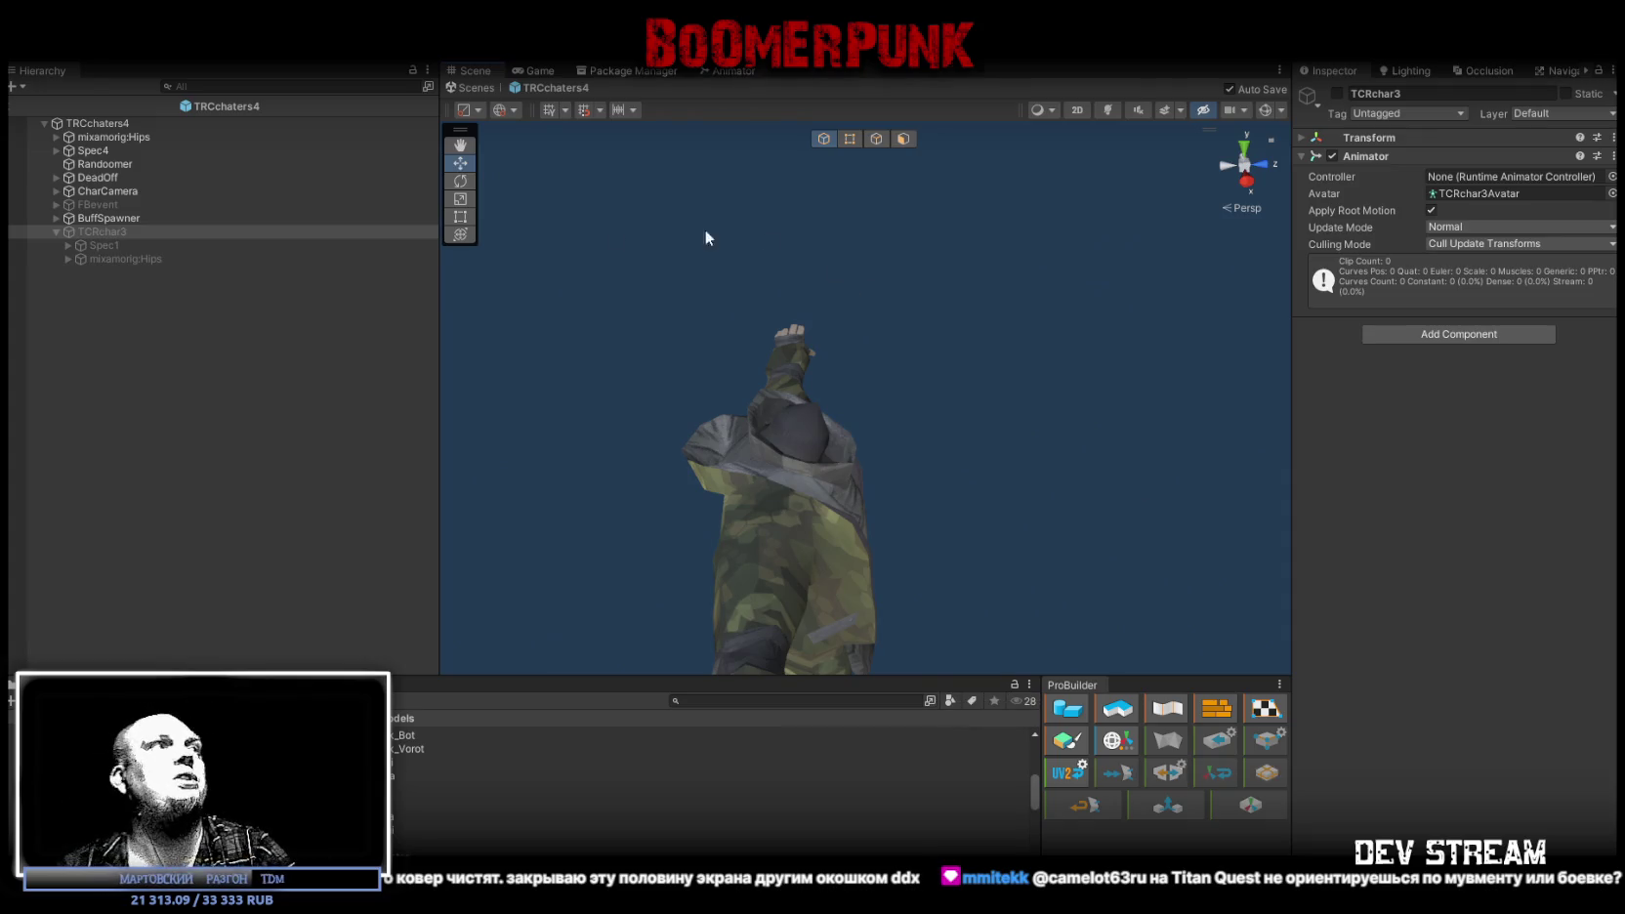
Step: Briefly show and hide the old TCRchar3 model to compare it with the camo character
mouse_move(634, 342)
mouse_down()
mouse_move(663, 490)
mouse_move(489, 360)
mouse_move(472, 377)
mouse_move(275, 399)
mouse_move(241, 337)
mouse_move(98, 519)
mouse_move(189, 449)
mouse_move(391, 391)
mouse_up()
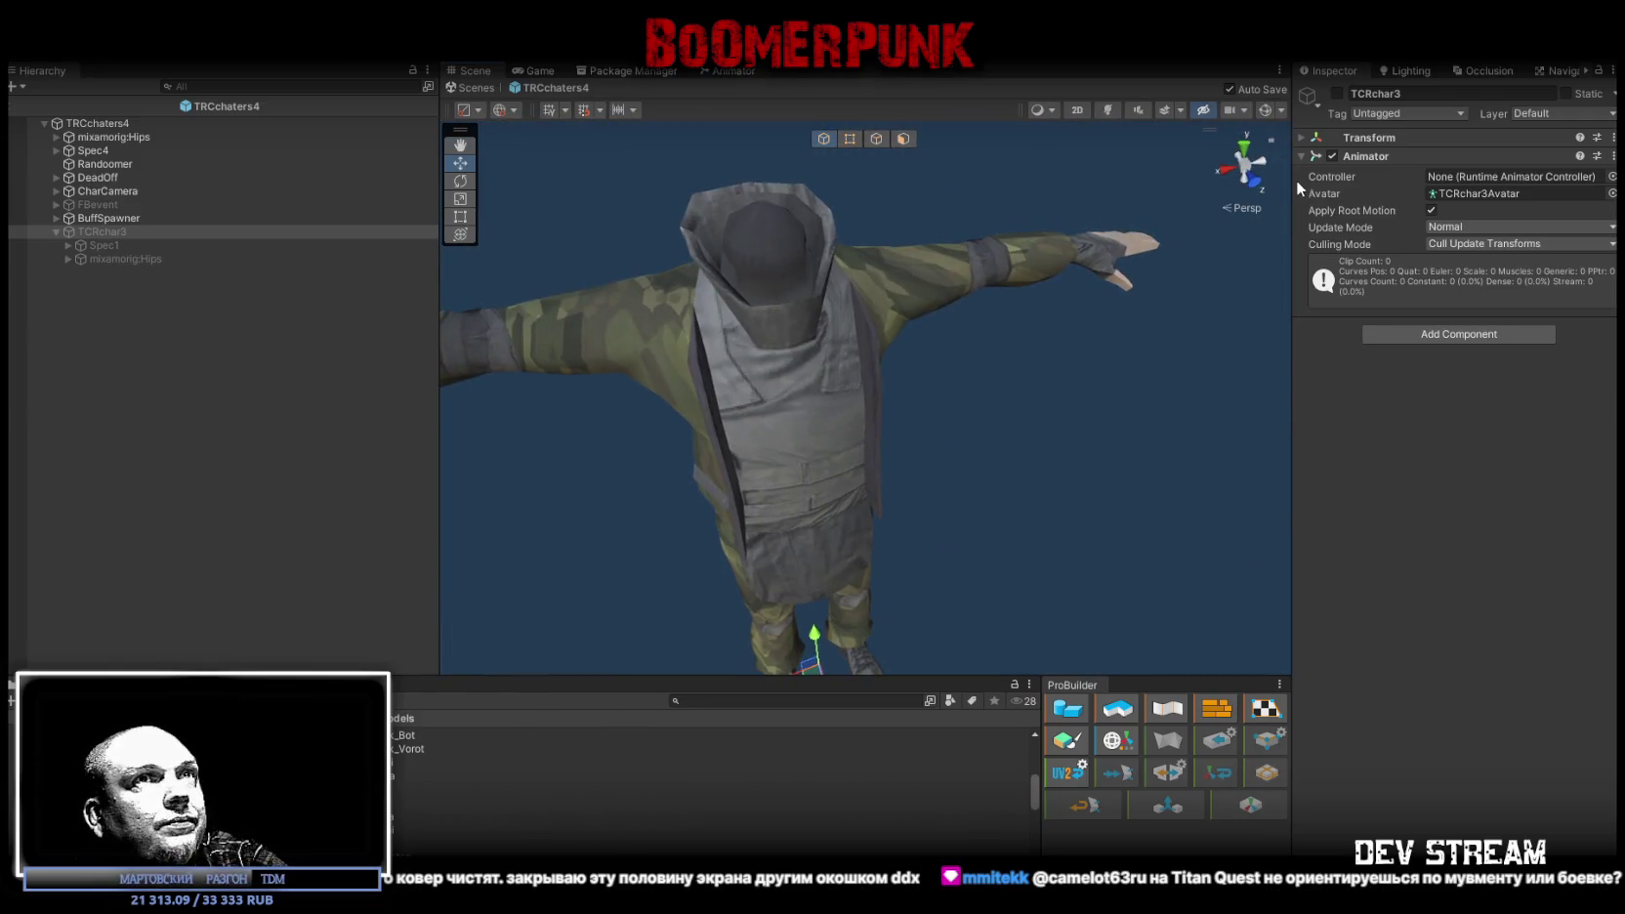
click(1336, 93)
click(1336, 93)
drag(977, 329, 849, 441)
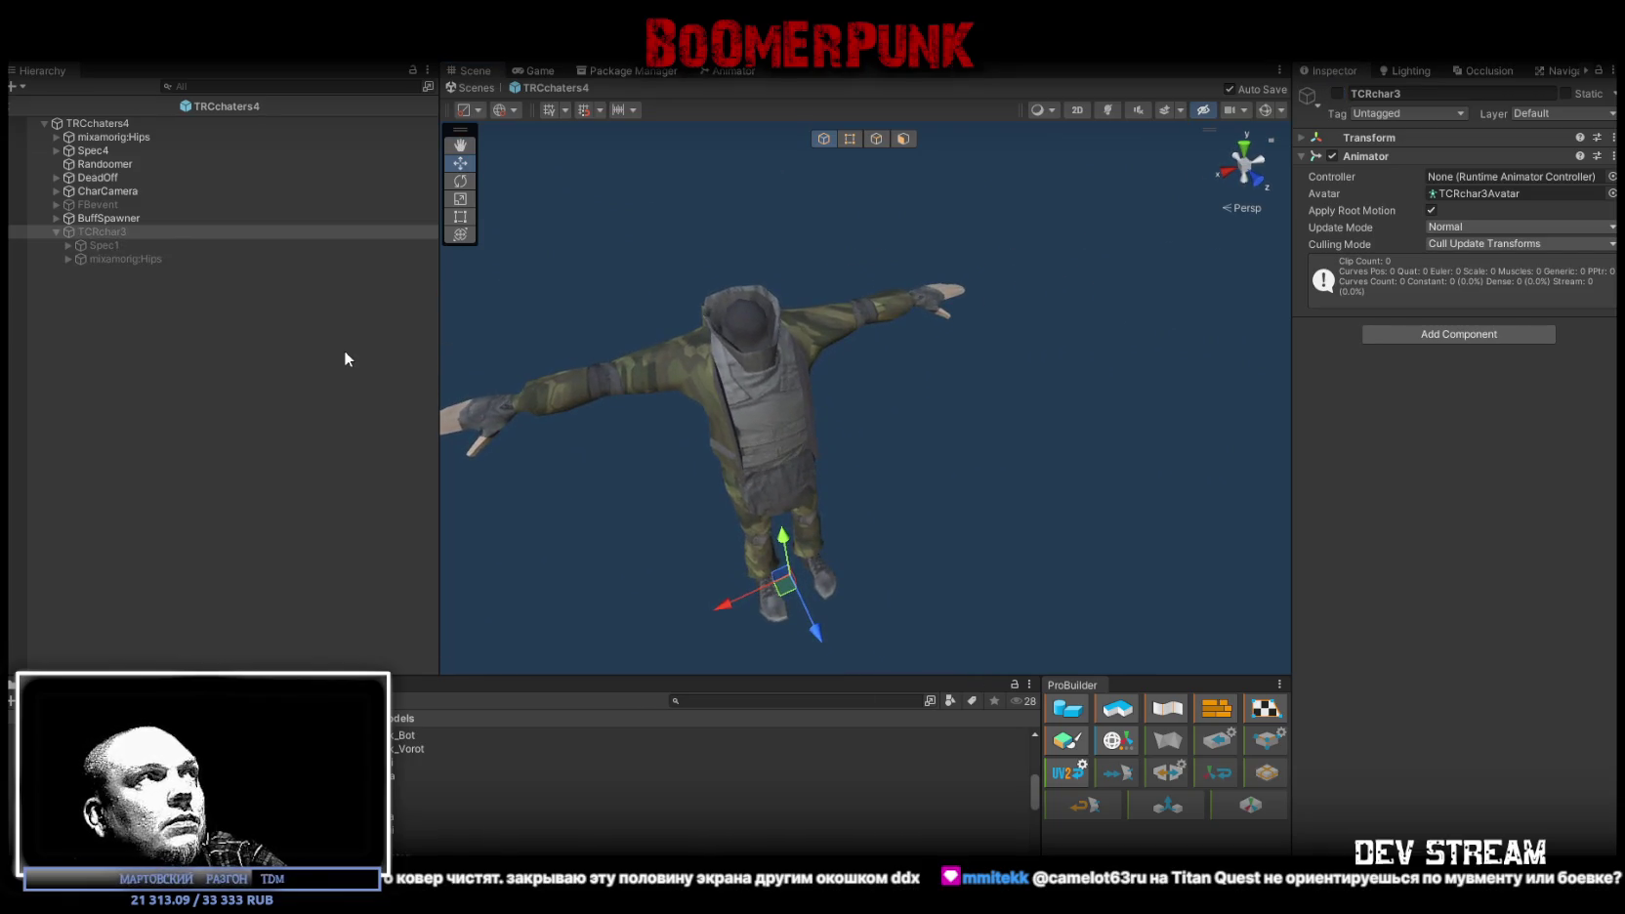
Step: Expand Spec4, select Spec4_Shtani and Spec4_Kurtka, and drag both to the top of its children
click(56, 151)
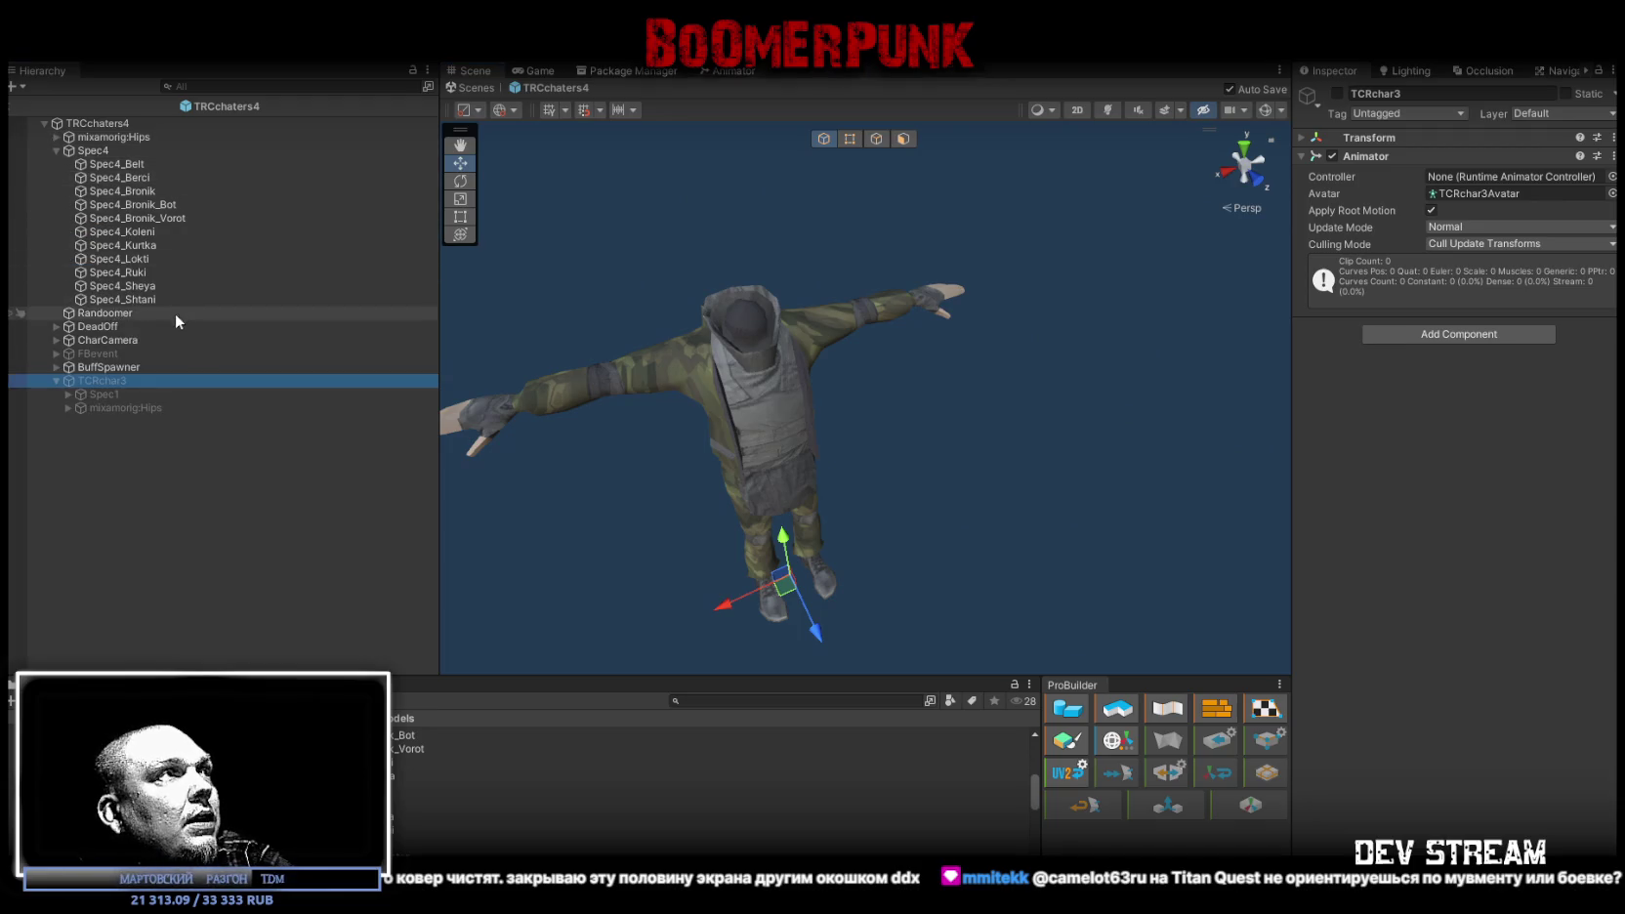
click(150, 298)
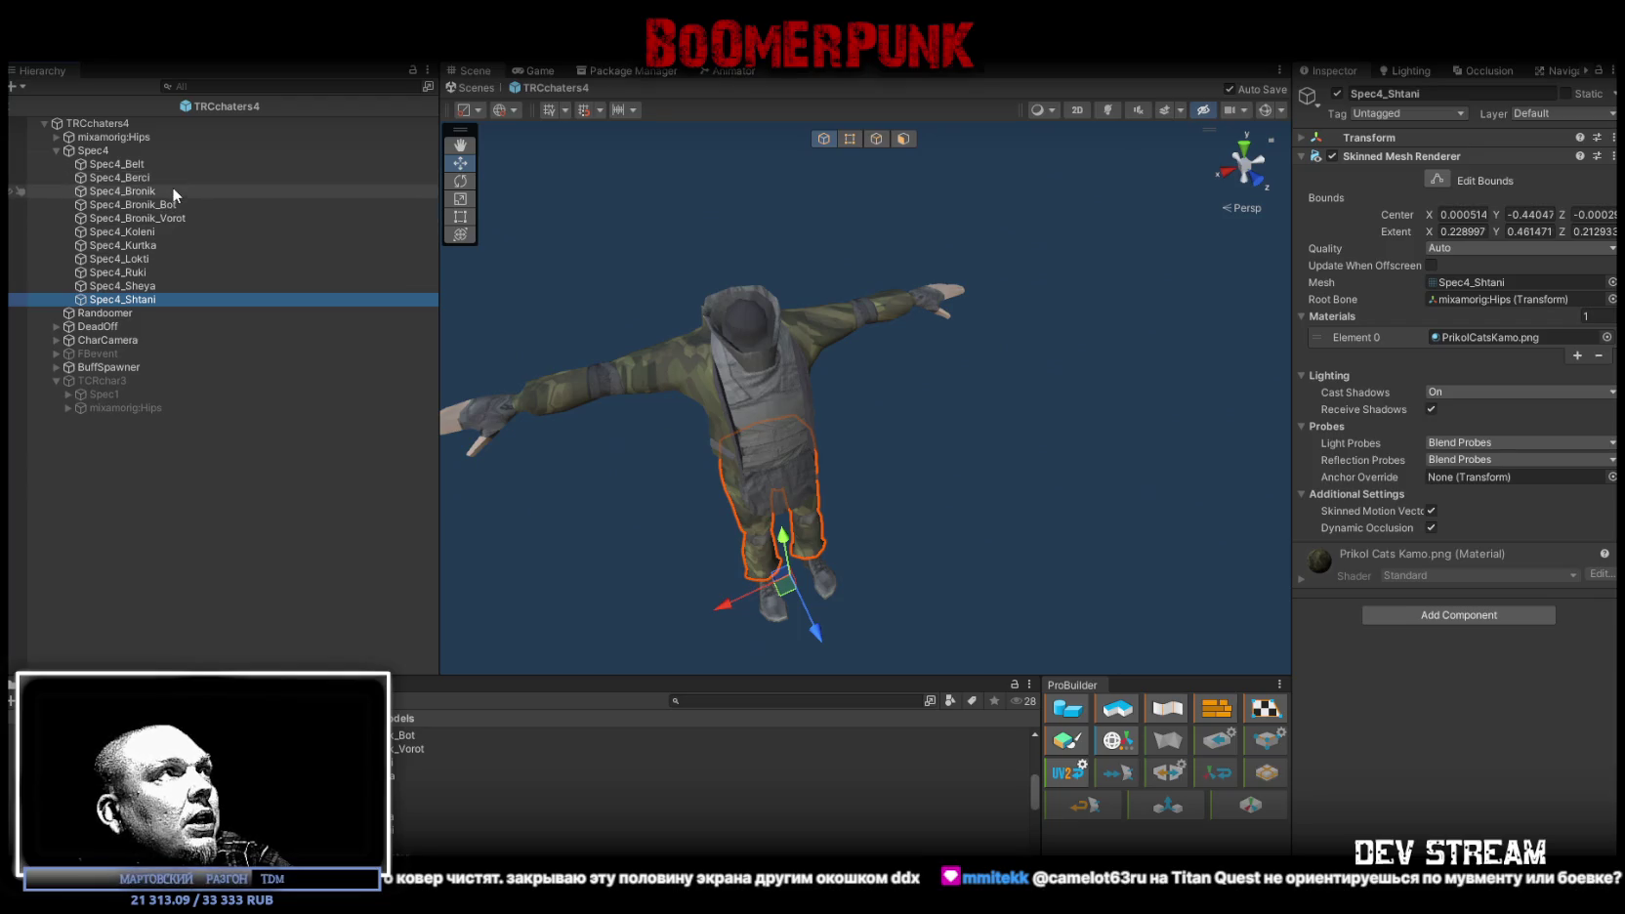
ctrl+click(150, 246)
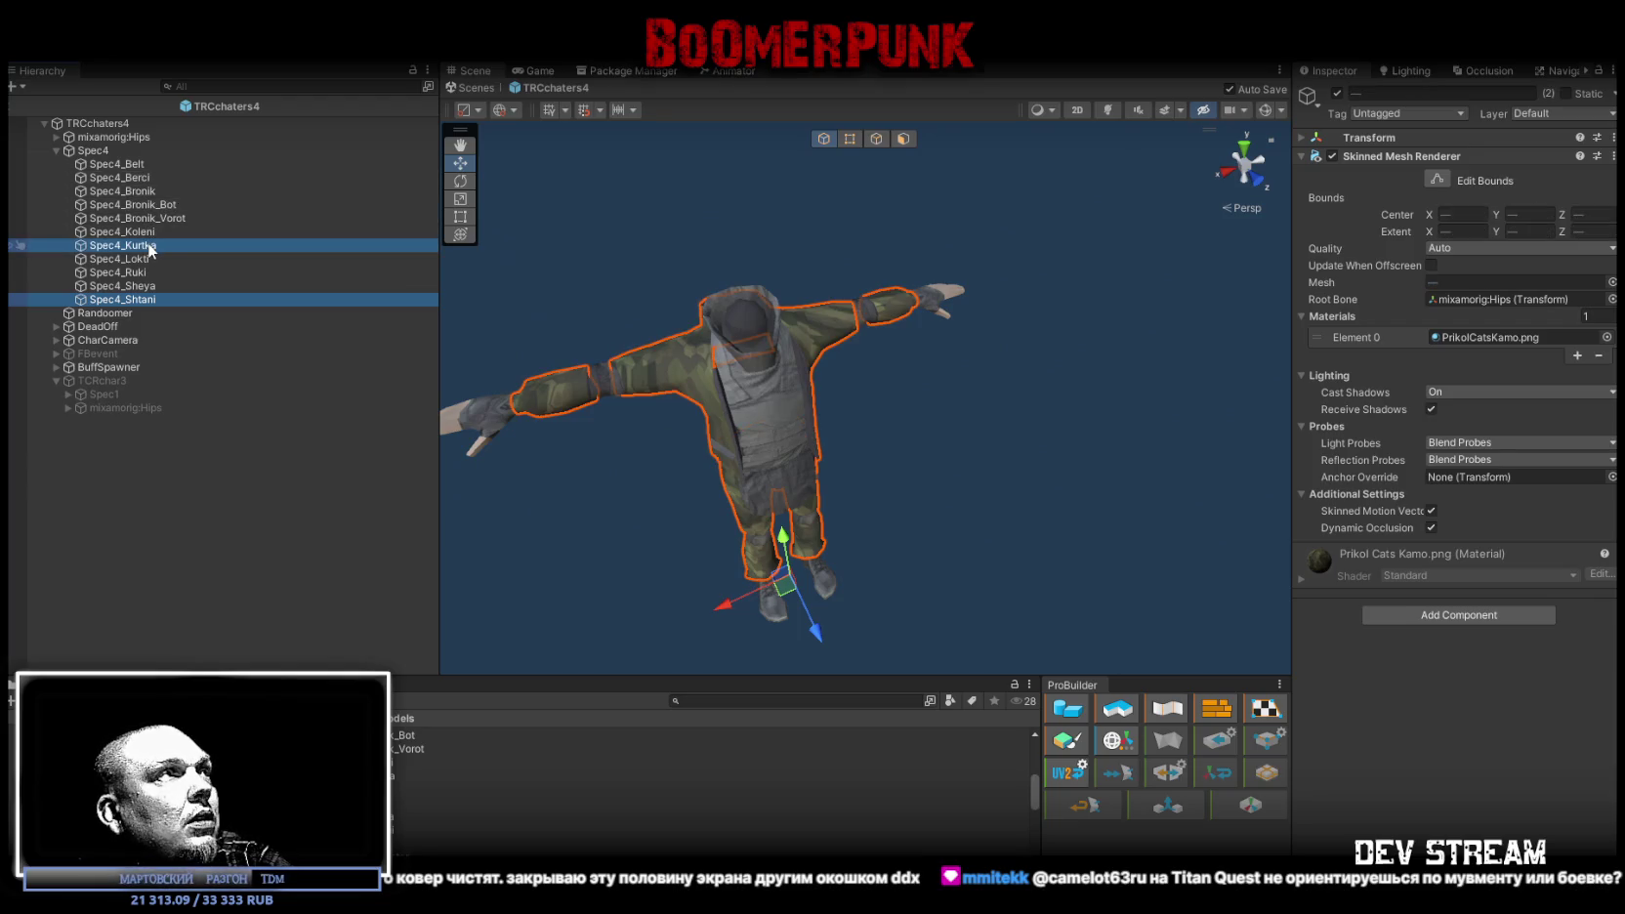
drag(151, 247, 144, 168)
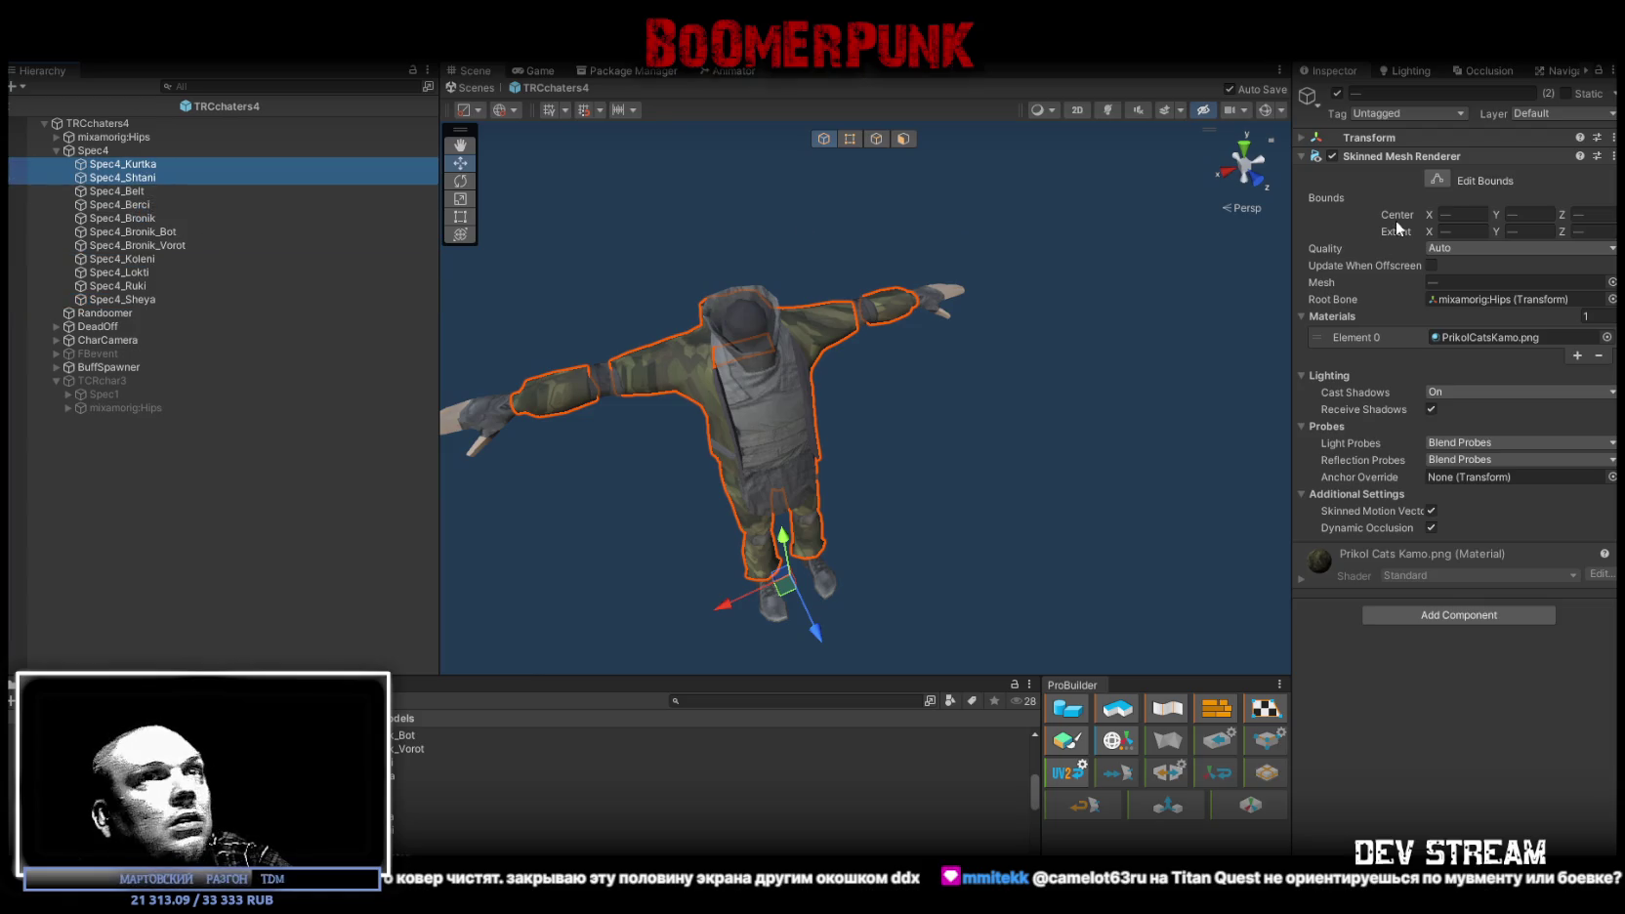
Step: Set Spec4_Kurtka and Spec4_Shtani's material to None, leaving them magenta
click(1607, 337)
text(1)
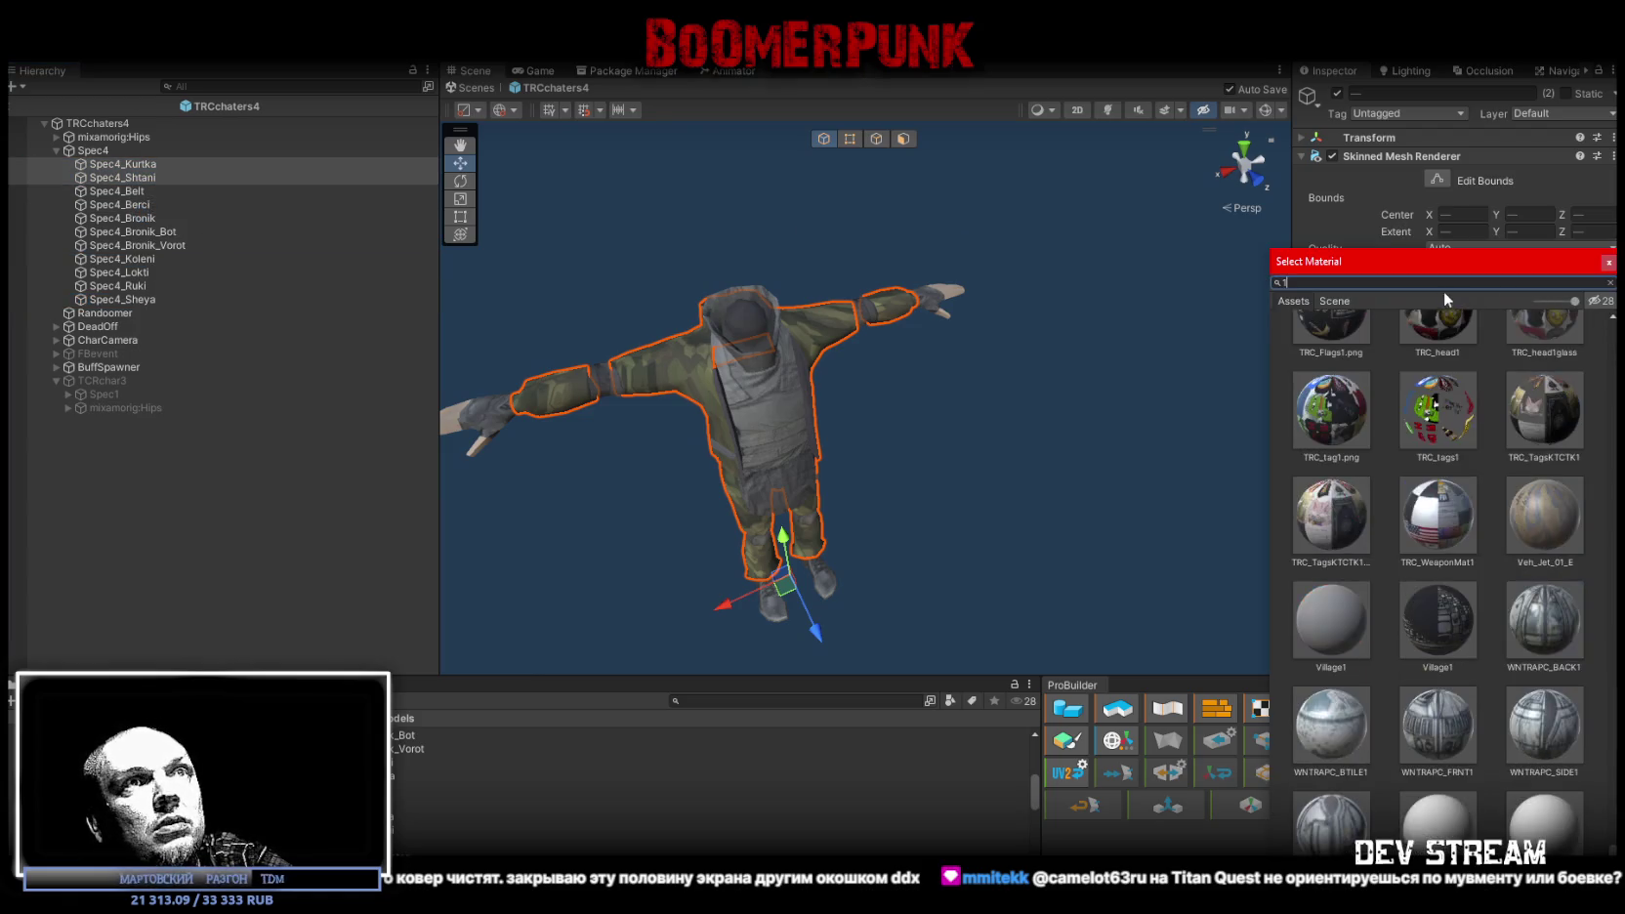
text(asd)
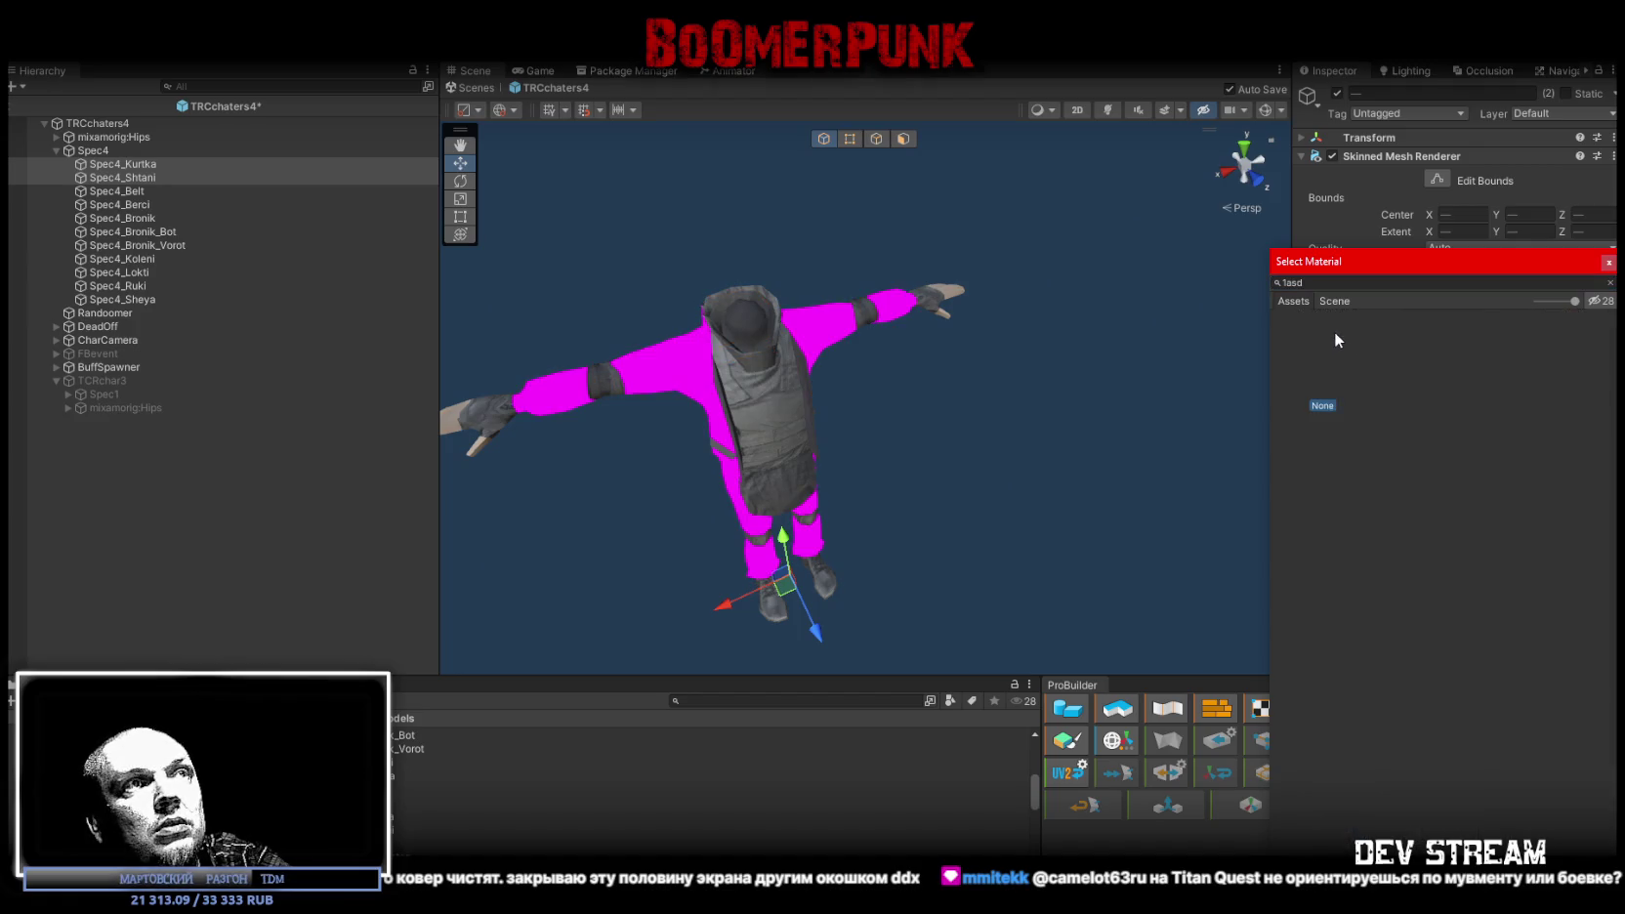
key(Escape)
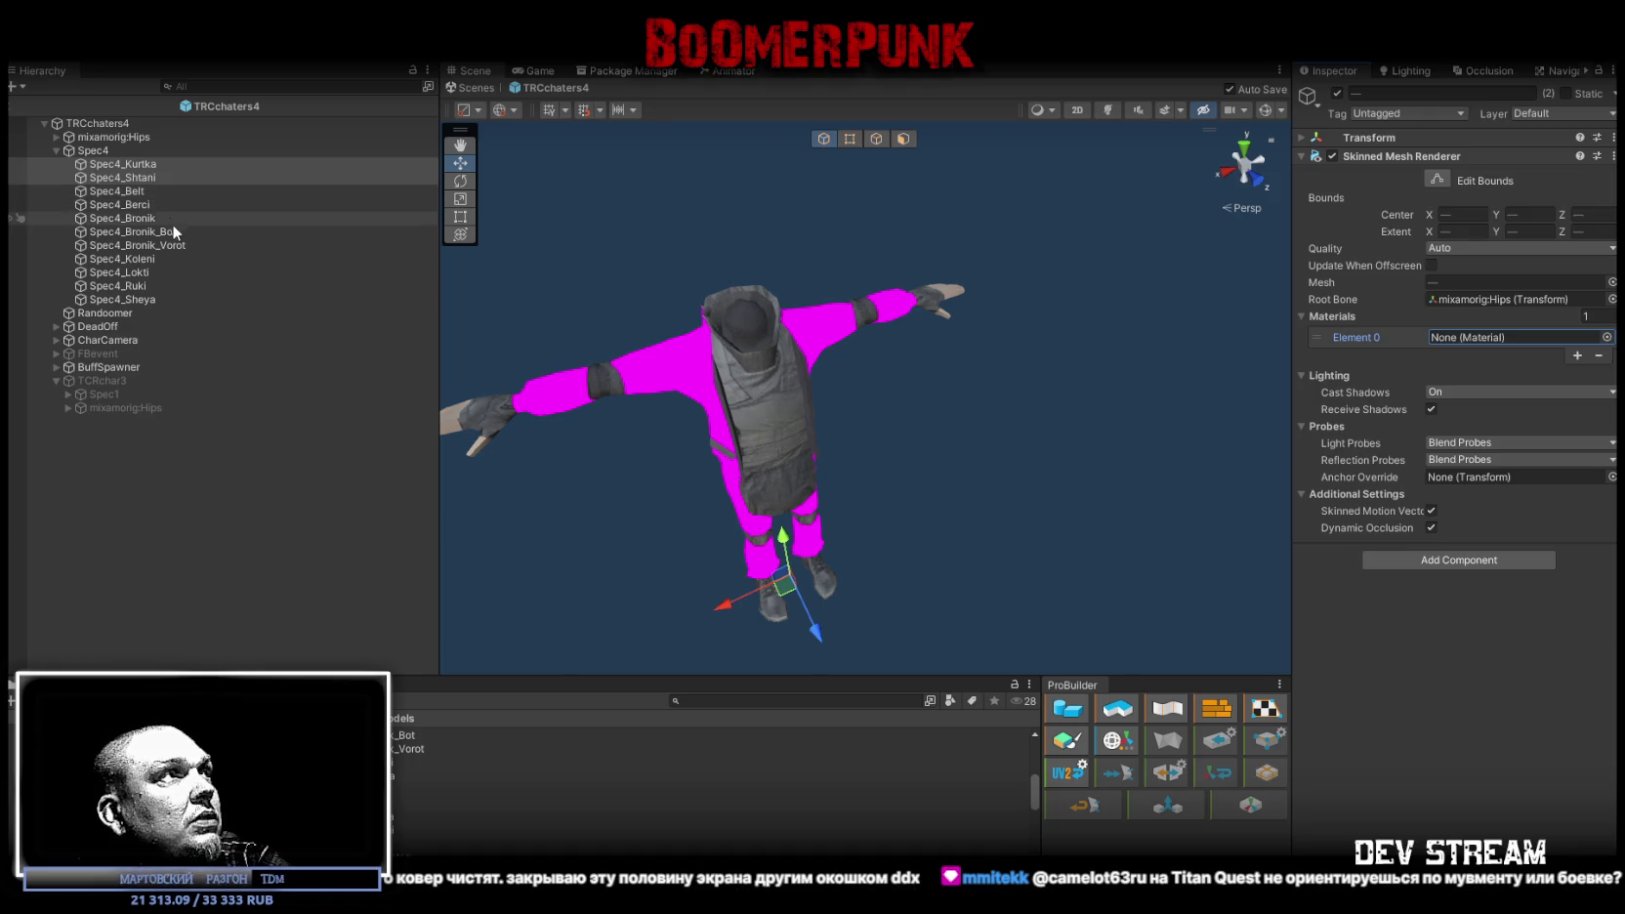
Step: Disable Spec4_Bronik_Bot and Spec4_Bronik_Vorot and move them above Spec4_Kurtka
click(166, 232)
ctrl+click(173, 245)
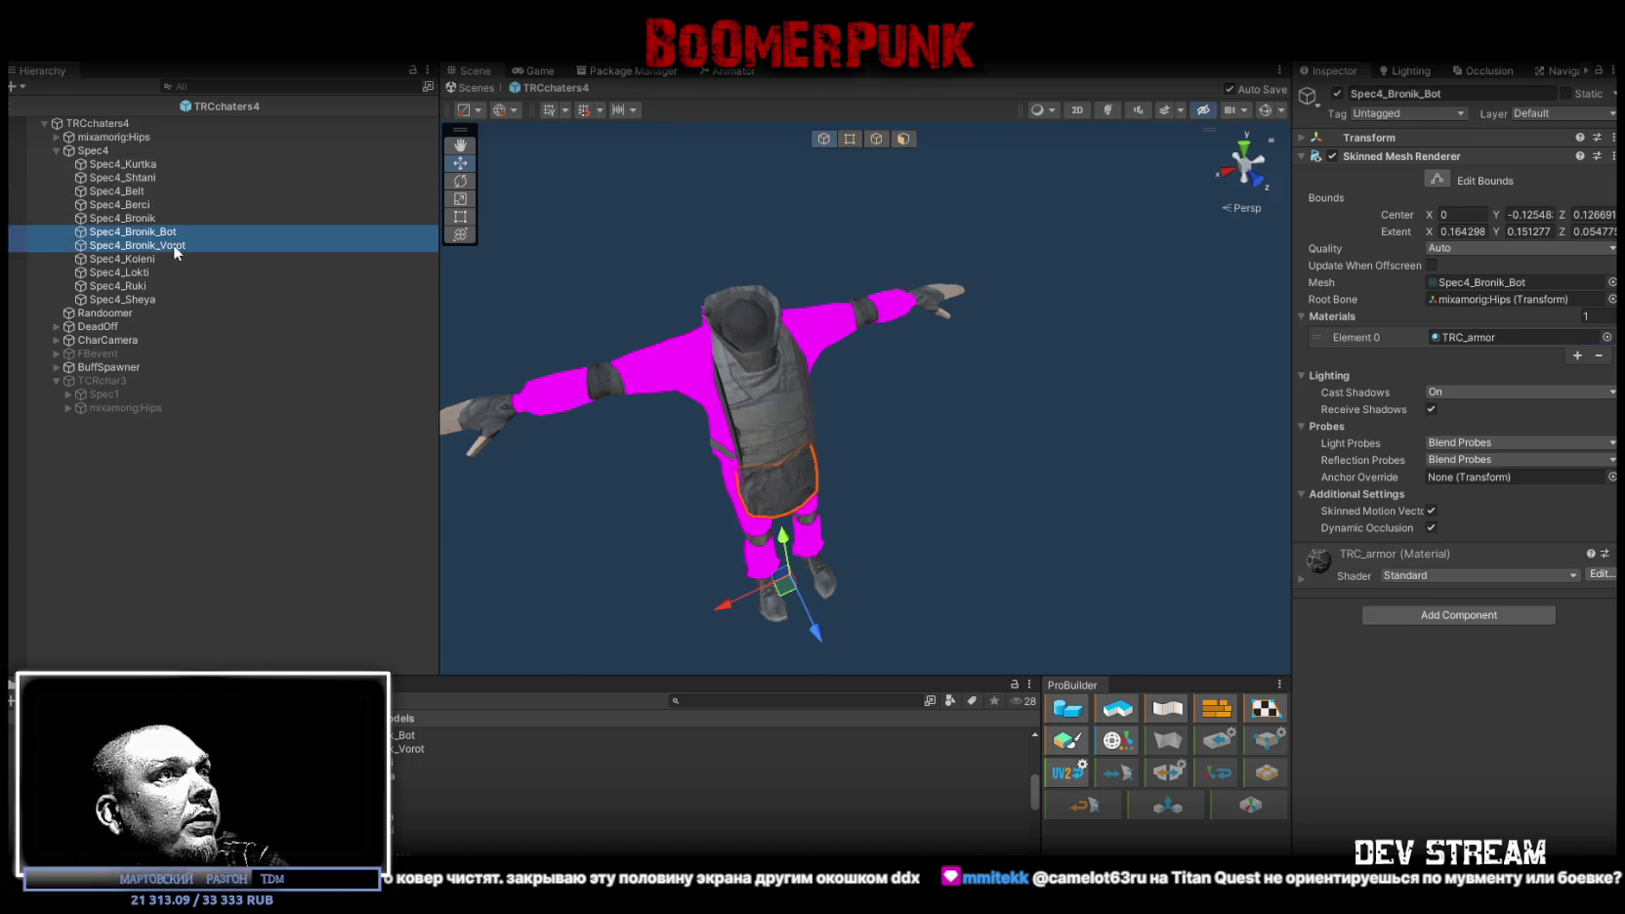
click(1337, 93)
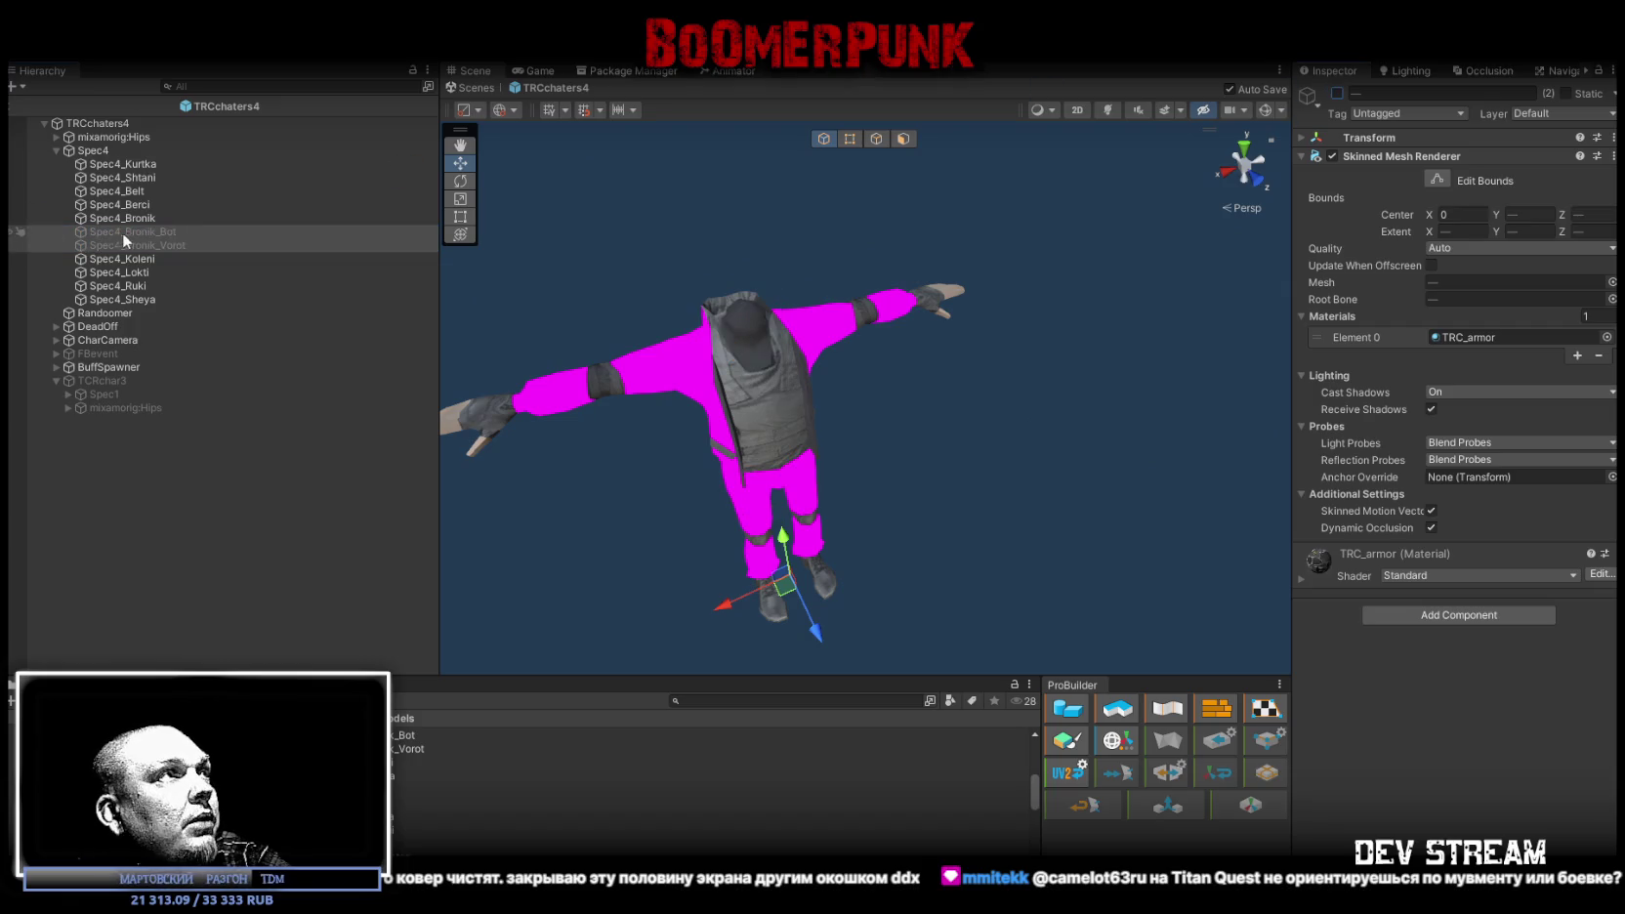
drag(122, 232, 126, 158)
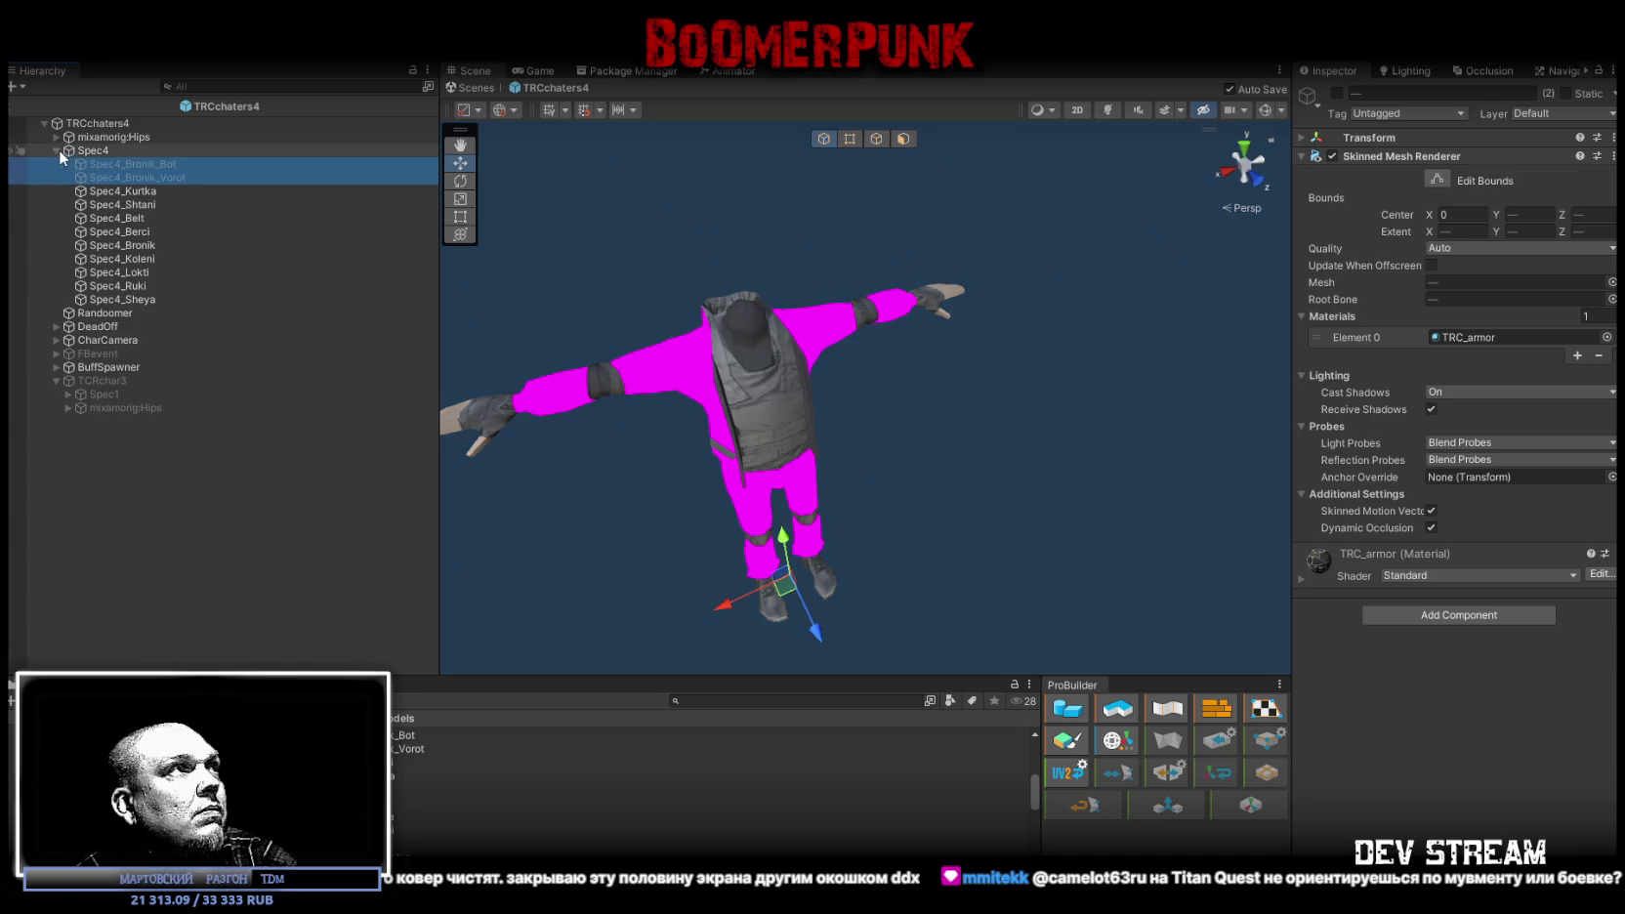
click(92, 125)
Step: Assign Spec4_Kurtka and Spec4_Shtani as the player commands' top and bottom renderers
scroll(1504, 723, down, 10)
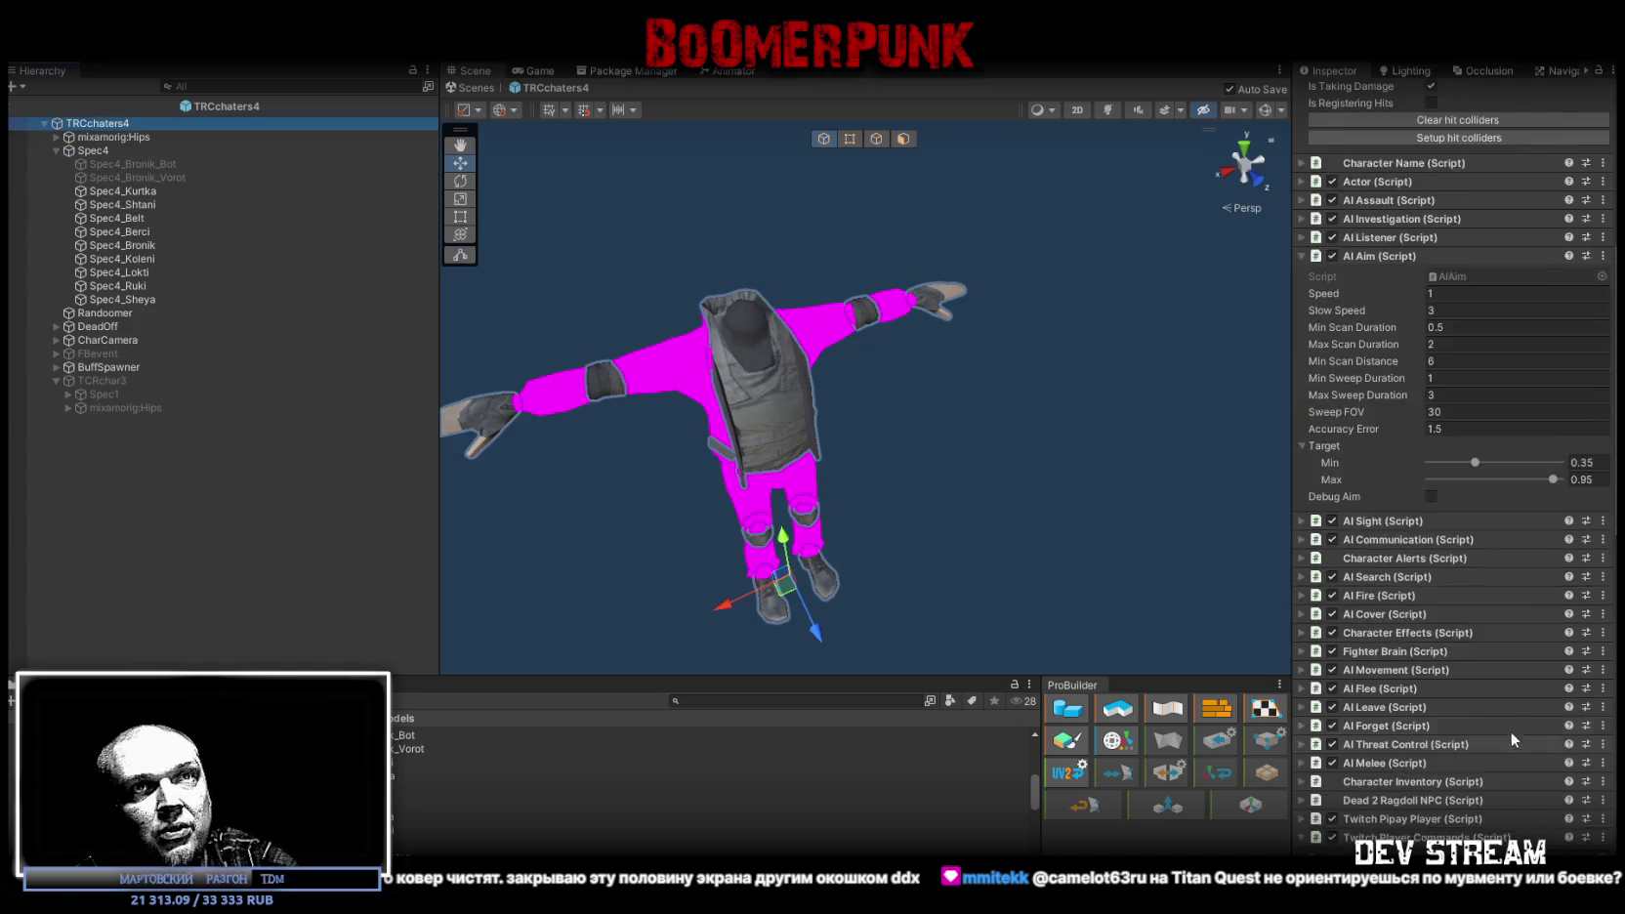
scroll(1499, 718, down, 1)
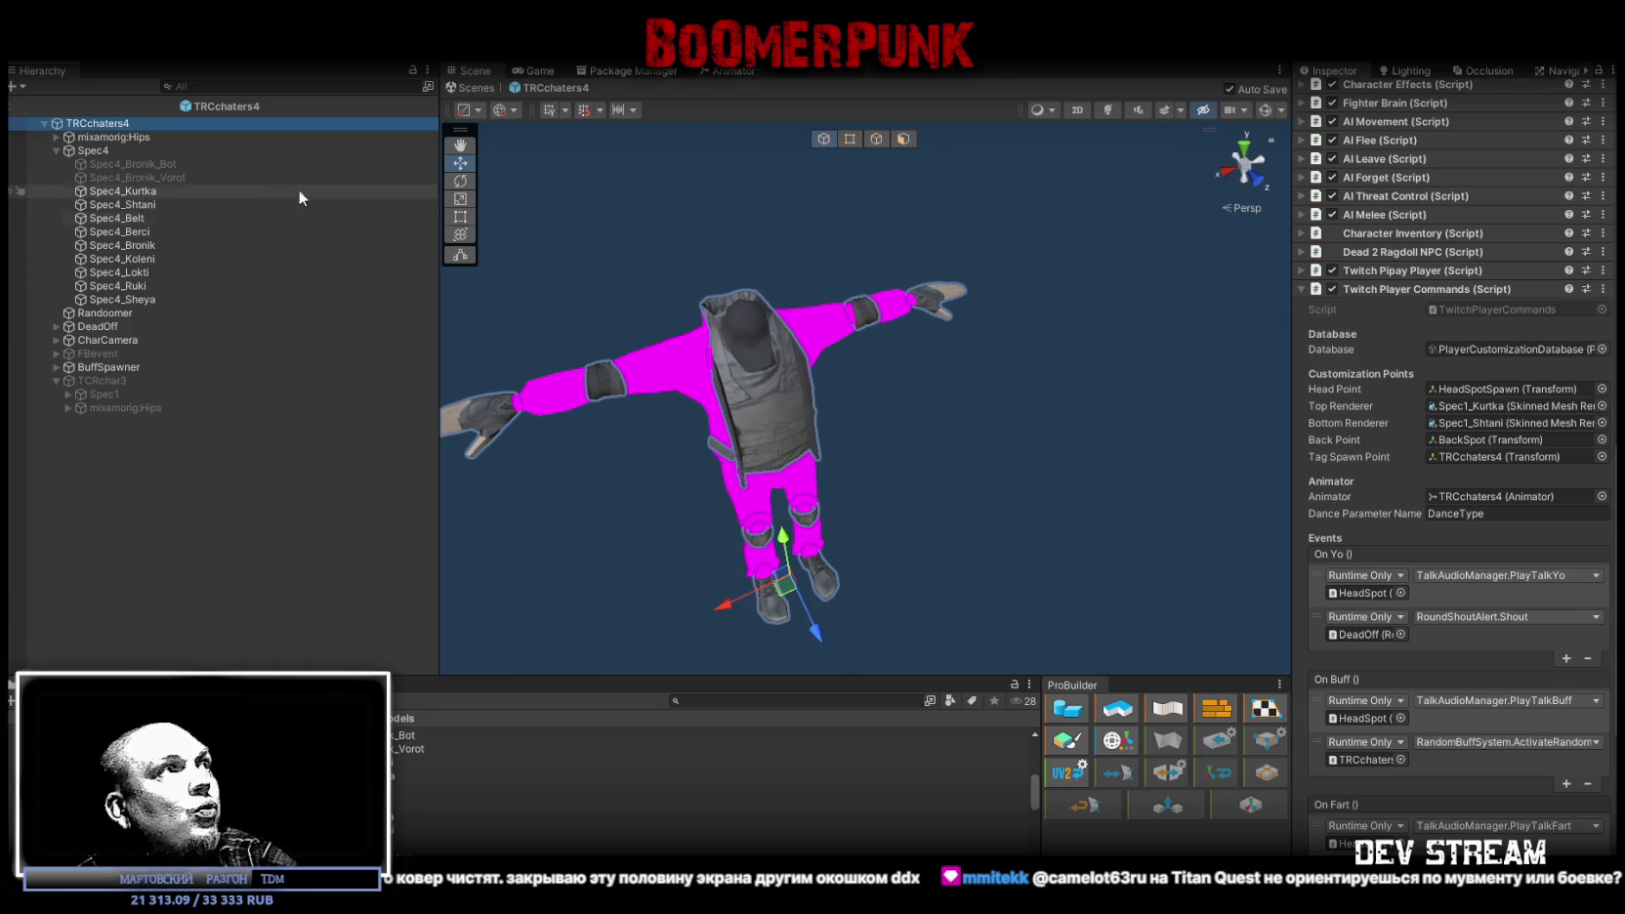
mouse_move(122, 191)
mouse_down()
mouse_move(742, 322)
mouse_move(1511, 402)
mouse_up()
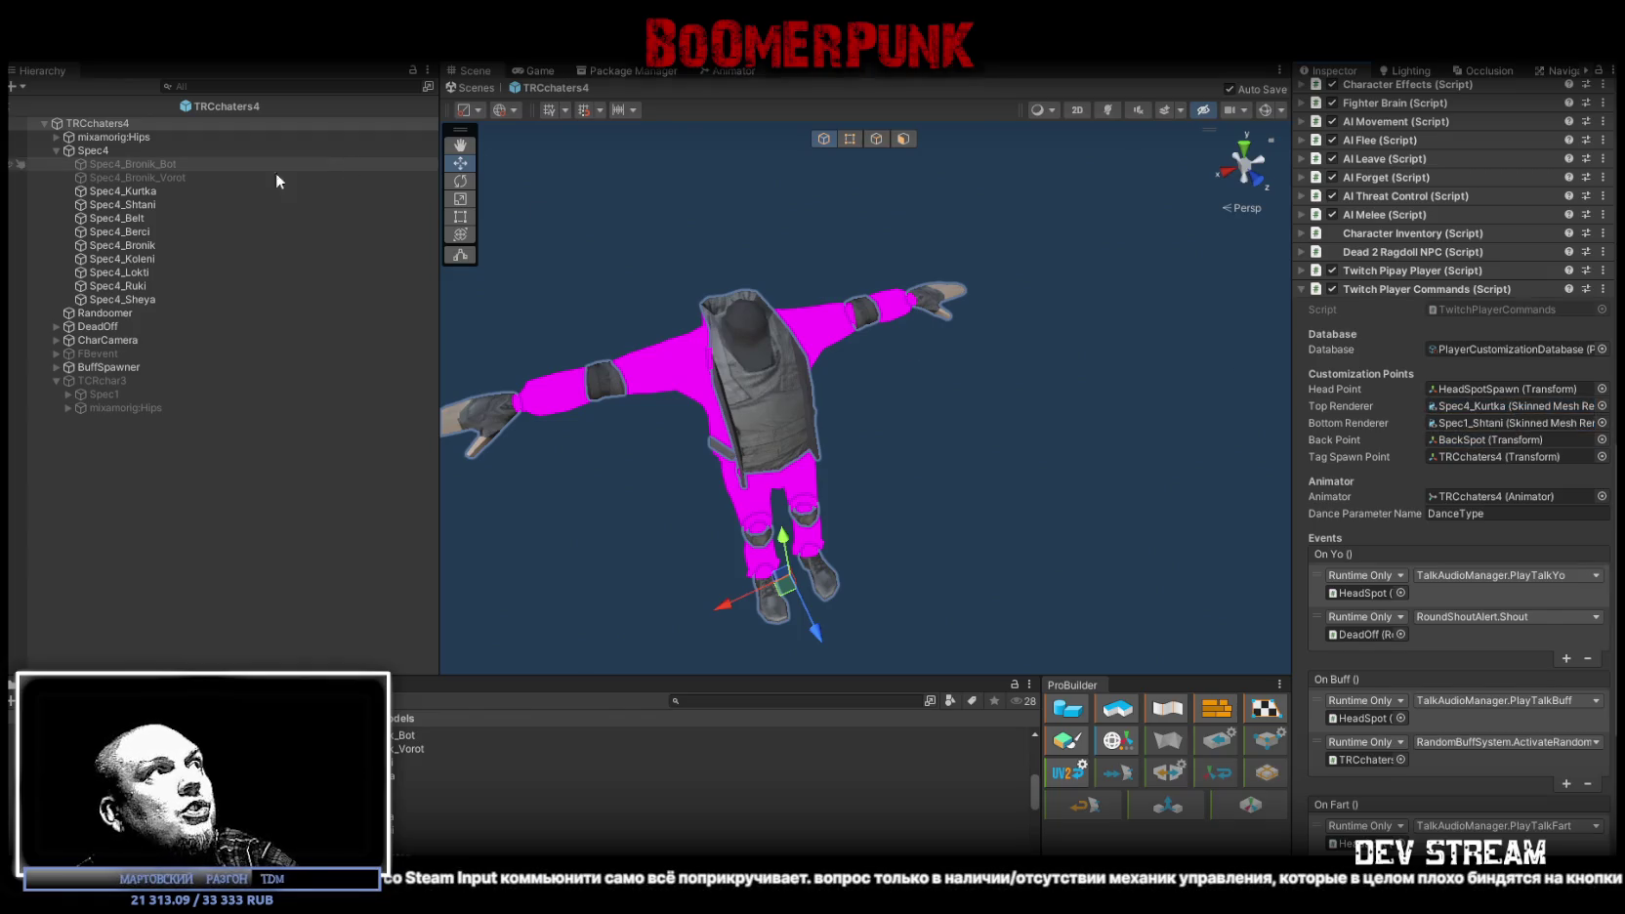
mouse_move(130, 207)
mouse_down()
mouse_move(1439, 447)
mouse_move(1496, 421)
mouse_up()
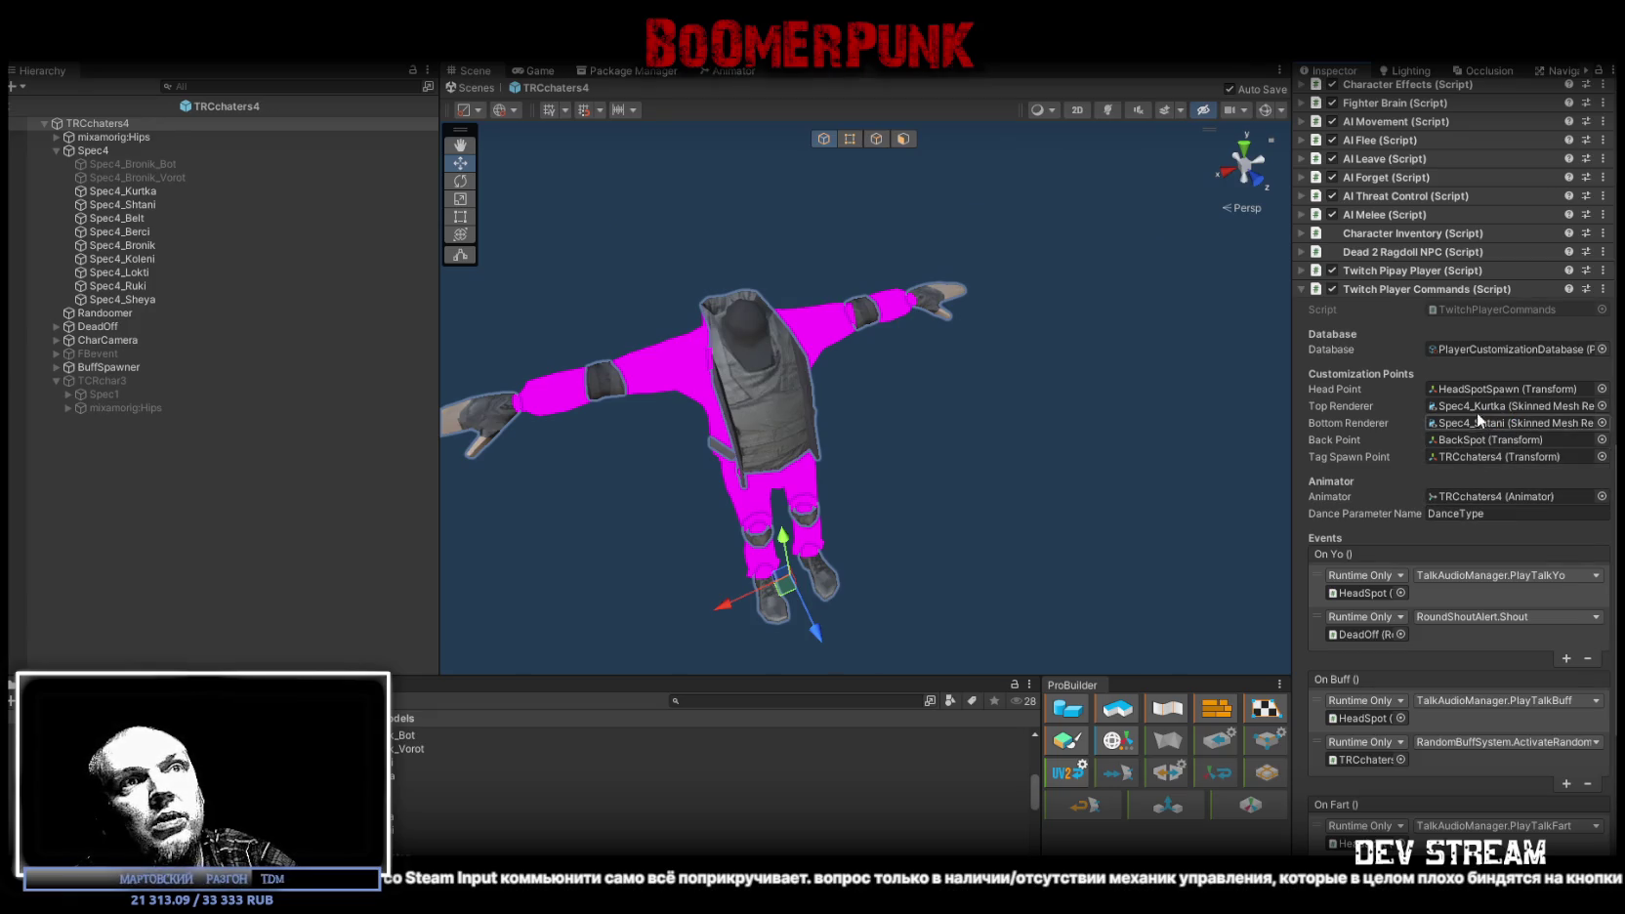
Step: Enable the Player Progress component and expand the Twitch Pipay Player settings
scroll(1453, 484, down, 5)
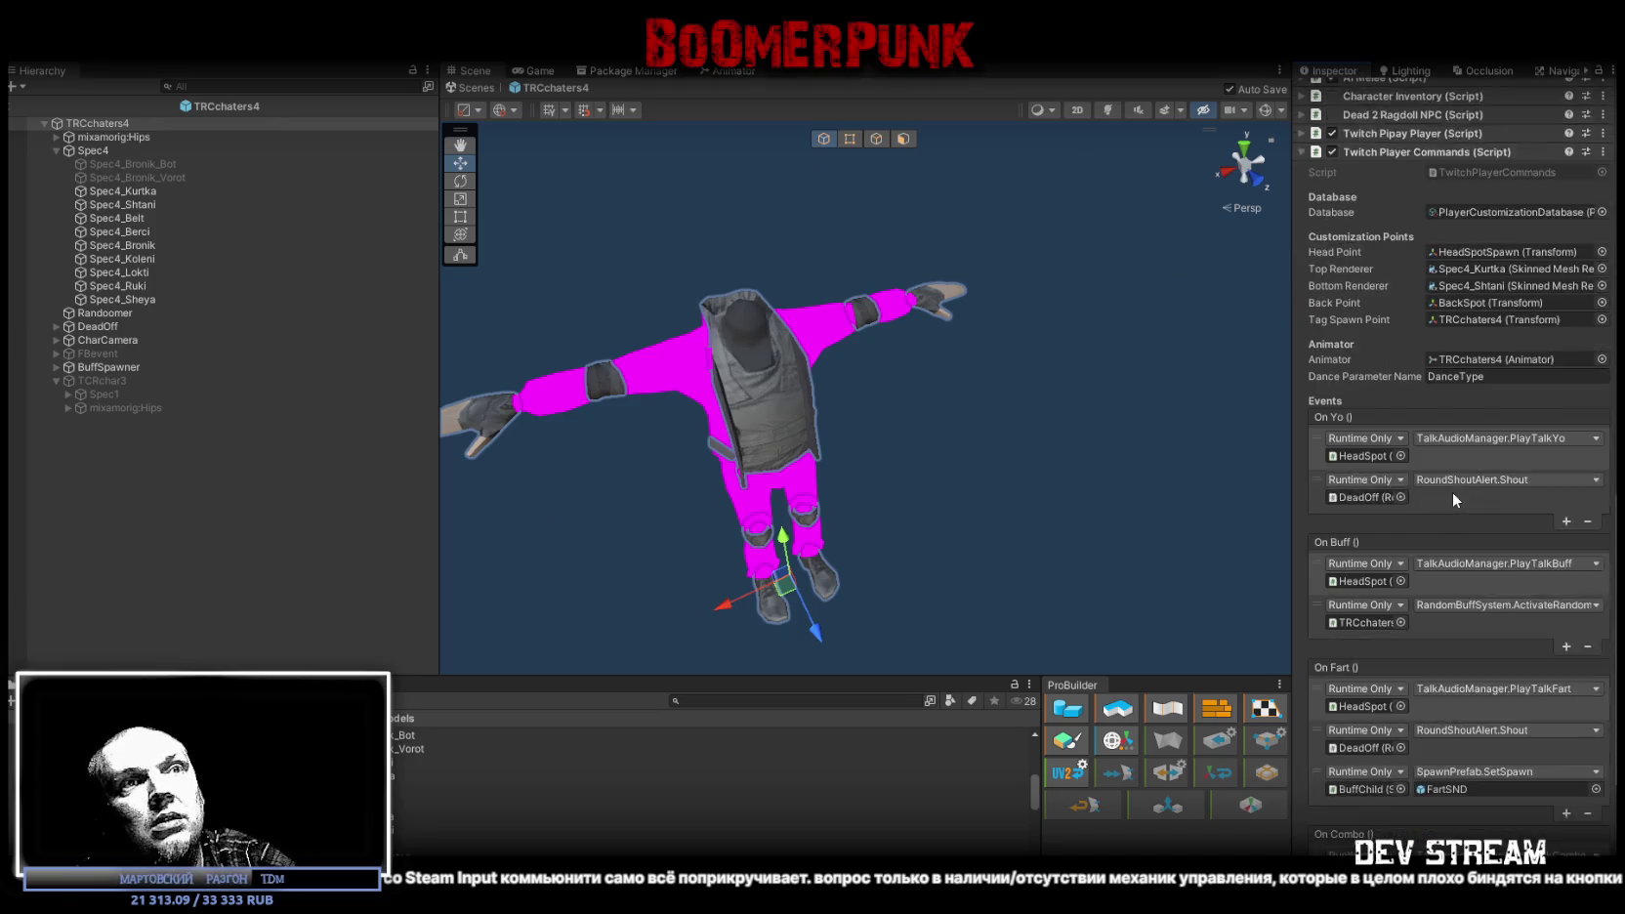
scroll(1460, 477, down, 1)
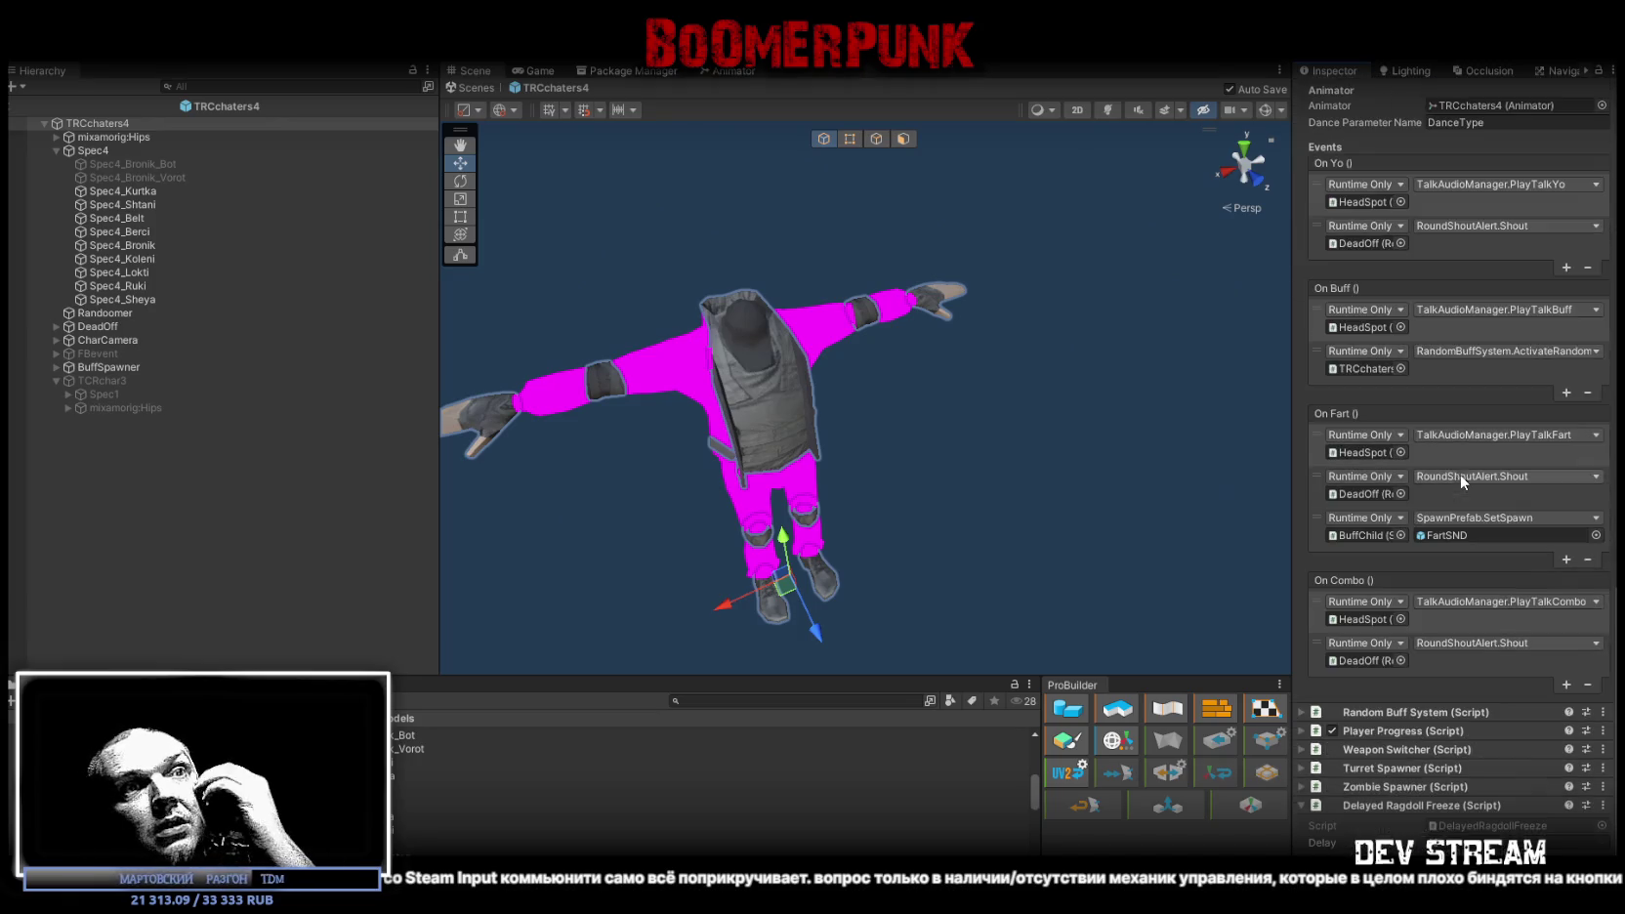
click(1330, 729)
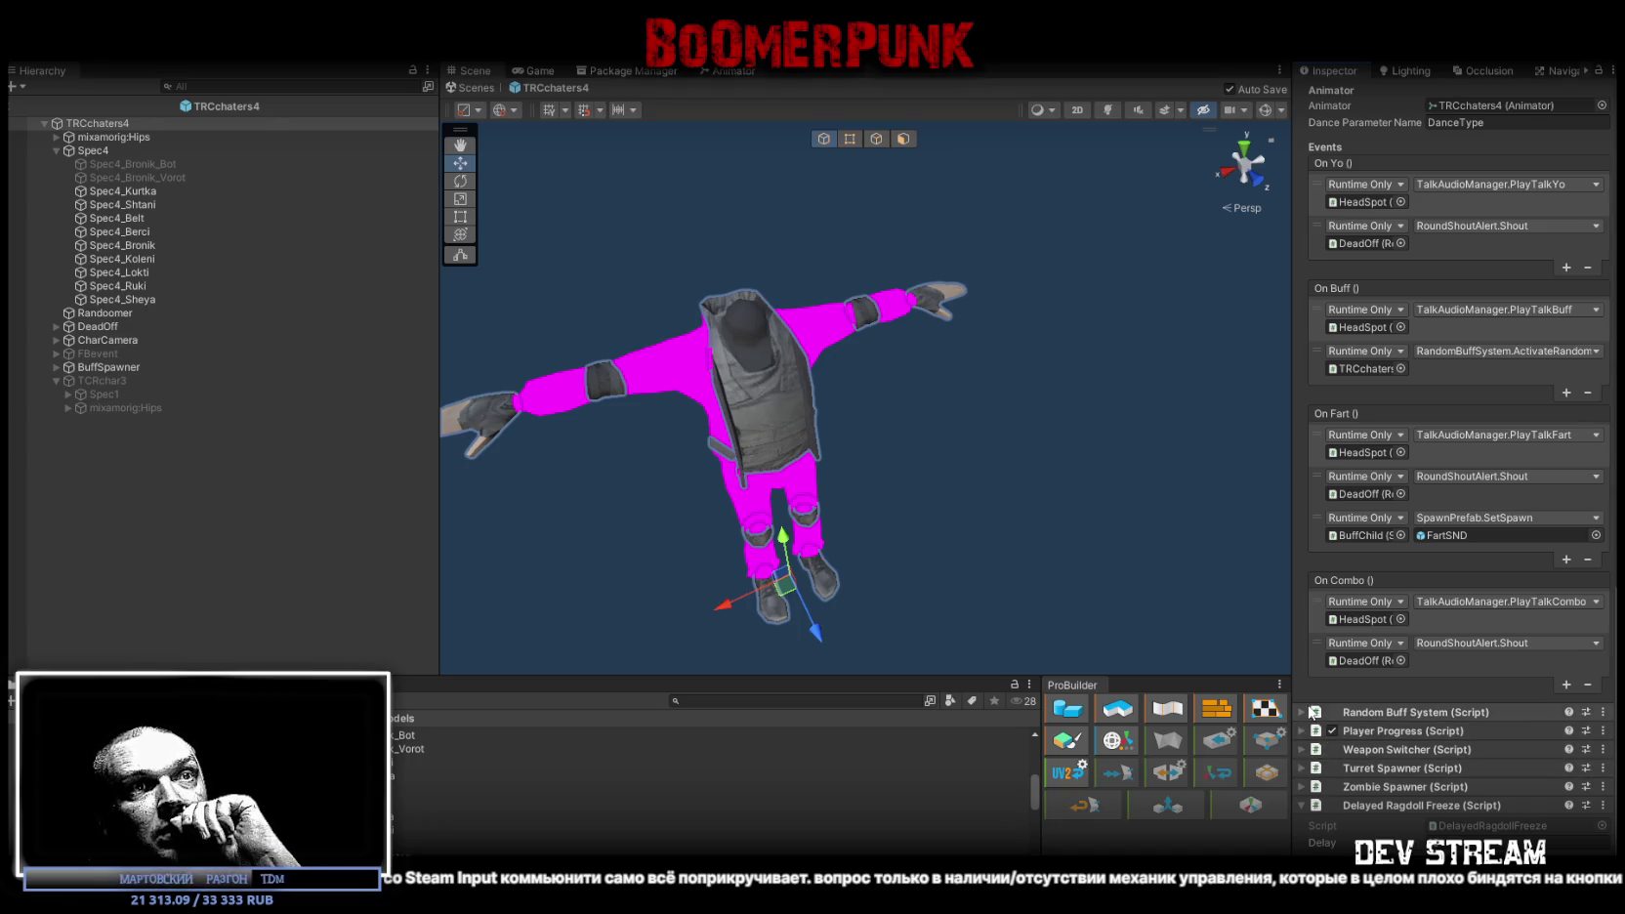
scroll(1309, 748, up, 10)
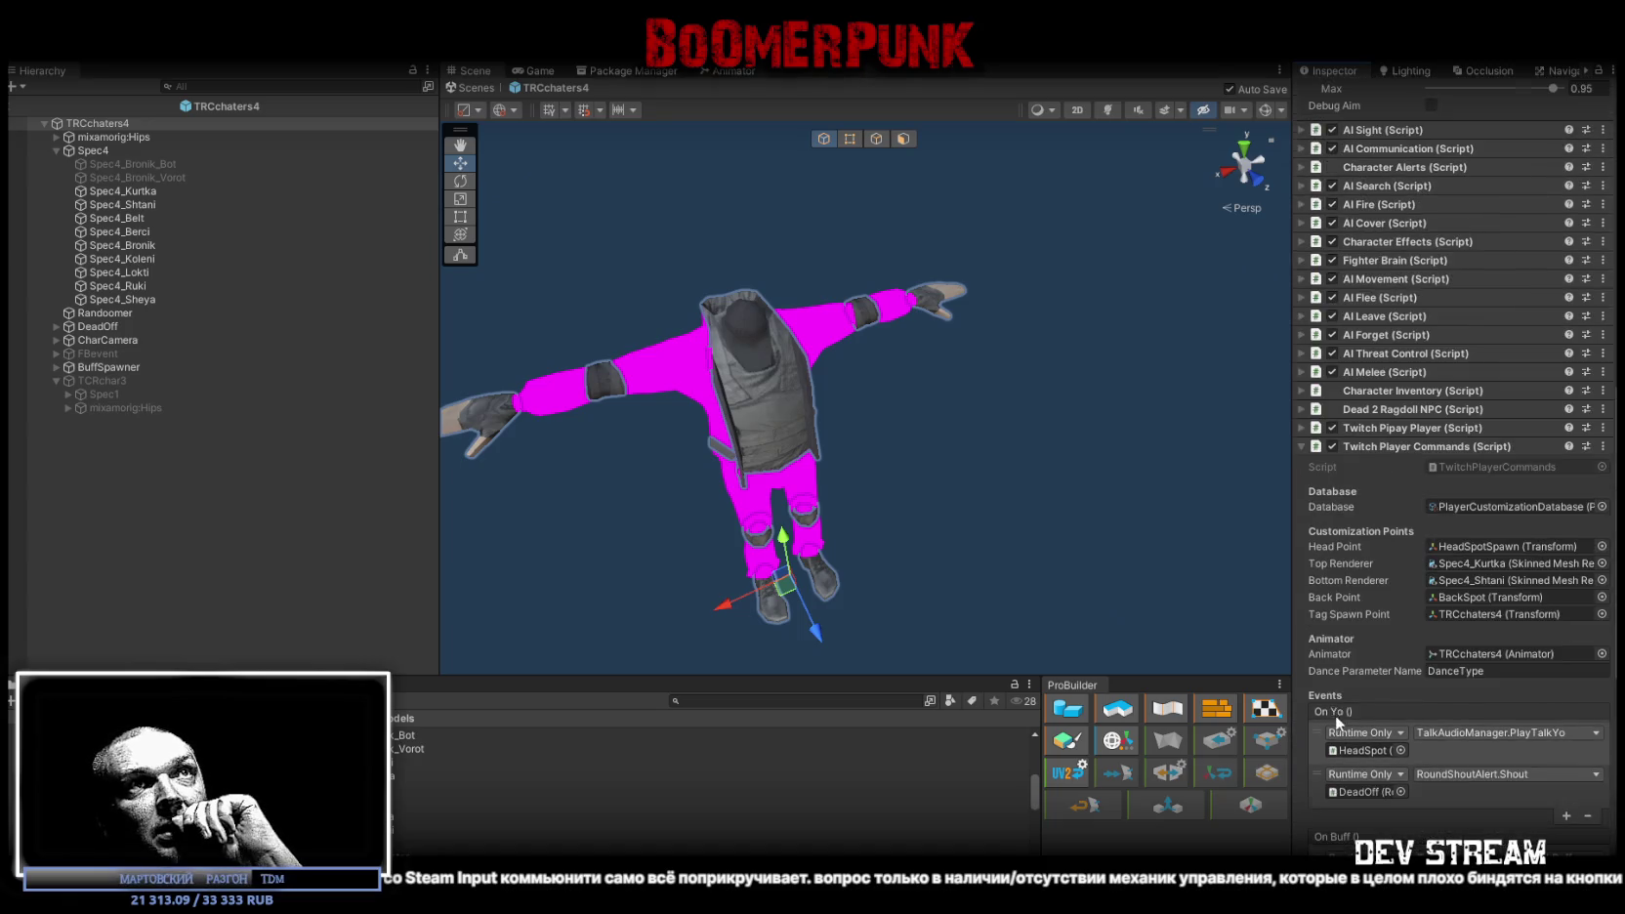
click(1300, 427)
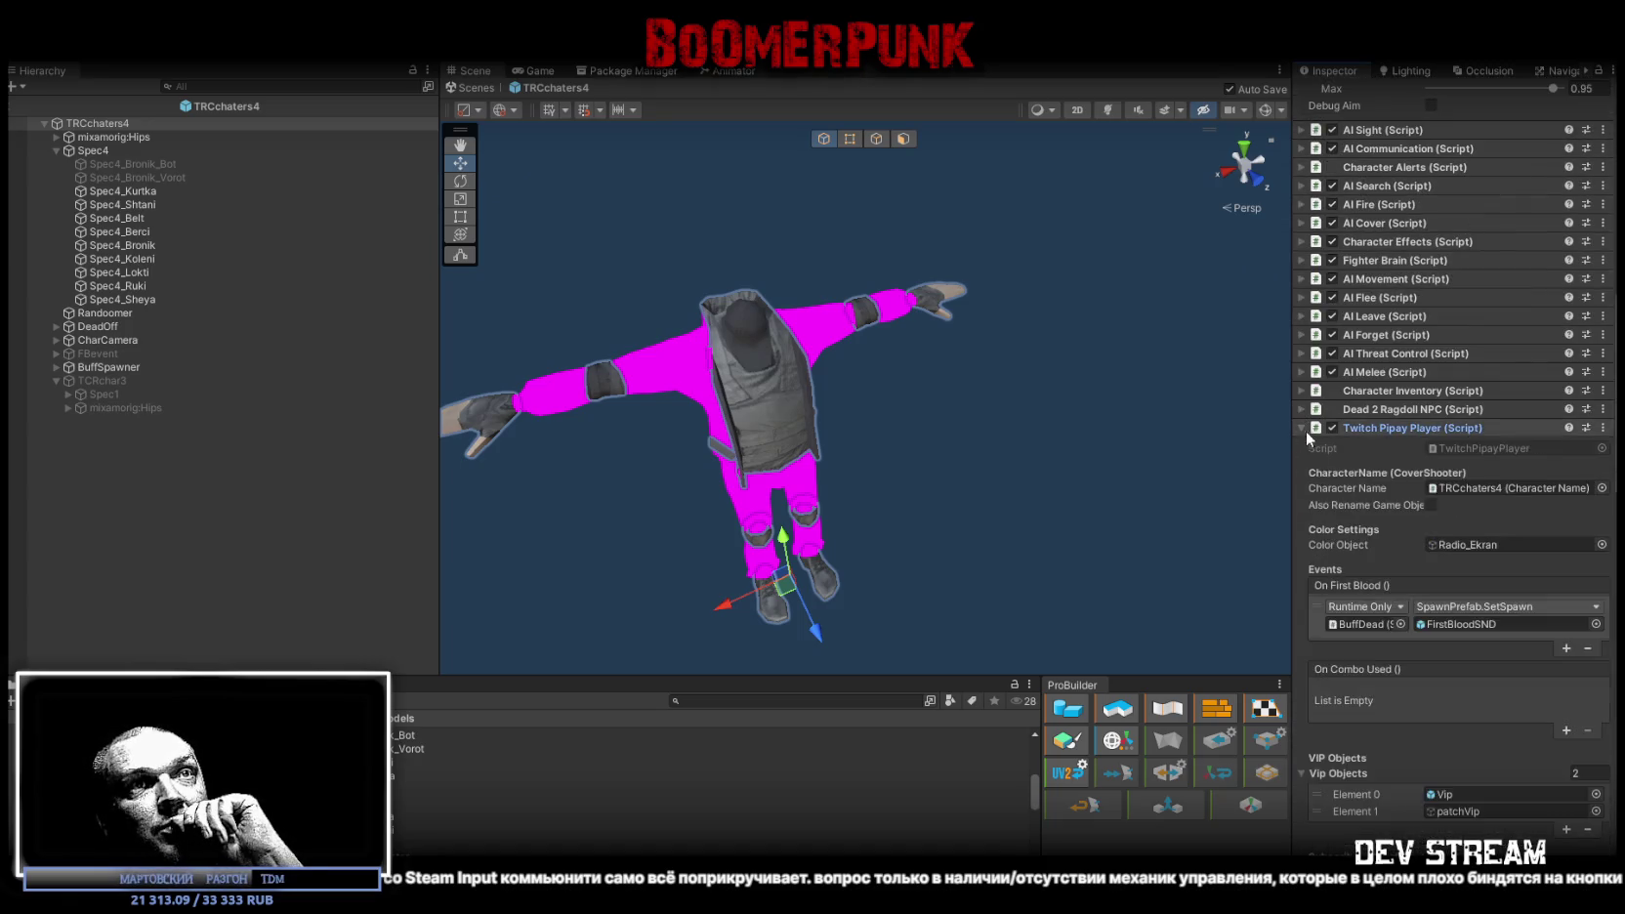
Step: Review the Twitch Pipay Player settings for TRCchaters4, then collapse the component
scroll(1472, 645, down, 5)
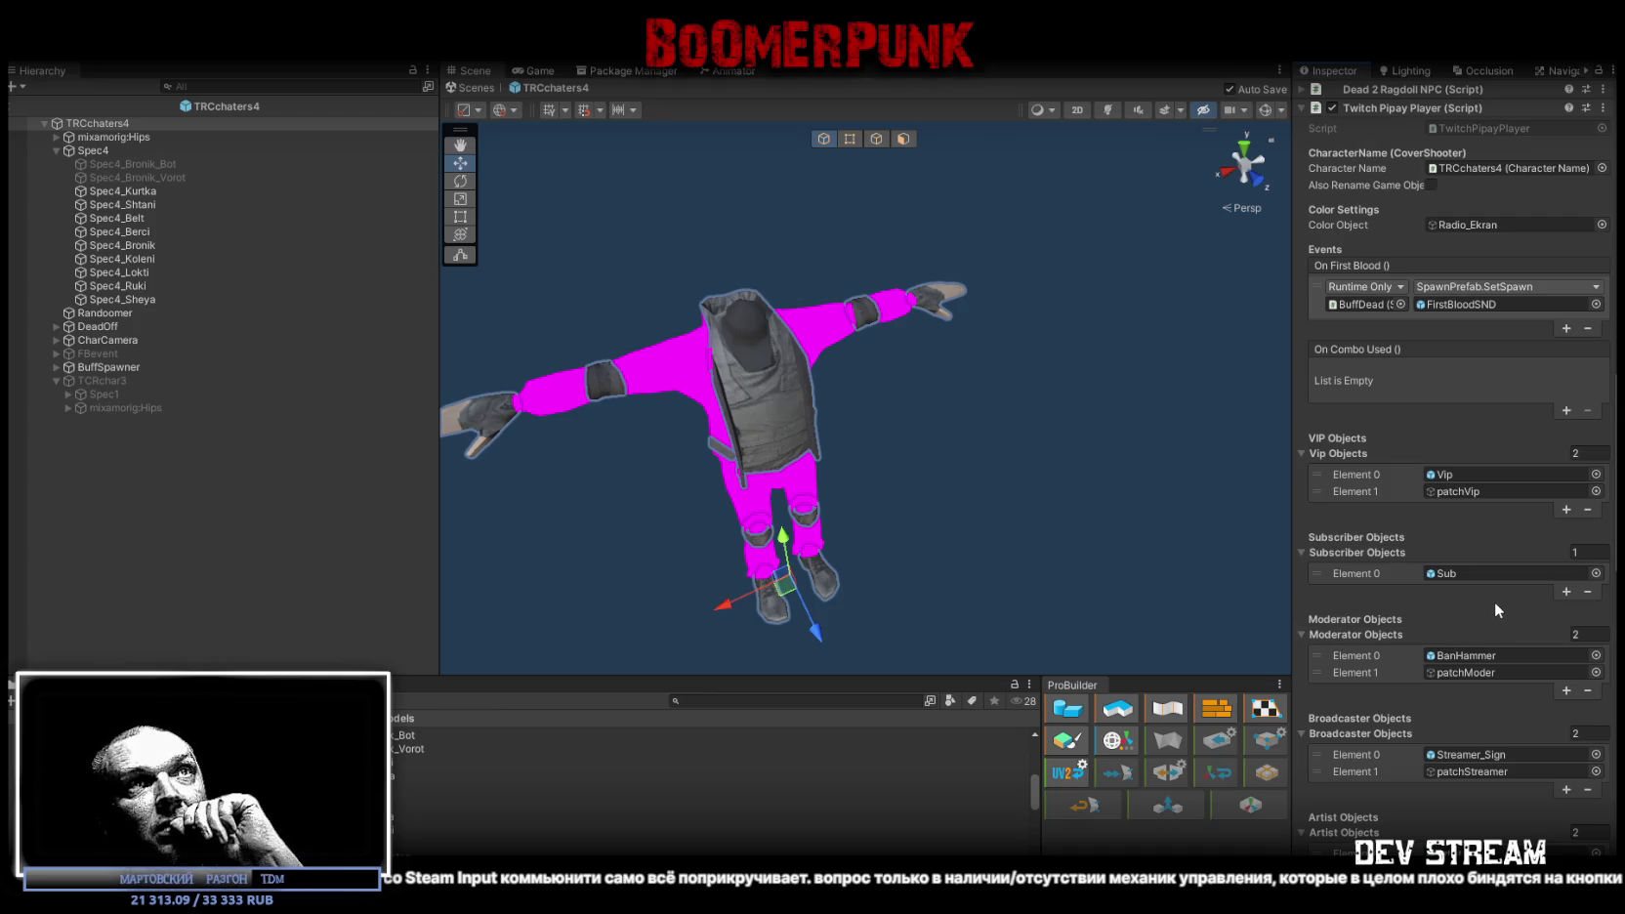
scroll(1494, 603, down, 10)
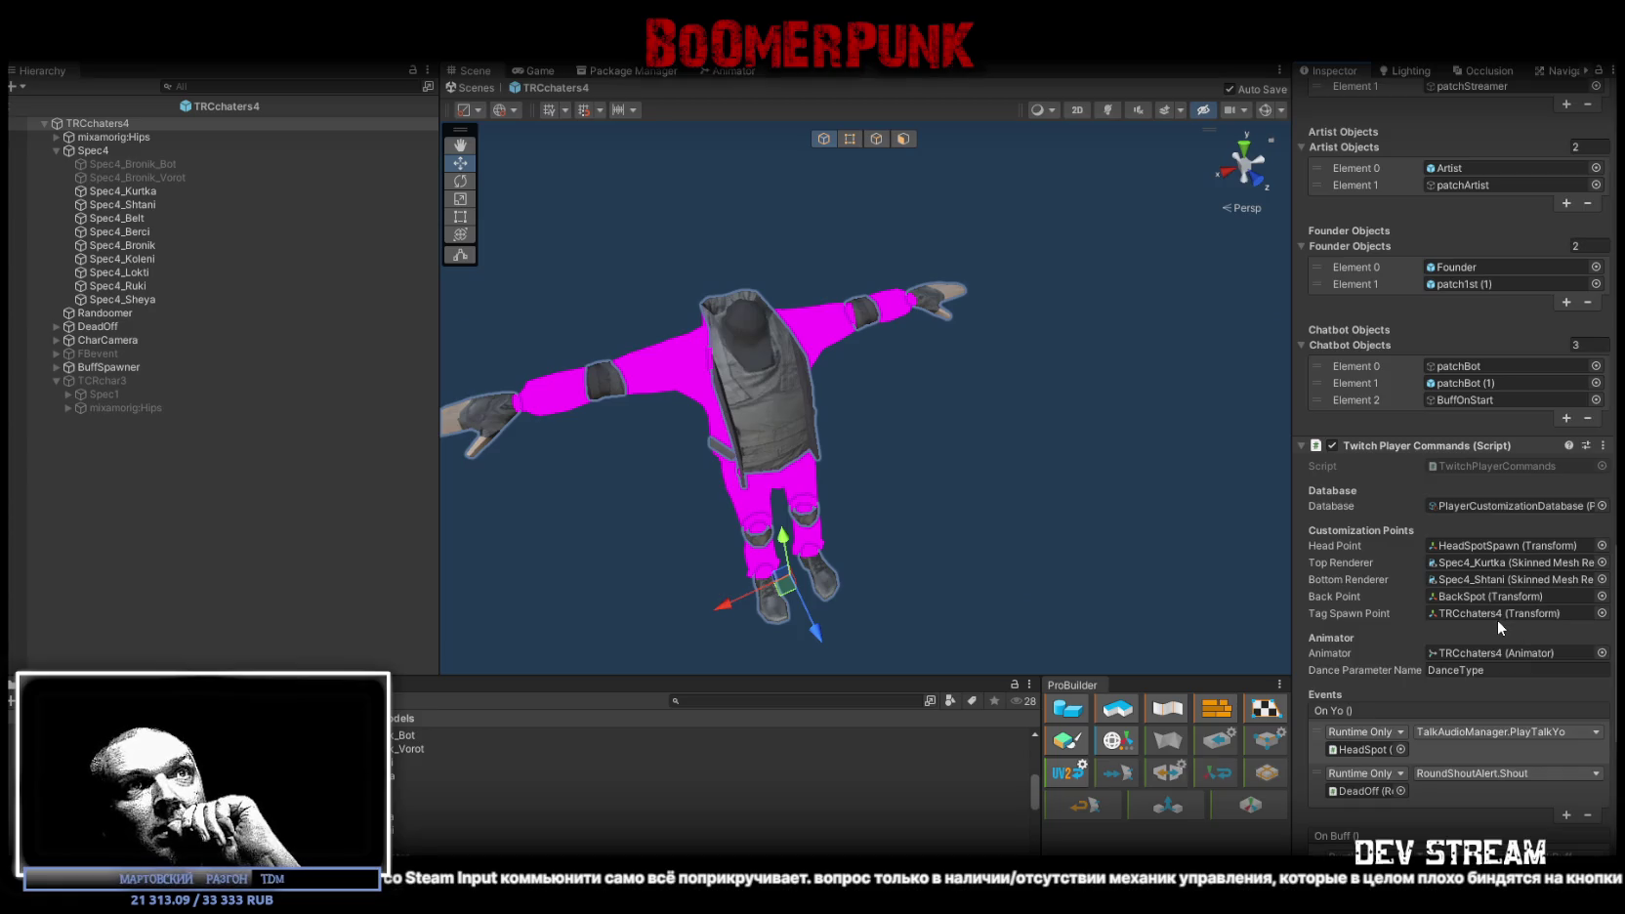
scroll(1377, 393, up, 2)
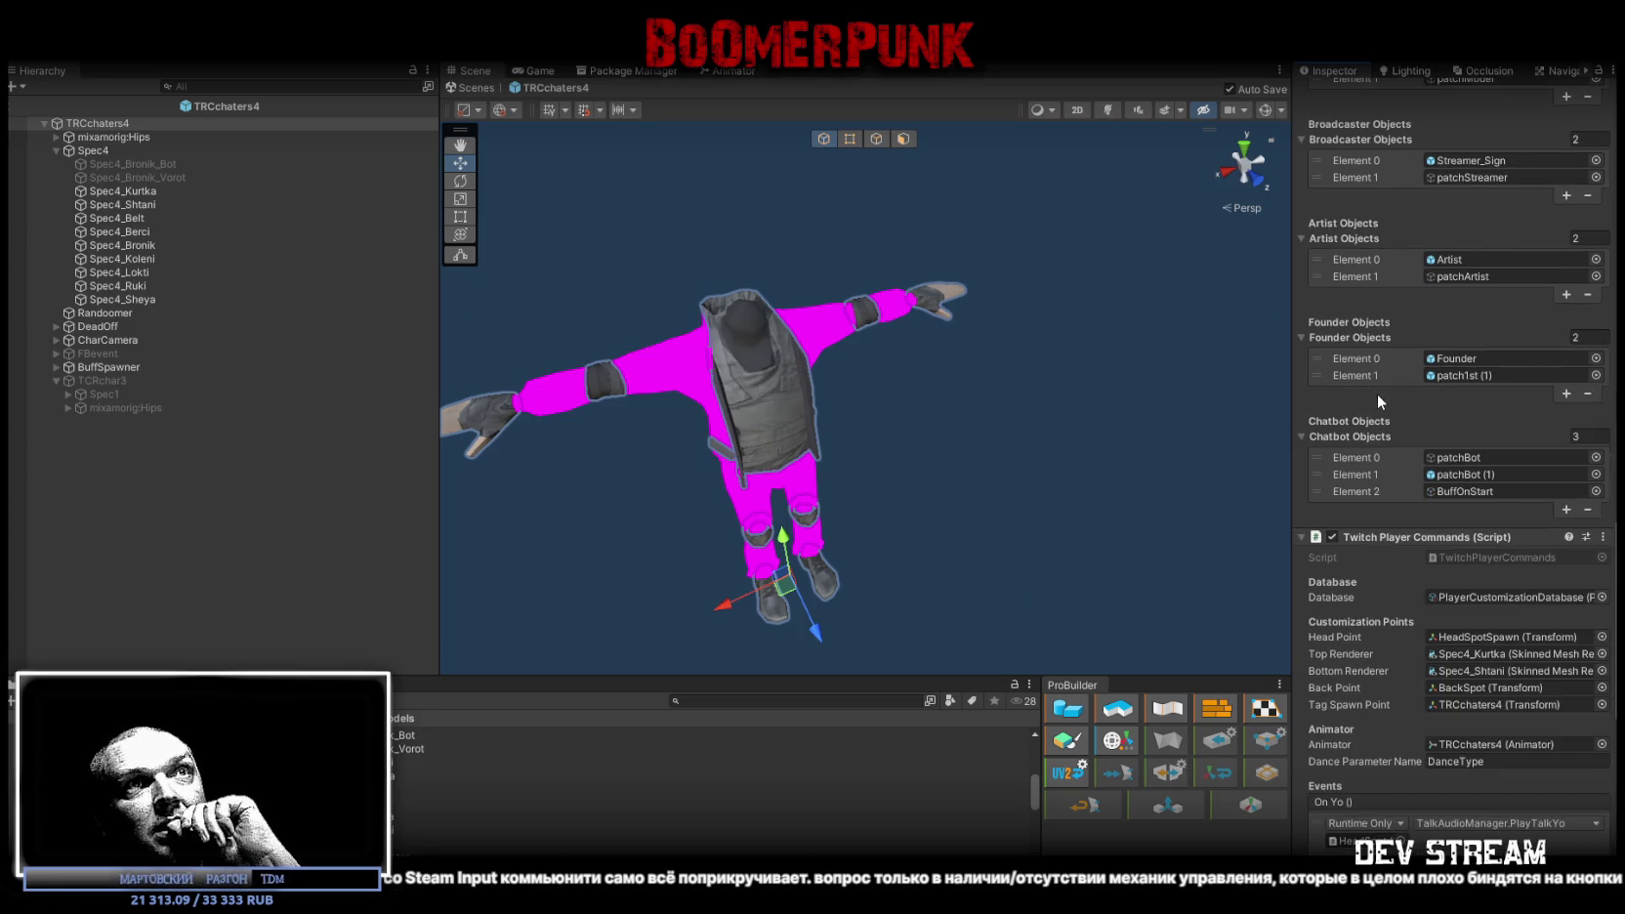
scroll(1384, 385, up, 3)
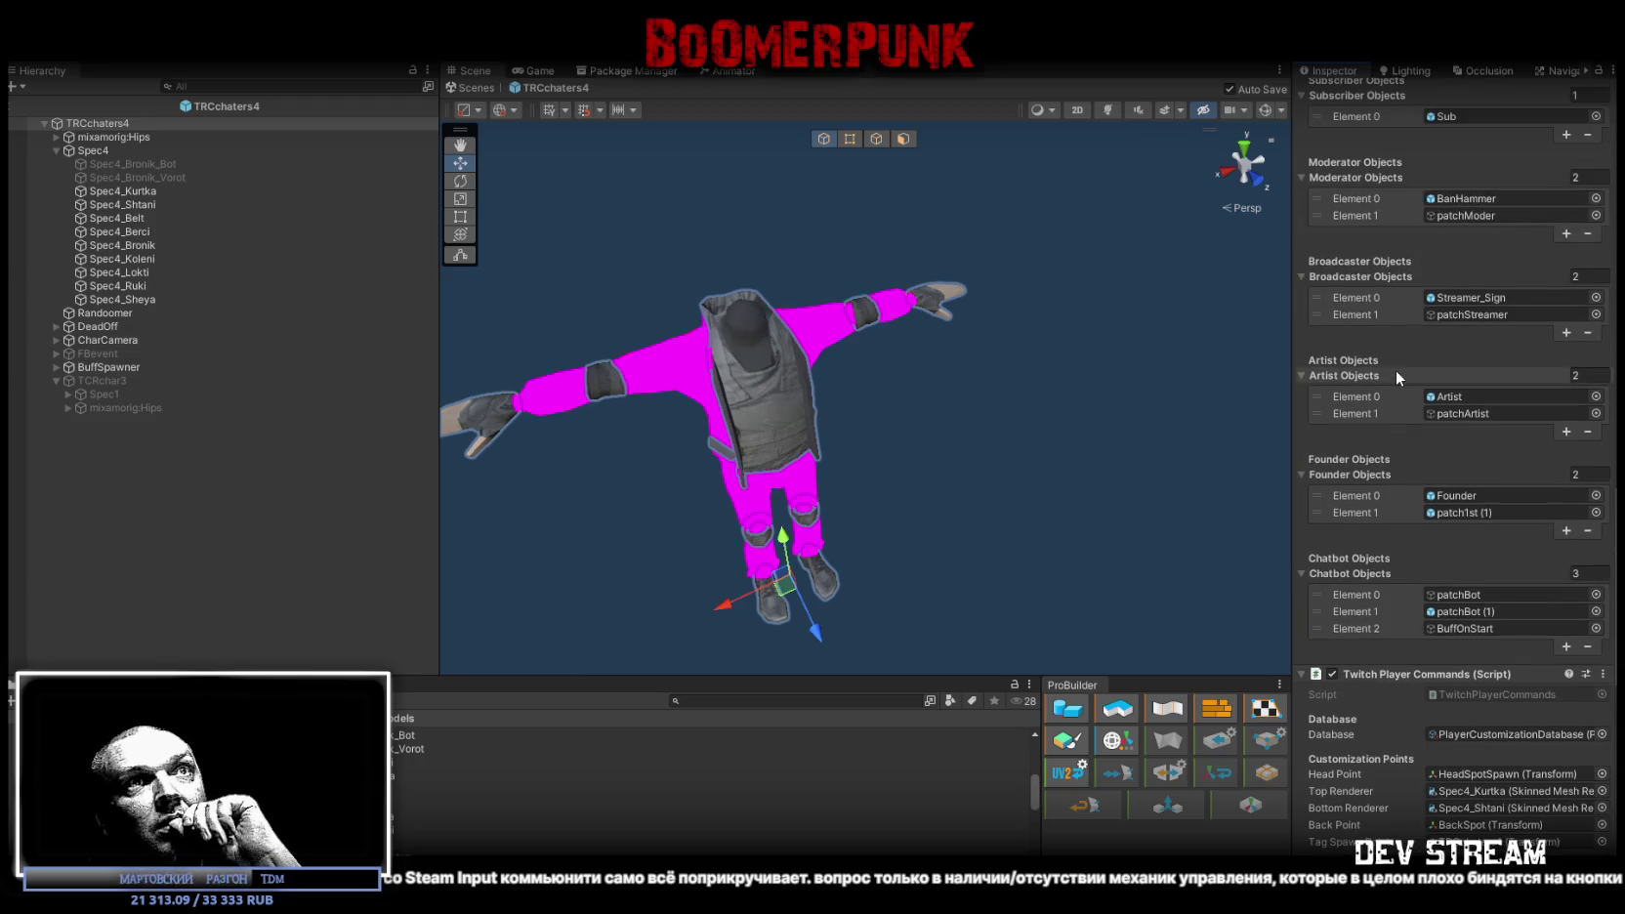
scroll(1397, 365, up, 2)
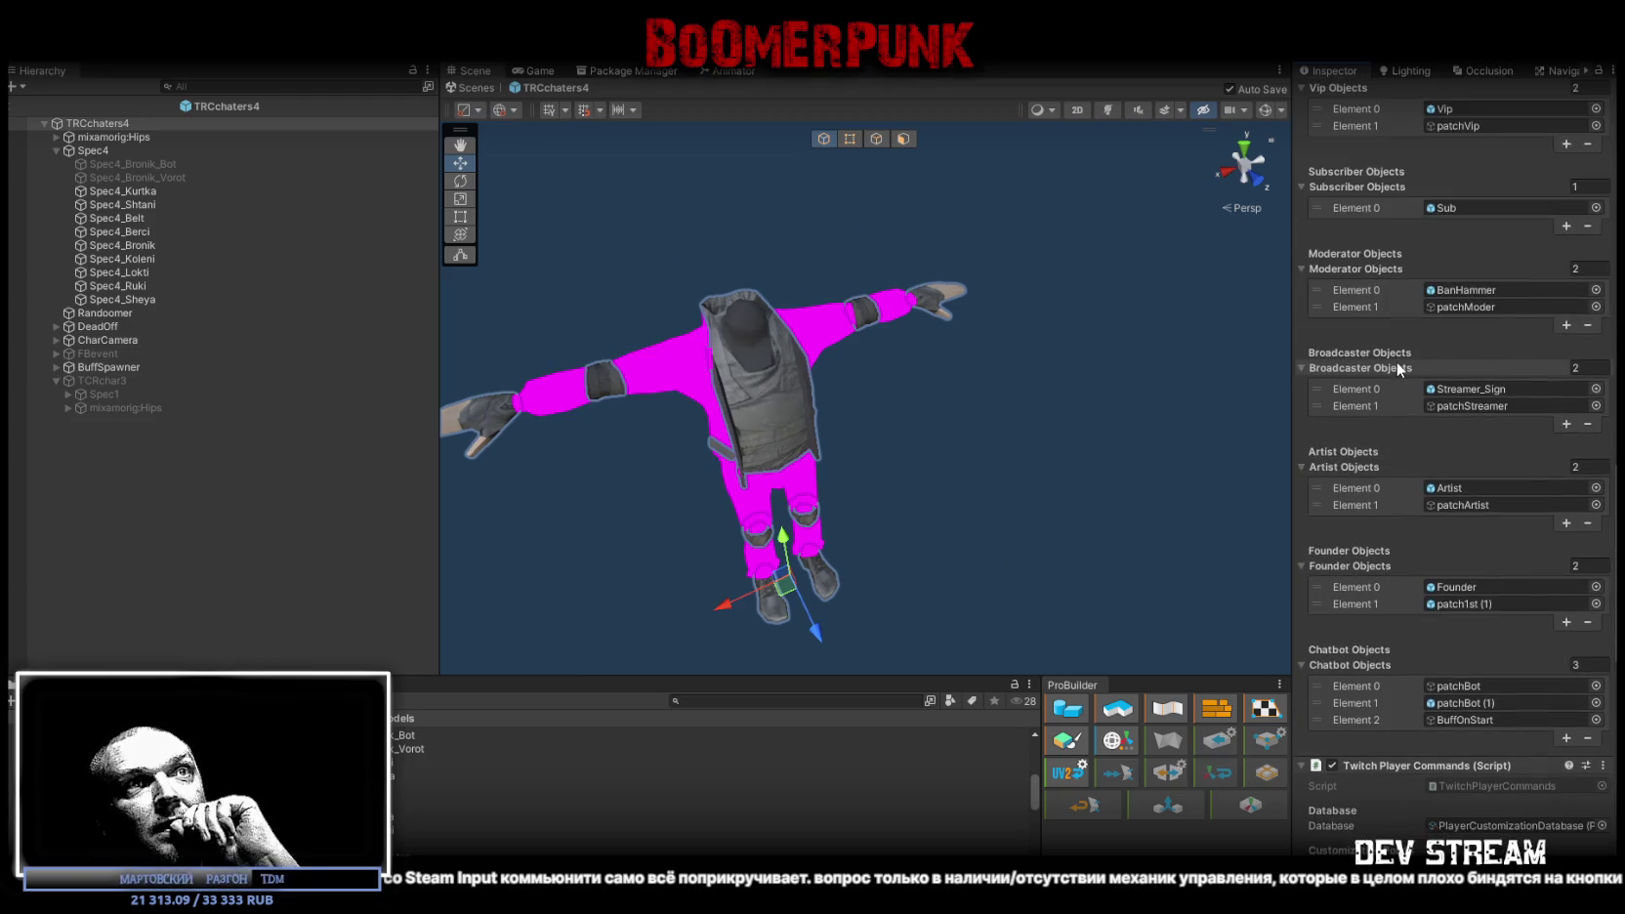
scroll(1397, 367, up, 7)
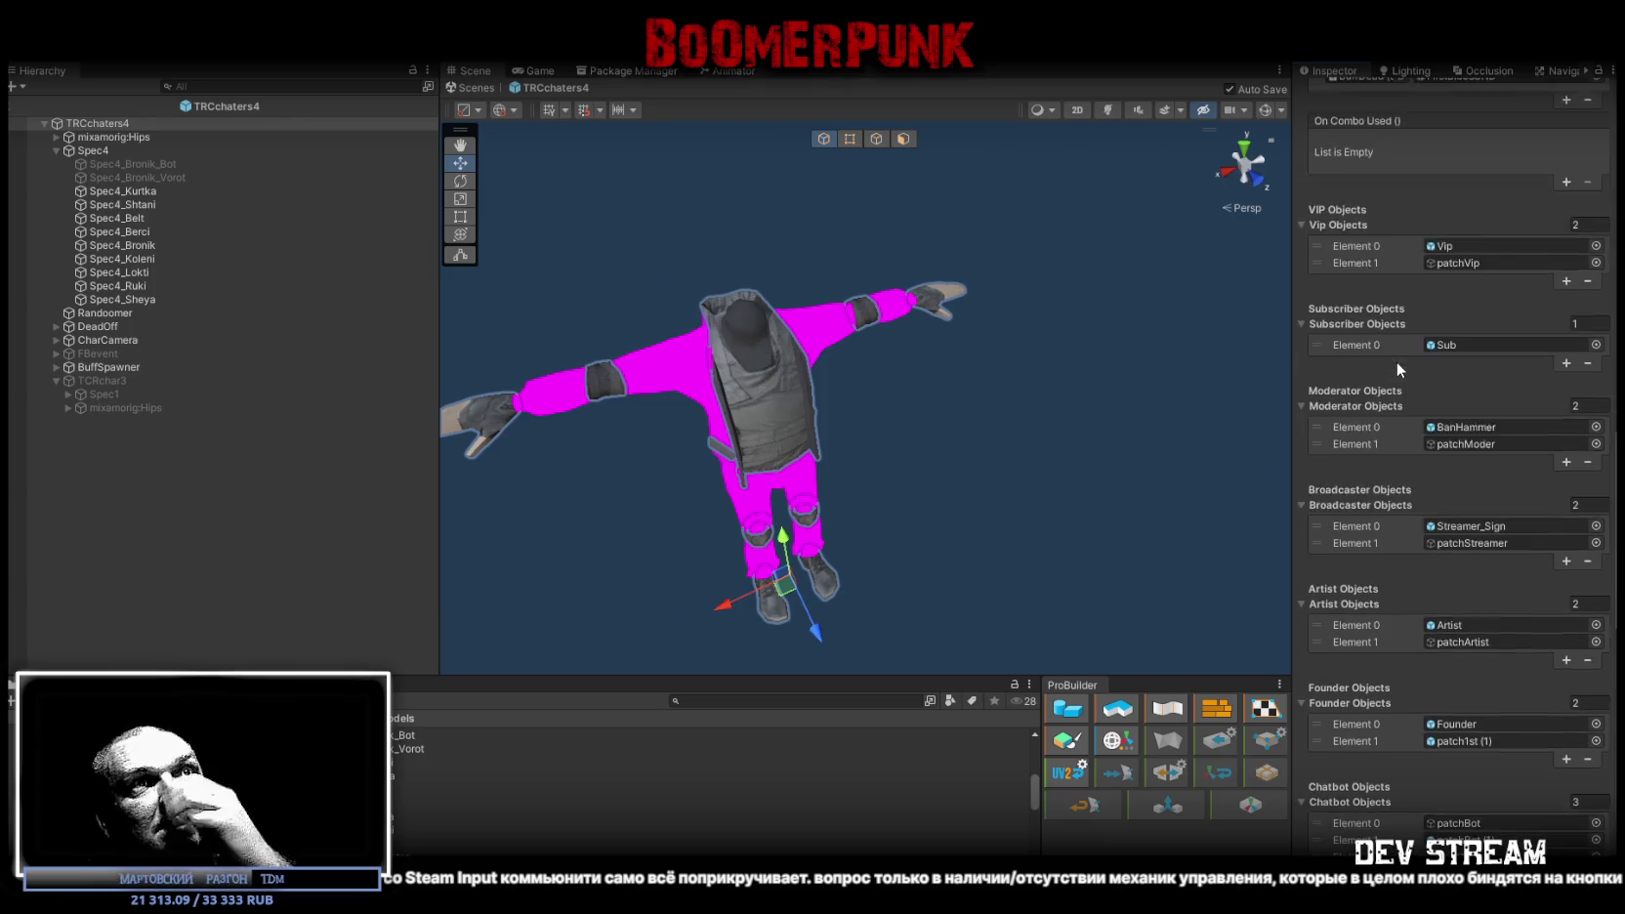
scroll(1387, 352, up, 4)
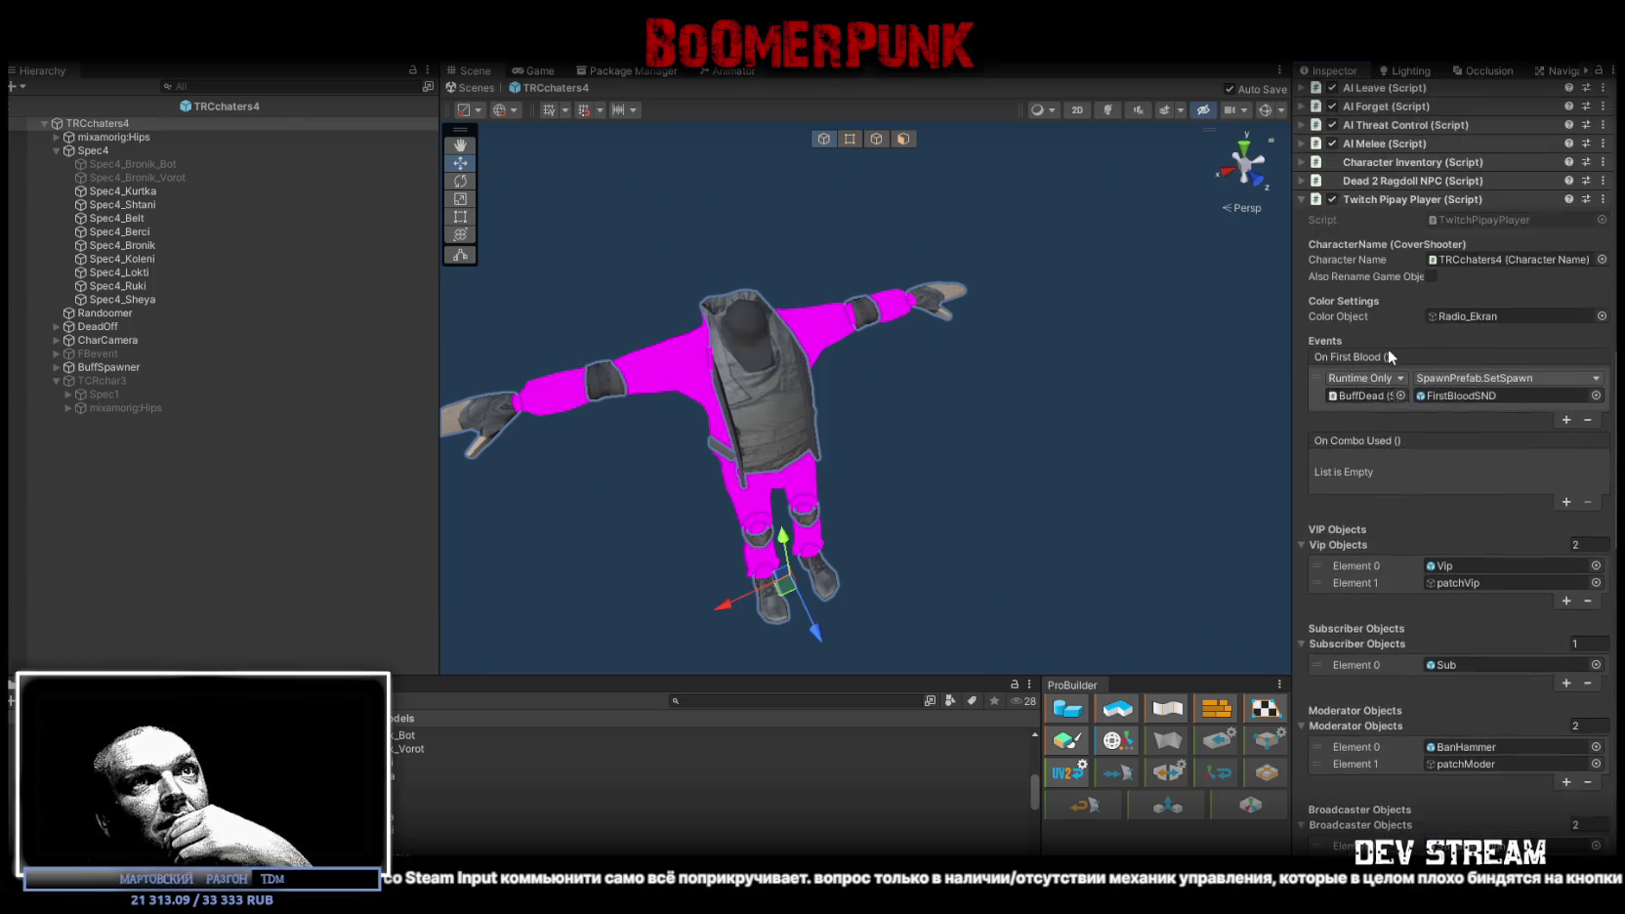
click(1299, 245)
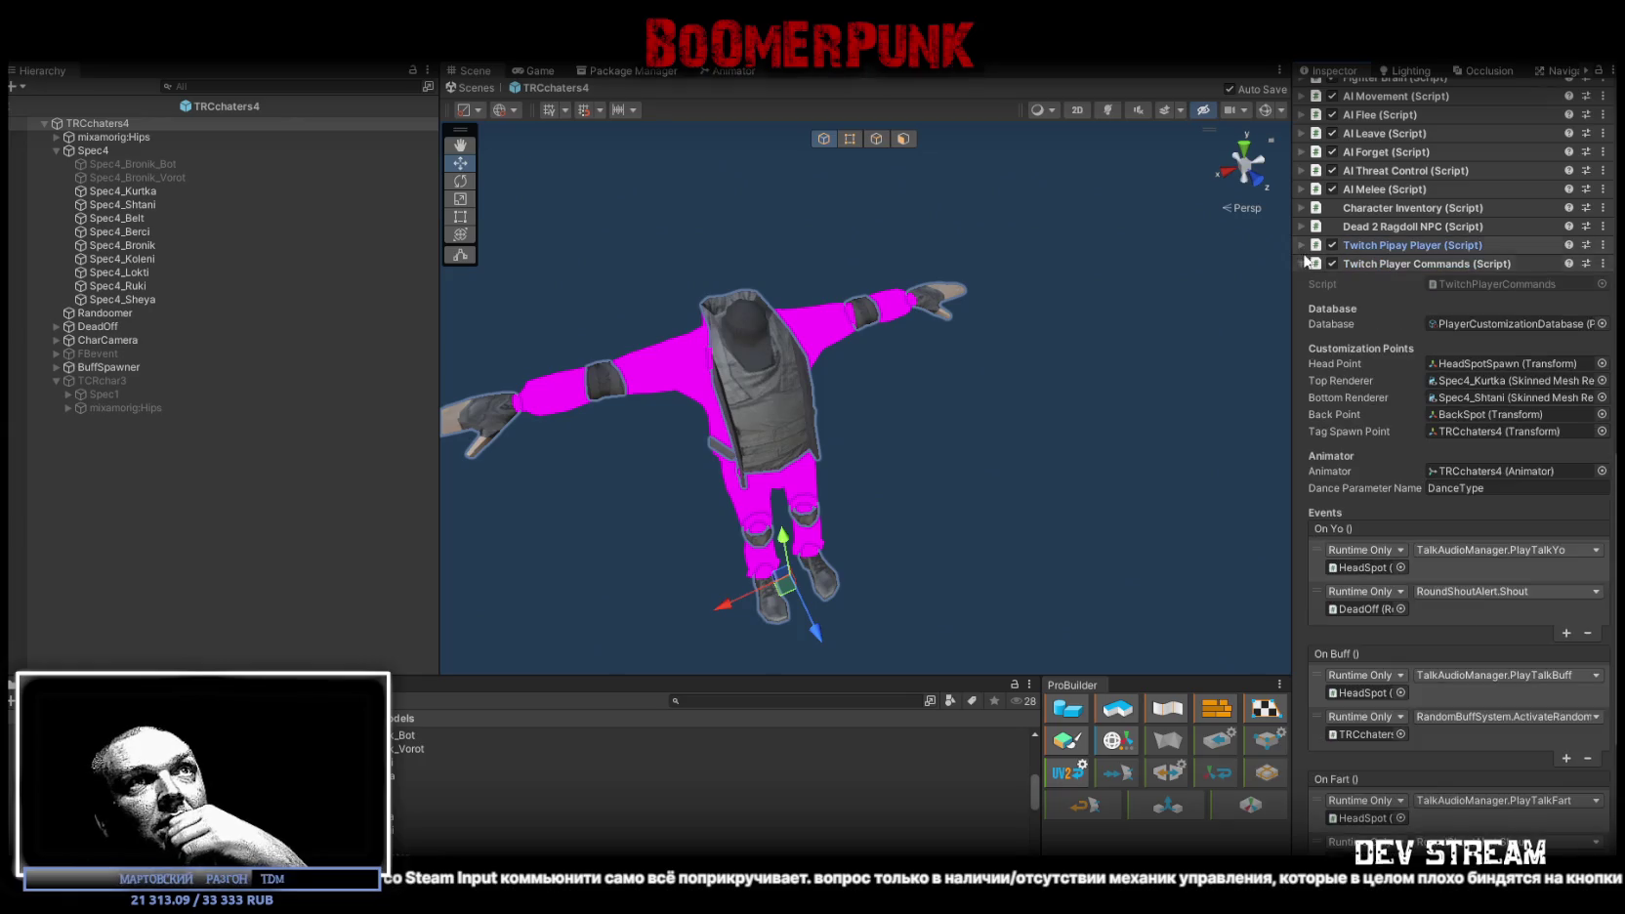
Step: Expand Player Progress to show its 100/10/5 XP rewards and 11 level-based objects
scroll(1342, 302, down, 5)
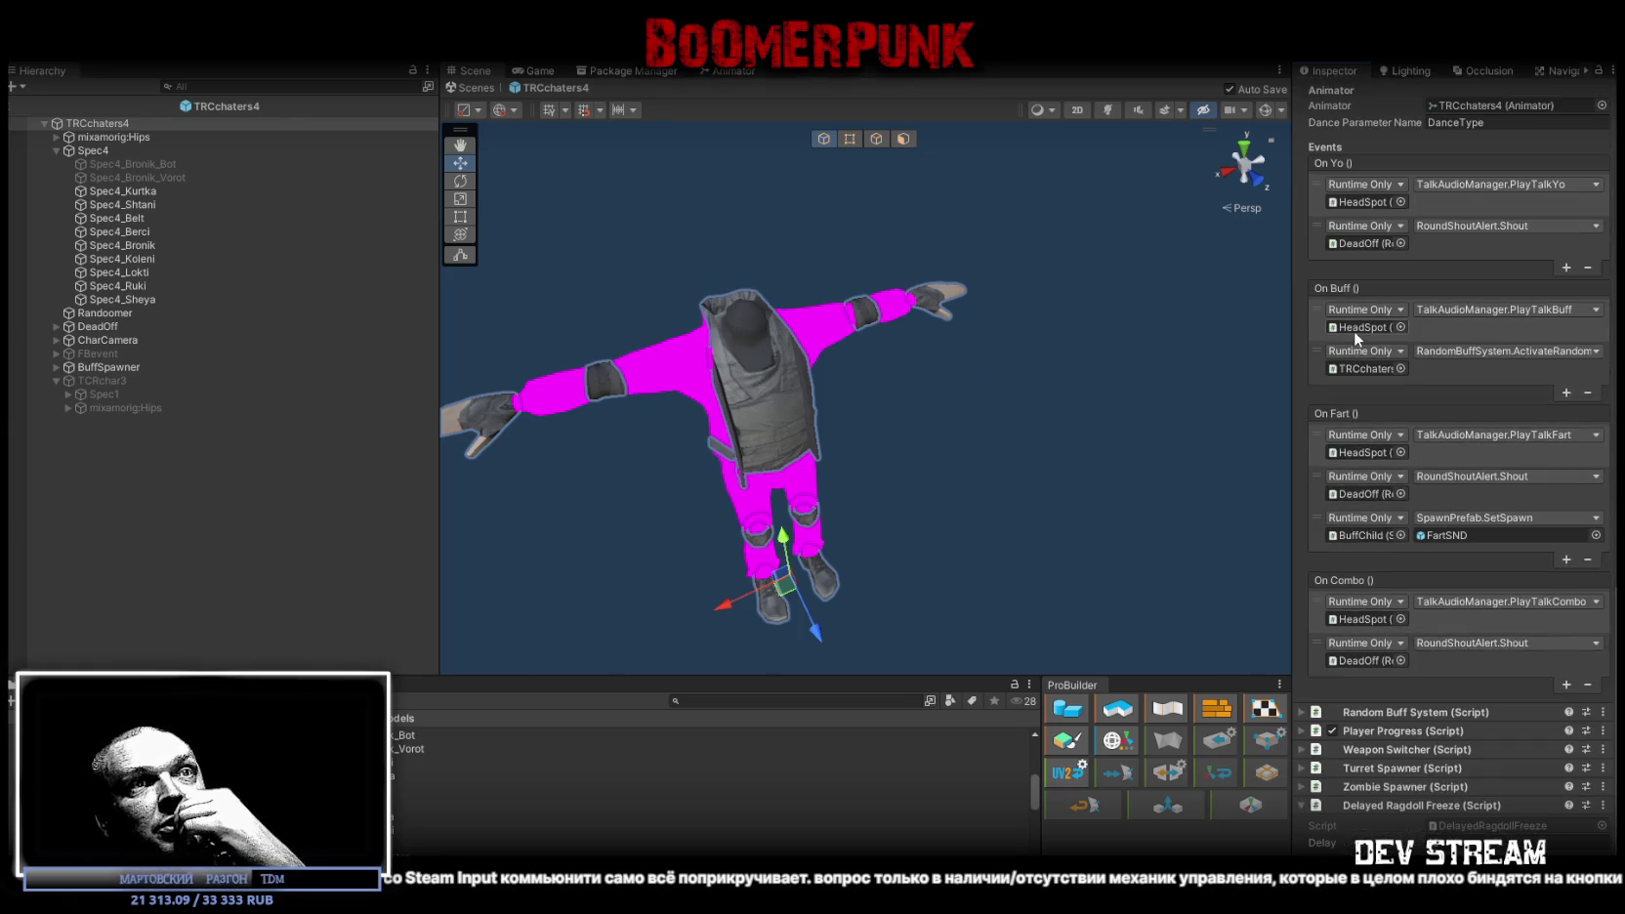
scroll(1380, 400, up, 1)
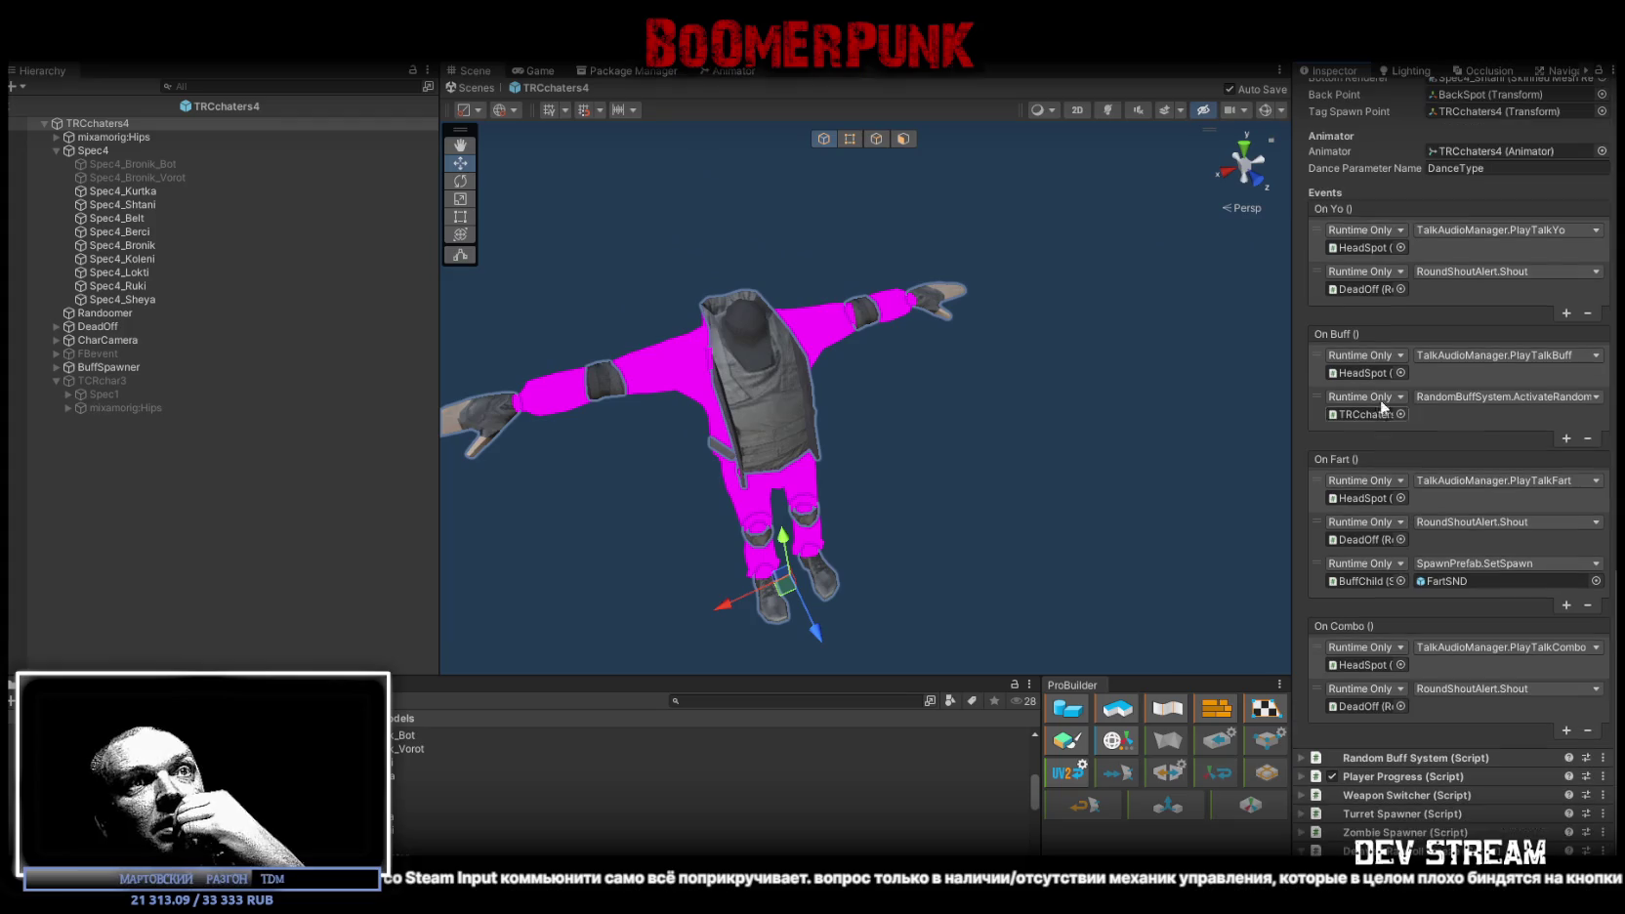
scroll(1392, 303, down, 1)
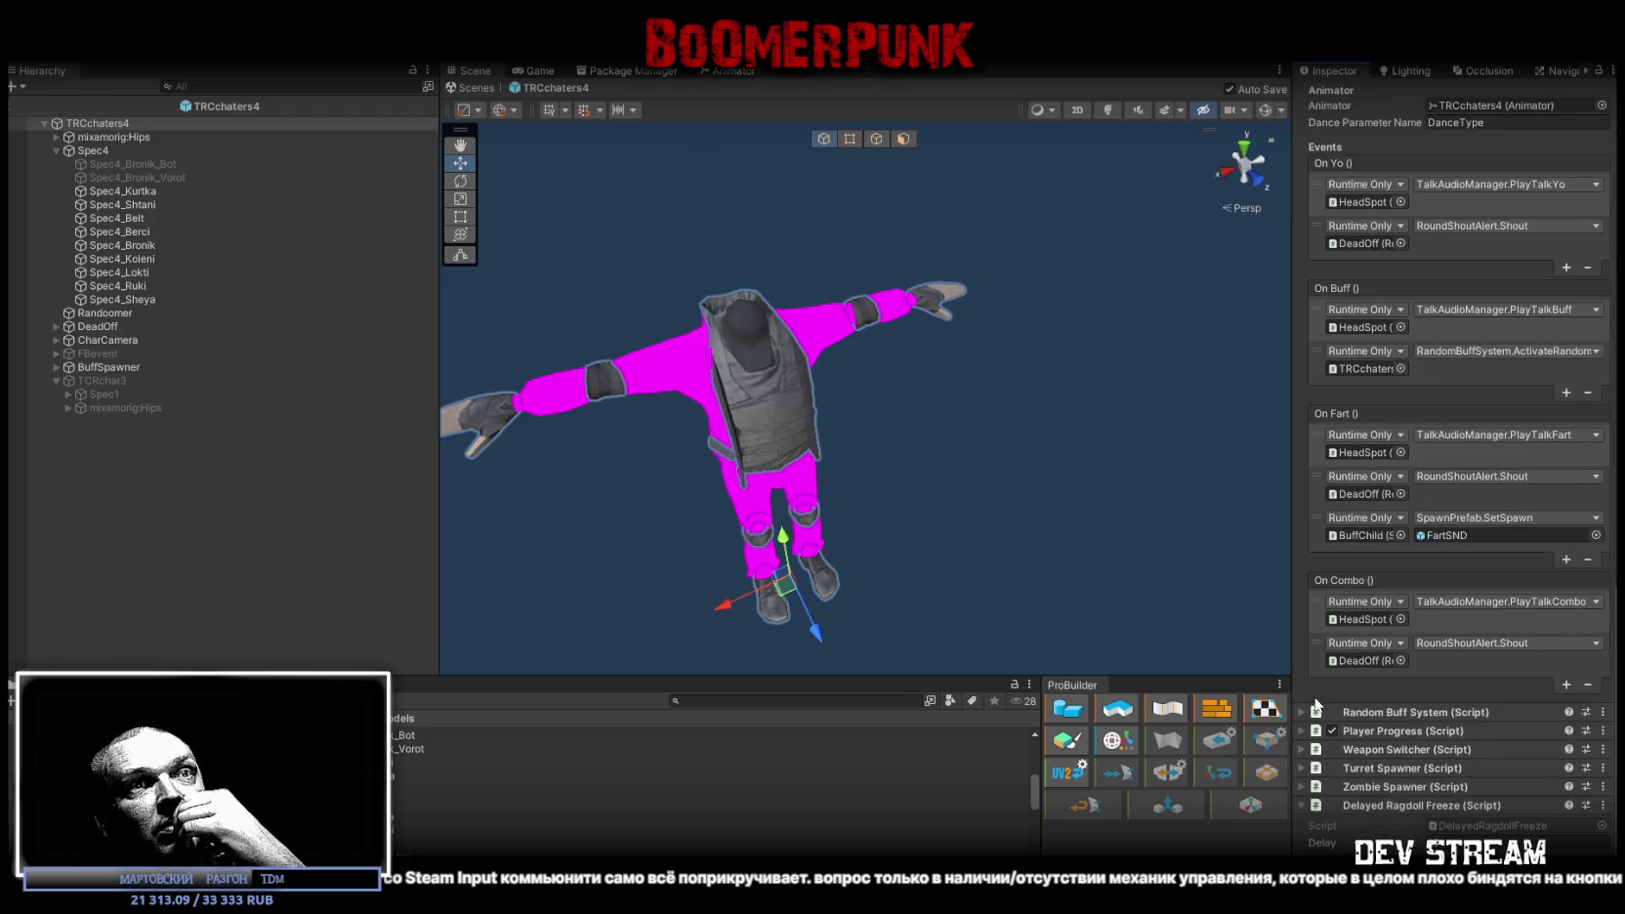
click(1299, 731)
scroll(1430, 686, down, 10)
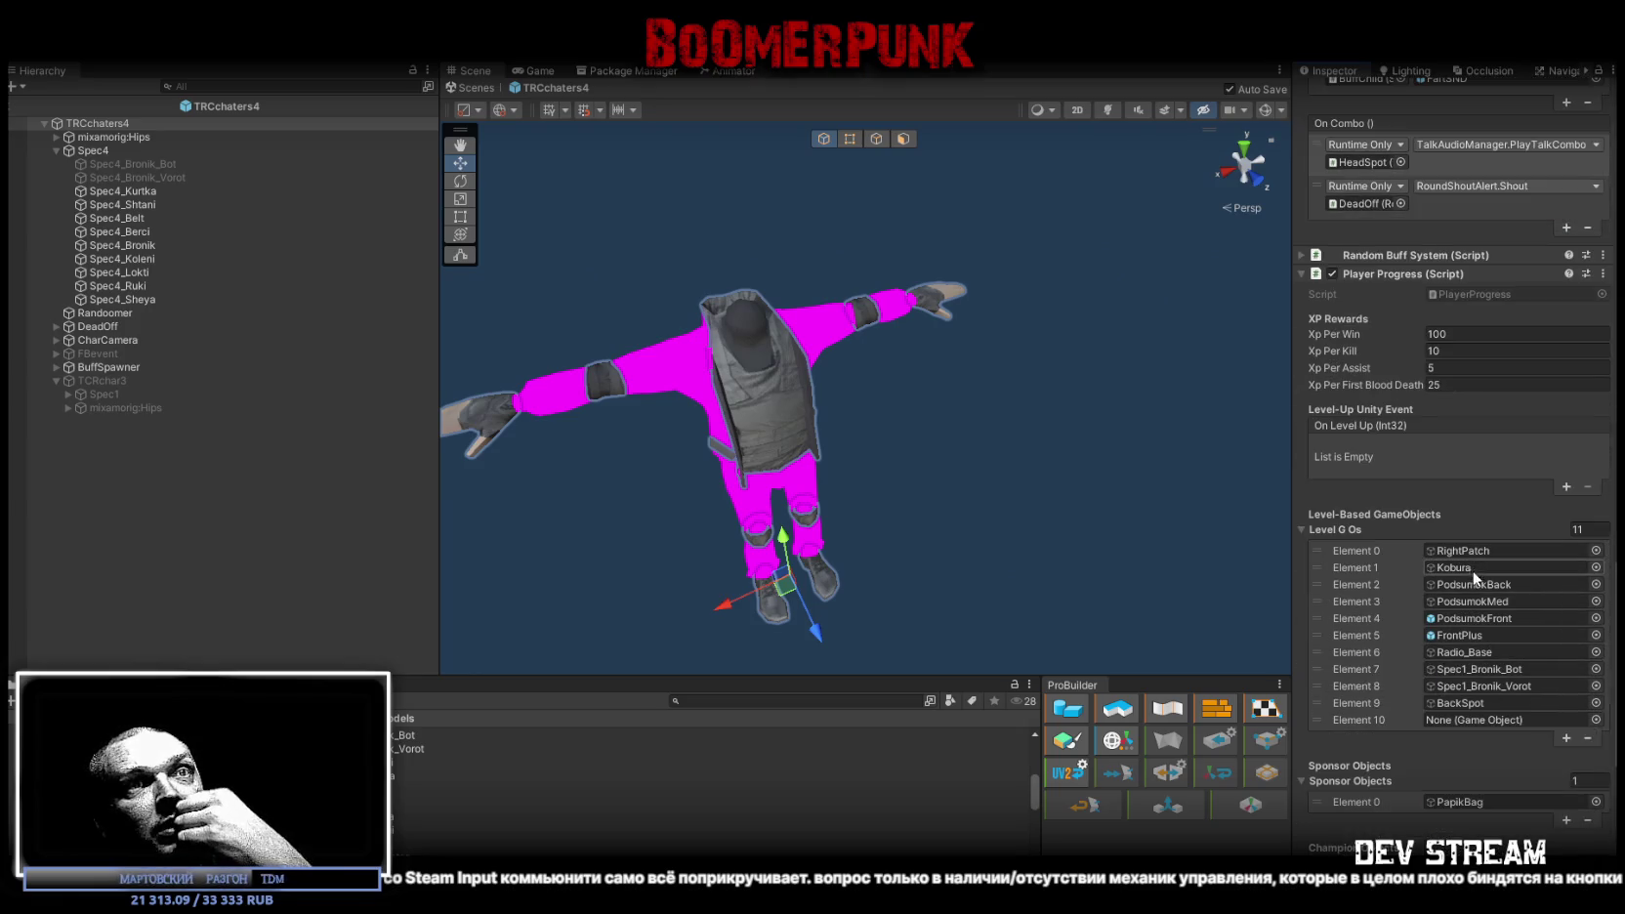
Step: Assign Spec4_Bronik_Bot and Spec4_Bronik_Vorot to level objects Elements 7 and 8
click(1492, 668)
click(1494, 685)
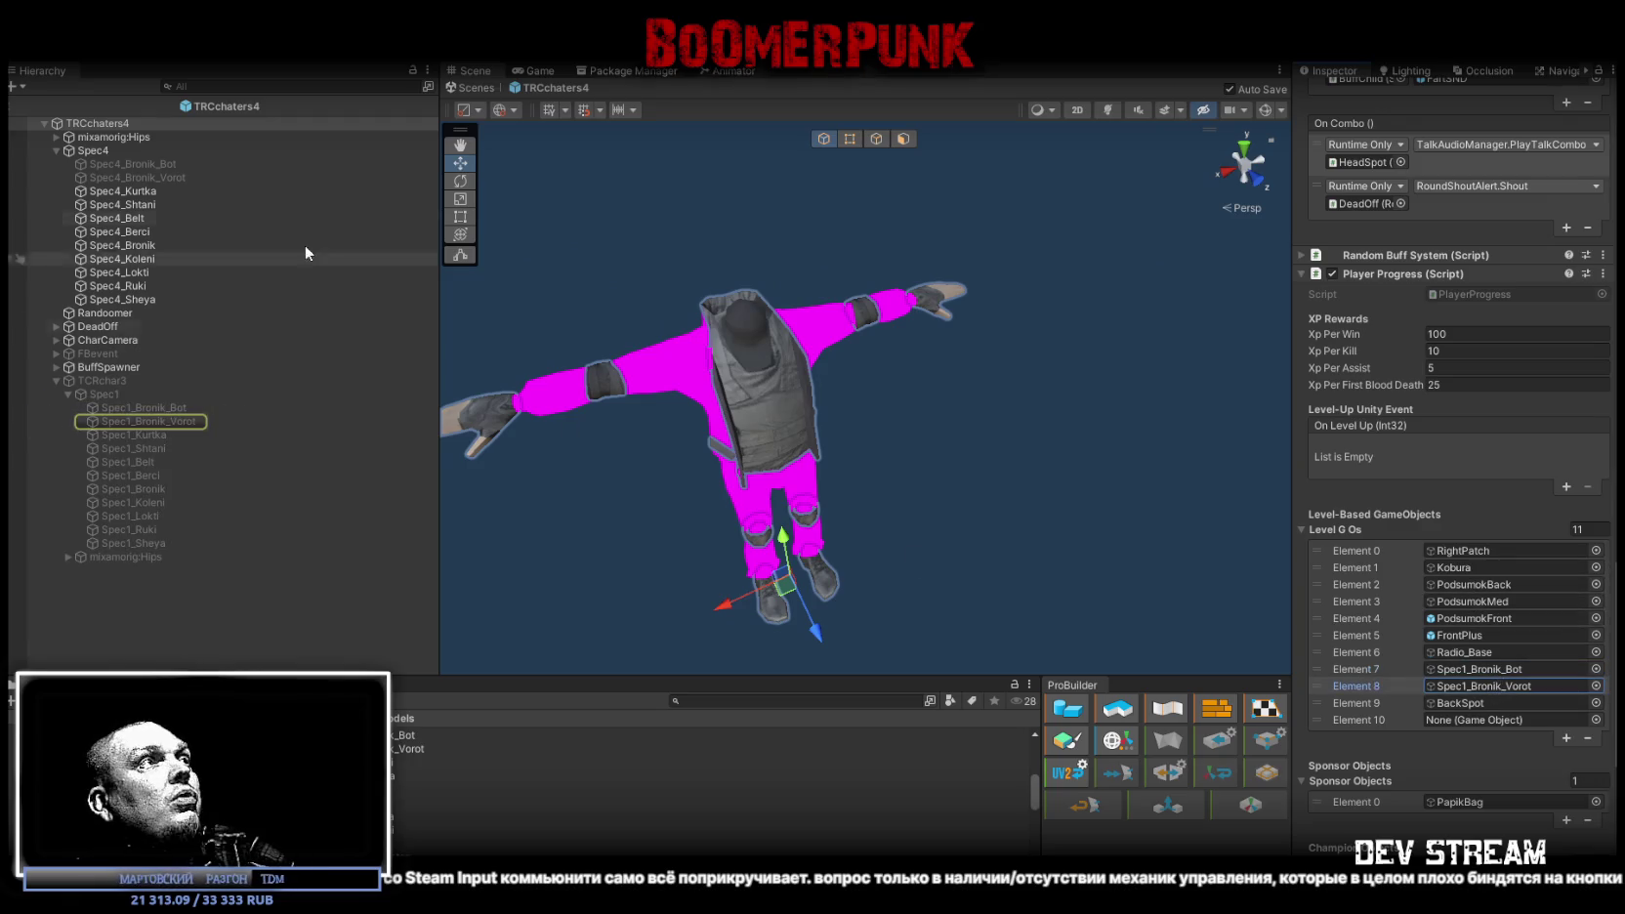
click(147, 165)
mouse_move(146, 160)
mouse_down()
mouse_move(1135, 494)
mouse_move(1553, 683)
mouse_move(1507, 672)
mouse_up()
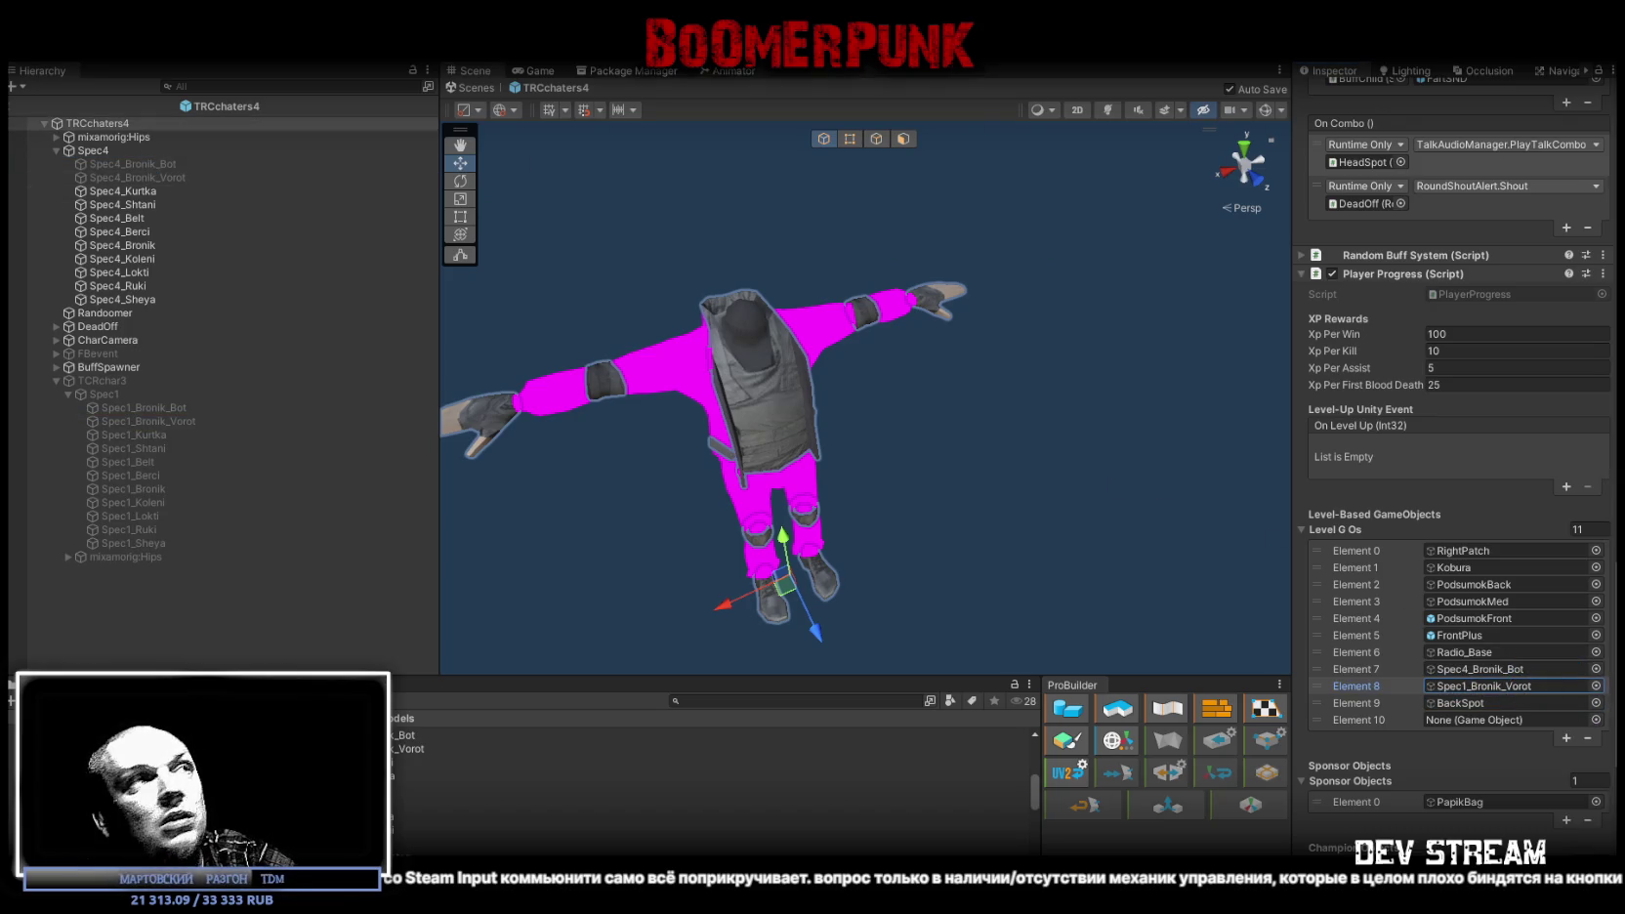
mouse_move(172, 177)
mouse_down()
mouse_move(1138, 586)
mouse_move(1511, 716)
mouse_move(1501, 696)
mouse_up()
Step: Check the objects referenced by Elements 0–9, confirming 7 and 8 point at Spec4_Bronik meshes
click(1468, 705)
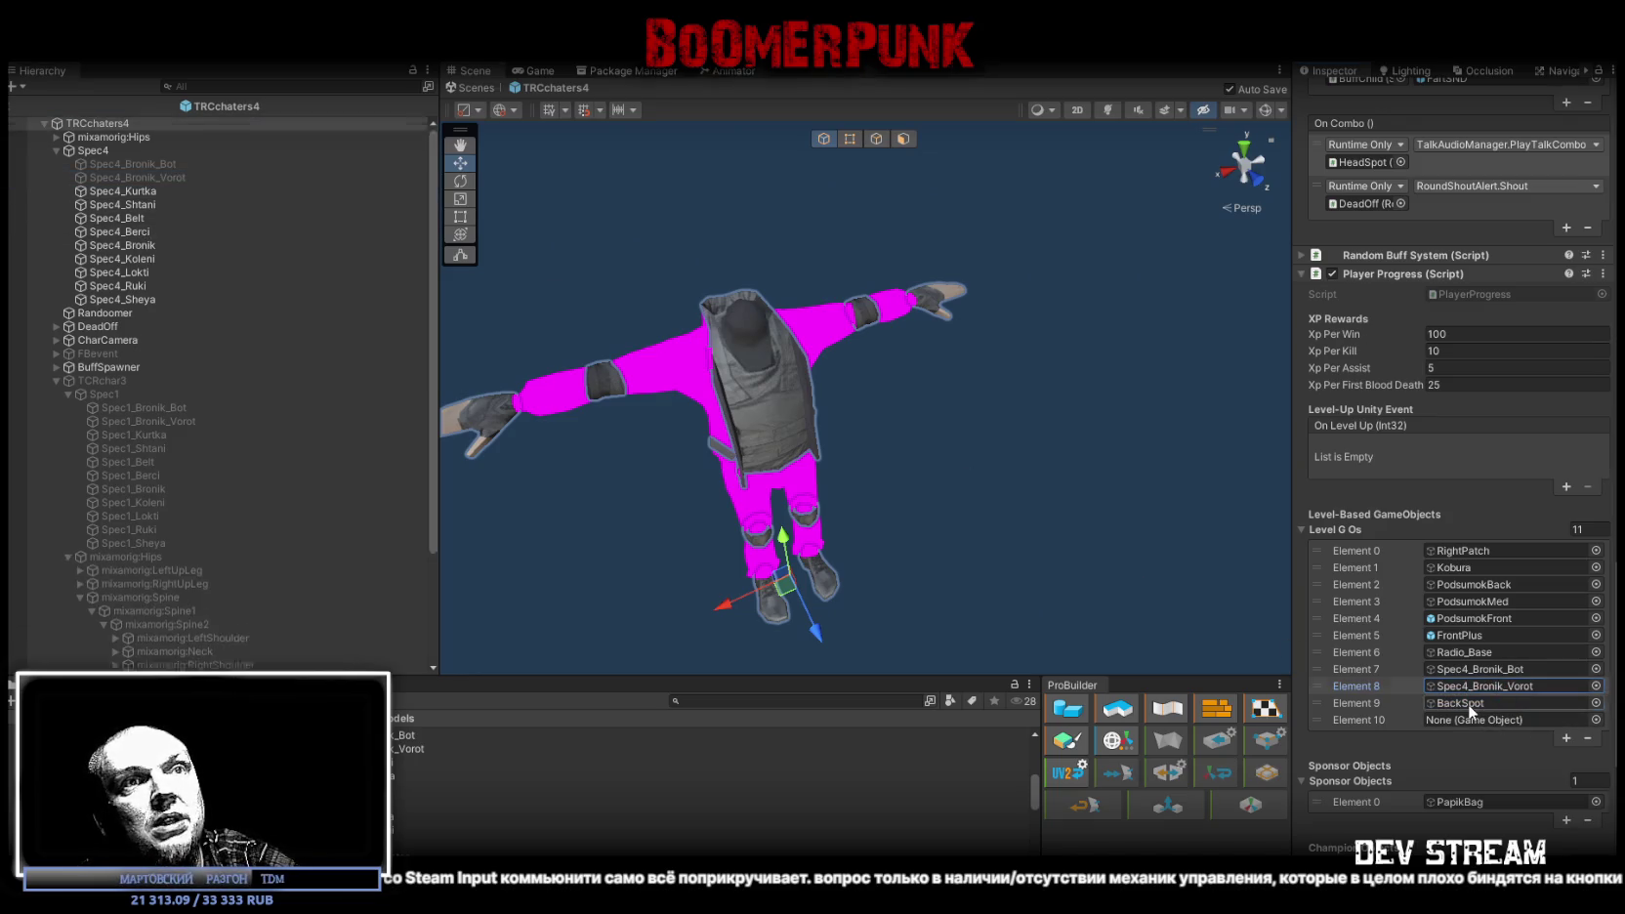
click(1481, 552)
click(1476, 568)
click(1471, 584)
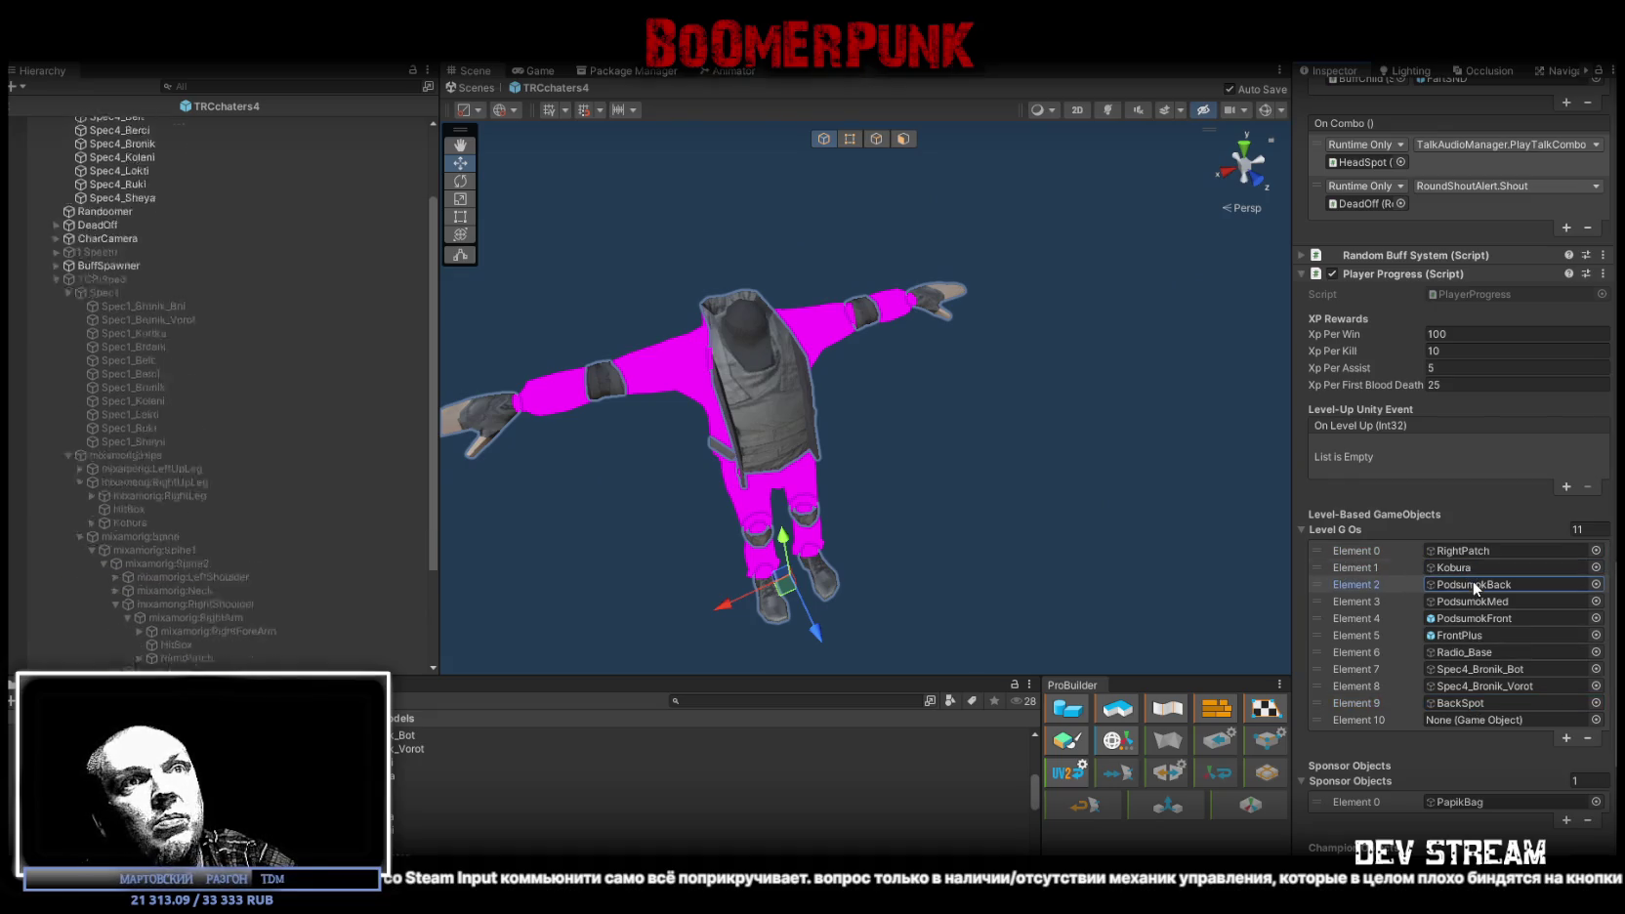
click(1479, 600)
click(1498, 620)
click(1488, 635)
click(1475, 652)
click(1470, 669)
click(1470, 684)
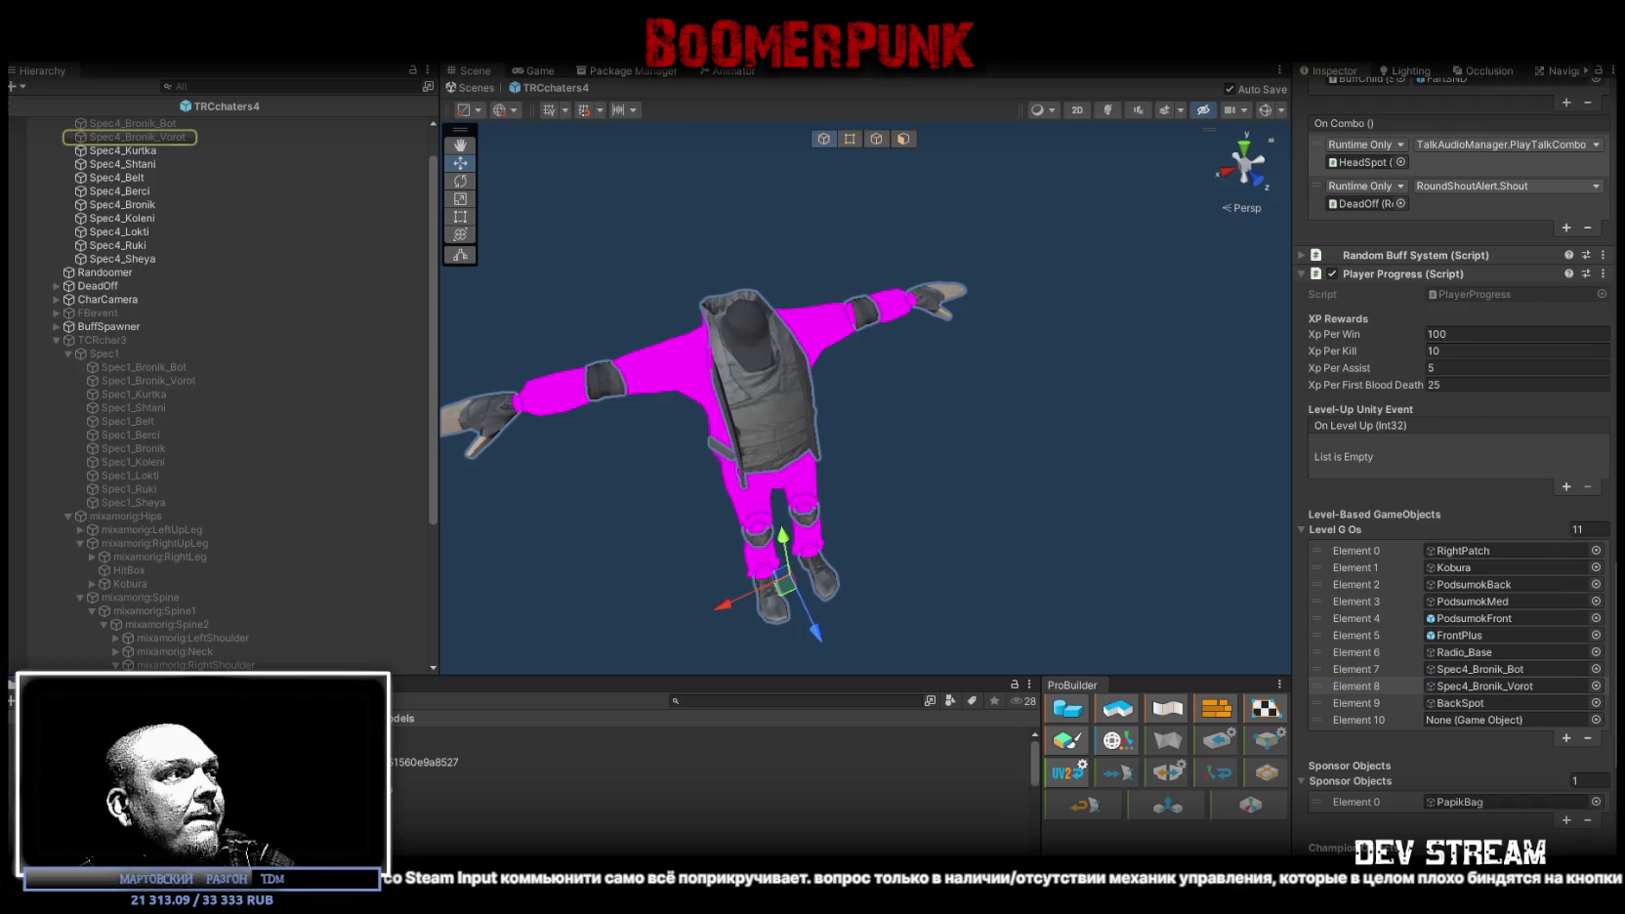
Step: Open the TRCchaters3 prefab from the Project window for editing
scroll(356, 522, down, 5)
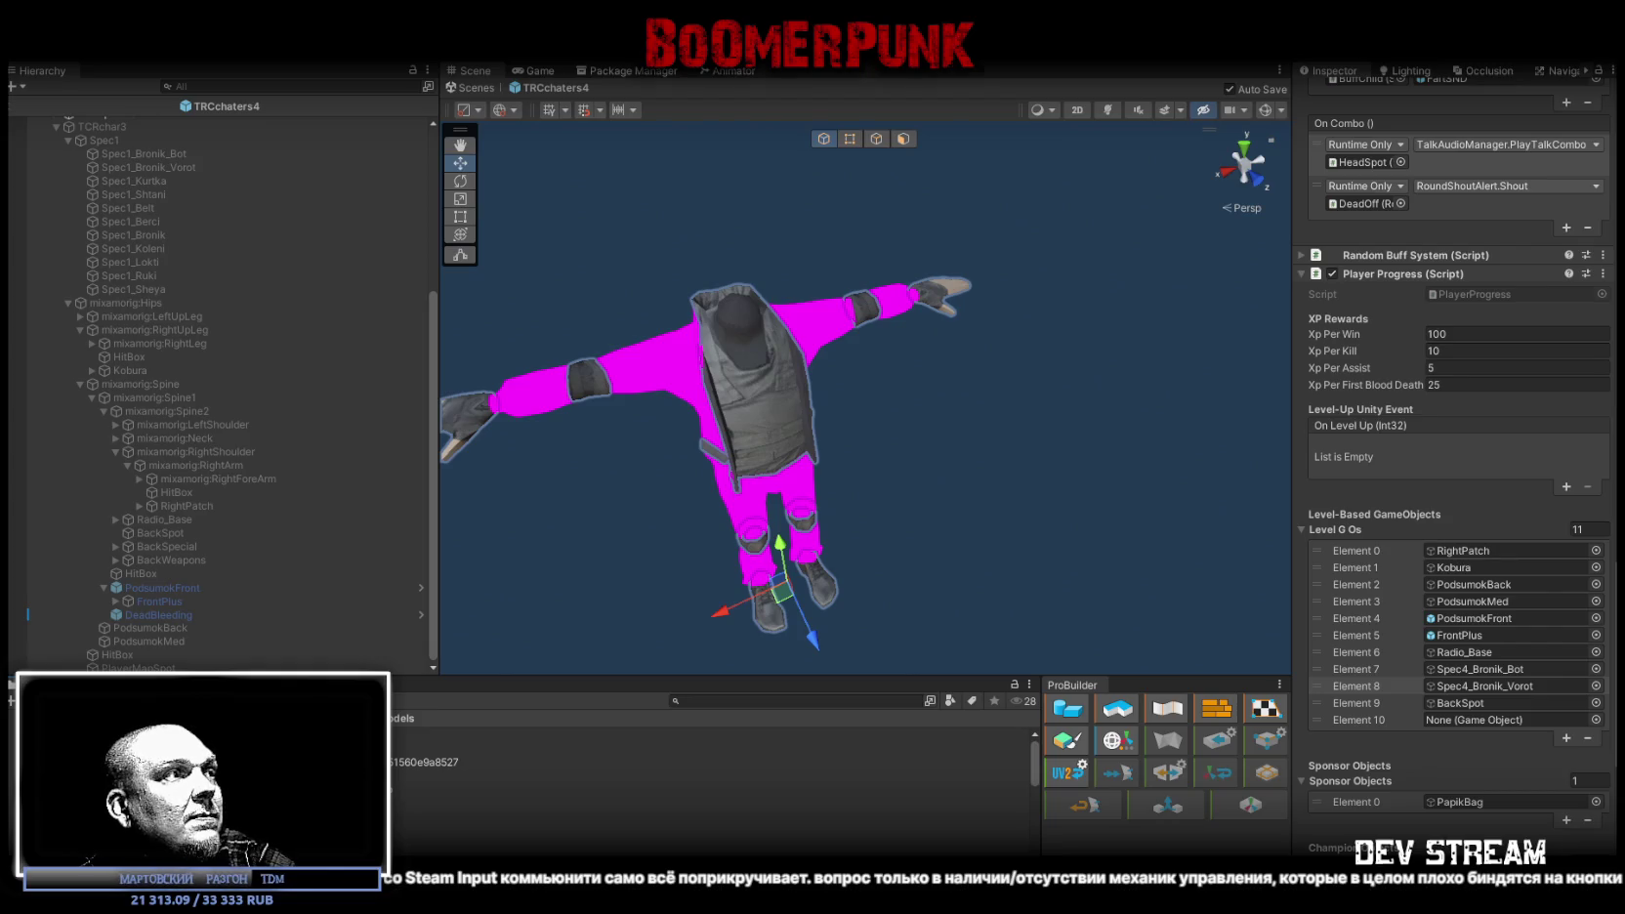
double_click(405, 772)
double_click(403, 781)
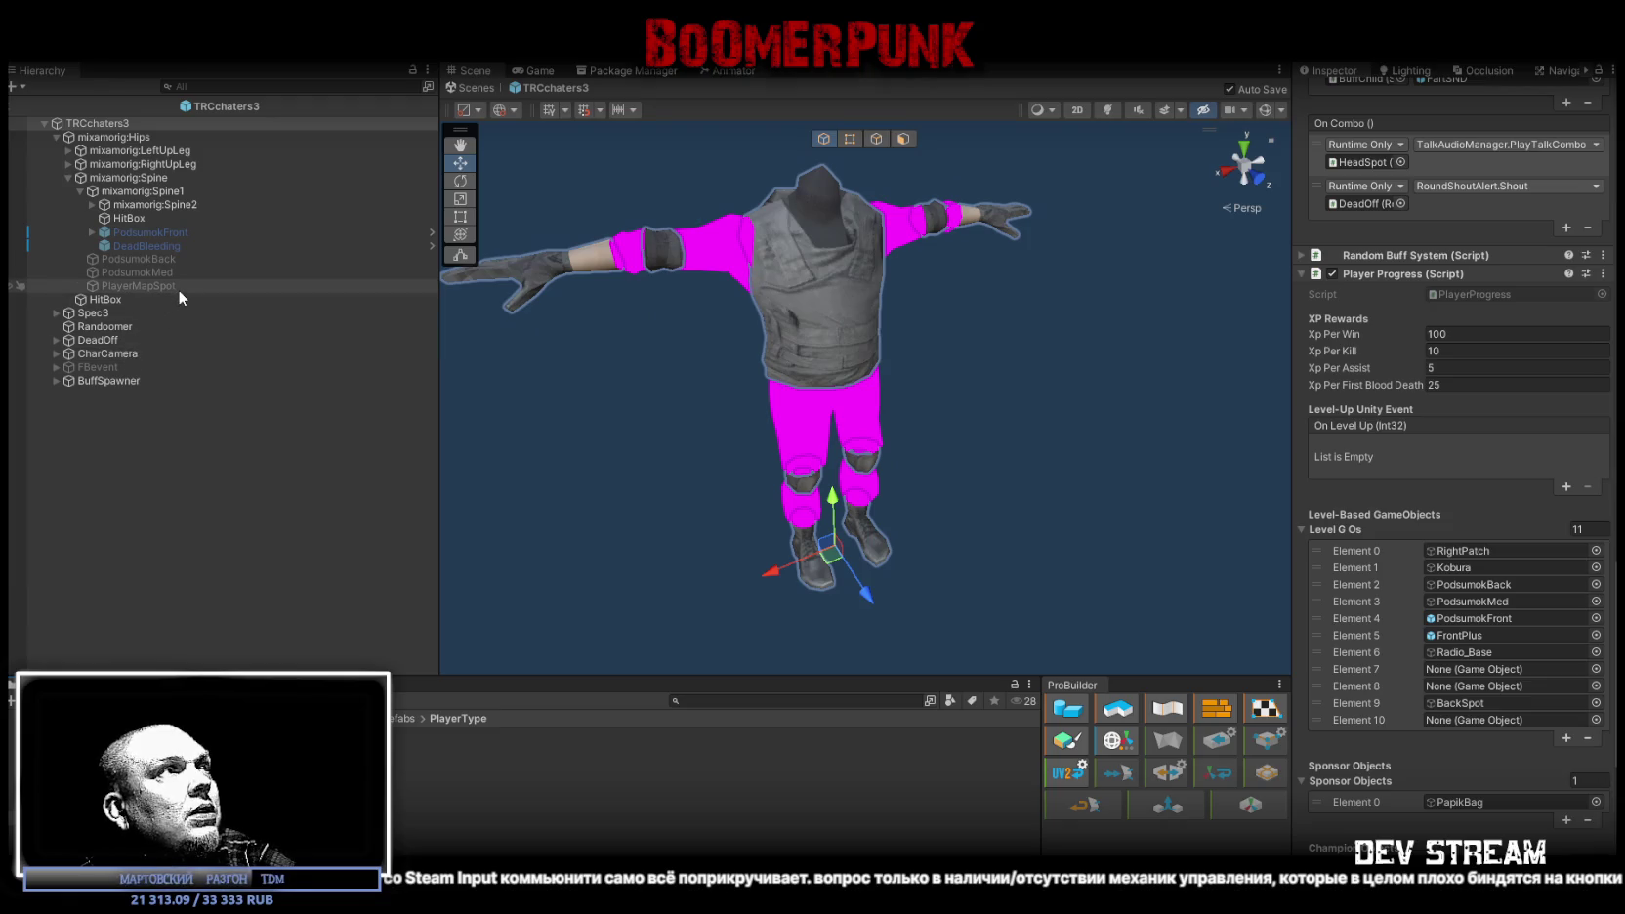
Step: Expand Spec3 and assign Spec3_Bronik_Bot and Spec3_Bronik_Vorot to Elements 7 and 8
click(56, 312)
mouse_move(174, 325)
mouse_down()
mouse_move(1589, 744)
mouse_move(1505, 669)
mouse_up()
mouse_move(103, 340)
mouse_down()
mouse_move(178, 343)
mouse_move(1504, 720)
mouse_move(1501, 687)
mouse_up()
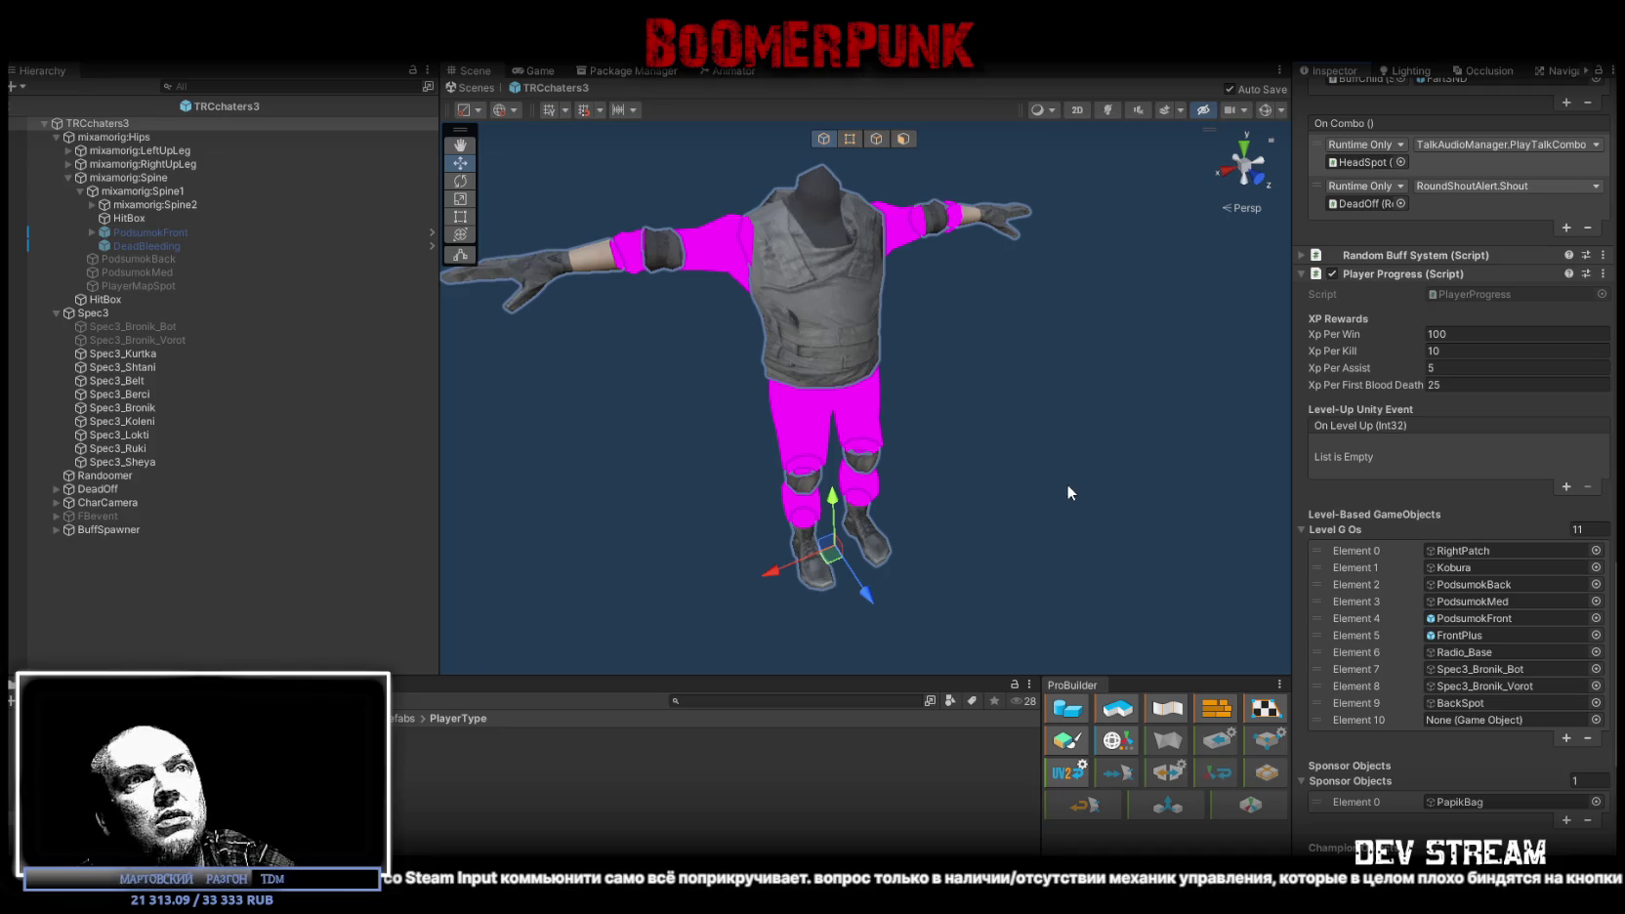
scroll(1463, 641, down, 3)
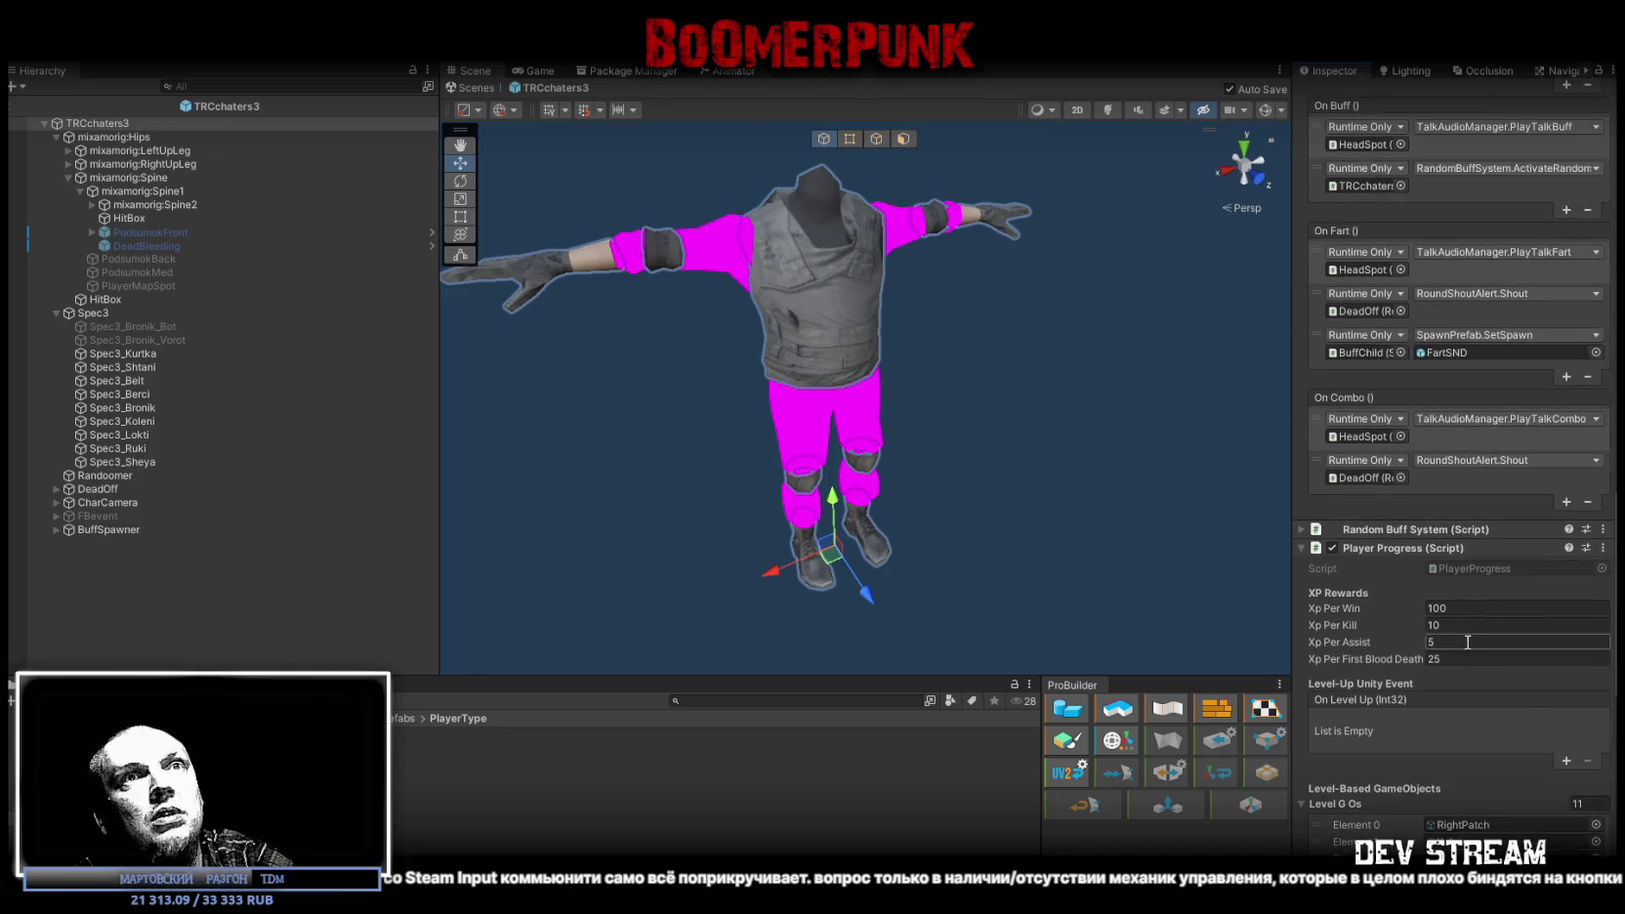
scroll(1457, 634, down, 5)
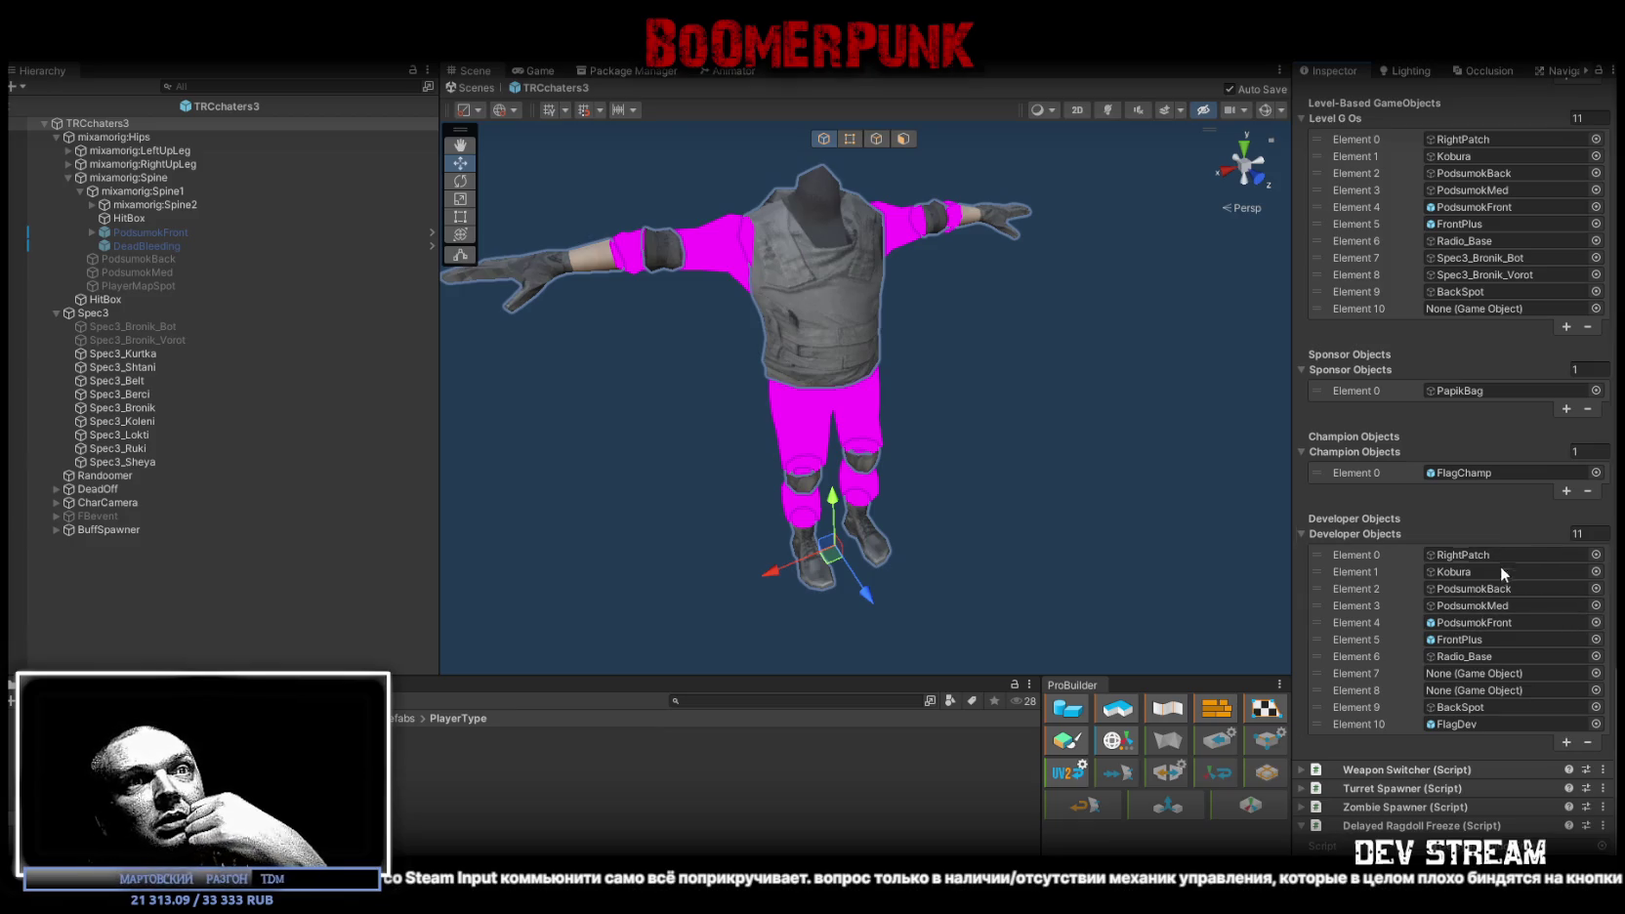
scroll(1489, 606, up, 3)
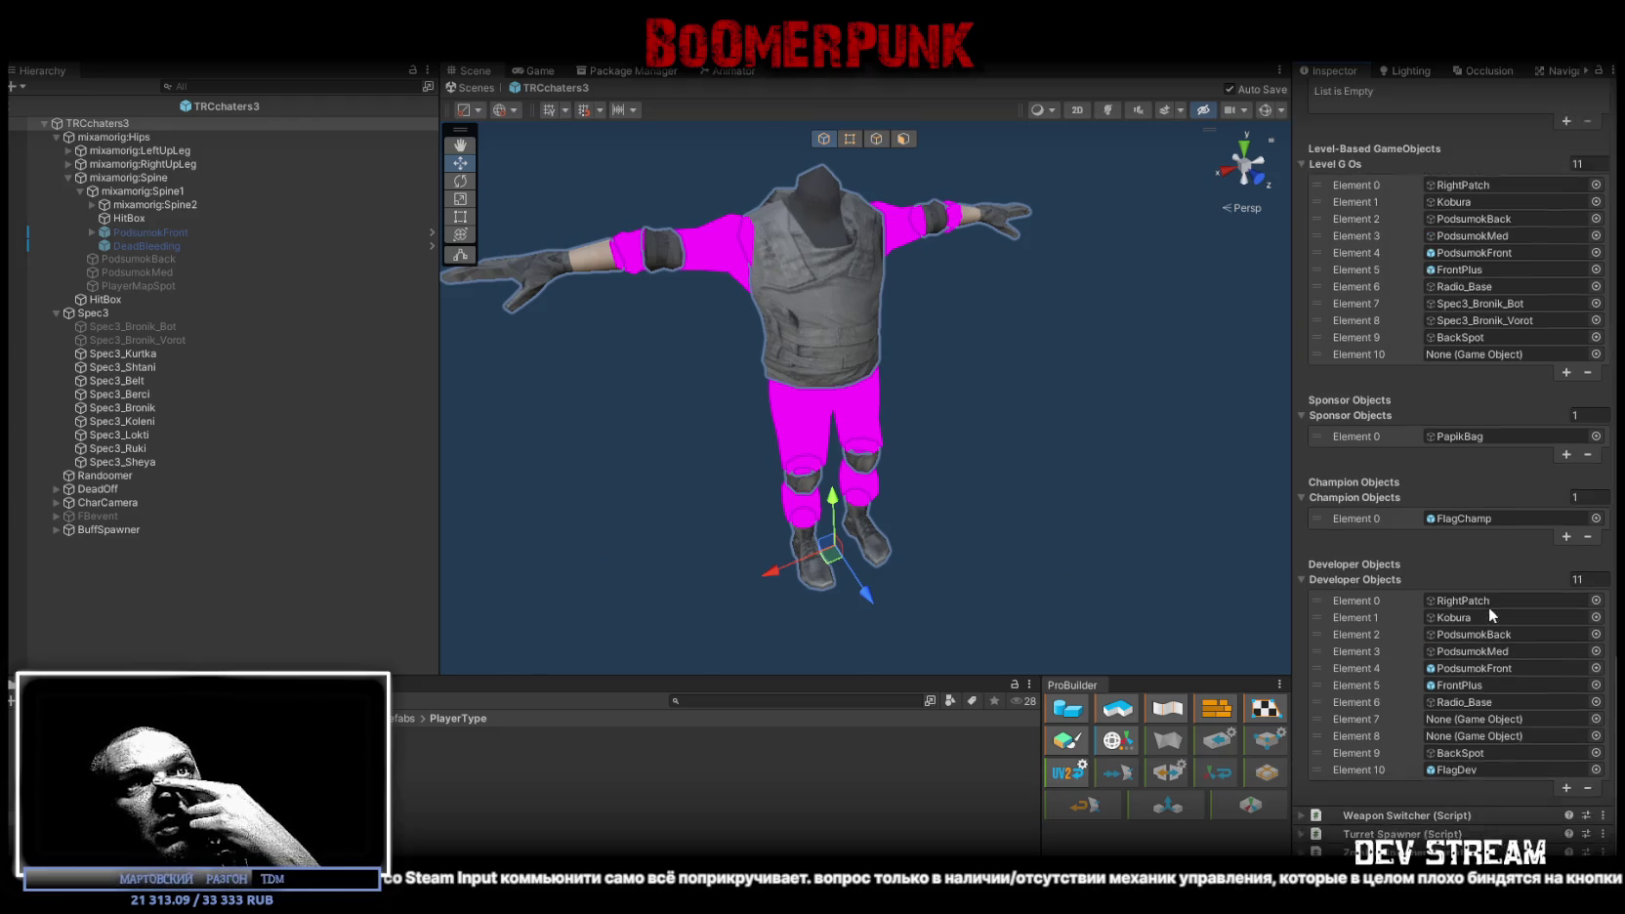
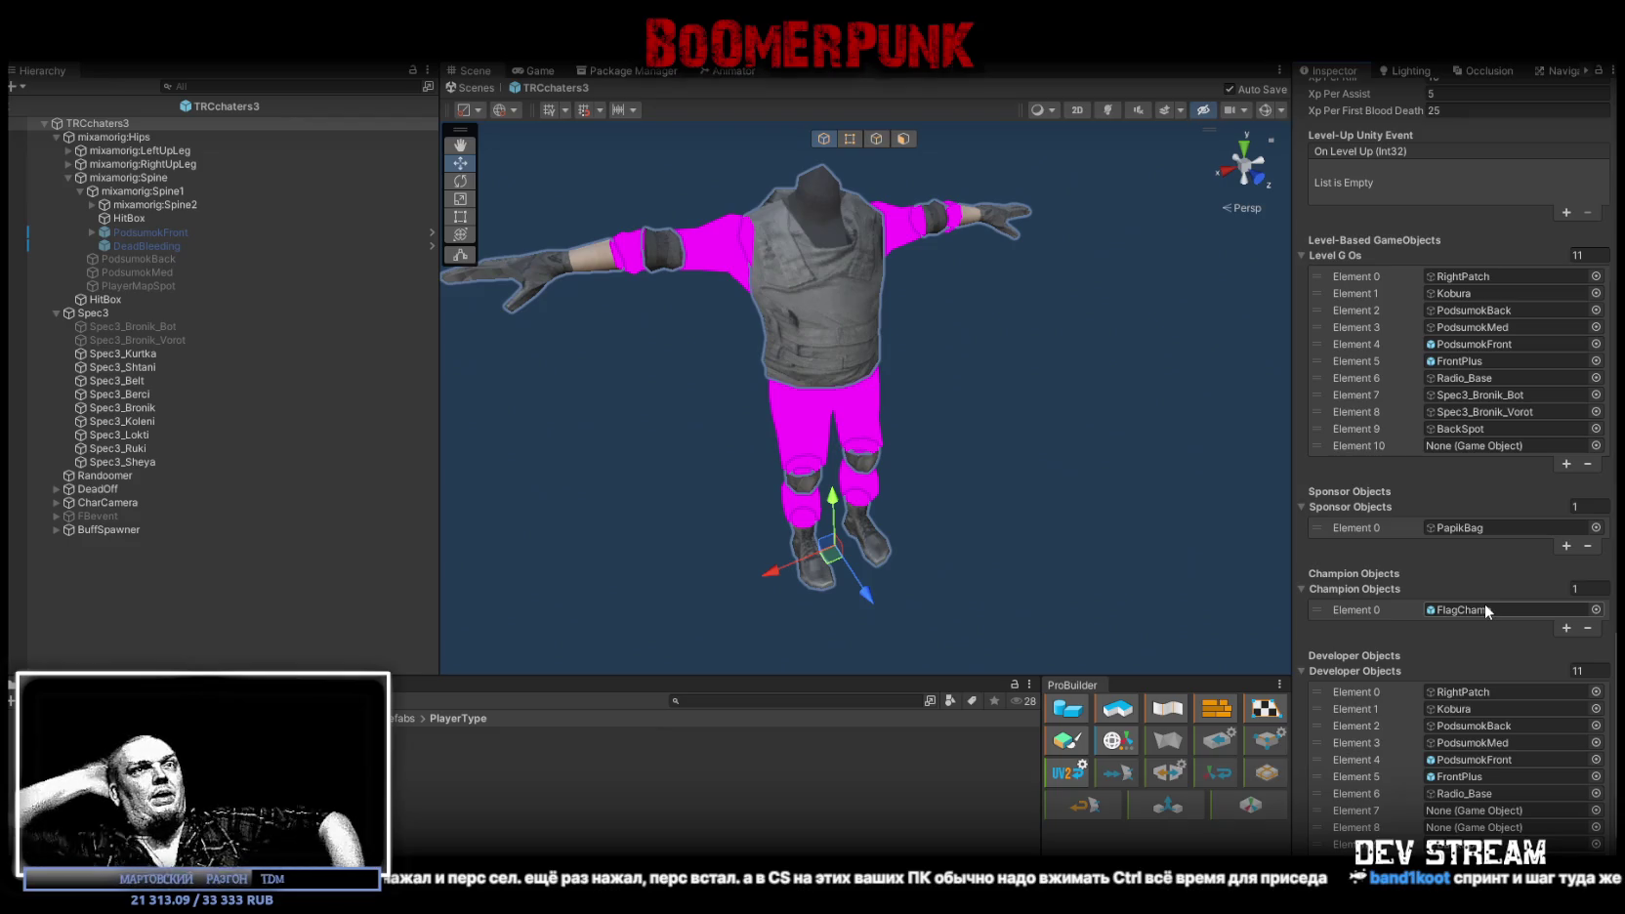
Step: Orbit the Scene view to face TRCchaters4 and scroll the Inspector up to Character Health
scroll(1479, 537, up, 3)
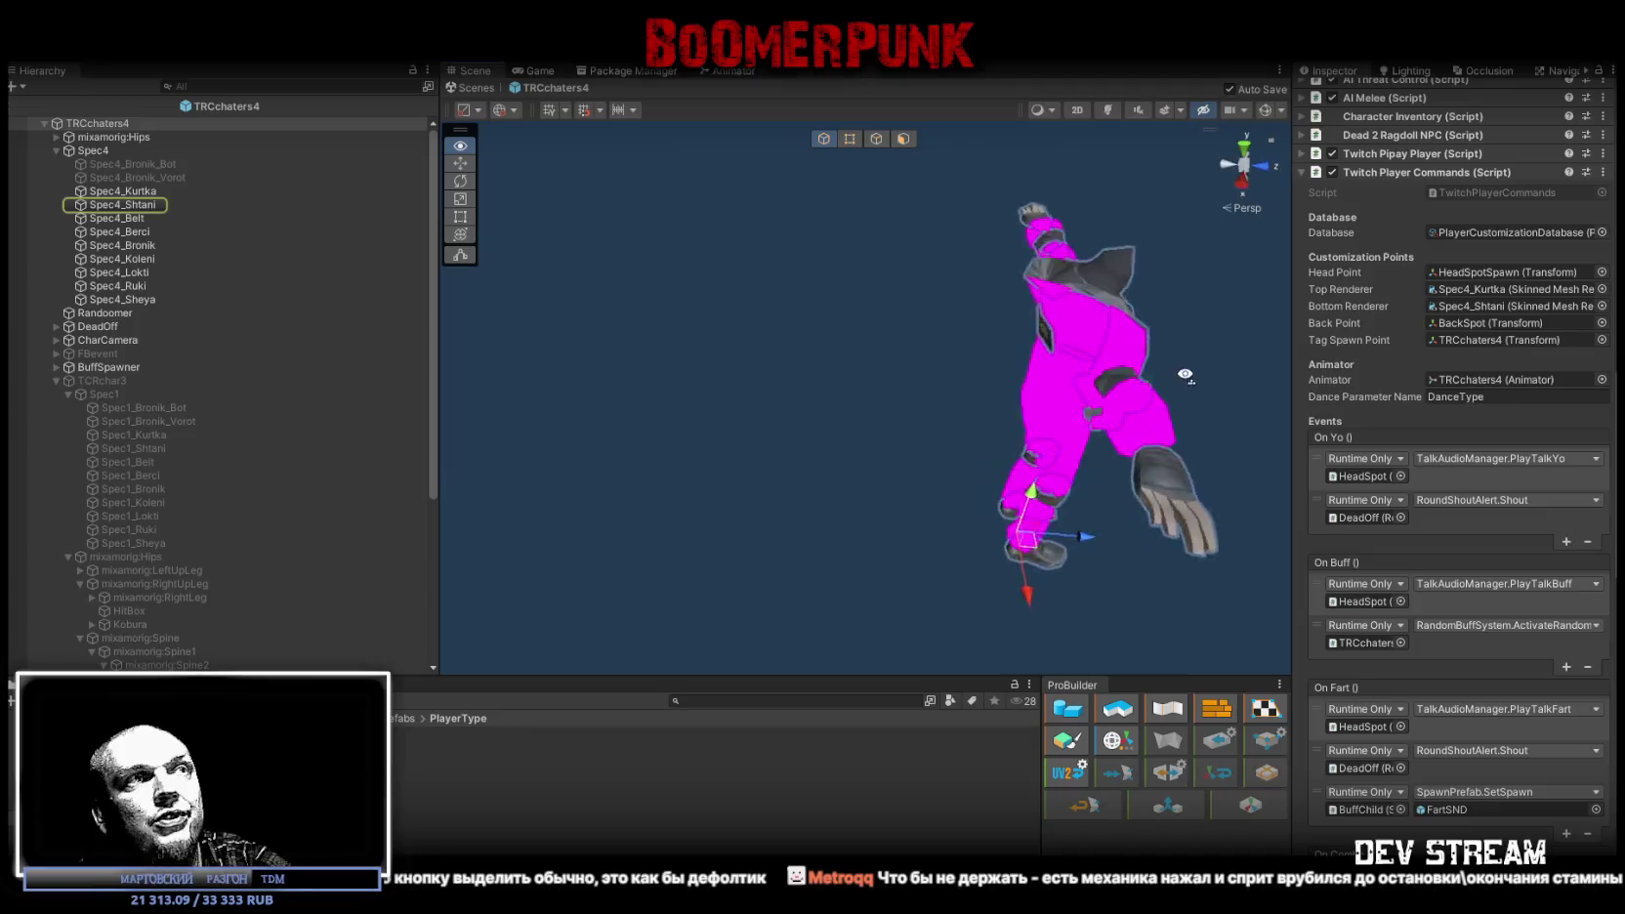
mouse_move(1184, 375)
mouse_down()
mouse_move(1076, 459)
mouse_move(929, 461)
mouse_move(679, 319)
mouse_move(806, 418)
mouse_move(727, 382)
mouse_up()
scroll(1494, 470, up, 10)
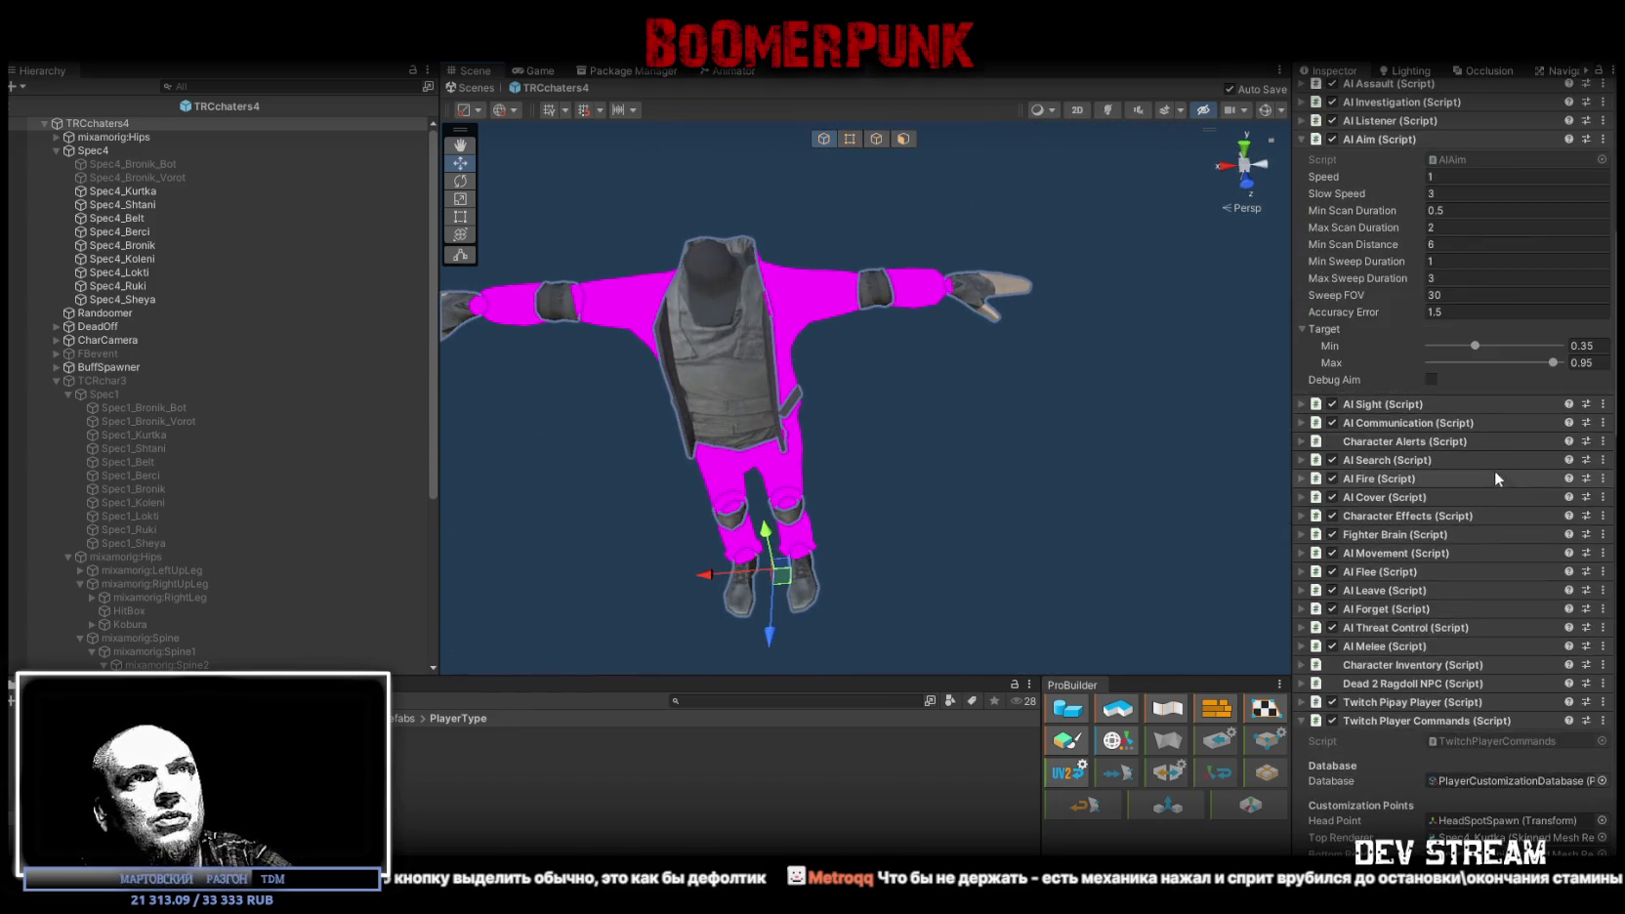
scroll(1494, 470, up, 5)
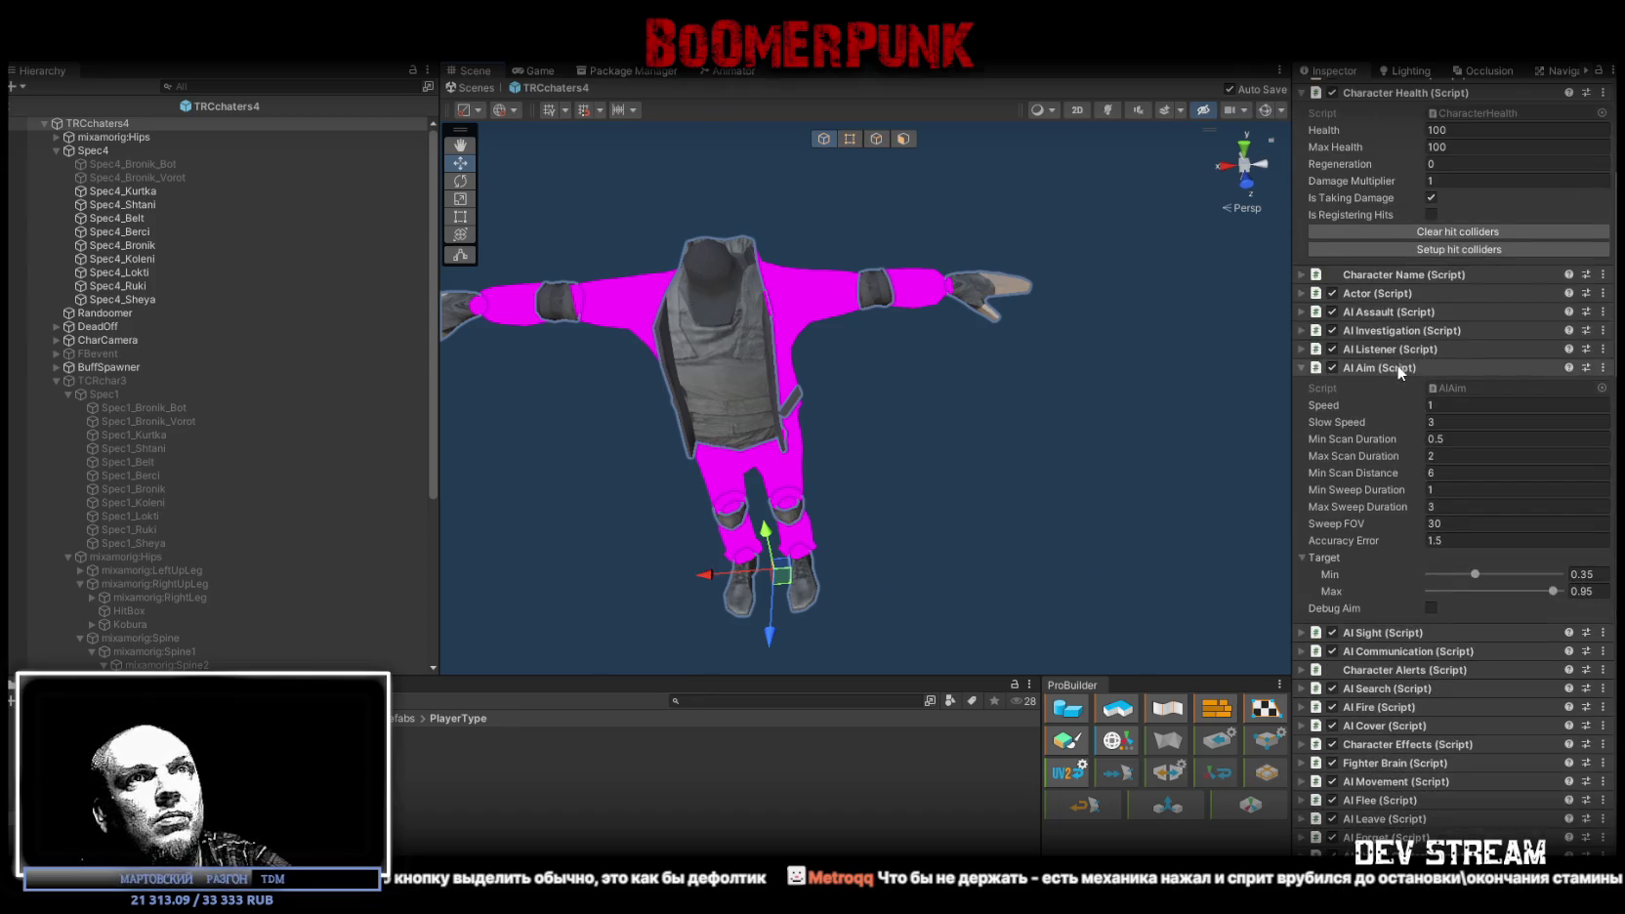
scroll(1399, 367, up, 4)
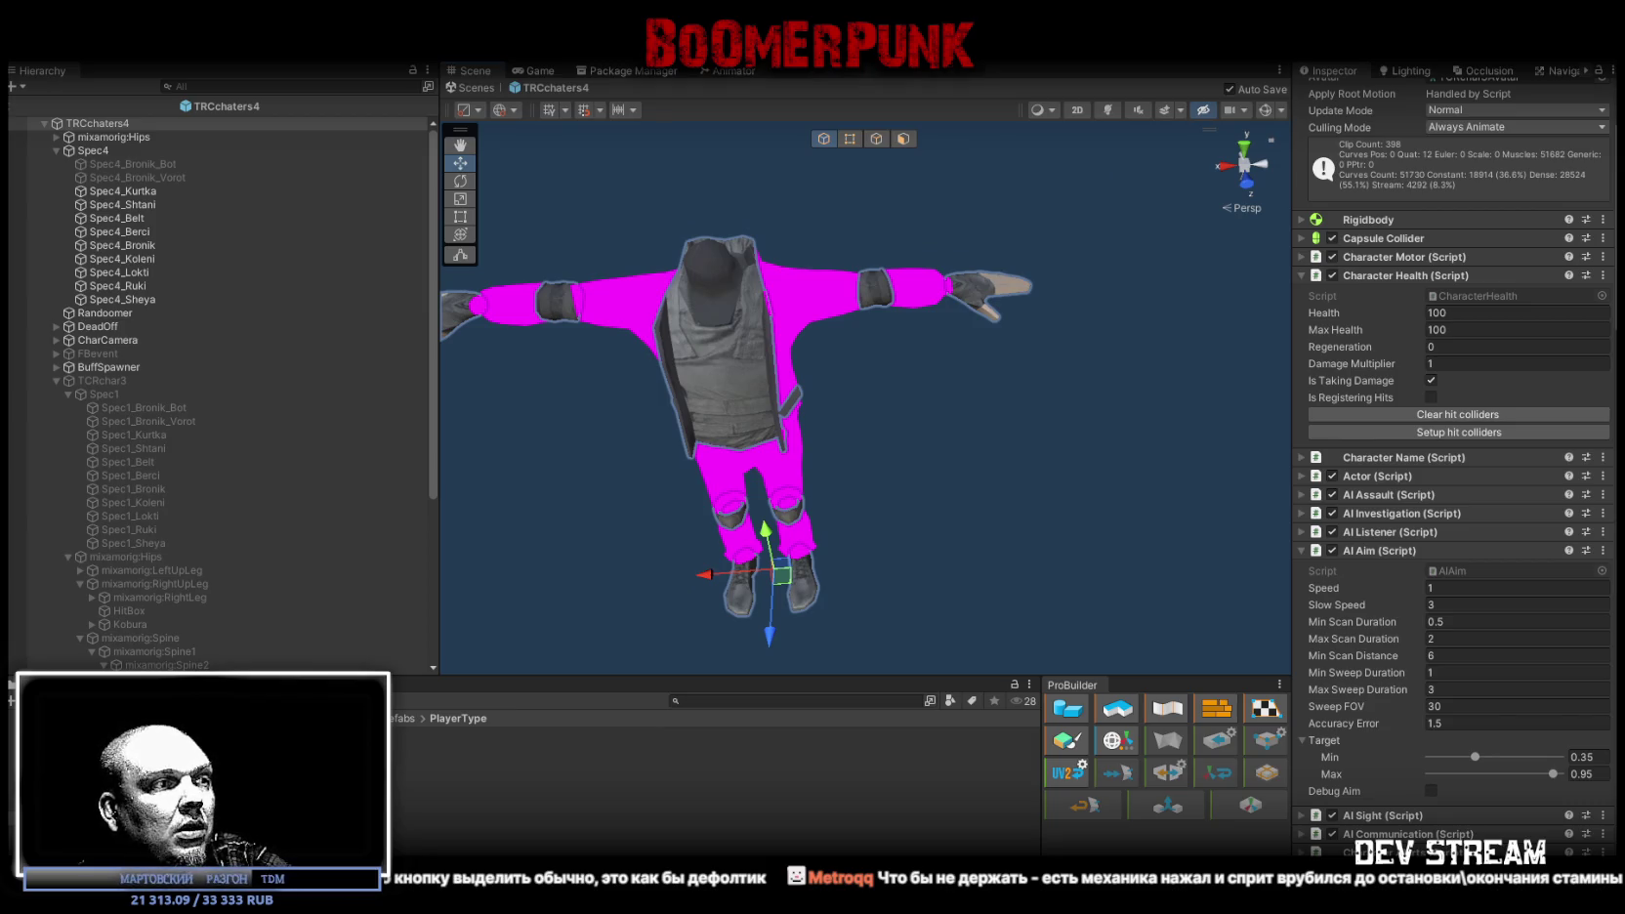
Step: Set both Health and Max Health in Character Health to 80
click(1448, 310)
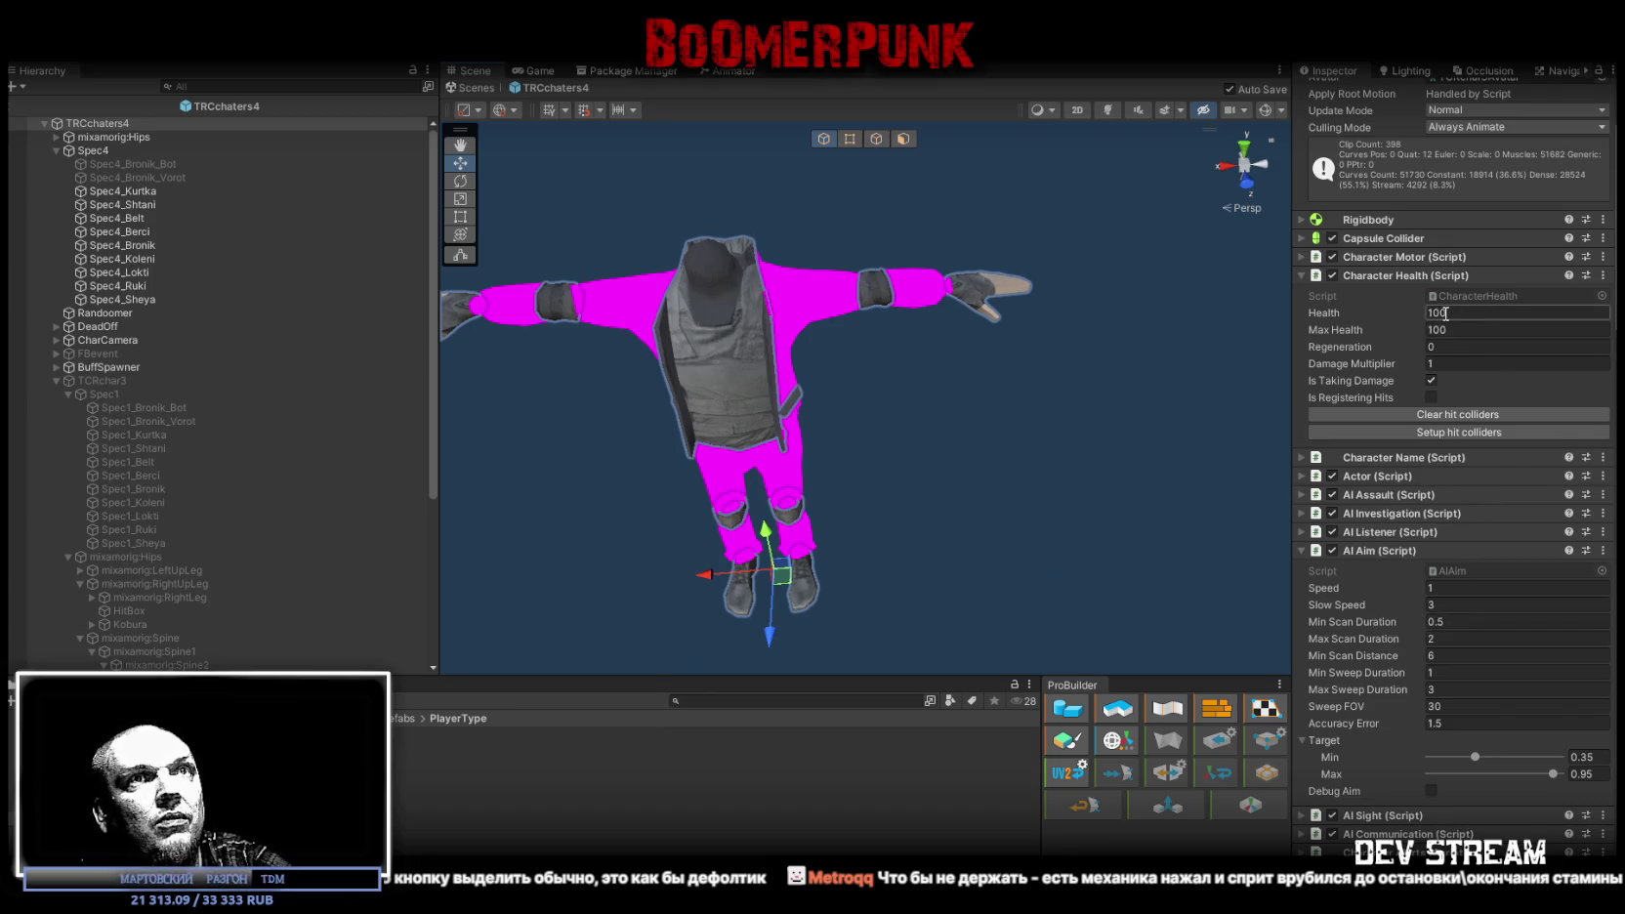
click(1346, 314)
text(80)
click(1443, 330)
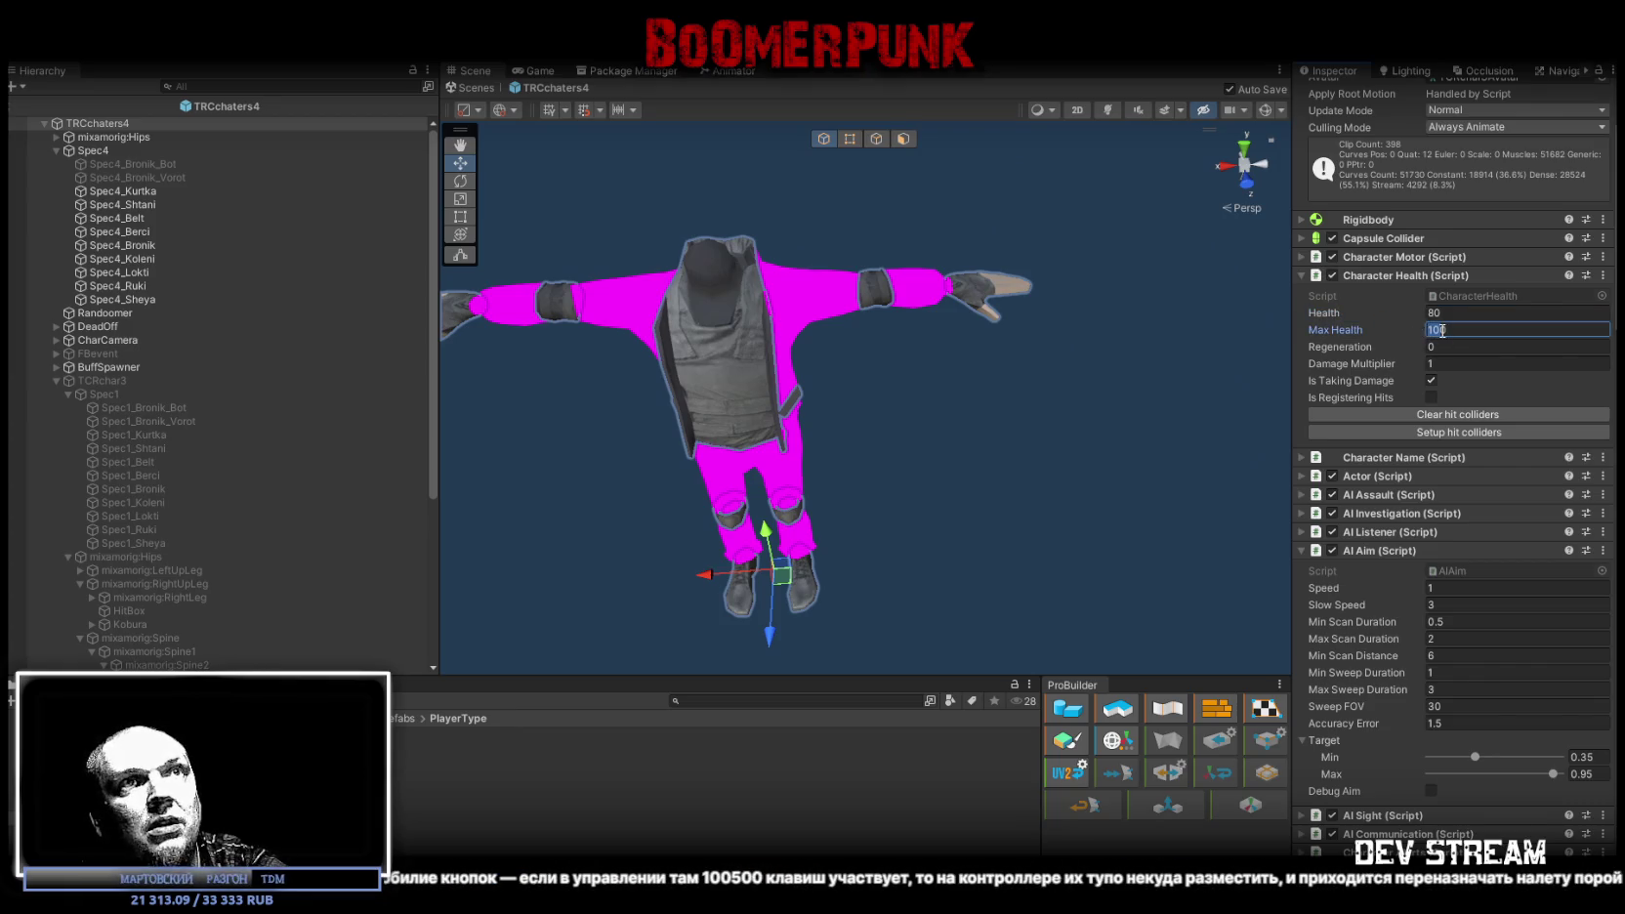
text(80)
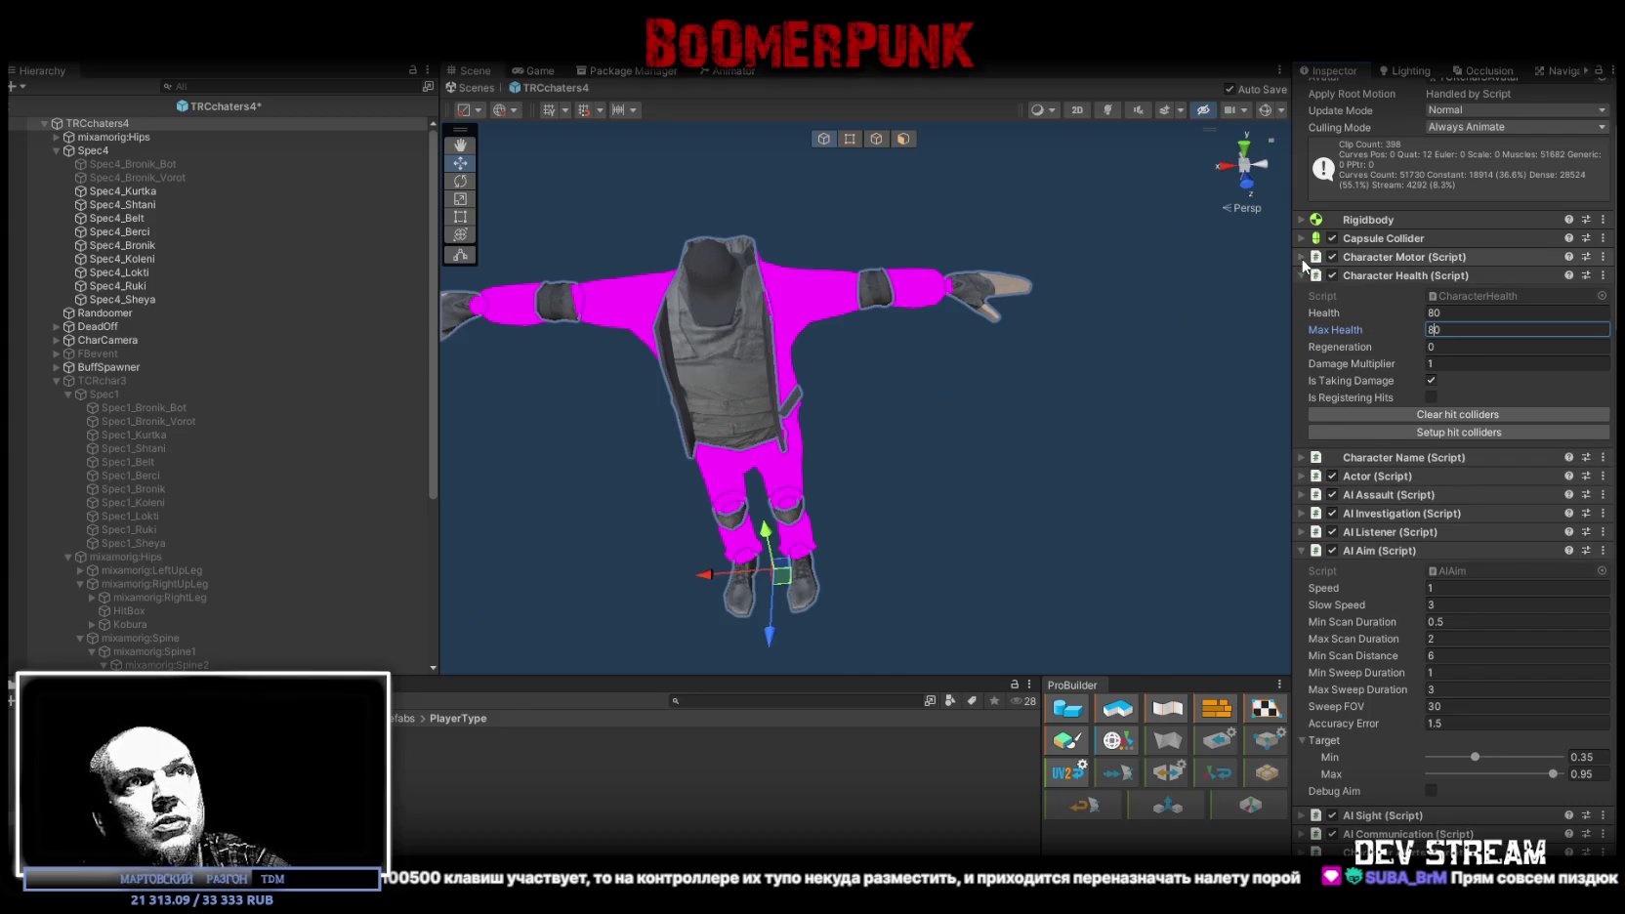
Step: Check TRCchaters2's Character Motor, then set TRCchaters4's Speed to 1.1
click(1416, 257)
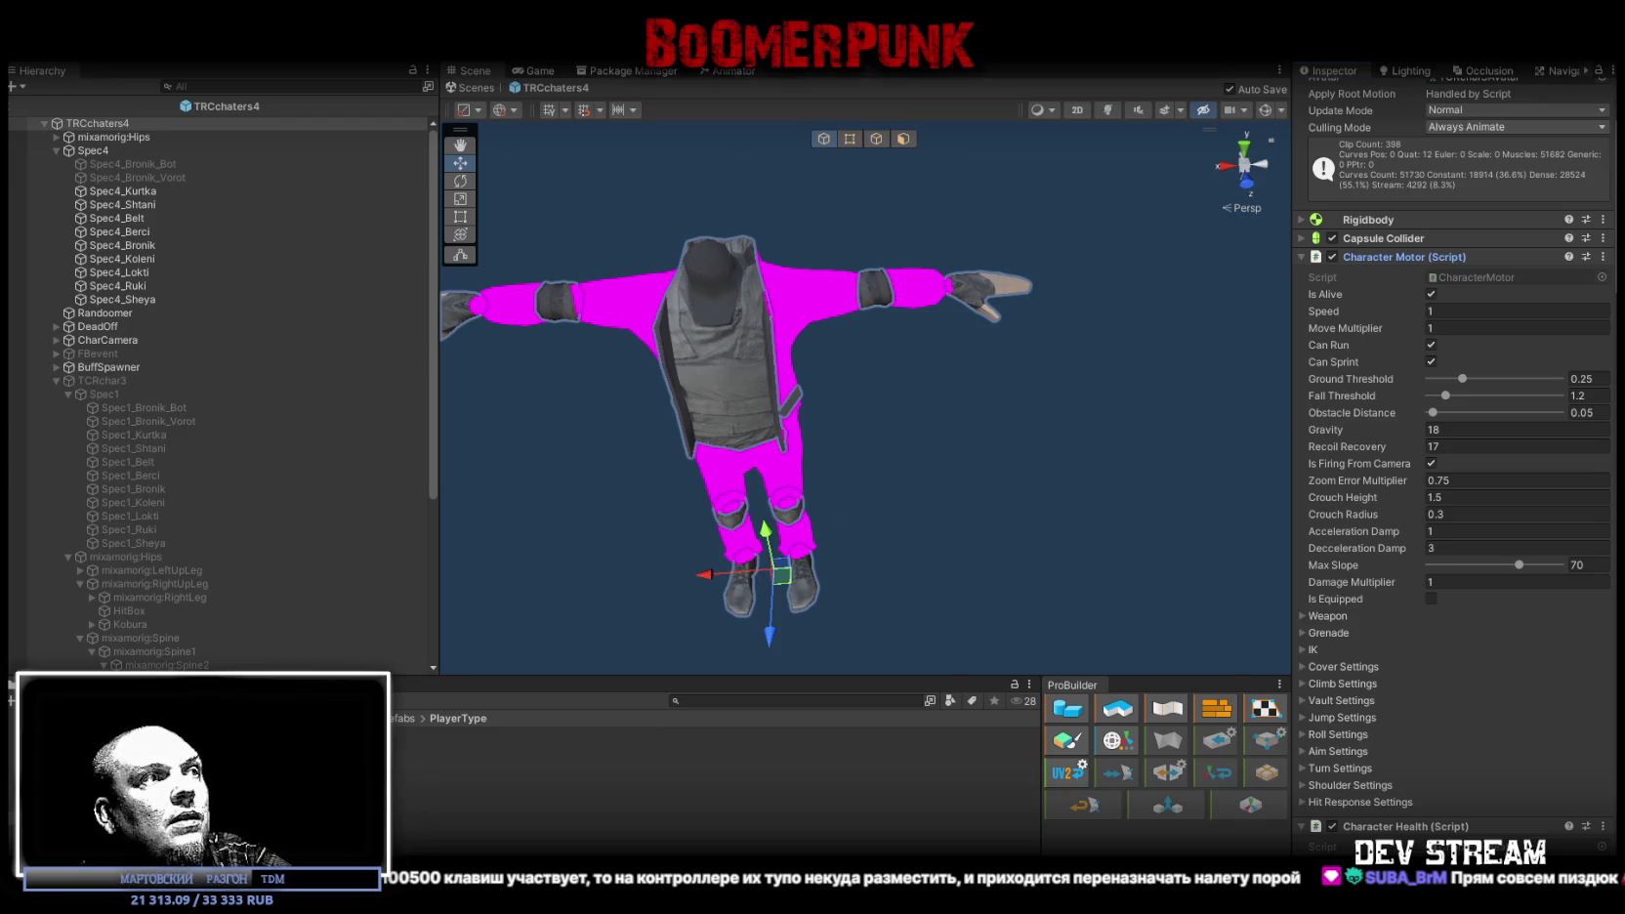
click(488, 761)
click(95, 124)
click(1476, 311)
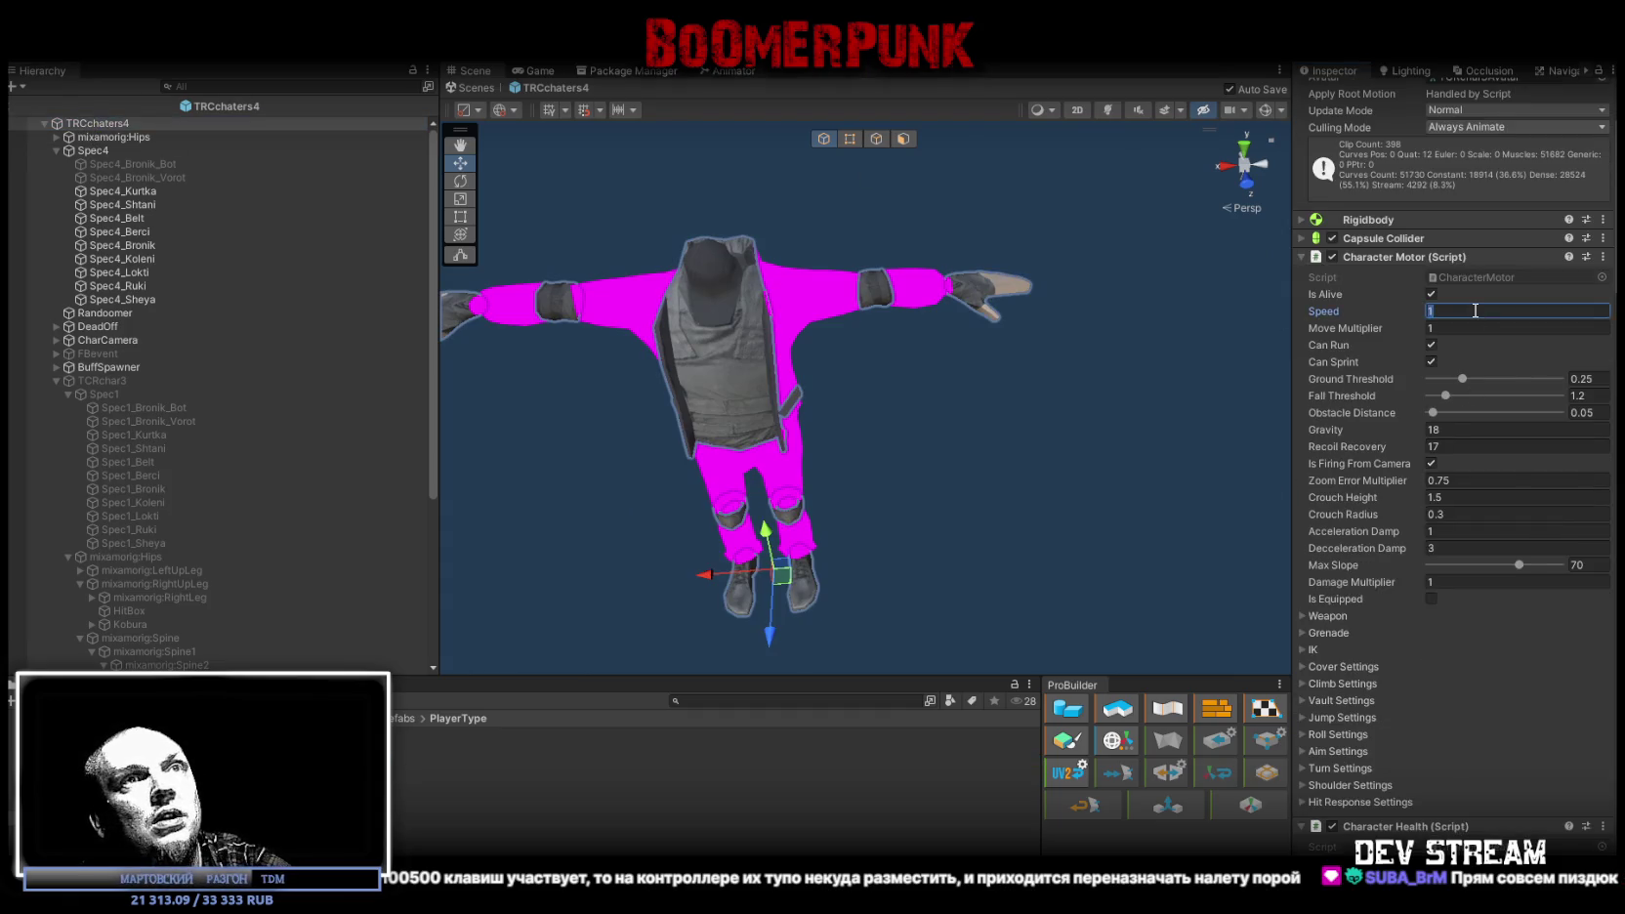
text(1.1)
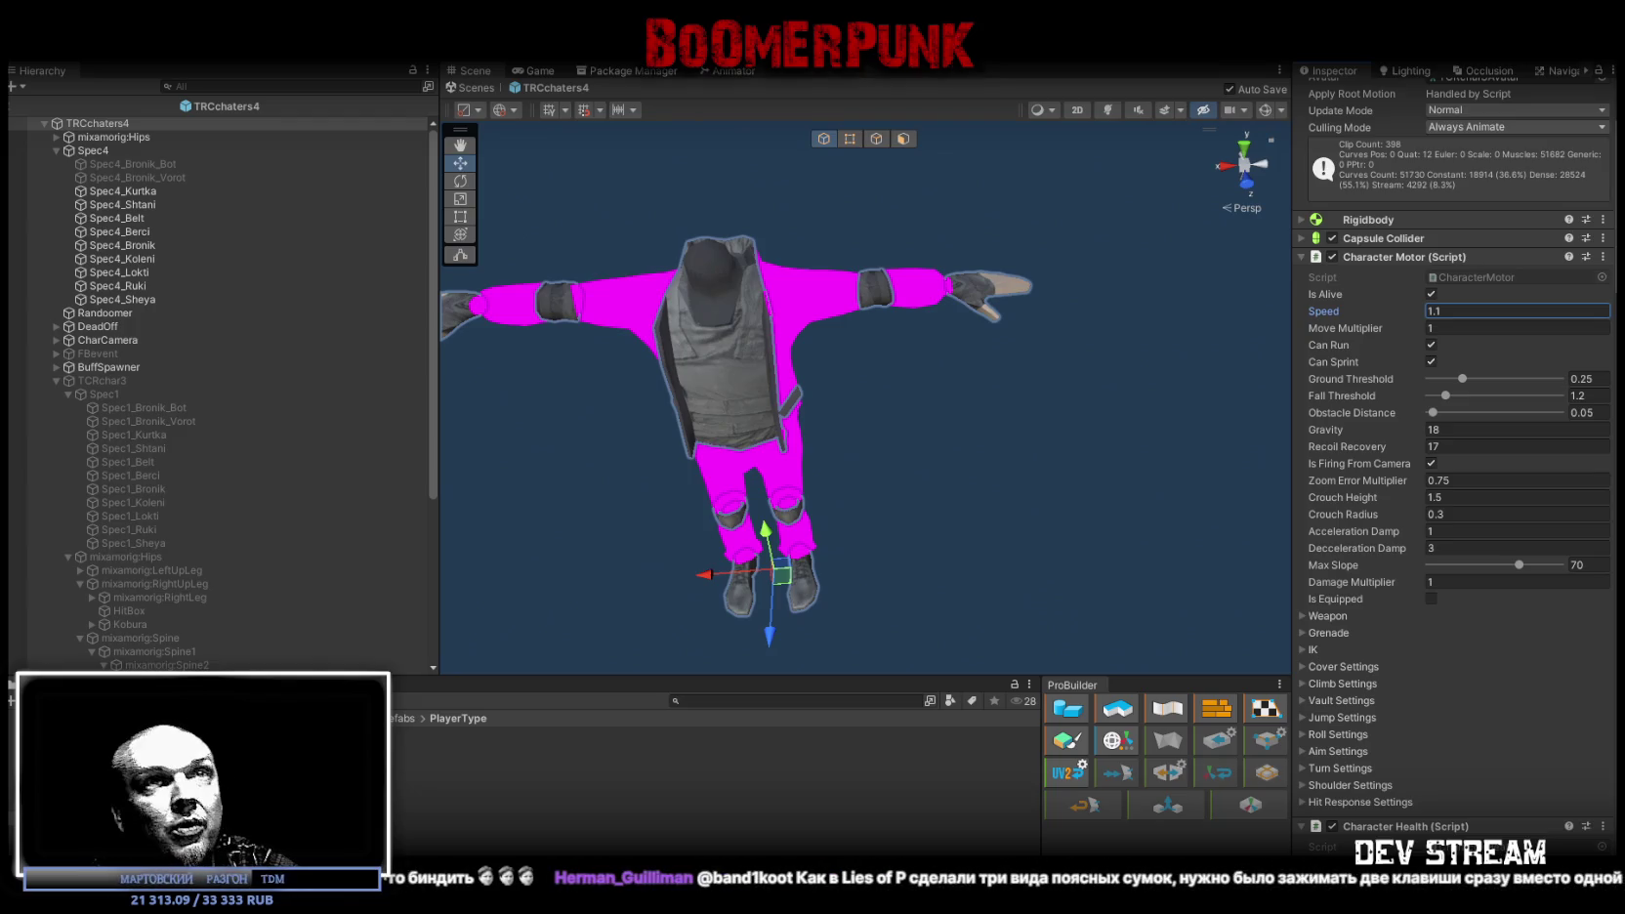
Step: Set AI Aim's Accuracy Error to 1.25 in the Inspector
scroll(1477, 573, down, 15)
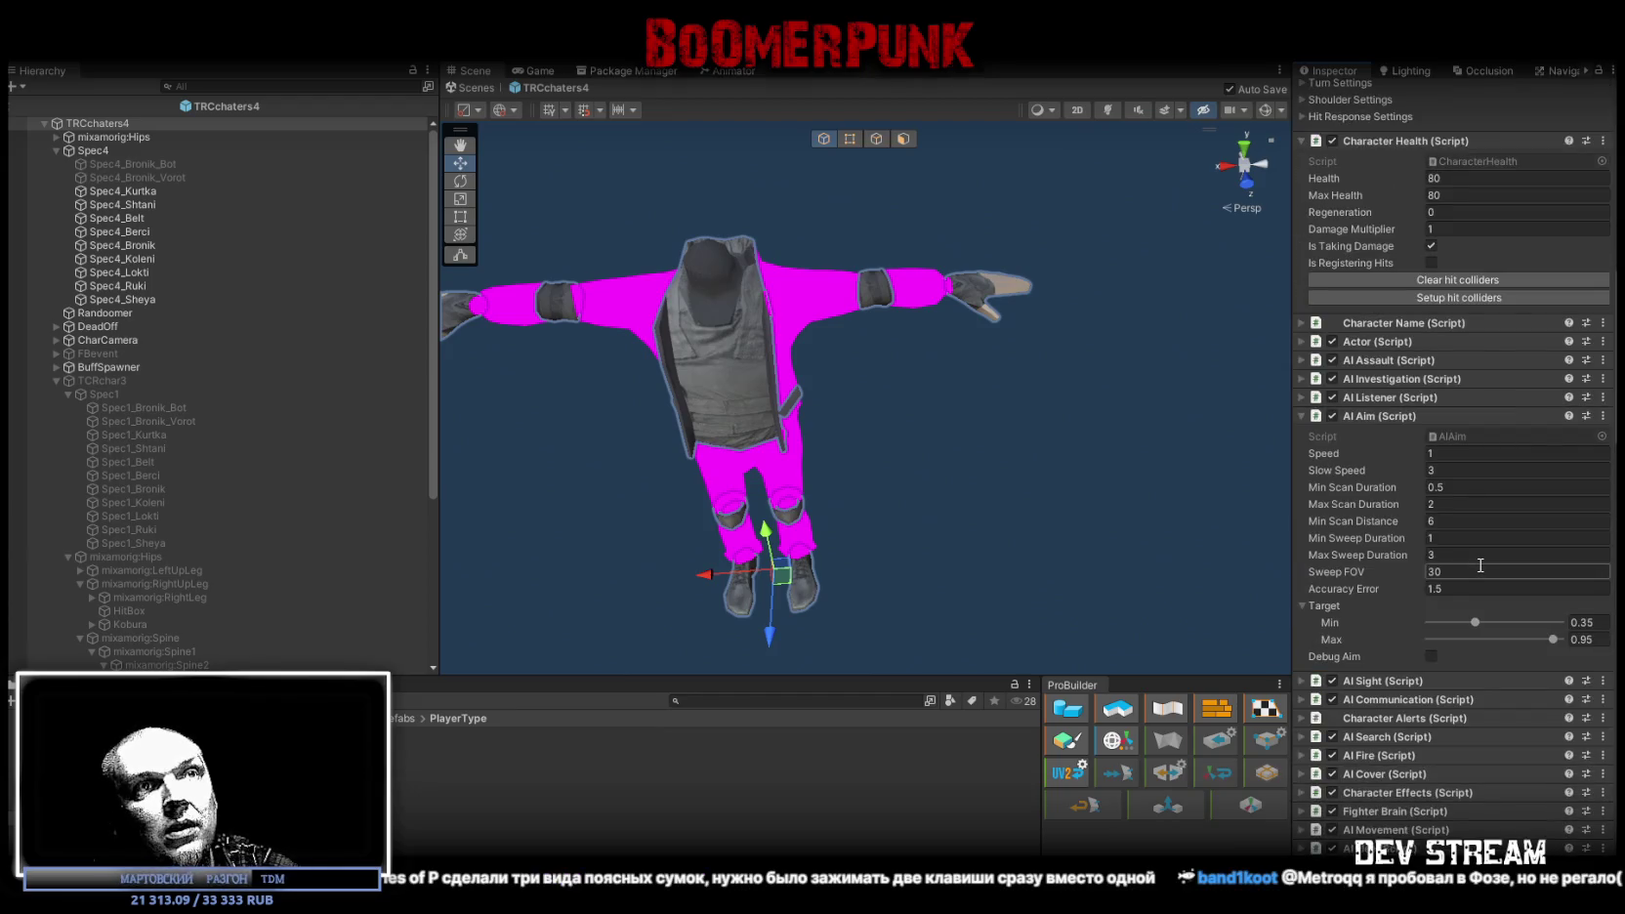
scroll(1480, 565, down, 2)
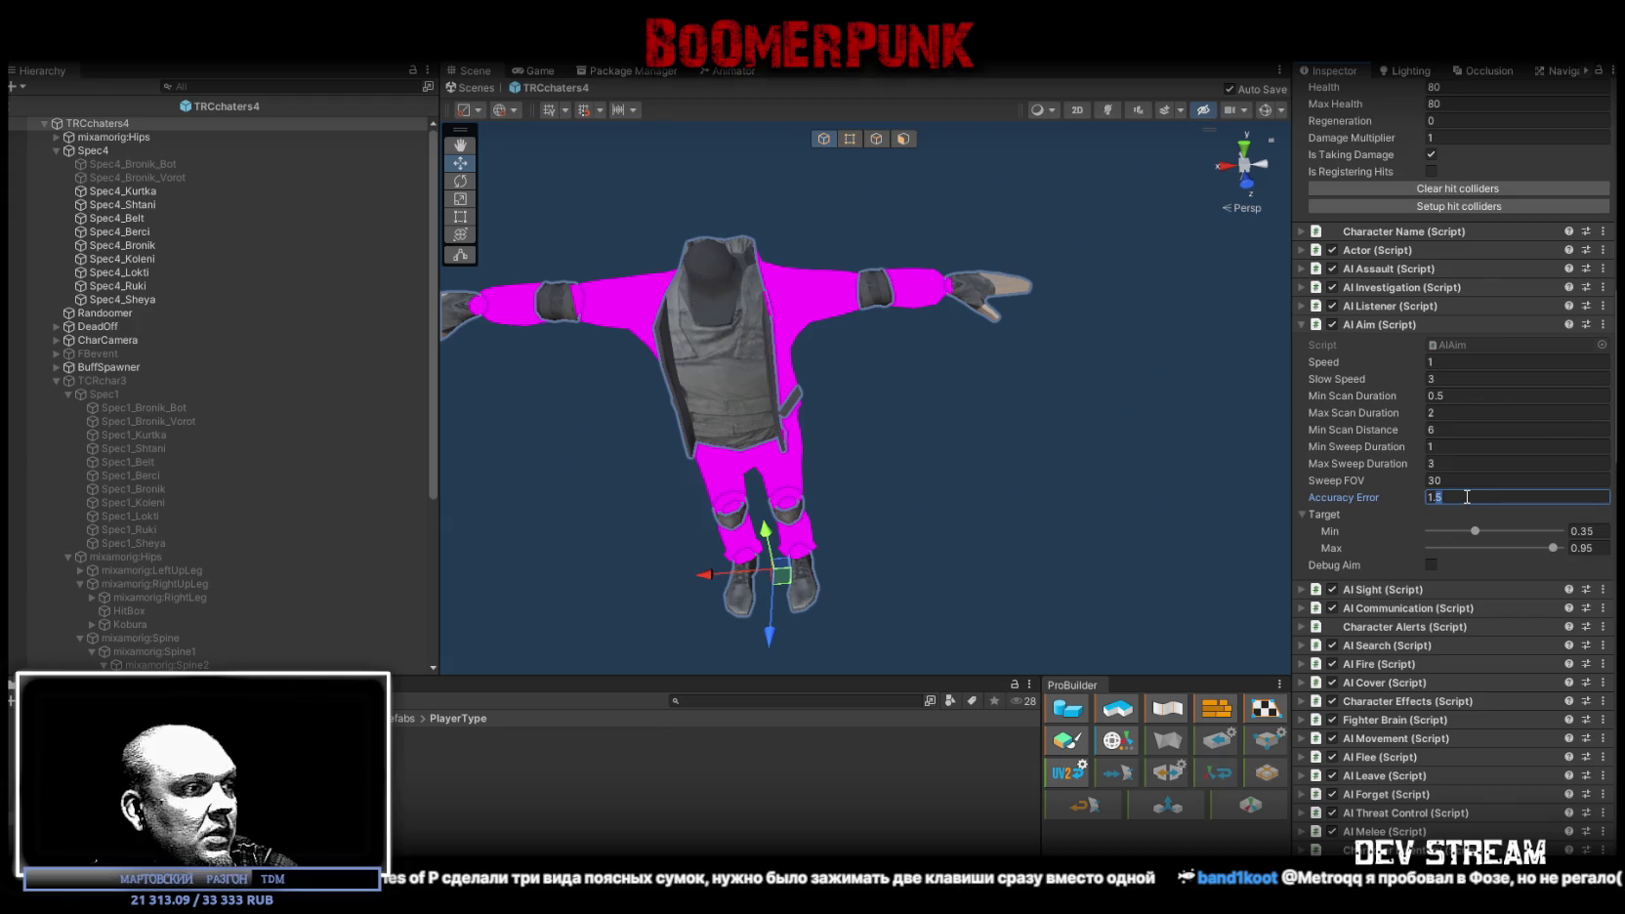
text(1.25)
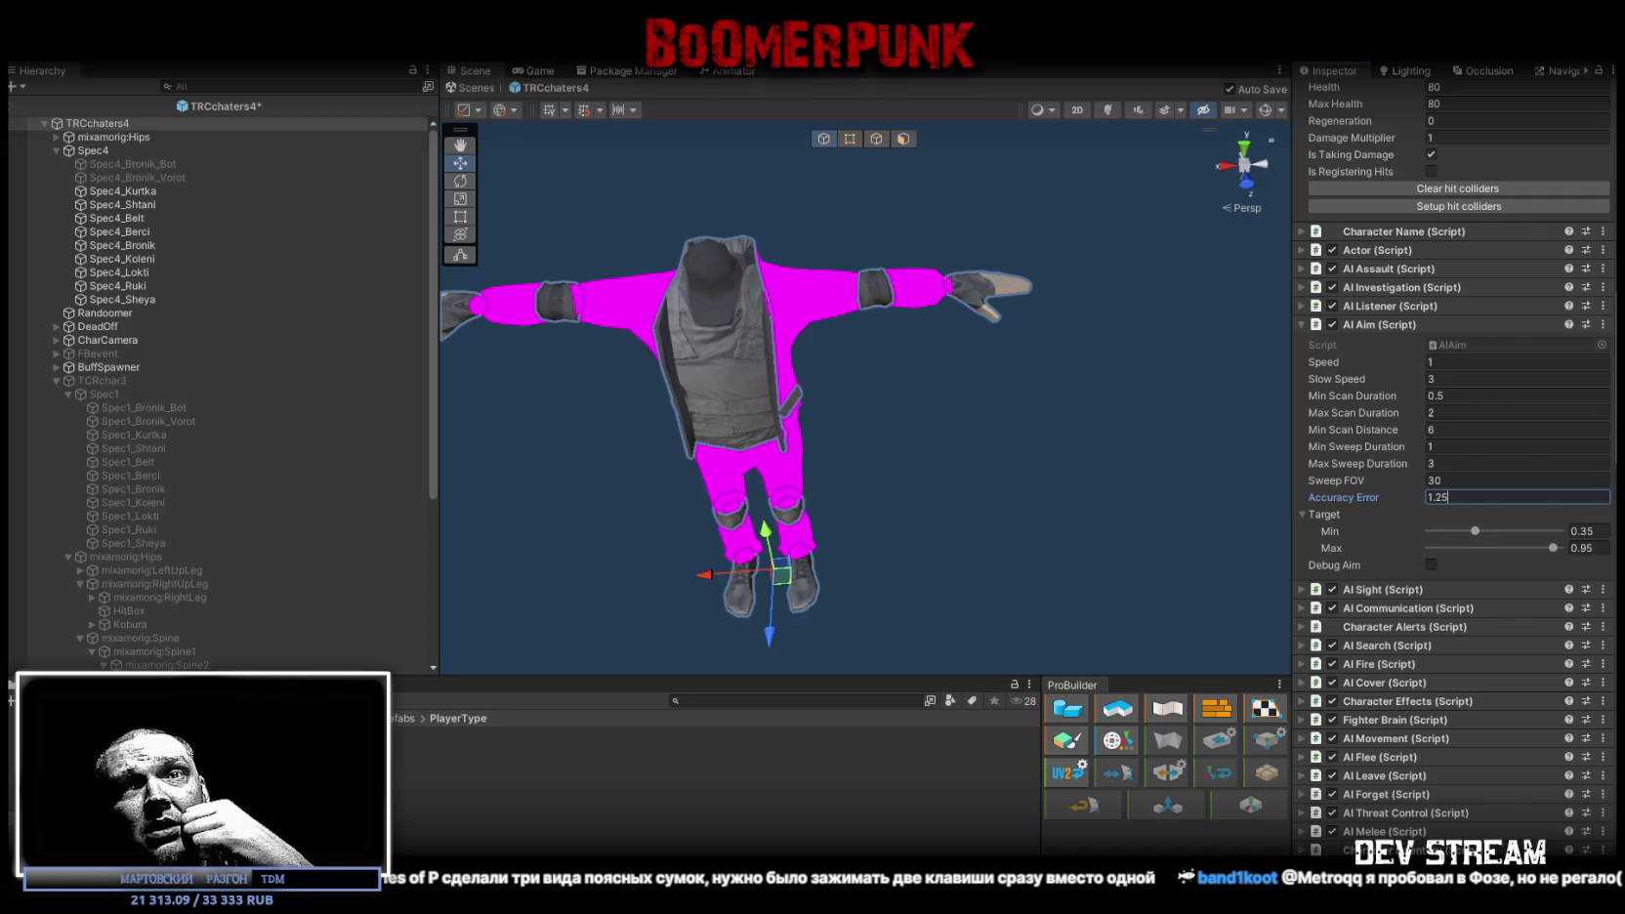
scroll(1416, 508, up, 5)
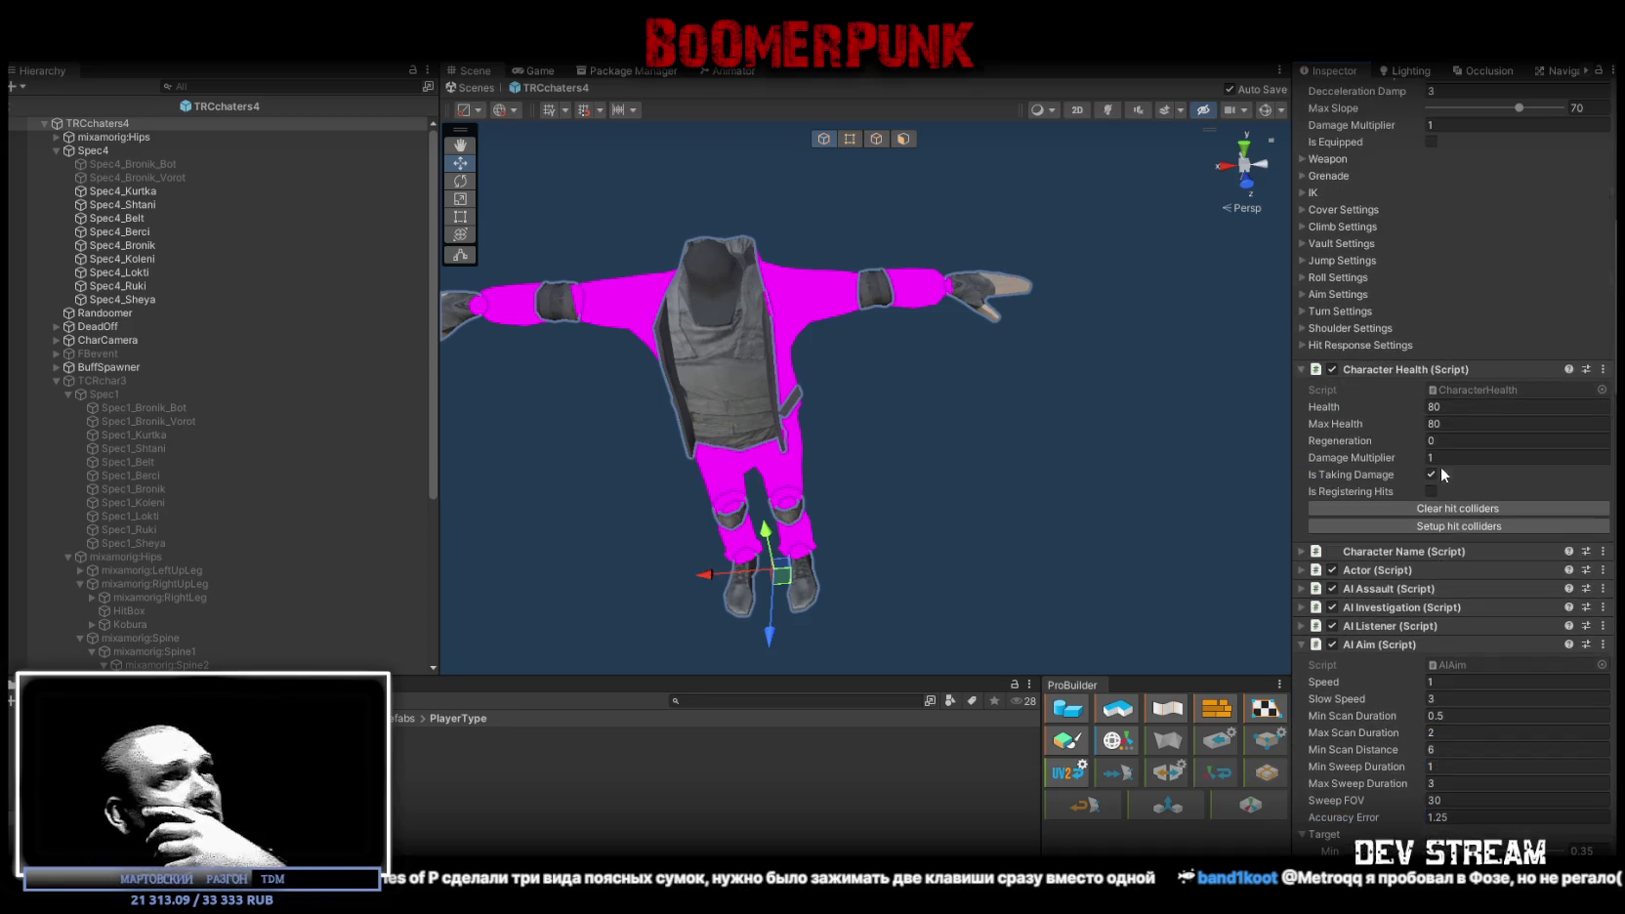
scroll(1425, 508, up, 9)
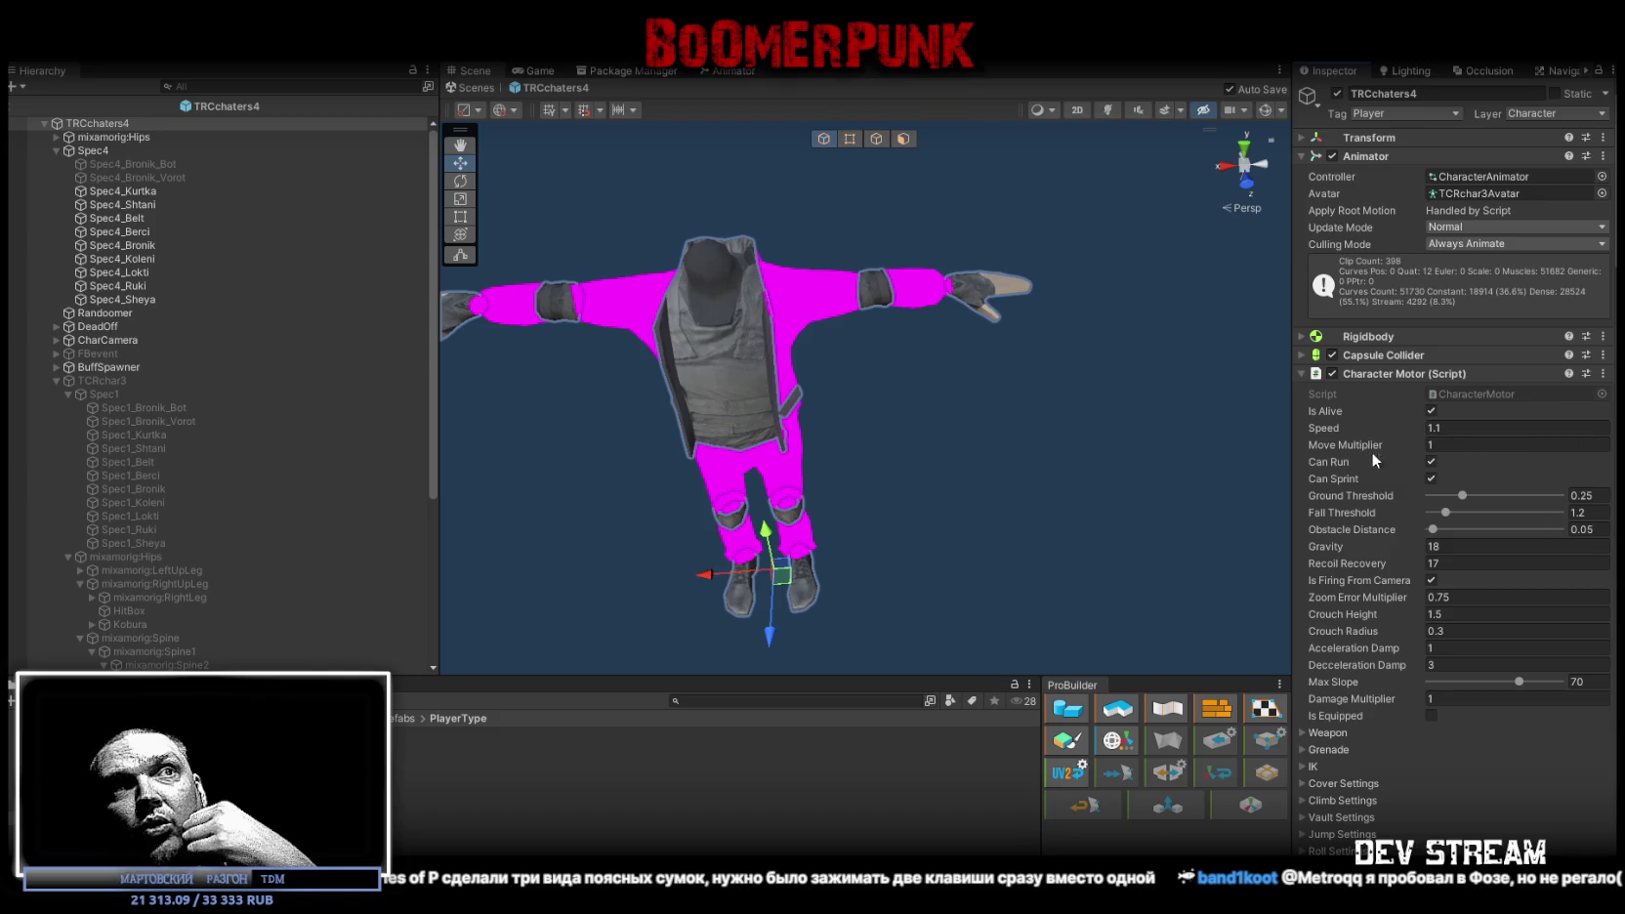
scroll(1372, 451, down, 8)
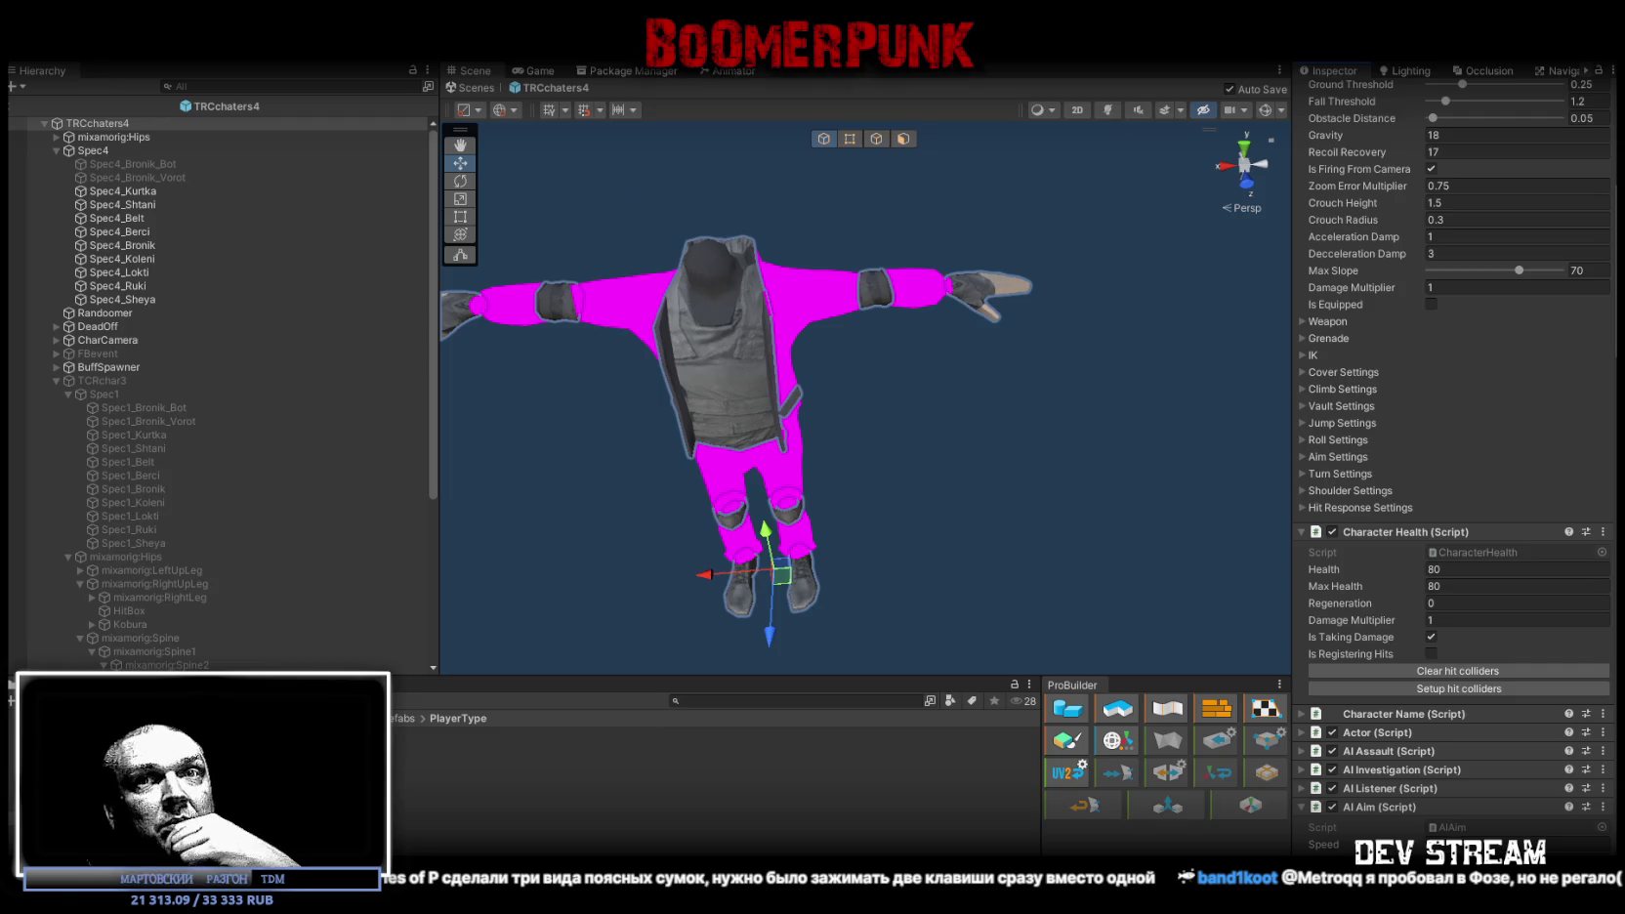
scroll(1518, 698, up, 5)
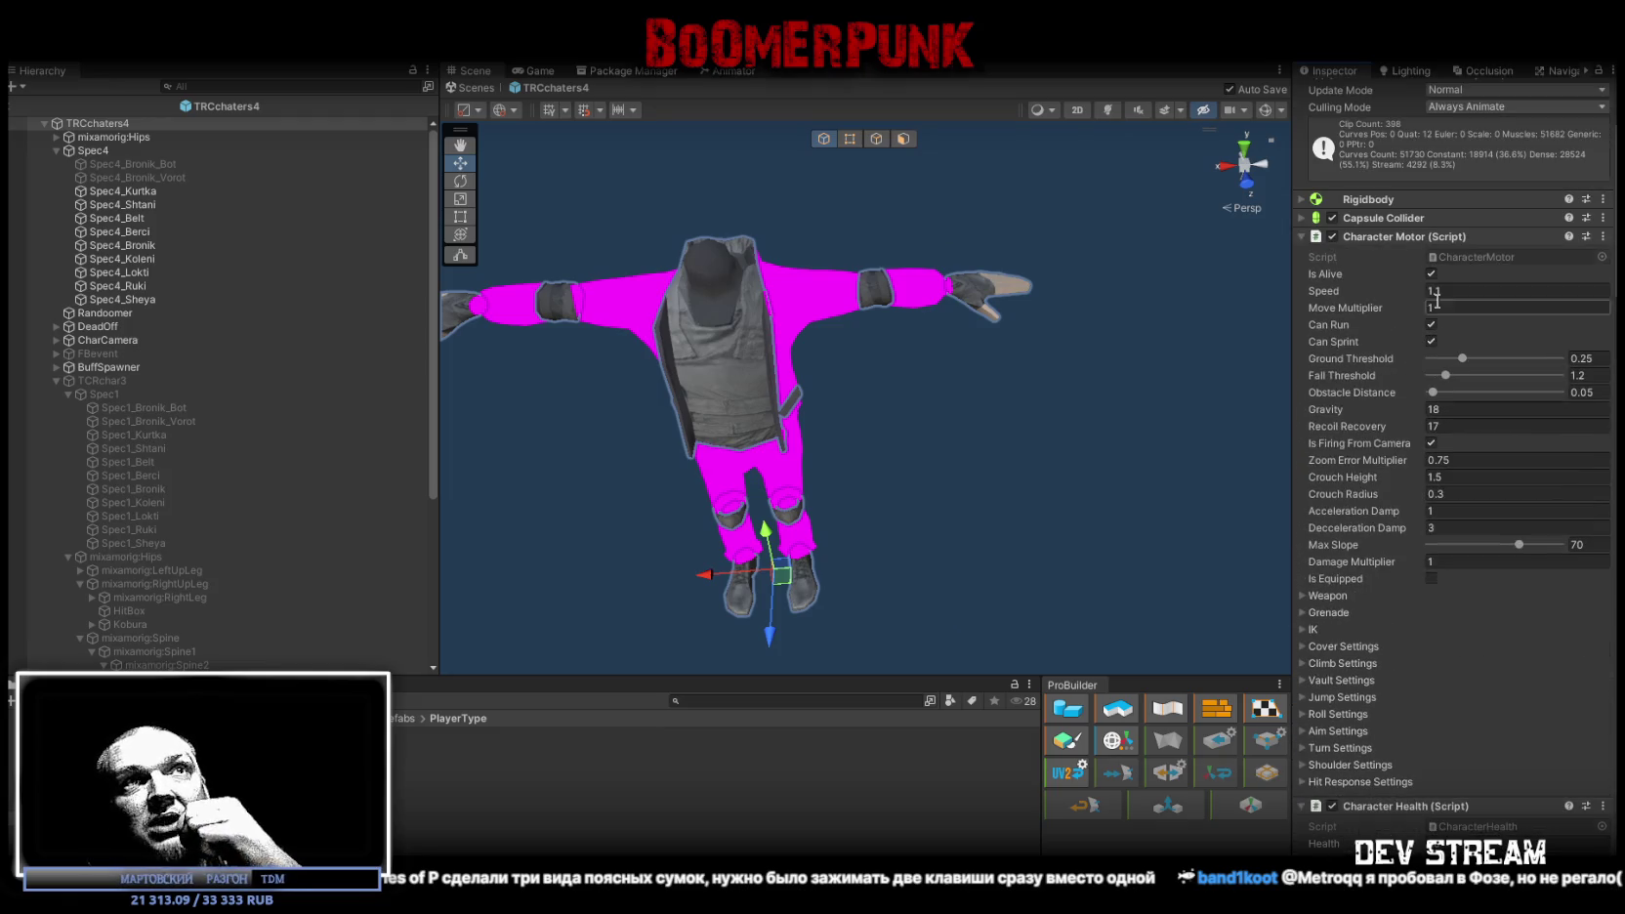
double_click(1463, 254)
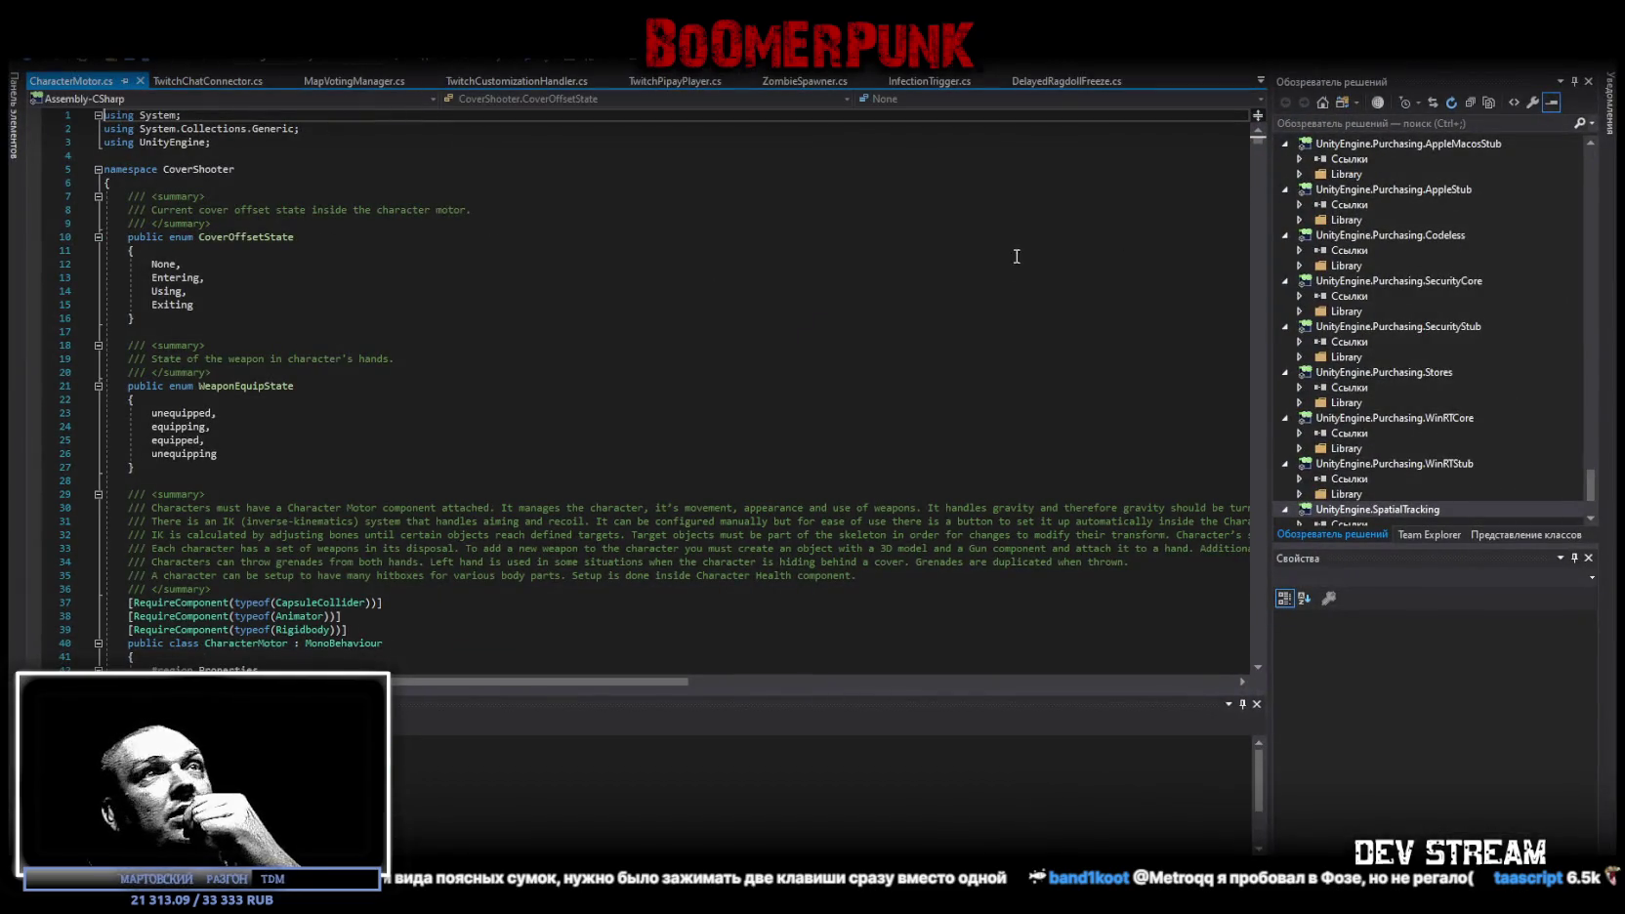
drag(1259, 146, 1263, 679)
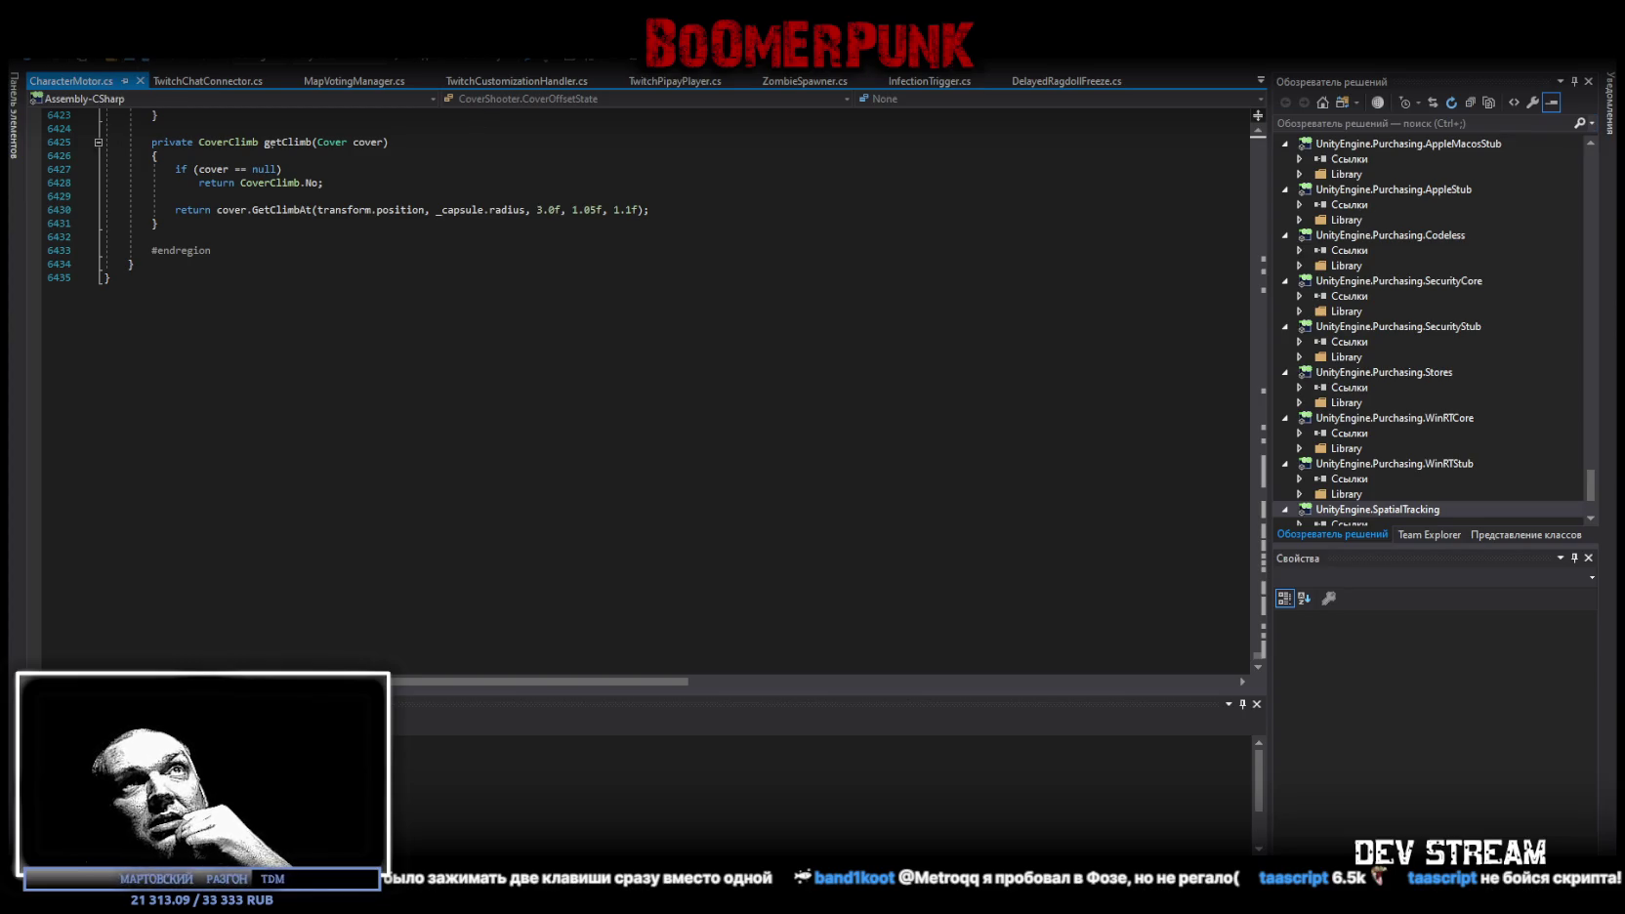
key(alt+Tab)
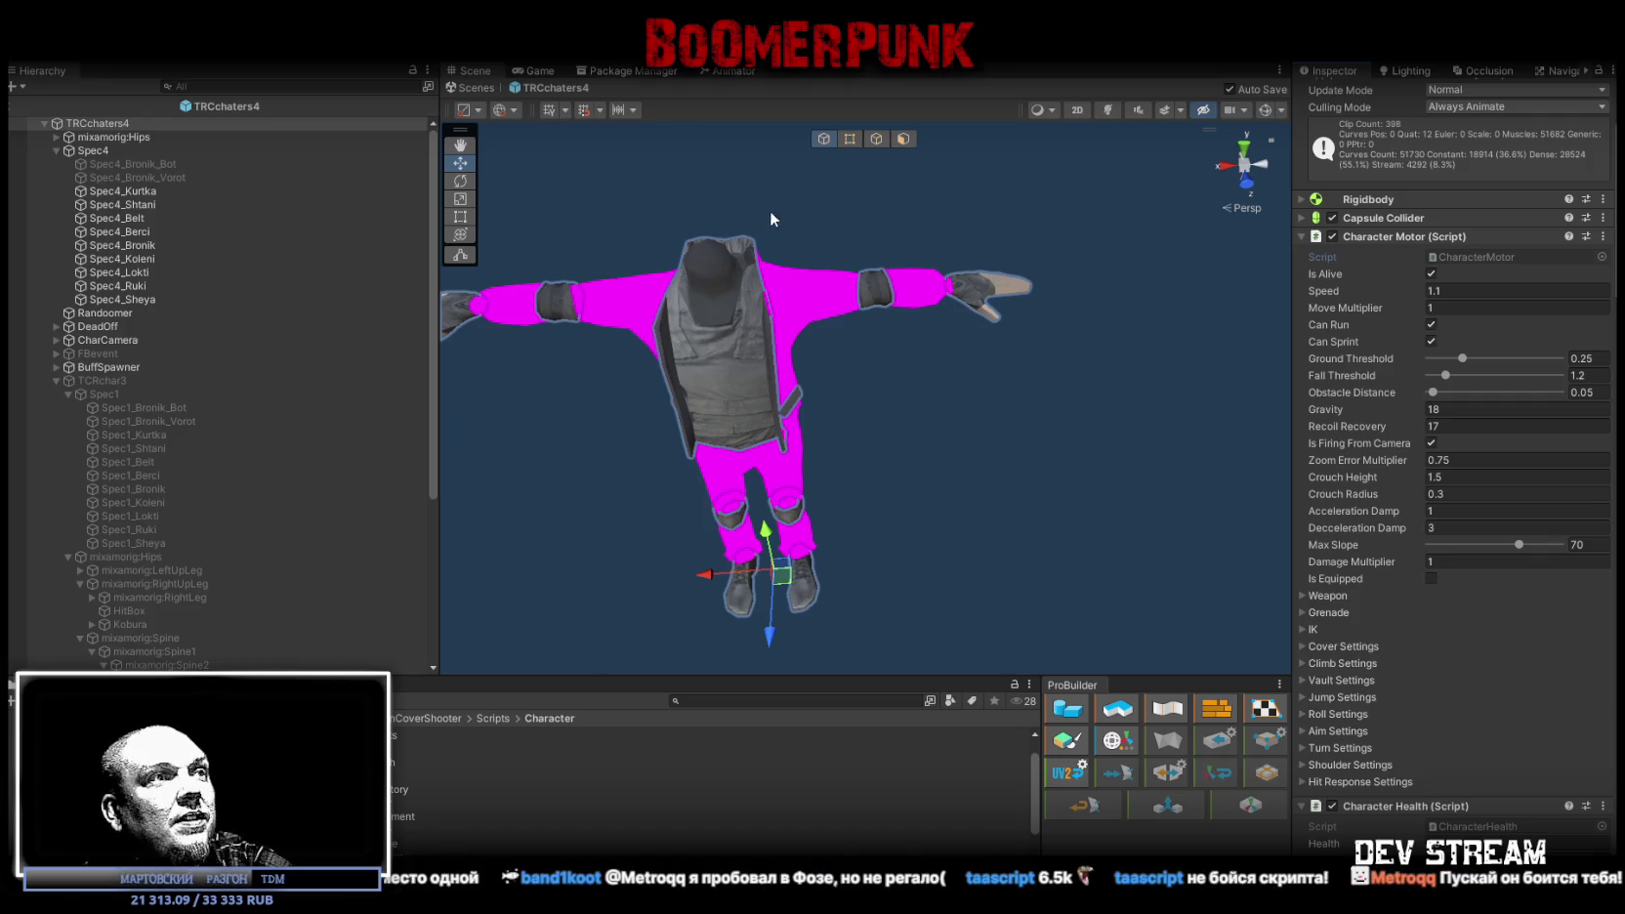
Step: Collapse Character Motor, Character Health, AI Aim, Twitch Player Commands and Player Progress components
scroll(1495, 477, down, 10)
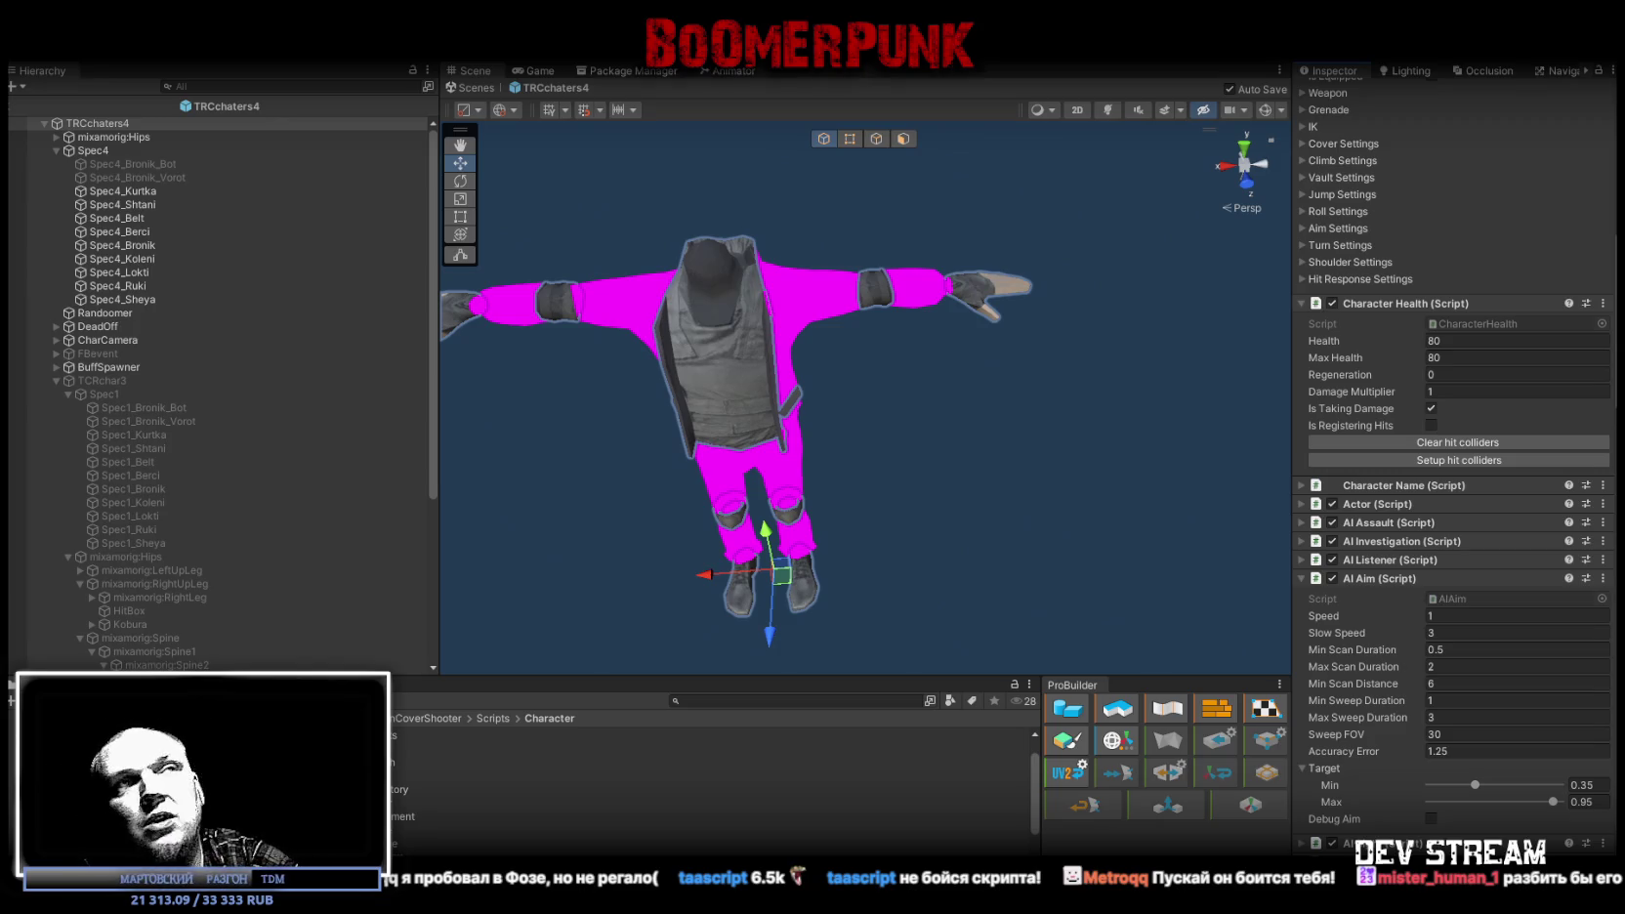
click(1437, 339)
scroll(1422, 332, up, 10)
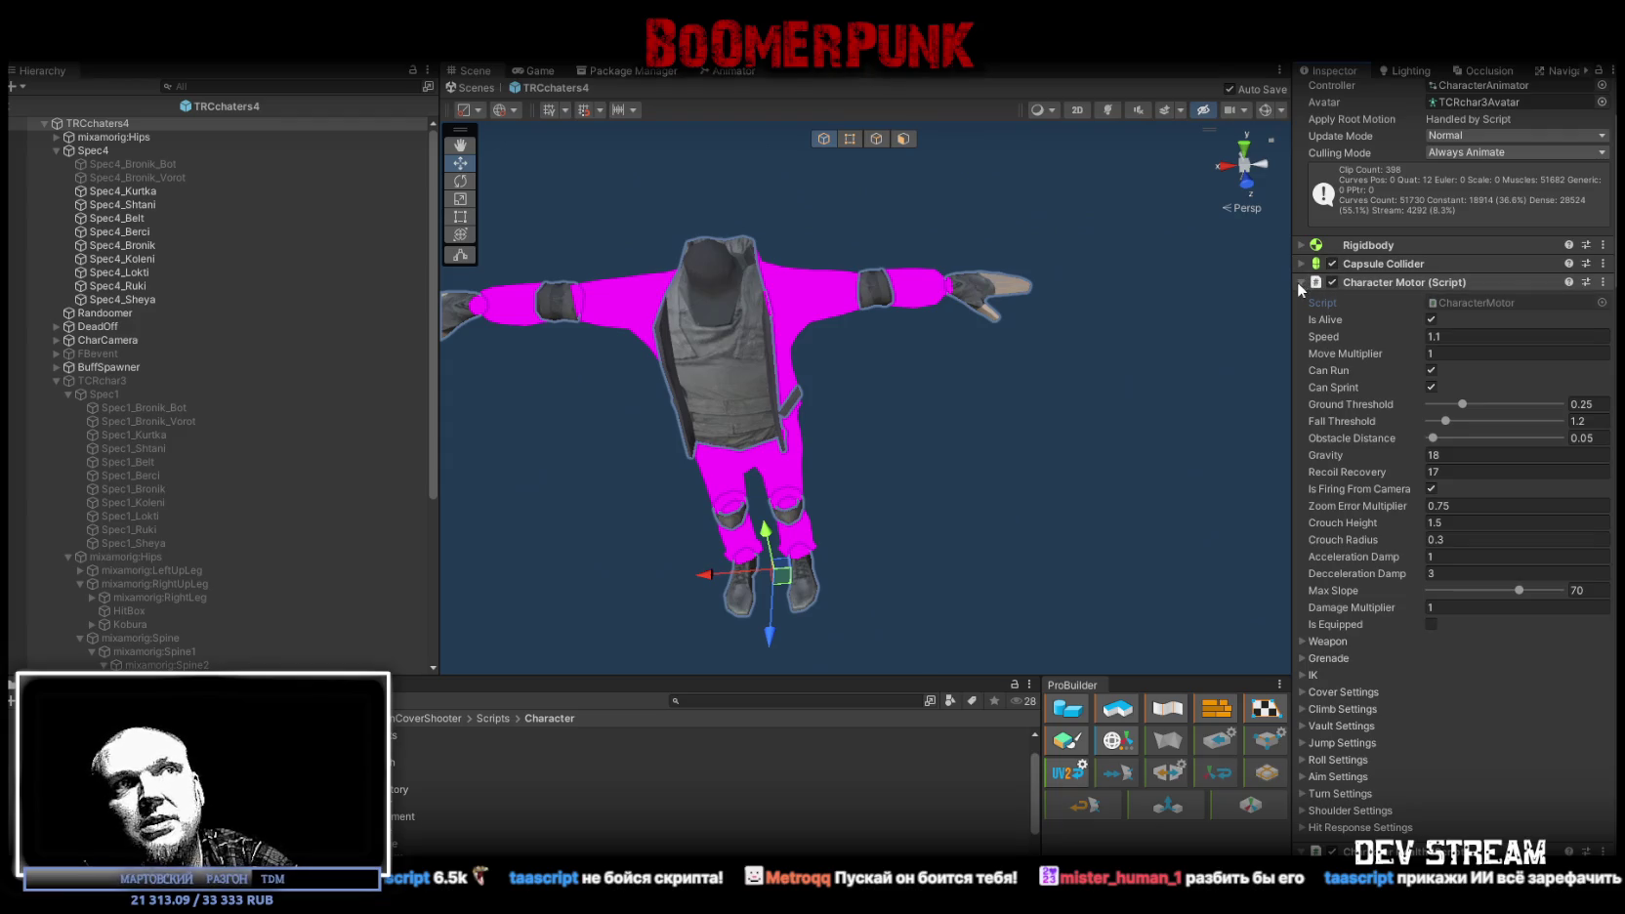
click(1301, 282)
click(1302, 302)
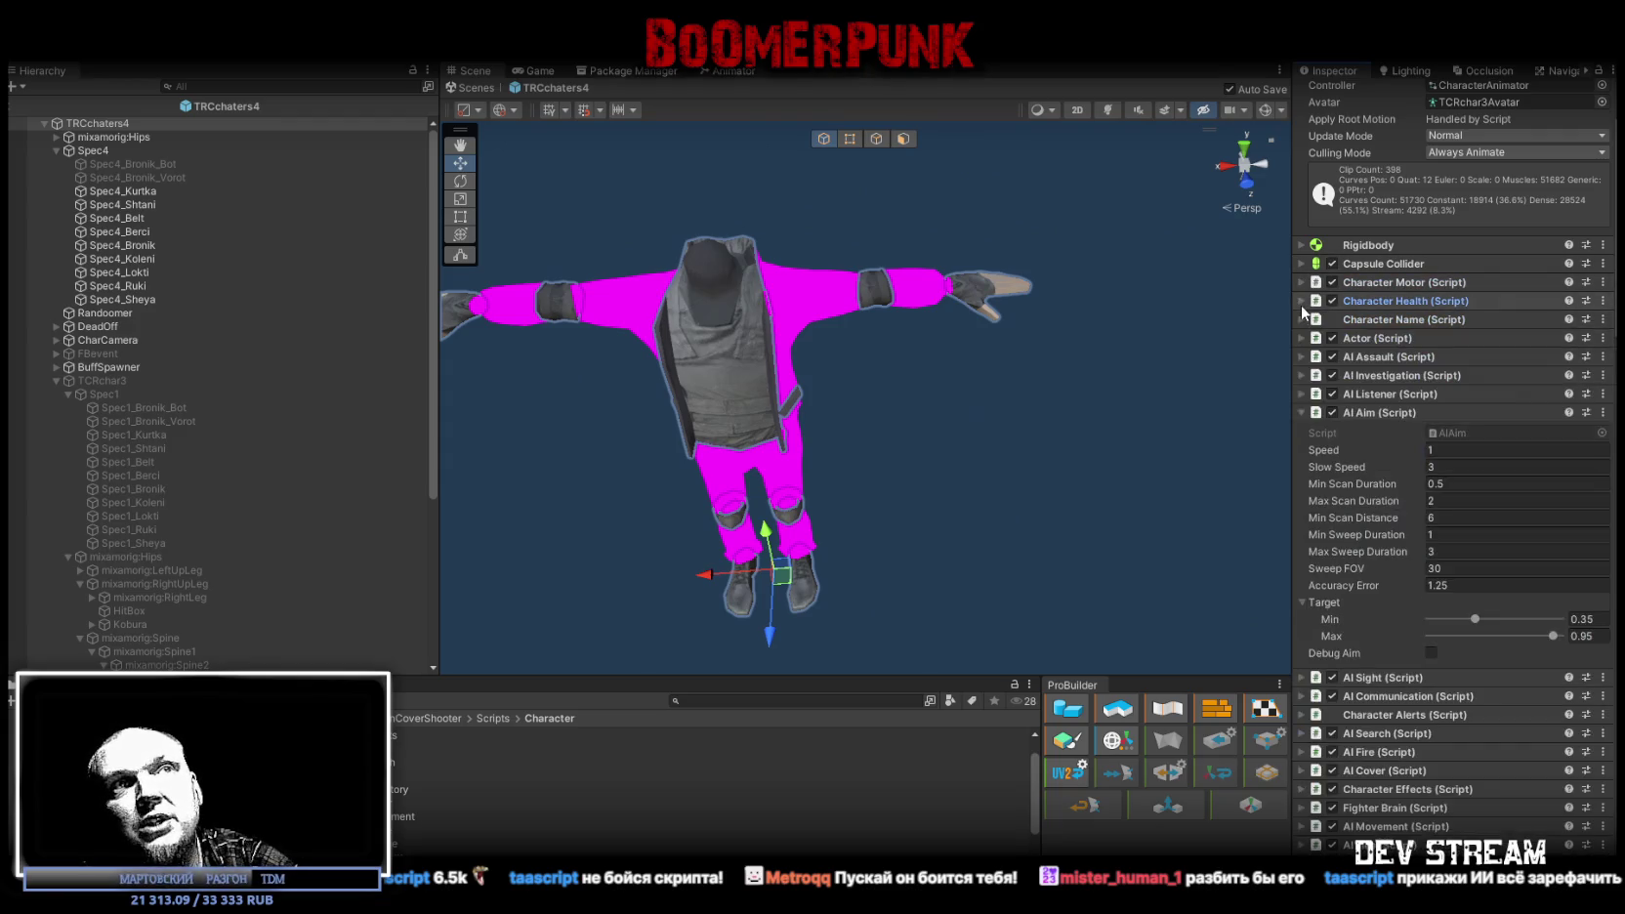
click(1302, 412)
scroll(1406, 369, down, 5)
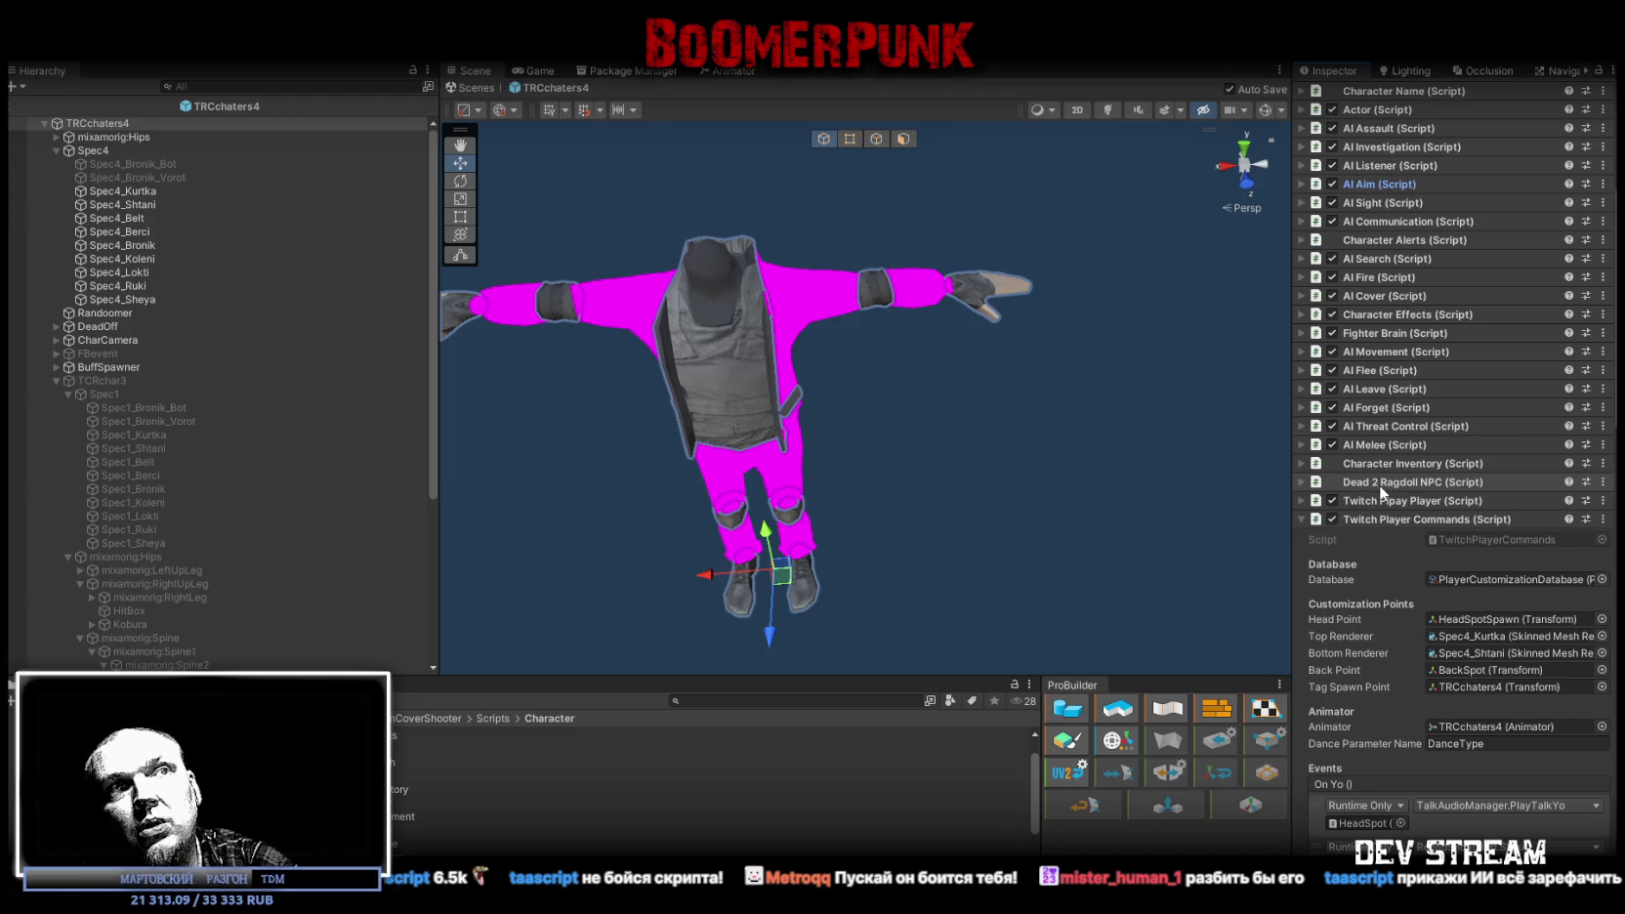
scroll(1383, 483, down, 10)
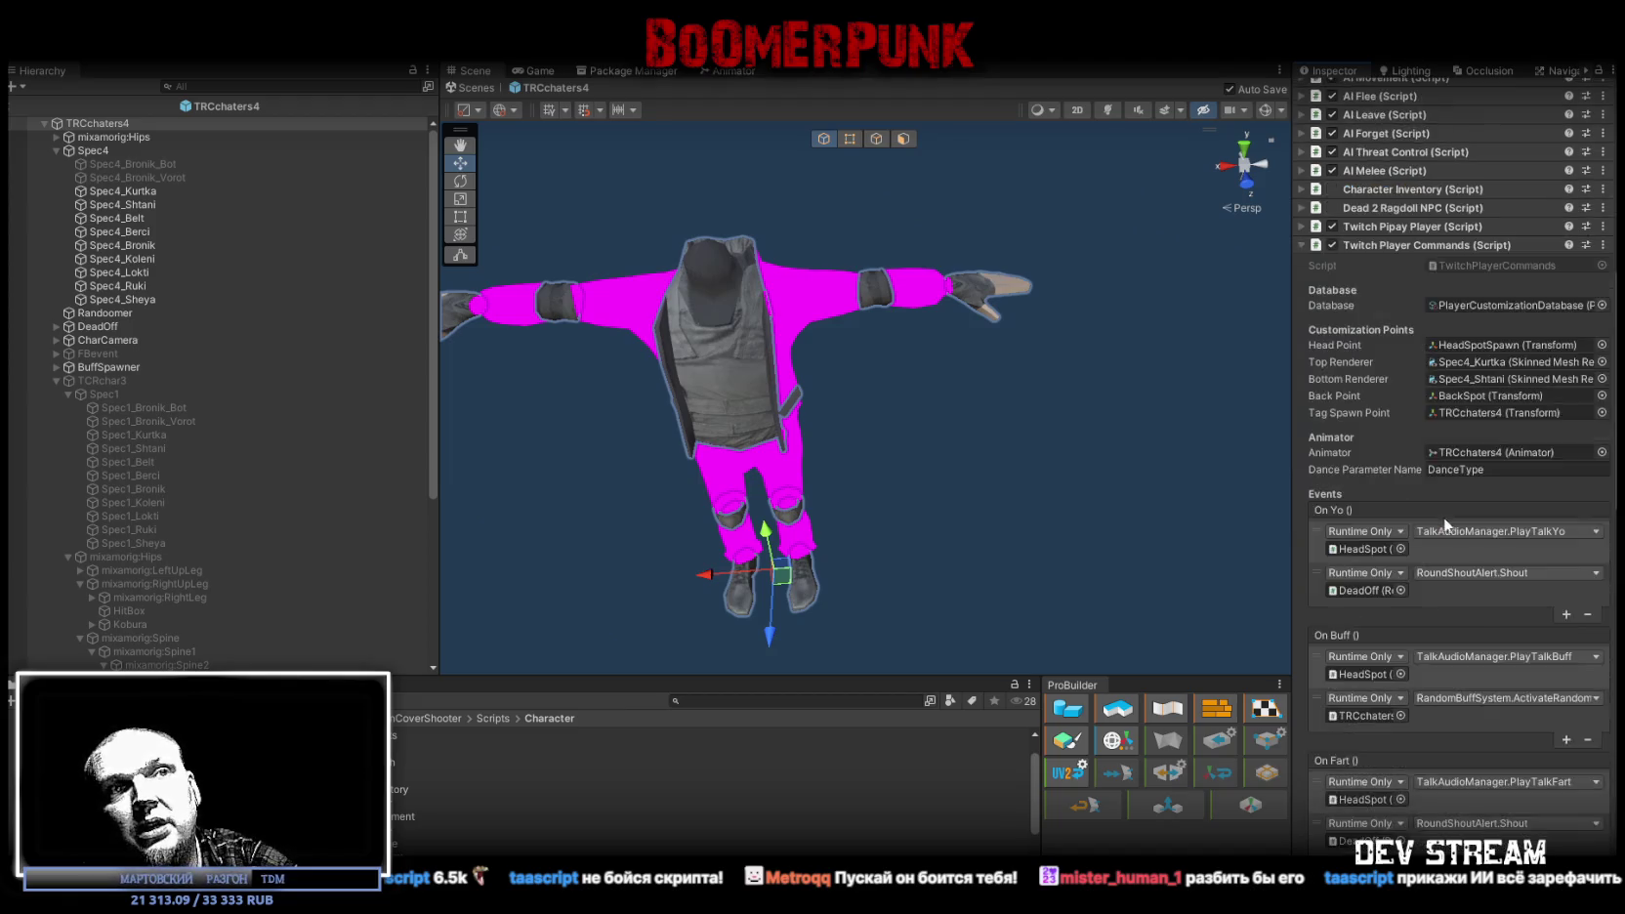
scroll(1363, 366, up, 10)
click(1299, 427)
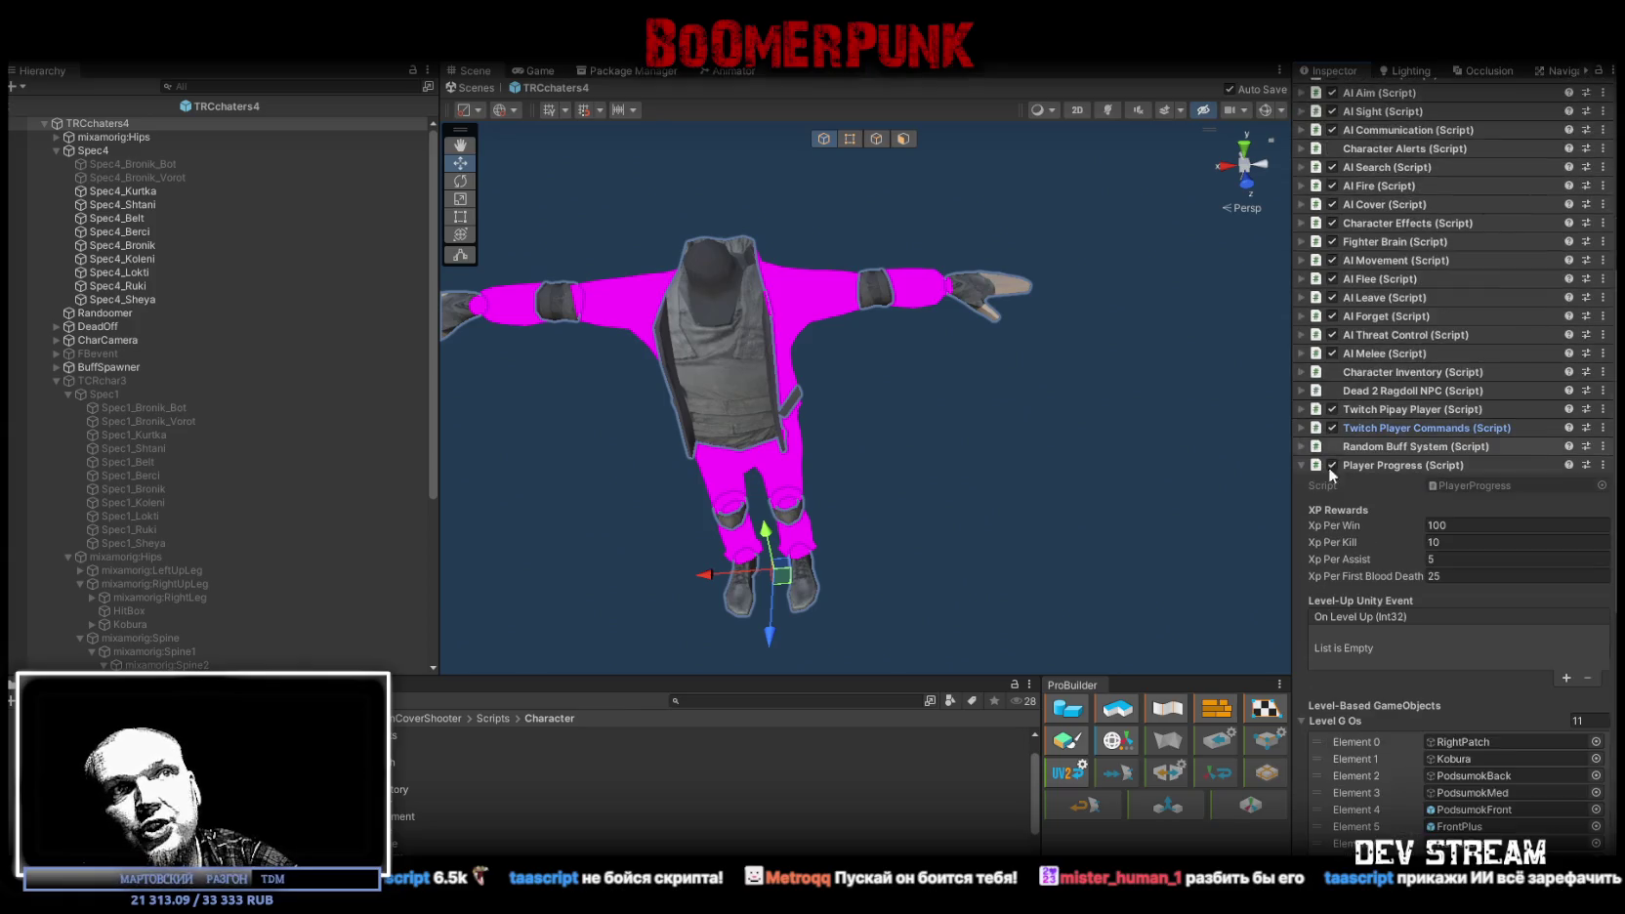
click(1301, 465)
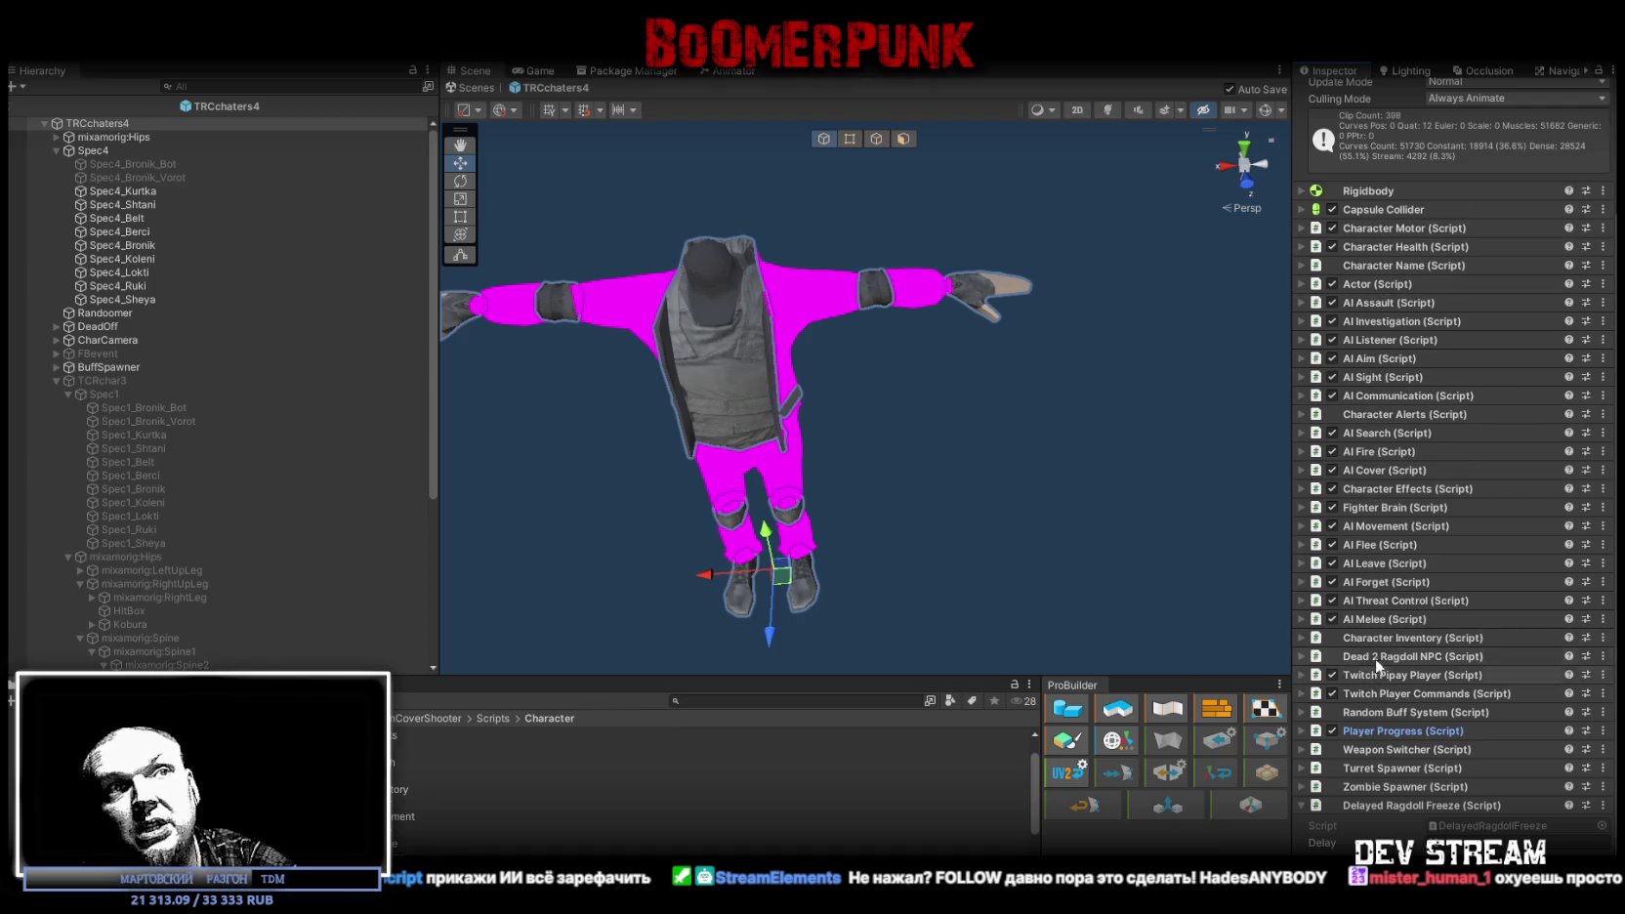
Step: Review AI Flee, AI Movement and Fighter Brain, including its Approximation group, then collapse them
click(1303, 545)
click(1301, 542)
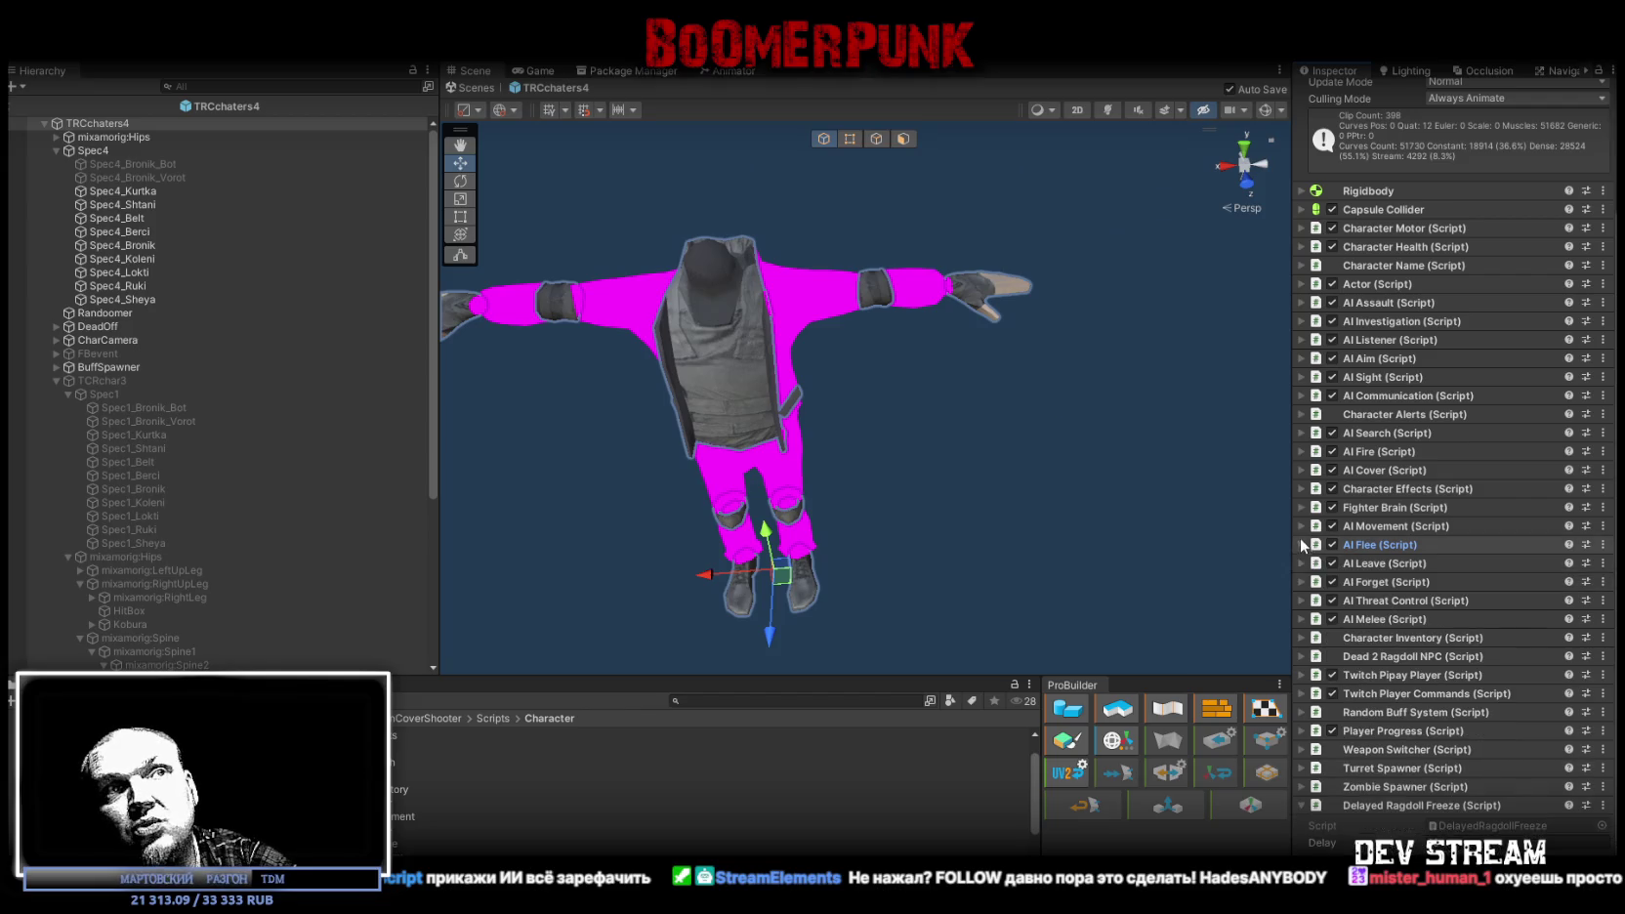
click(1298, 528)
click(1298, 527)
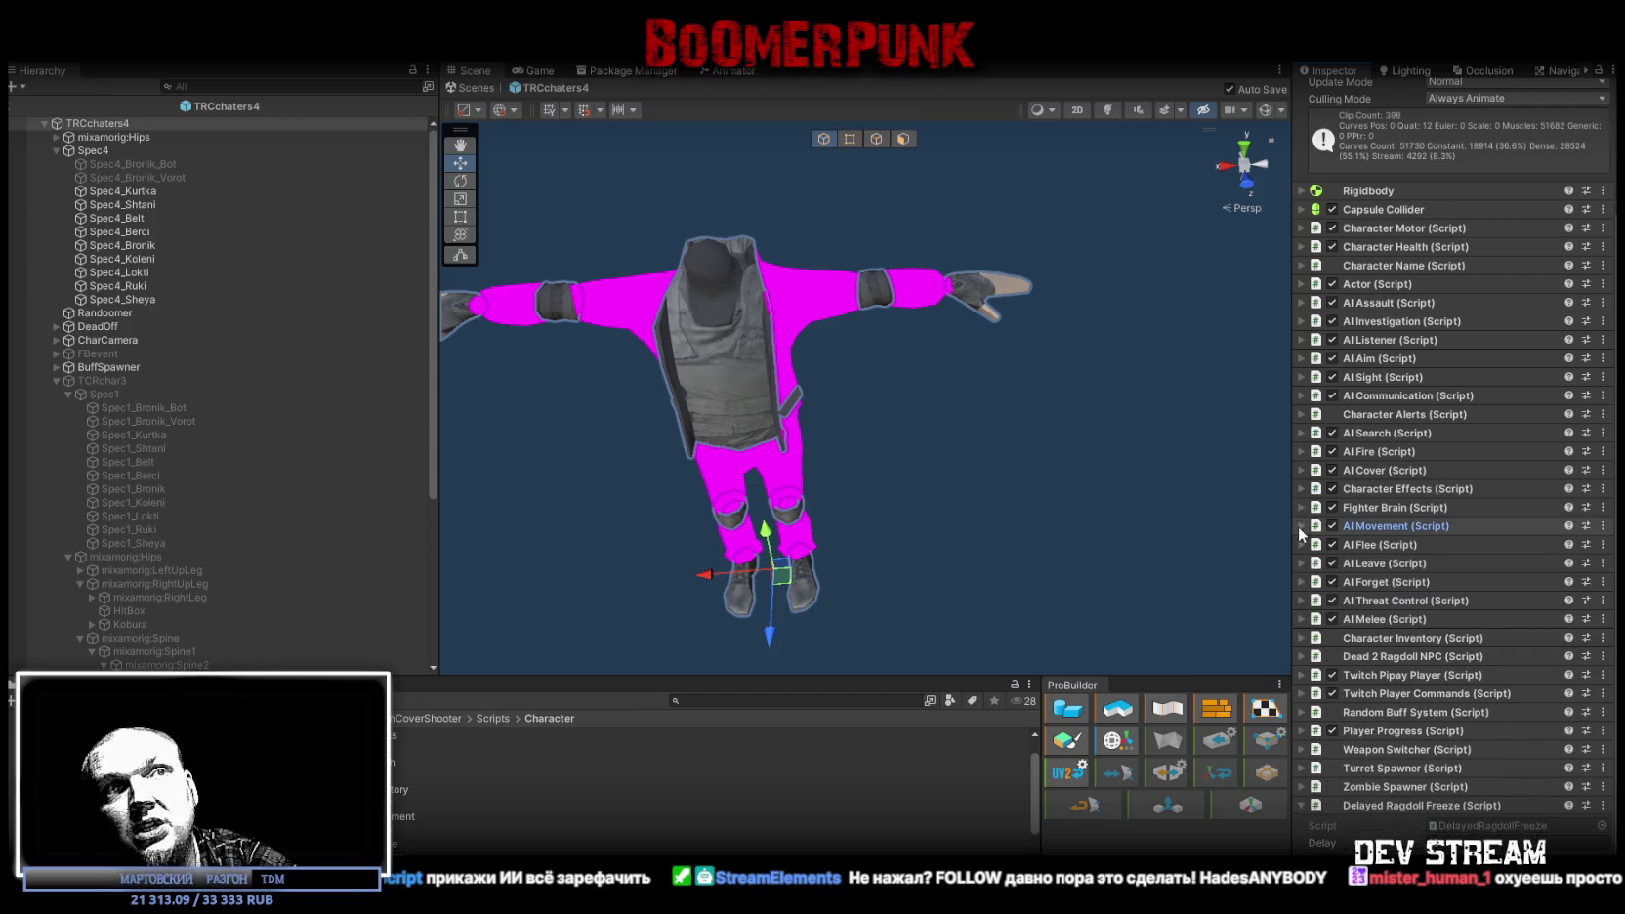
click(1301, 509)
scroll(1409, 608, down, 6)
scroll(1461, 540, down, 2)
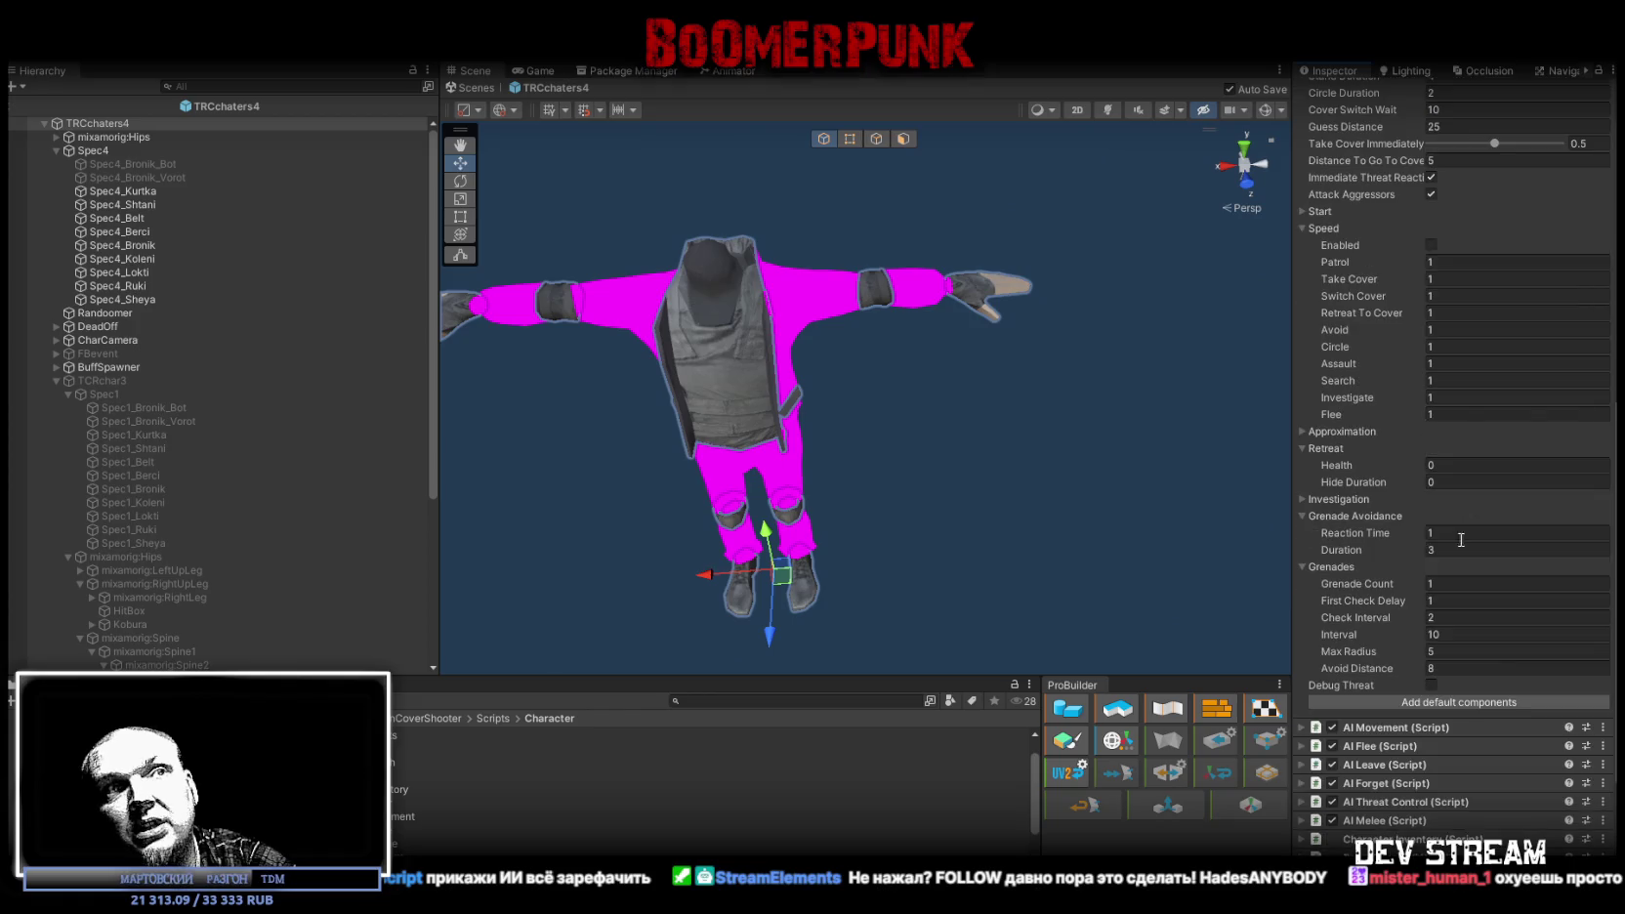
click(1302, 431)
click(1302, 431)
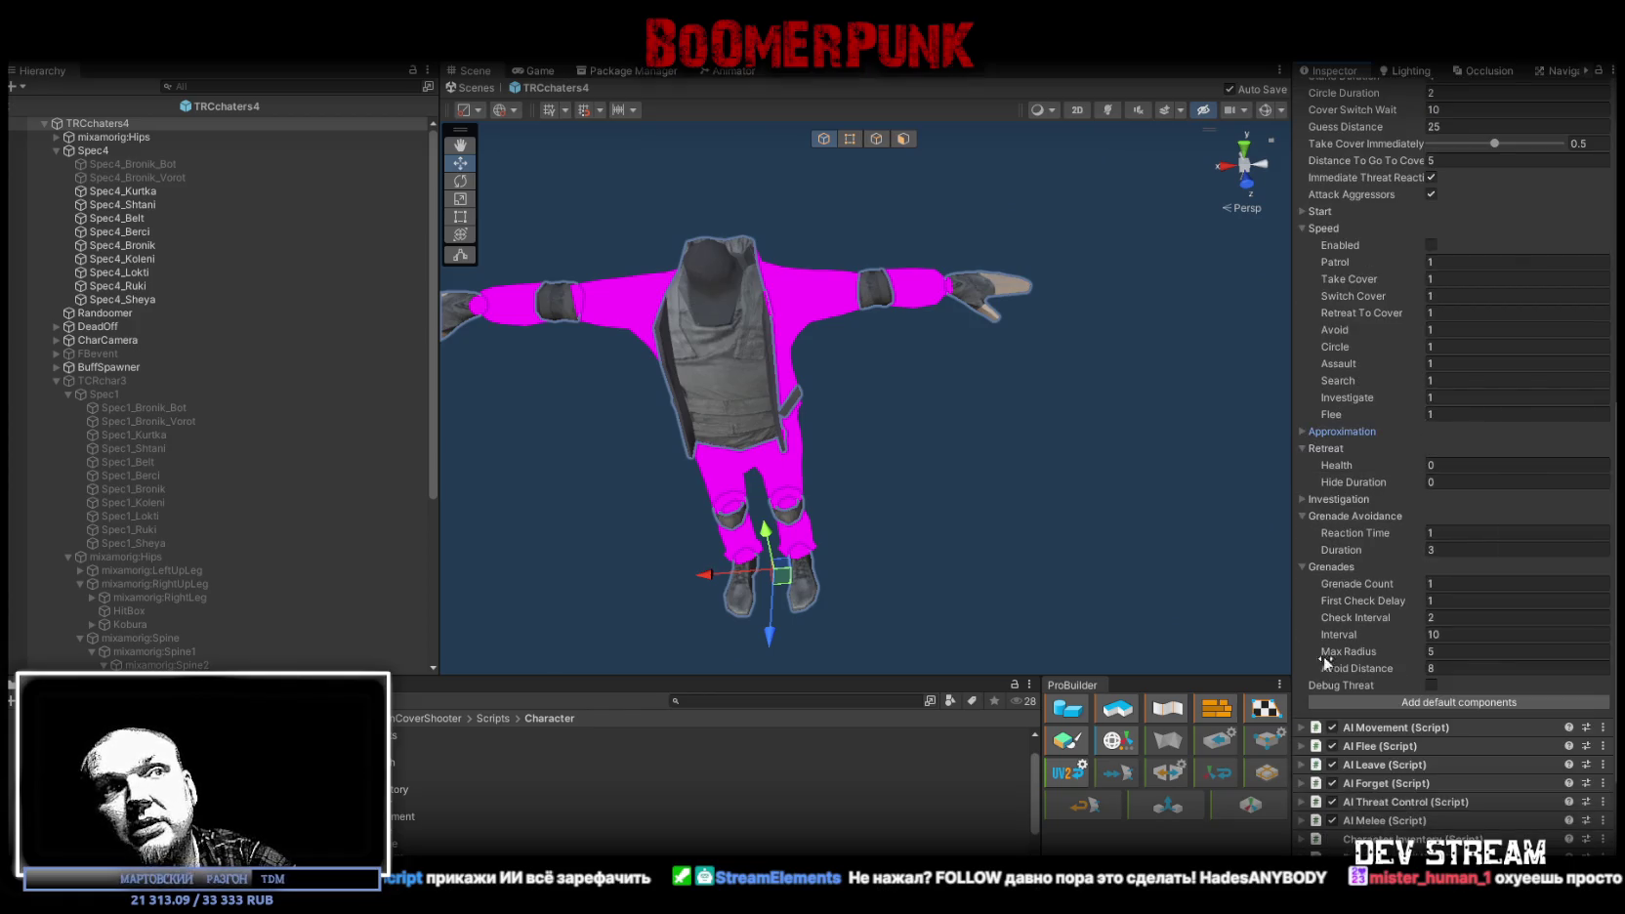
scroll(1394, 477, up, 5)
scroll(1394, 470, up, 5)
click(1299, 463)
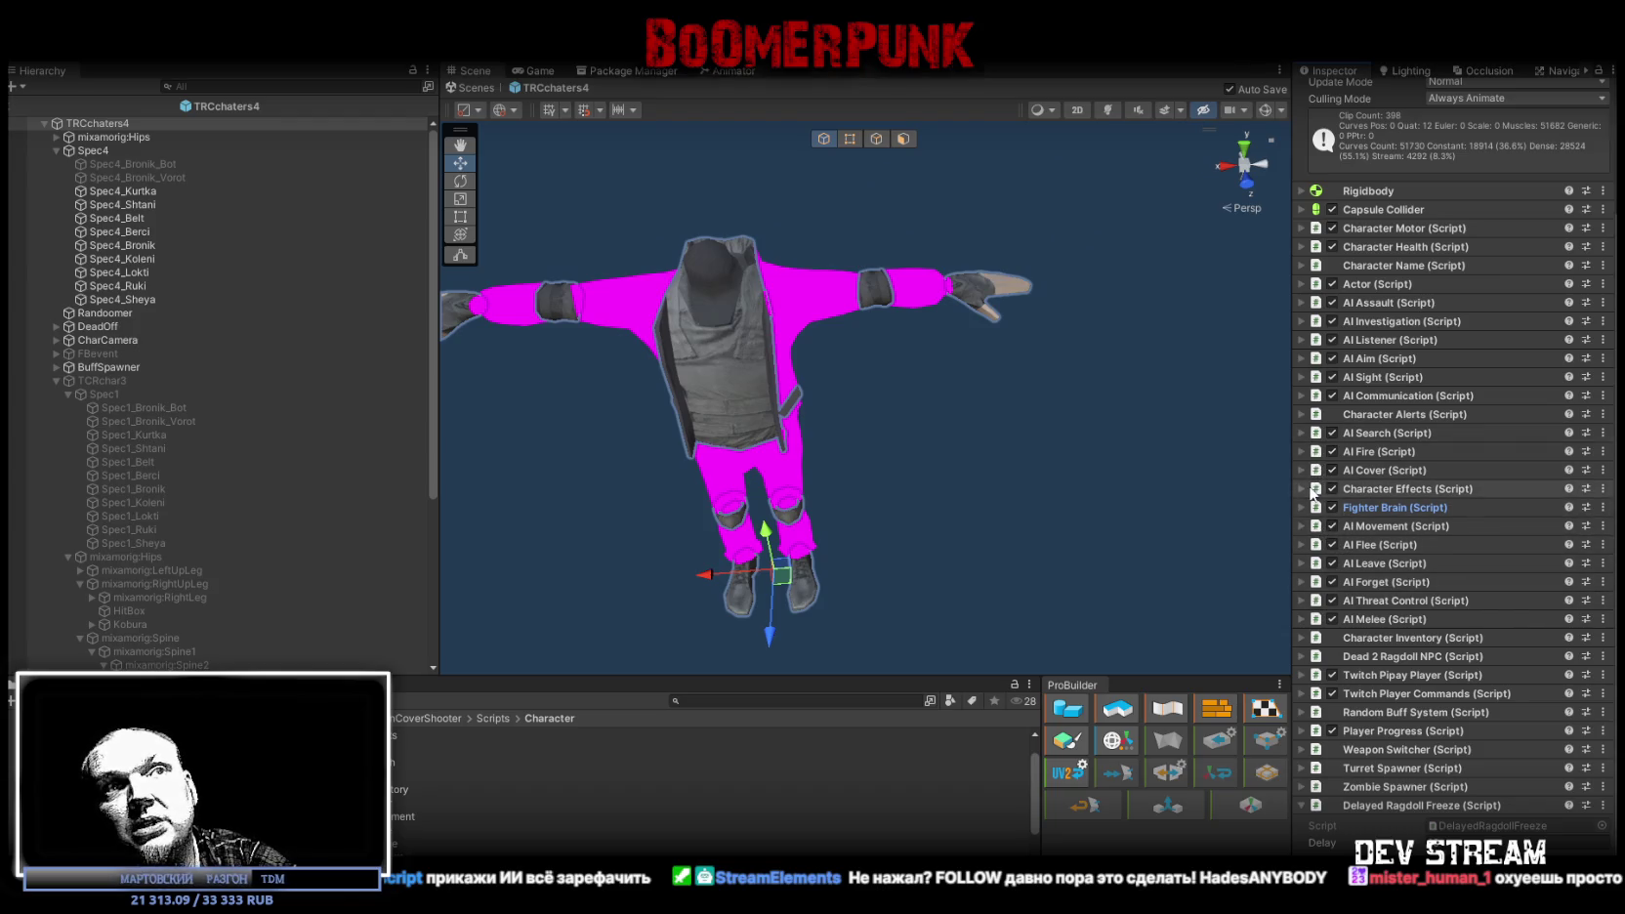
Step: Review Character Effects, AI Cover, AI Fire and AI Search, collapsing each afterwards
click(1302, 488)
click(1301, 486)
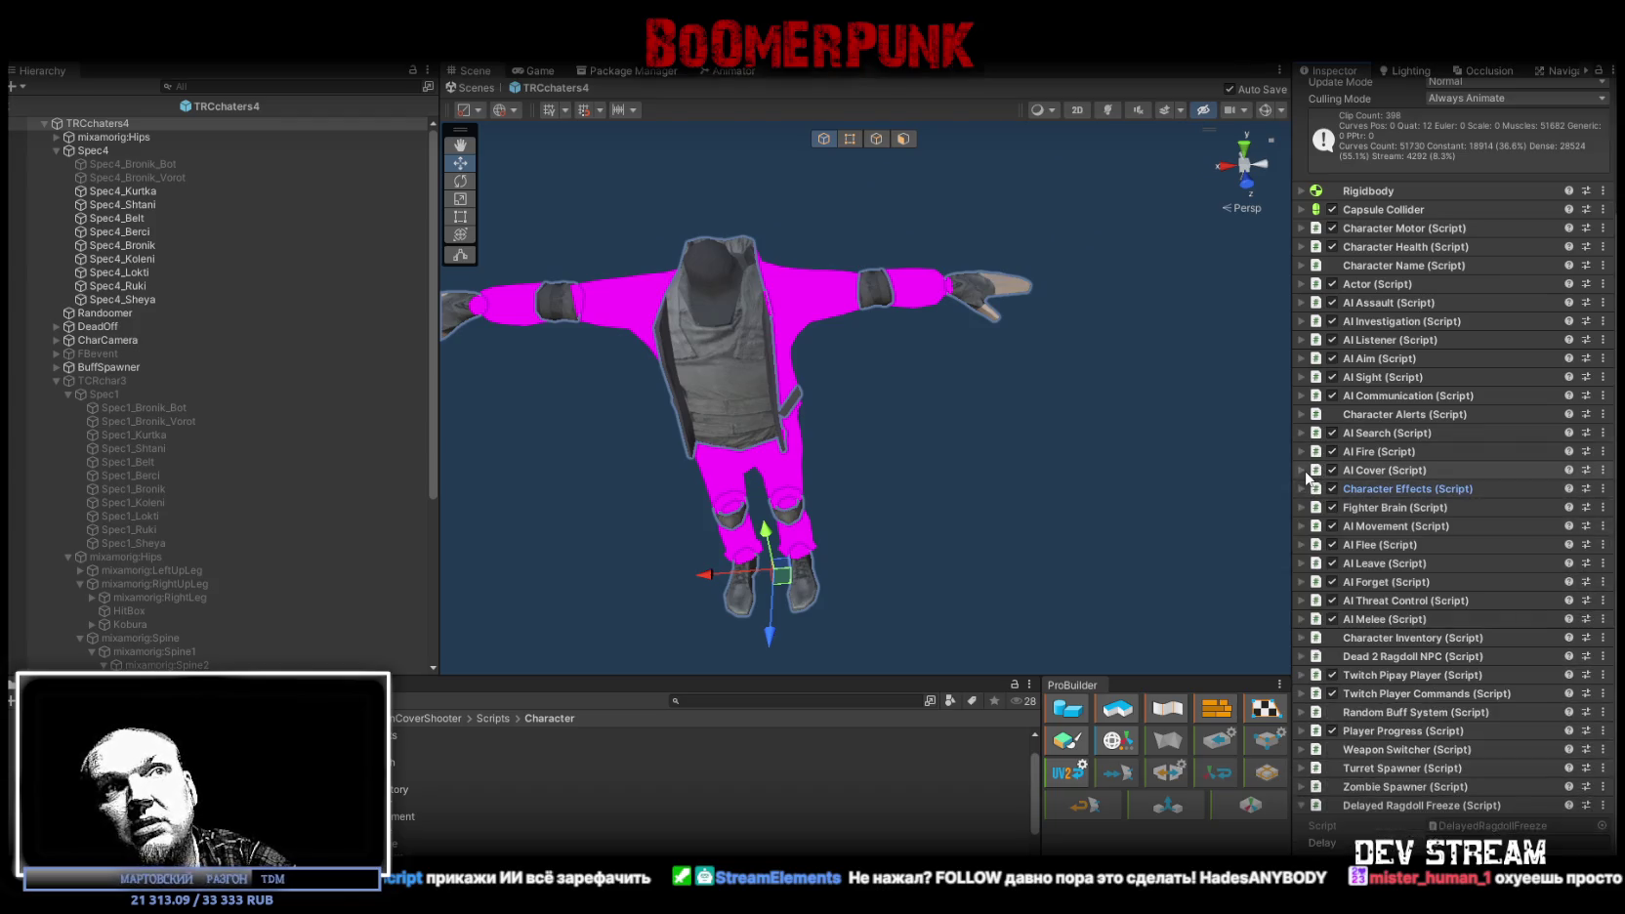
click(1304, 470)
click(1305, 470)
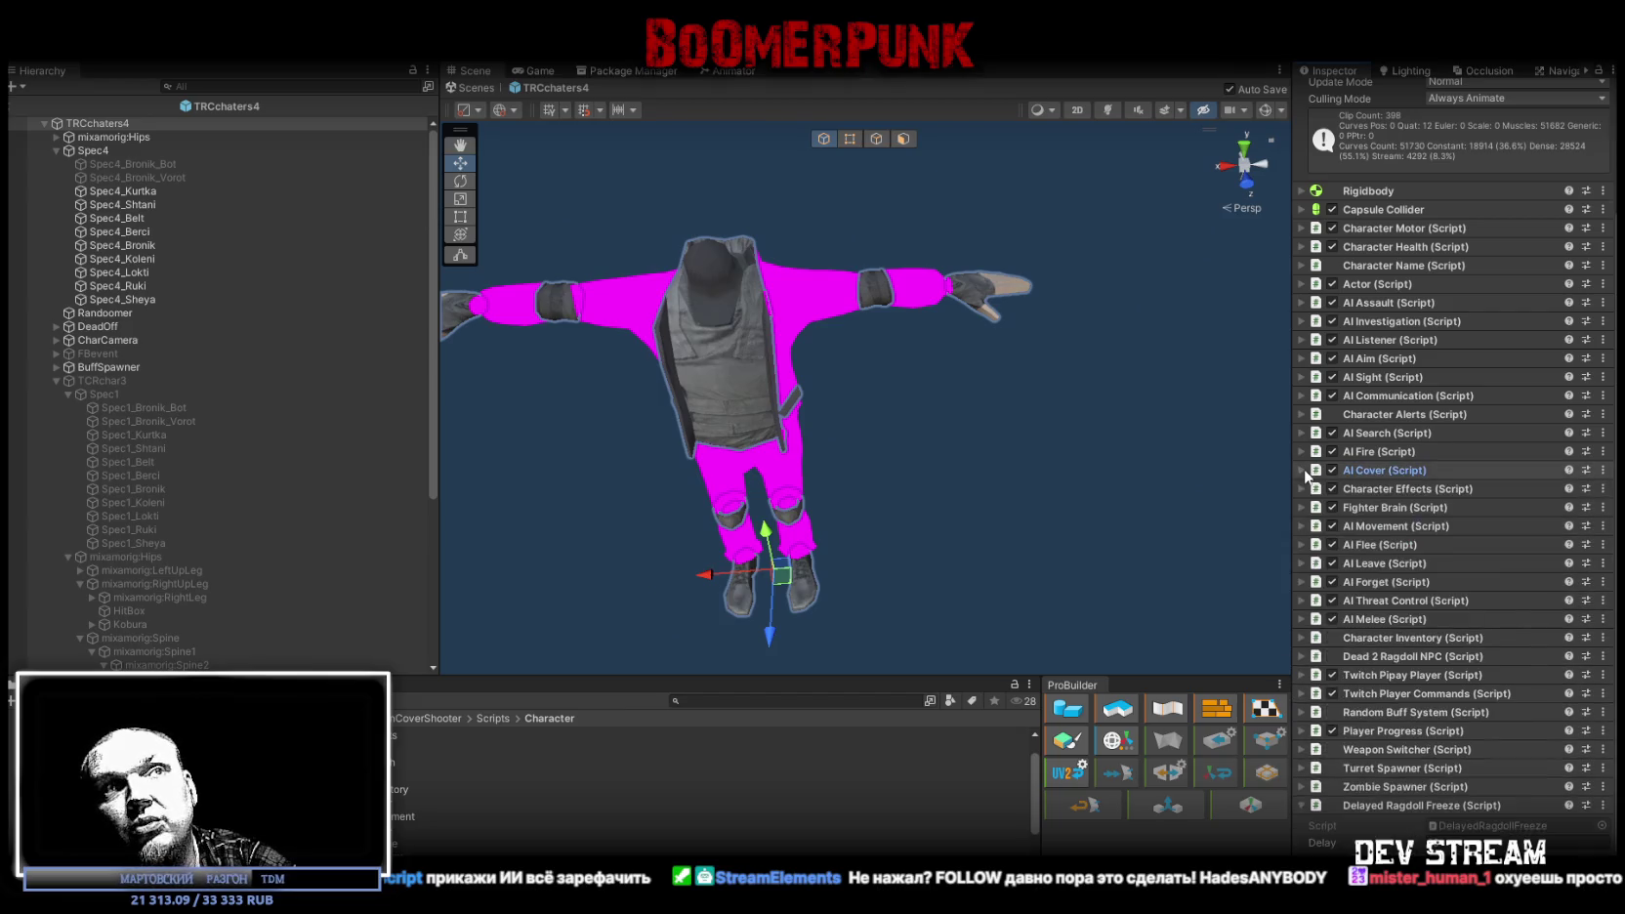
click(1301, 451)
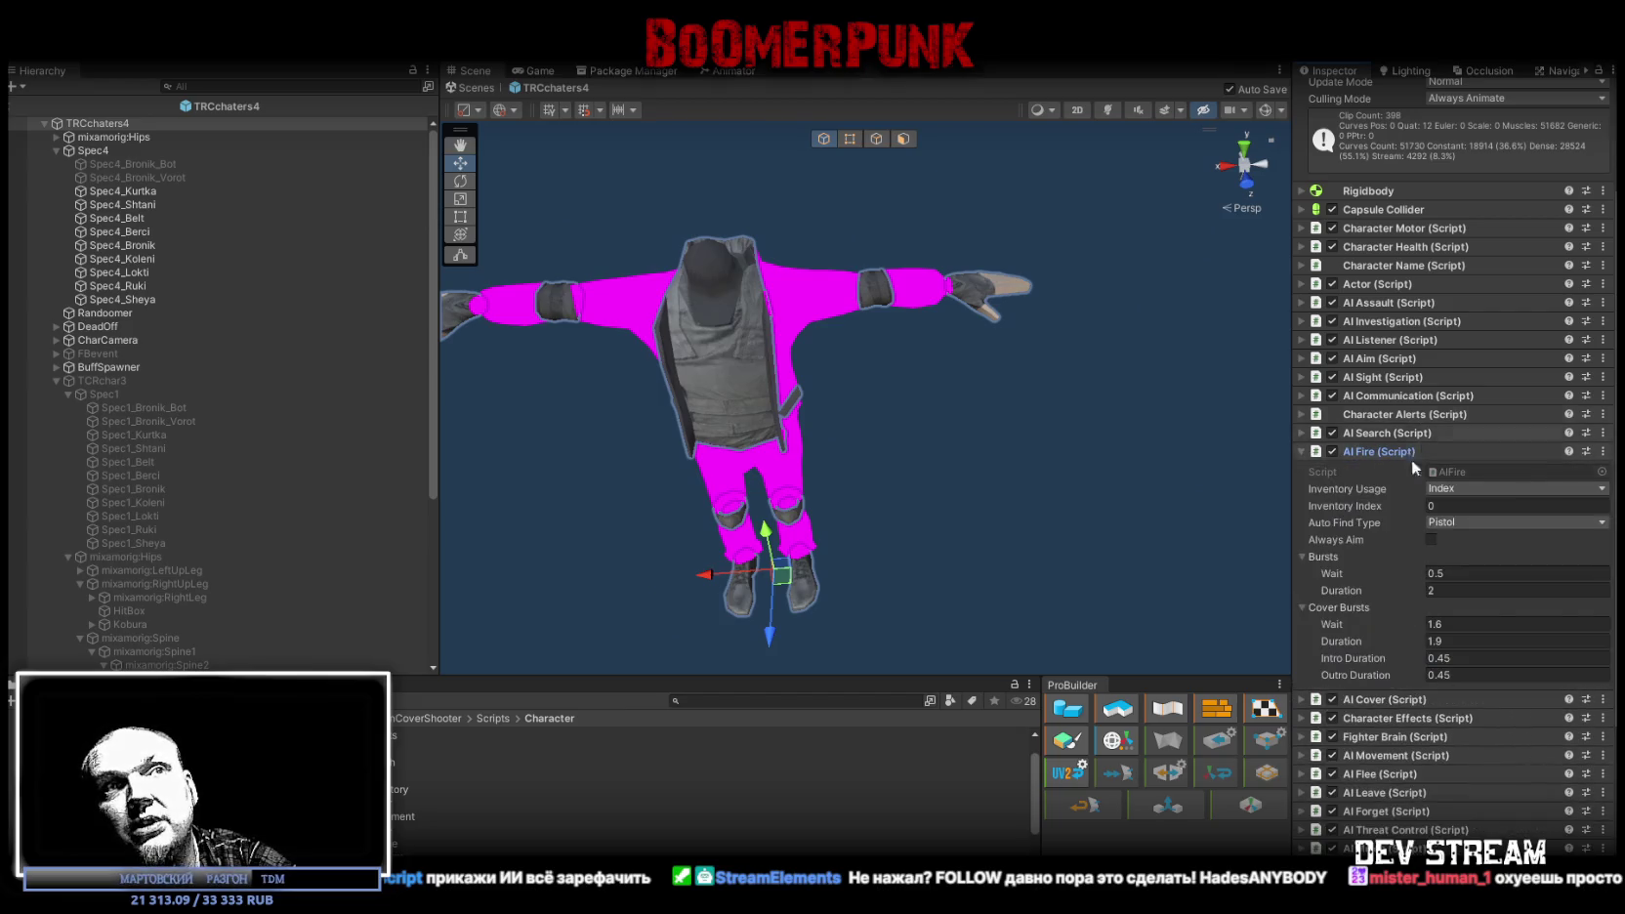
click(1306, 451)
click(1303, 433)
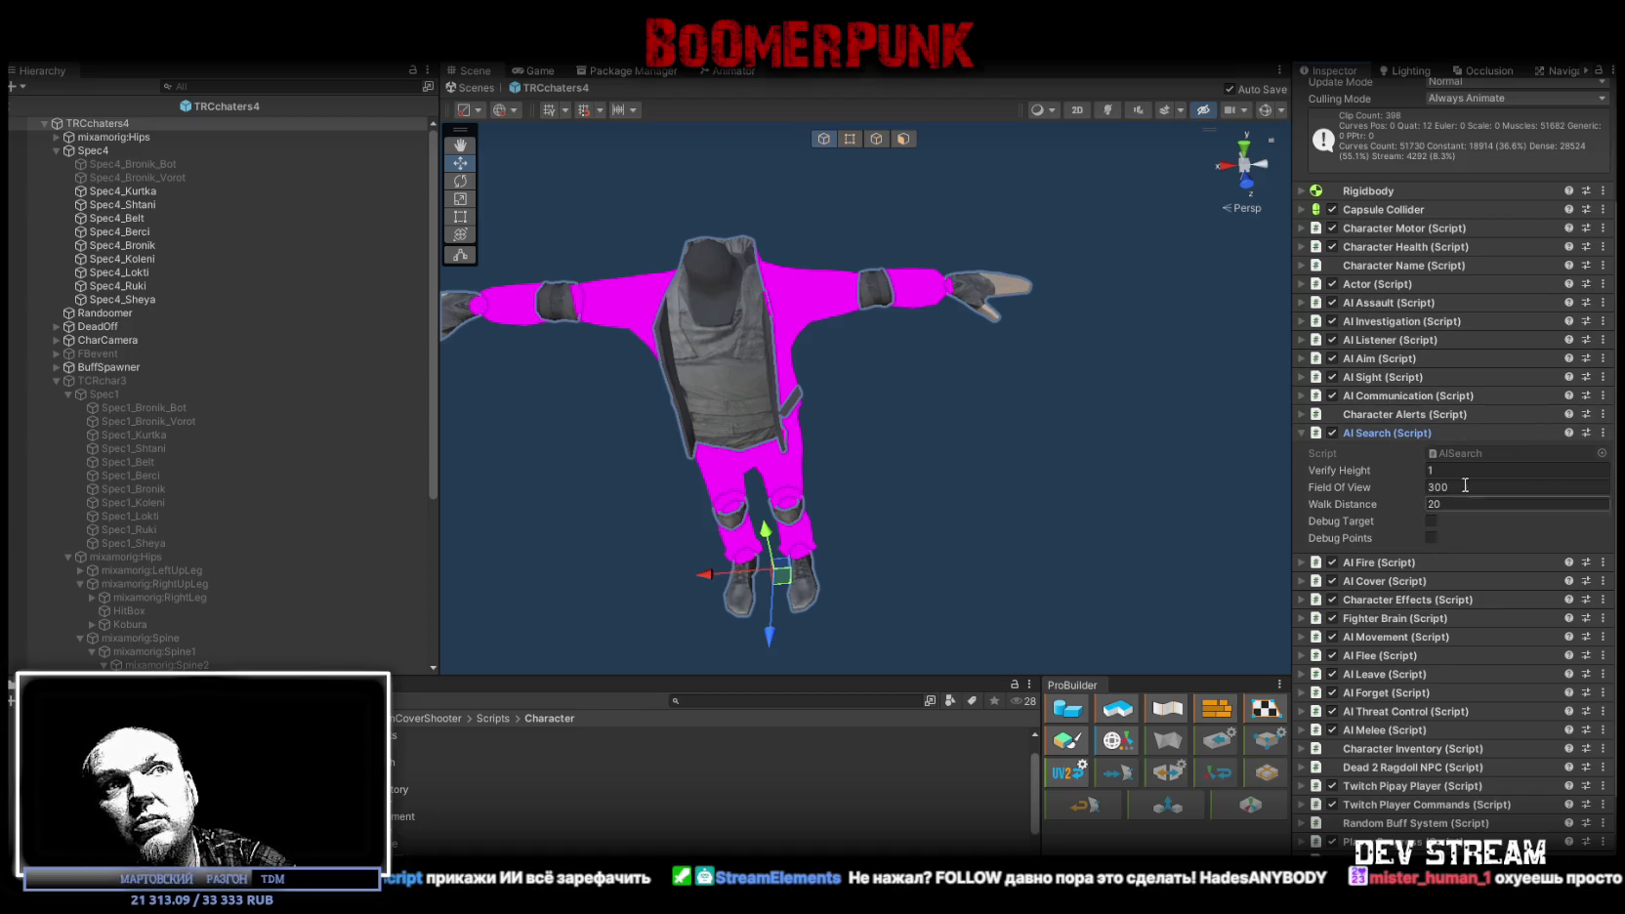
click(1306, 435)
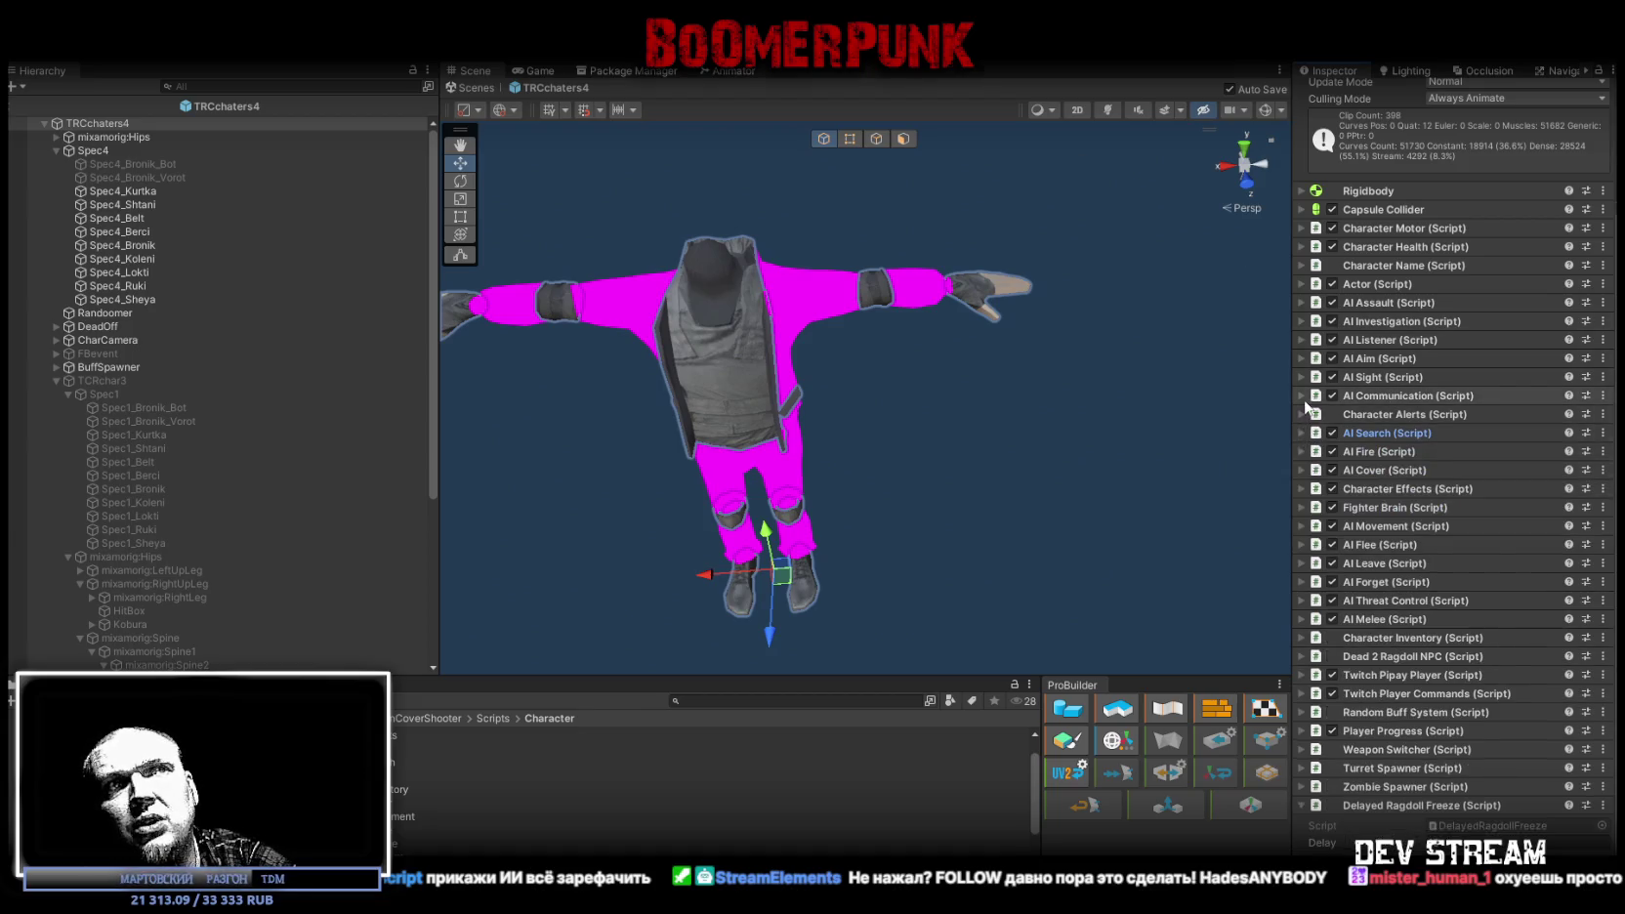
Step: Review AI Communication, AI Sight (Distance 50, Field Of View 120) and AI Aim, then collapse them
click(1334, 397)
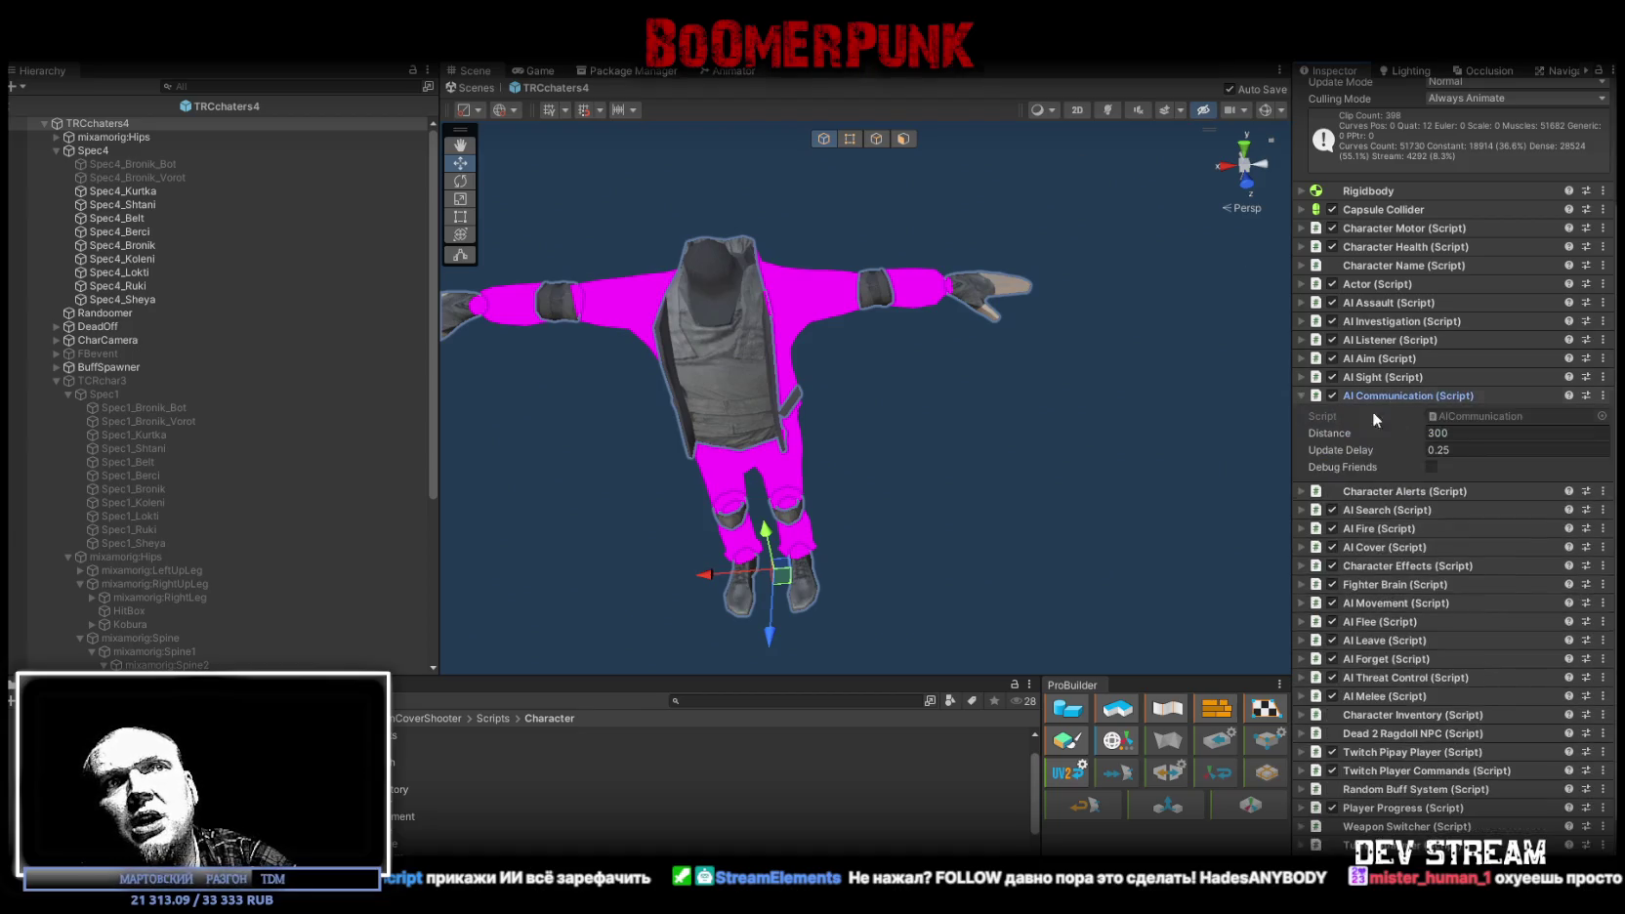
click(1300, 395)
click(1303, 377)
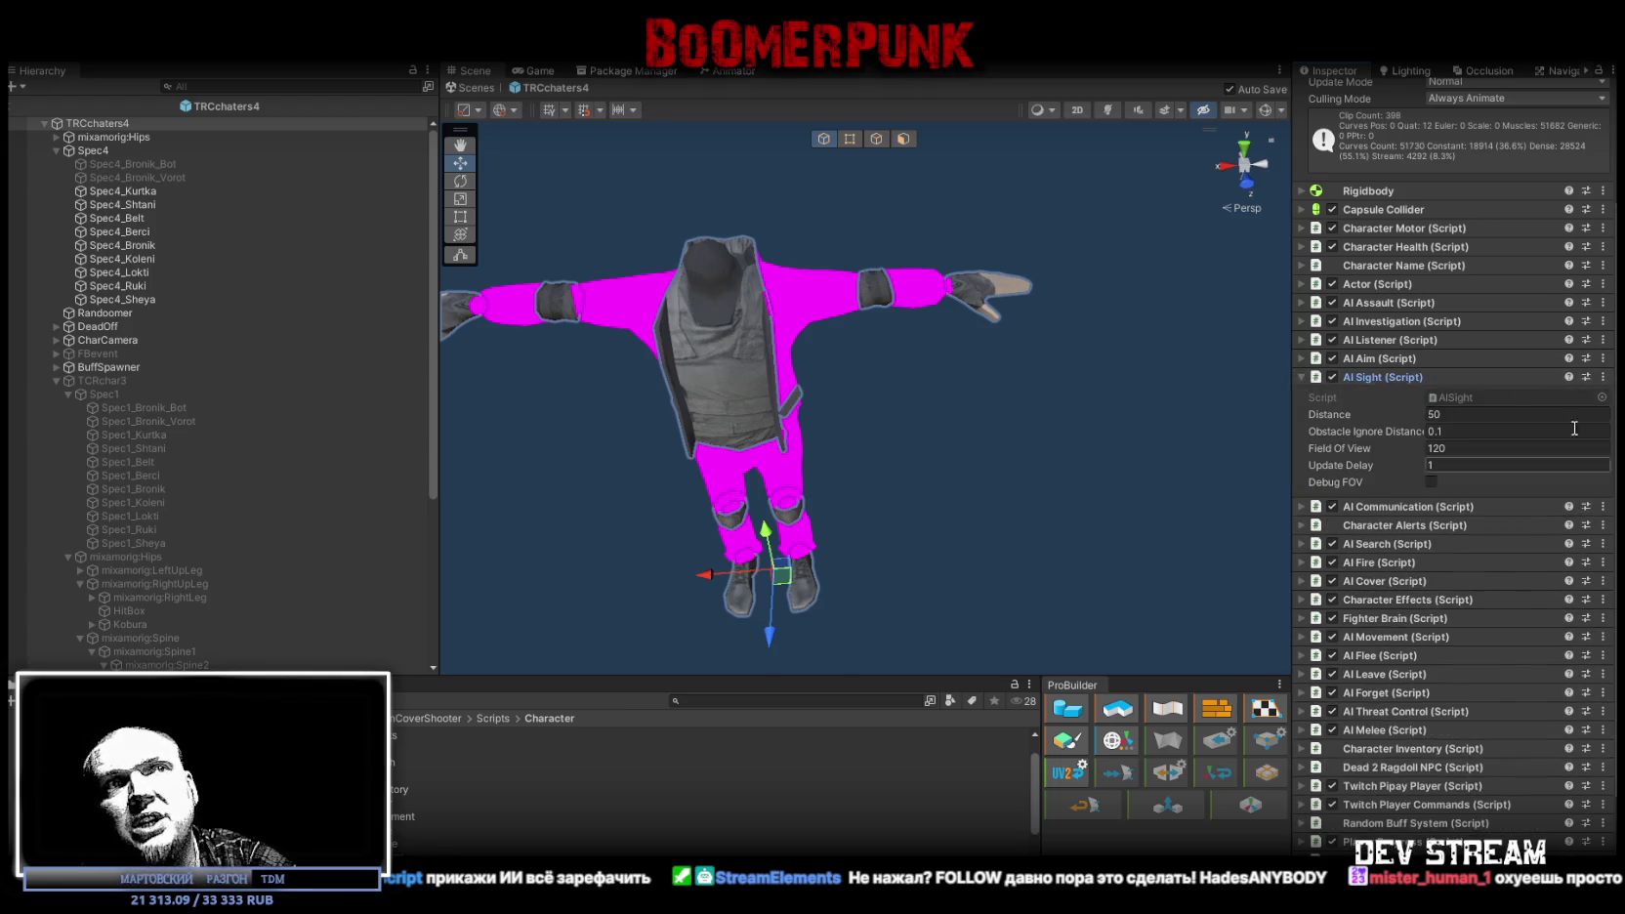
click(1304, 378)
click(1386, 359)
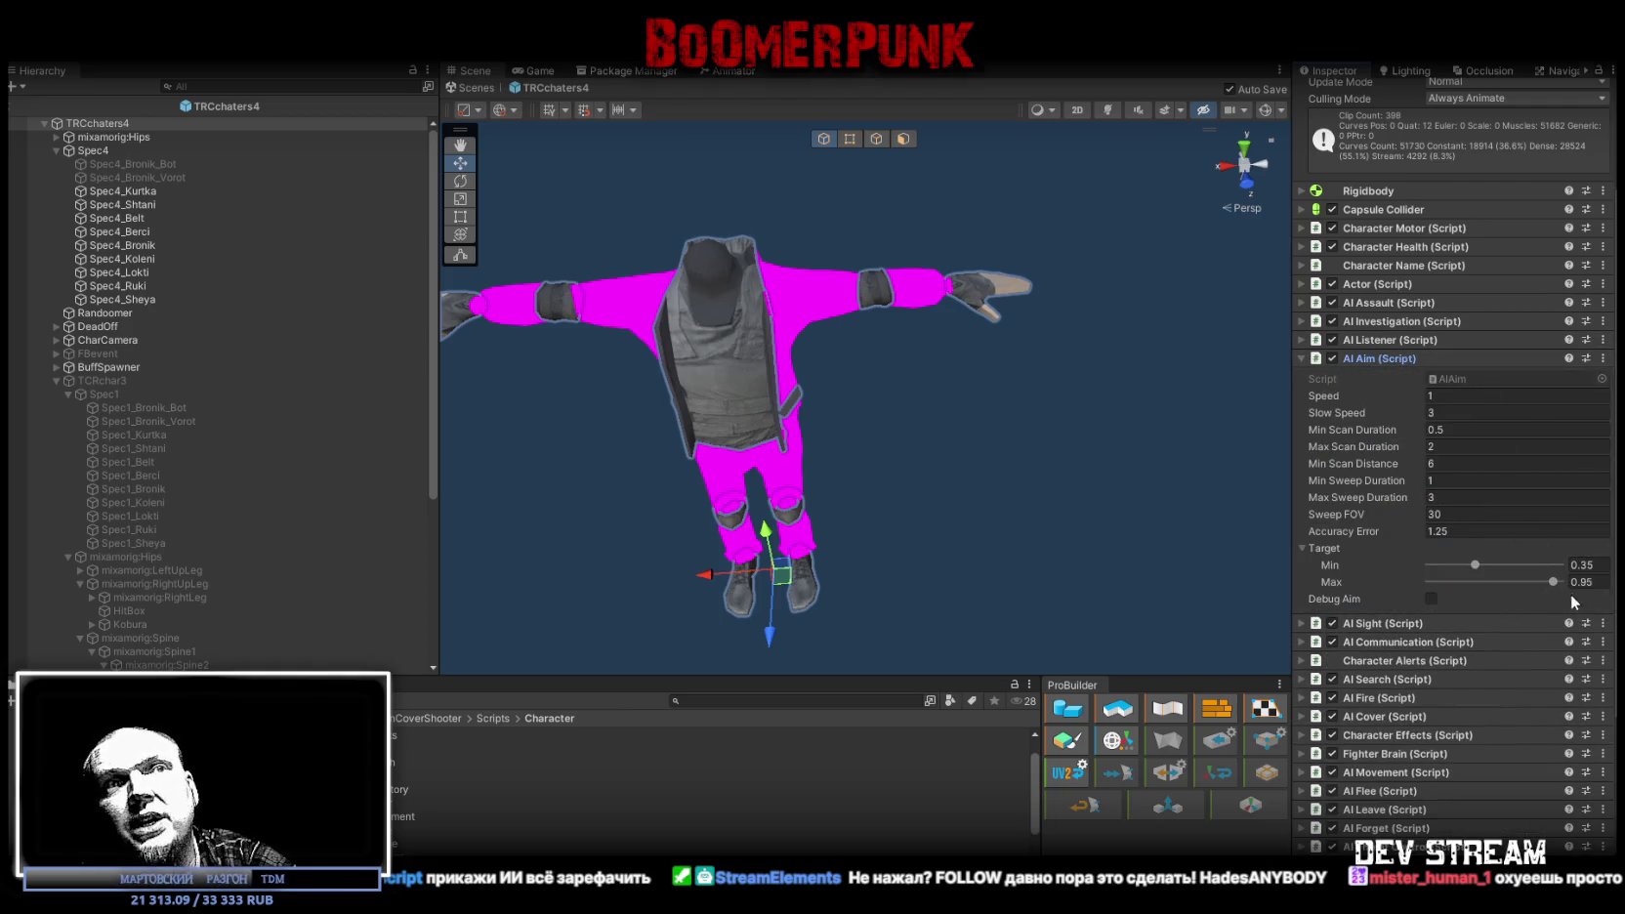
click(1310, 359)
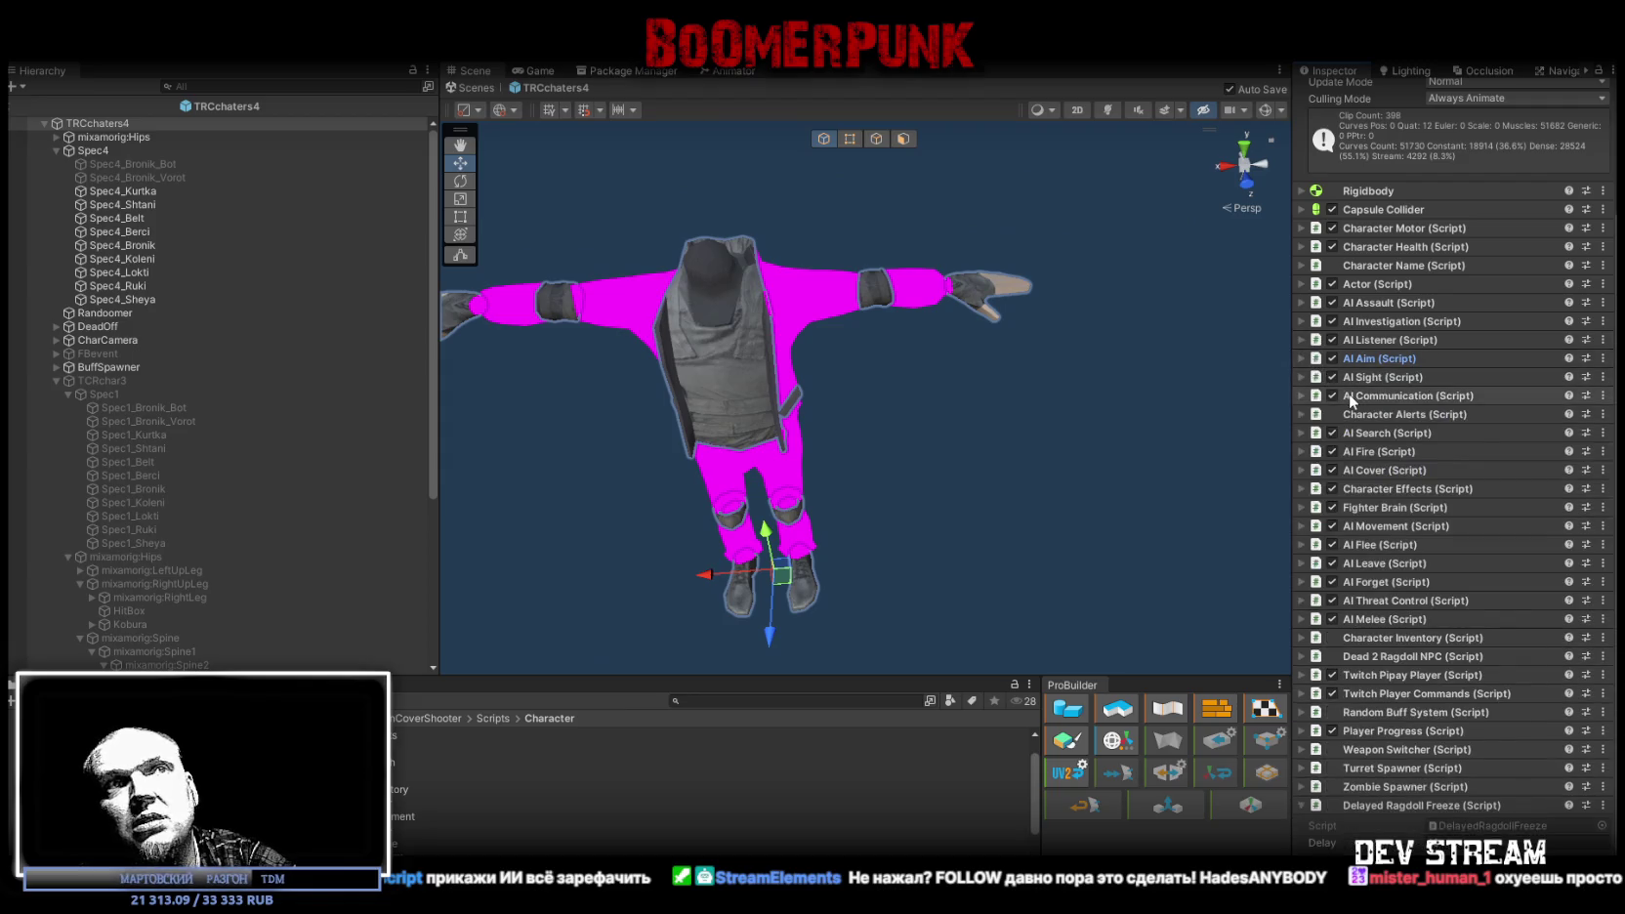
scroll(1394, 371, up, 3)
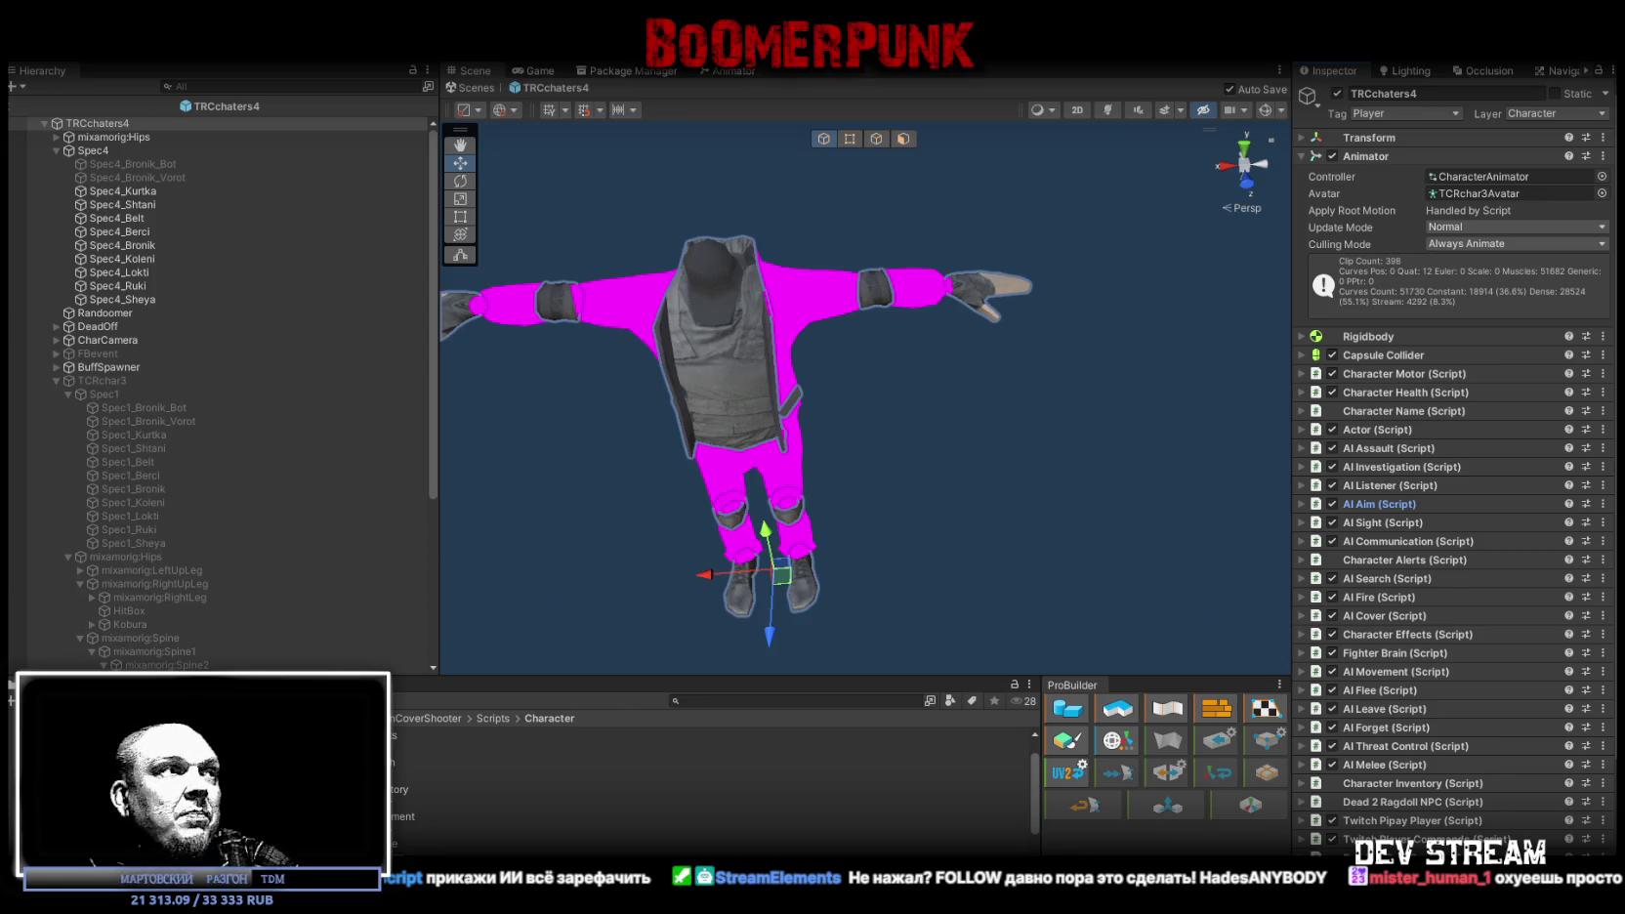
click(88, 684)
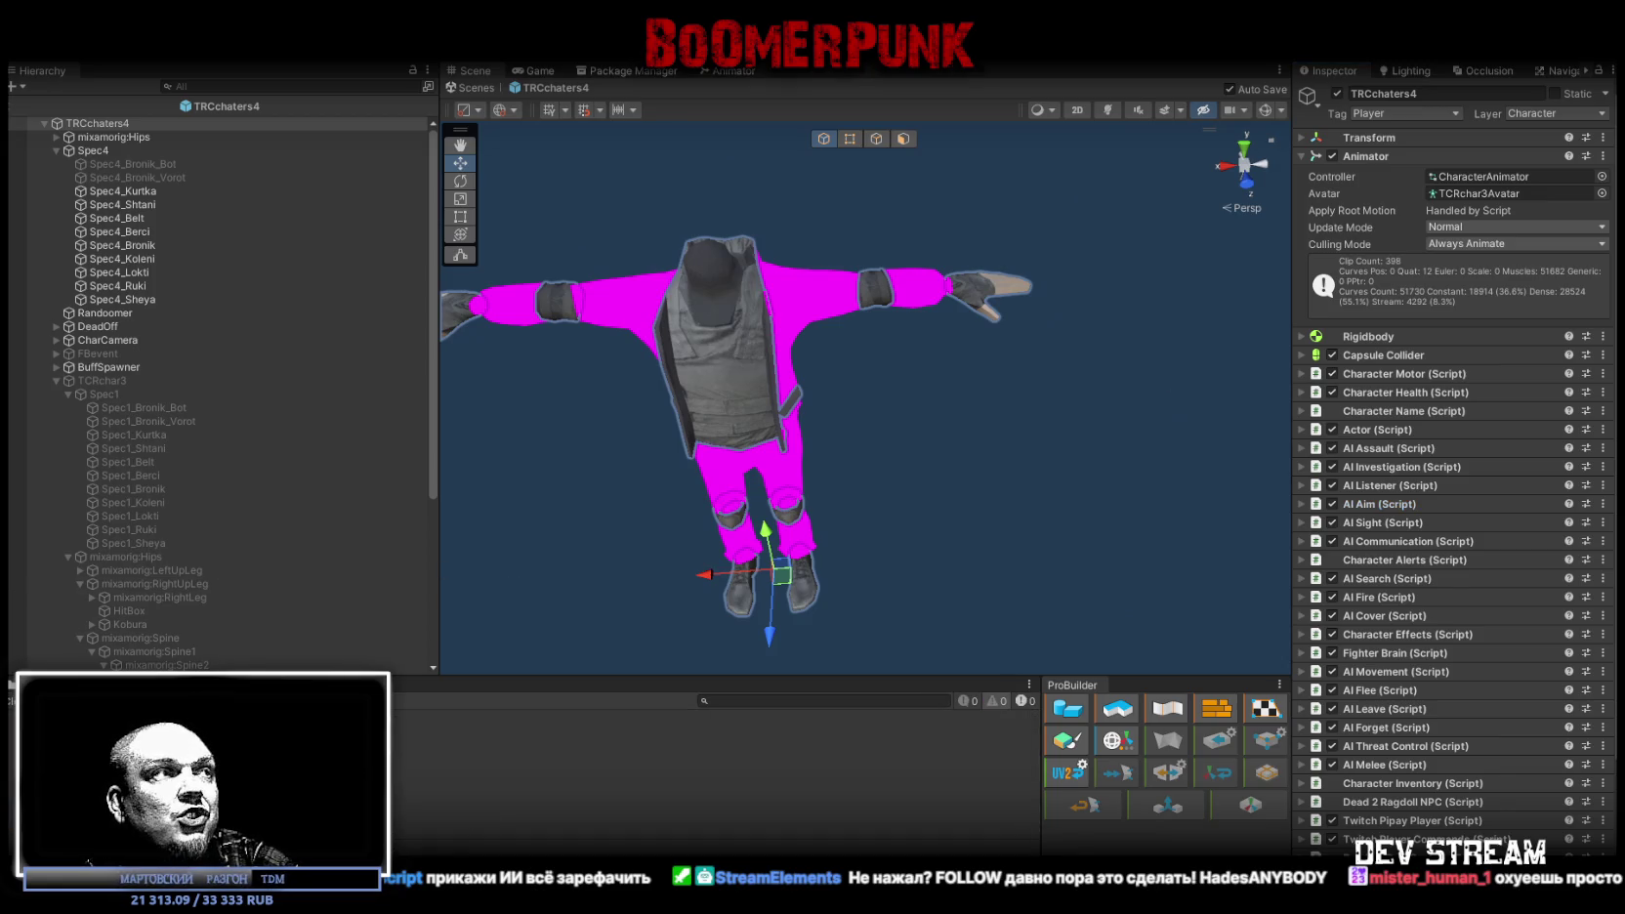
click(39, 684)
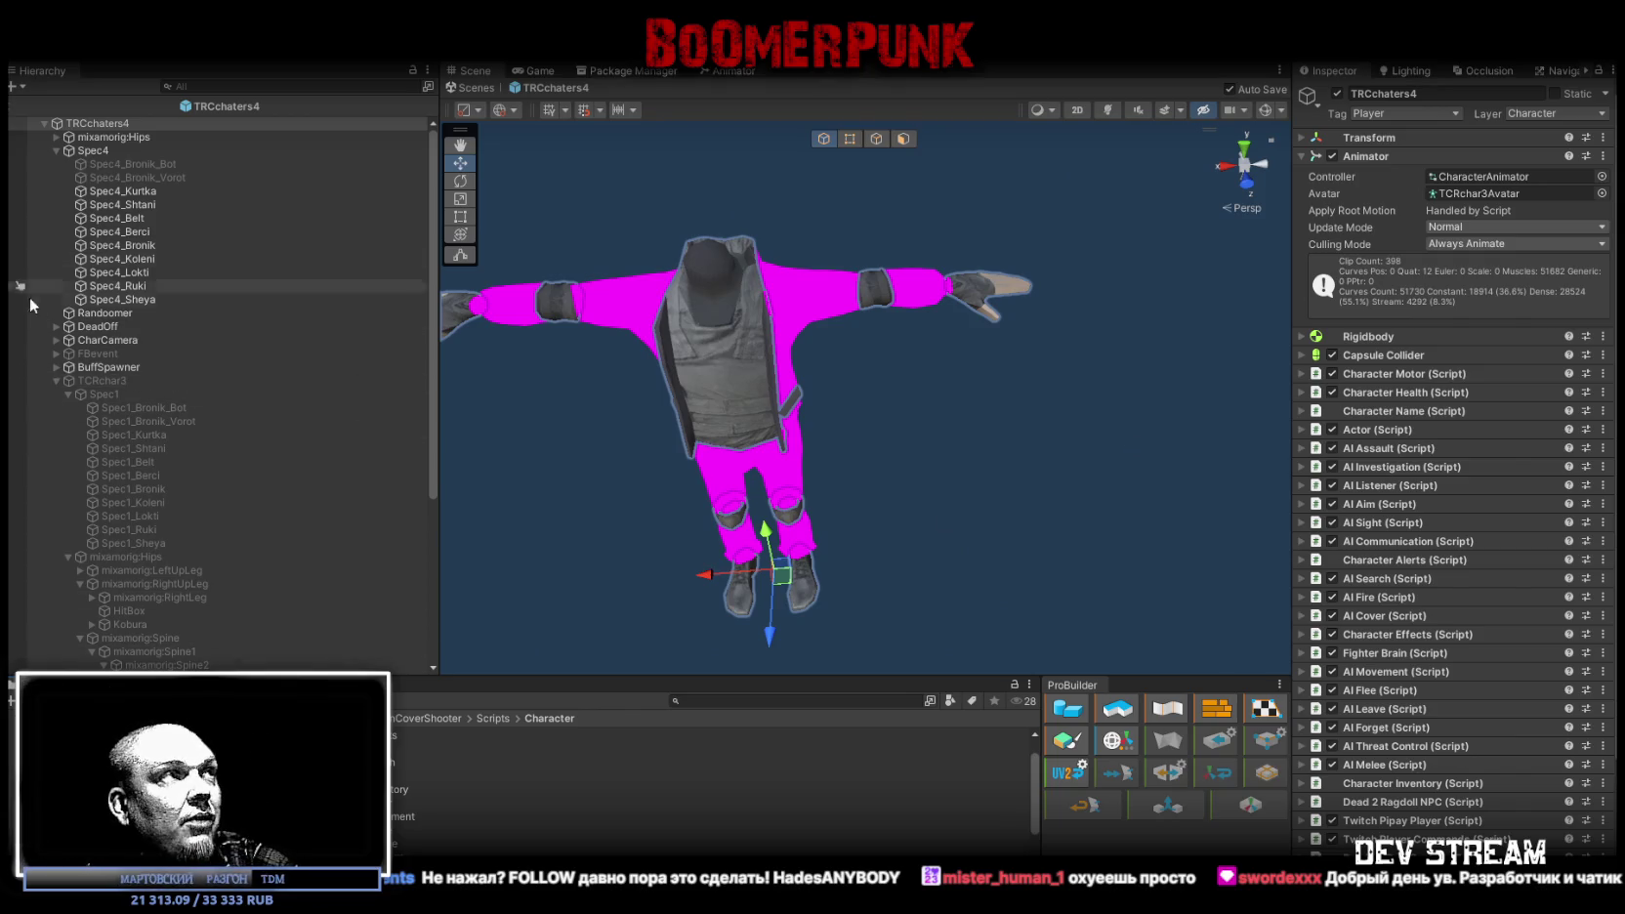
click(55, 381)
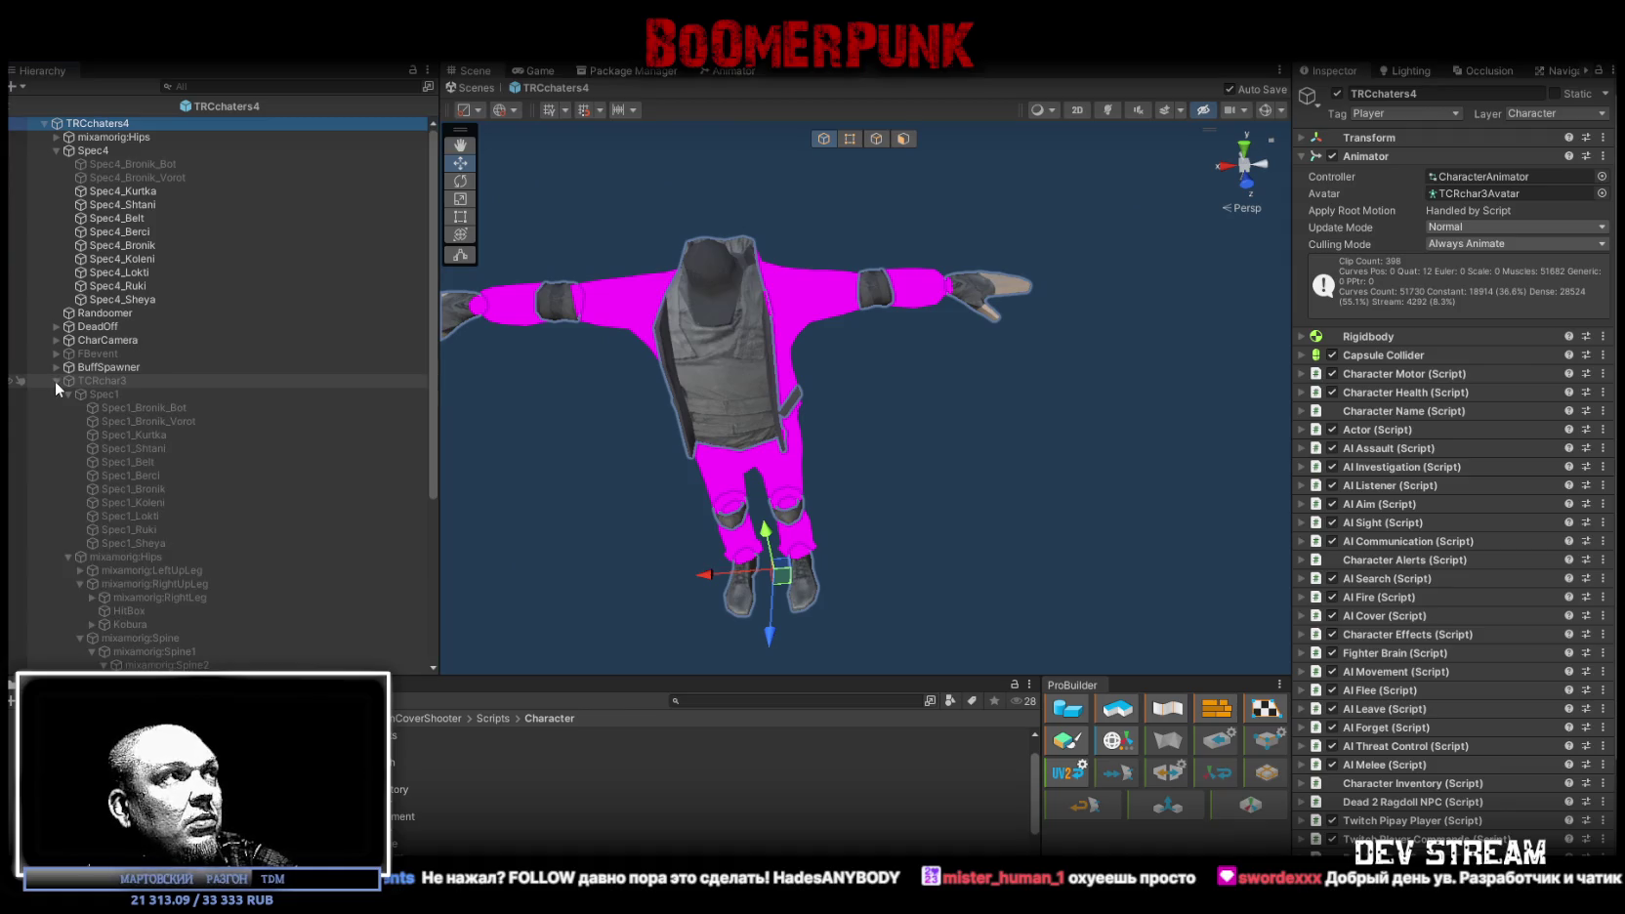
Step: Expand TCRchar3 and inspect its BuffSpawner, FBevent and CharCamera objects
click(55, 380)
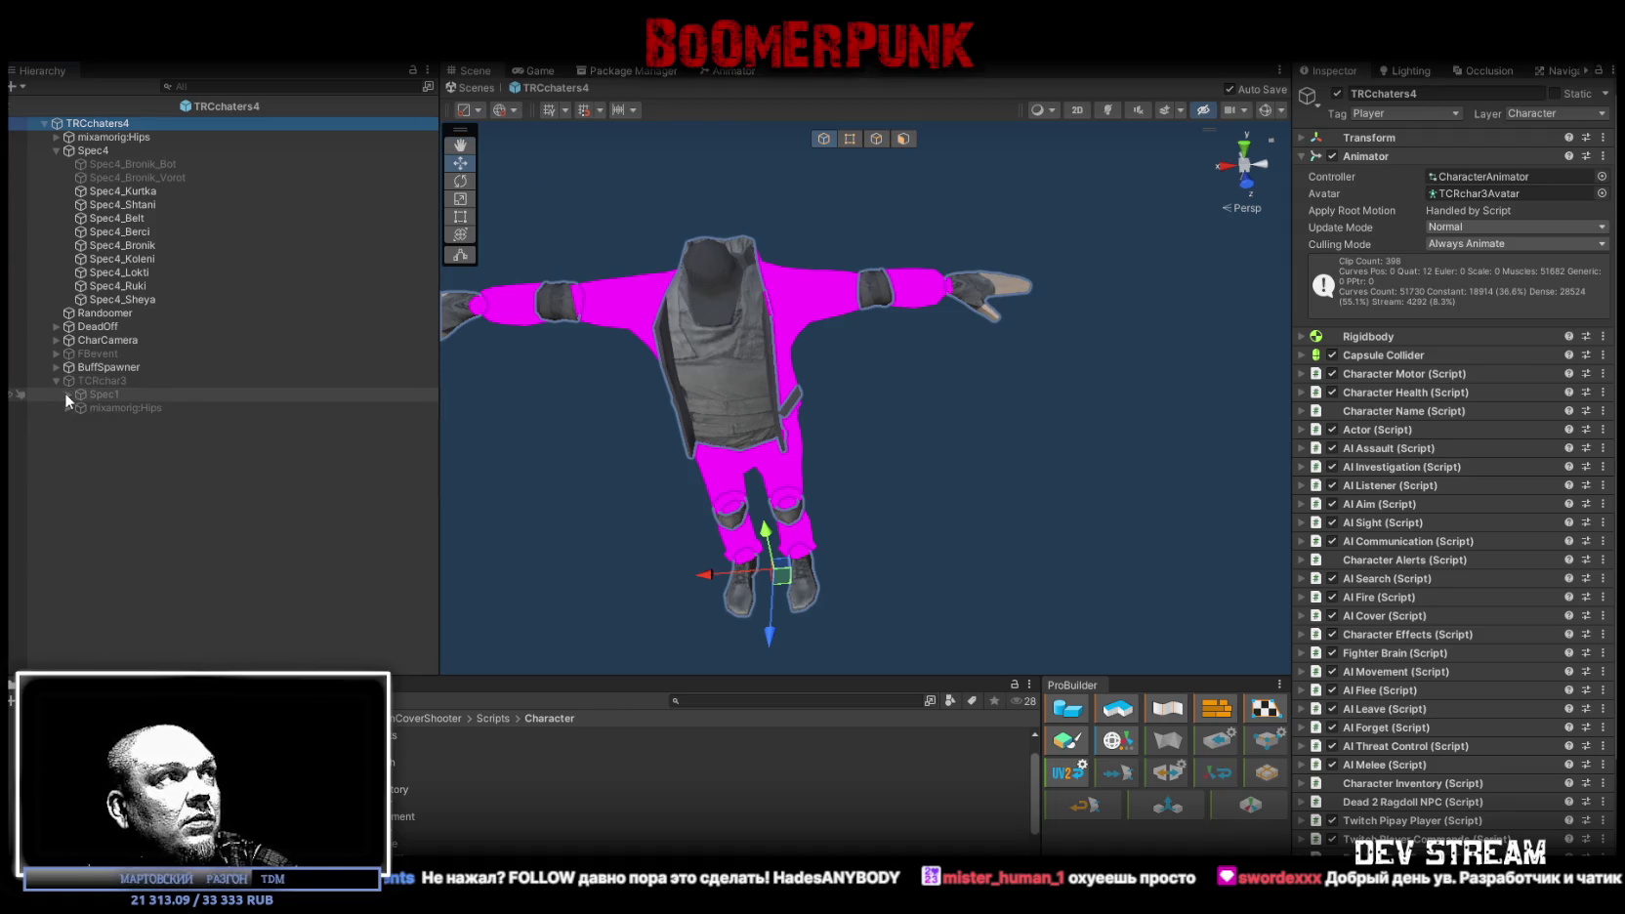
click(66, 394)
click(67, 407)
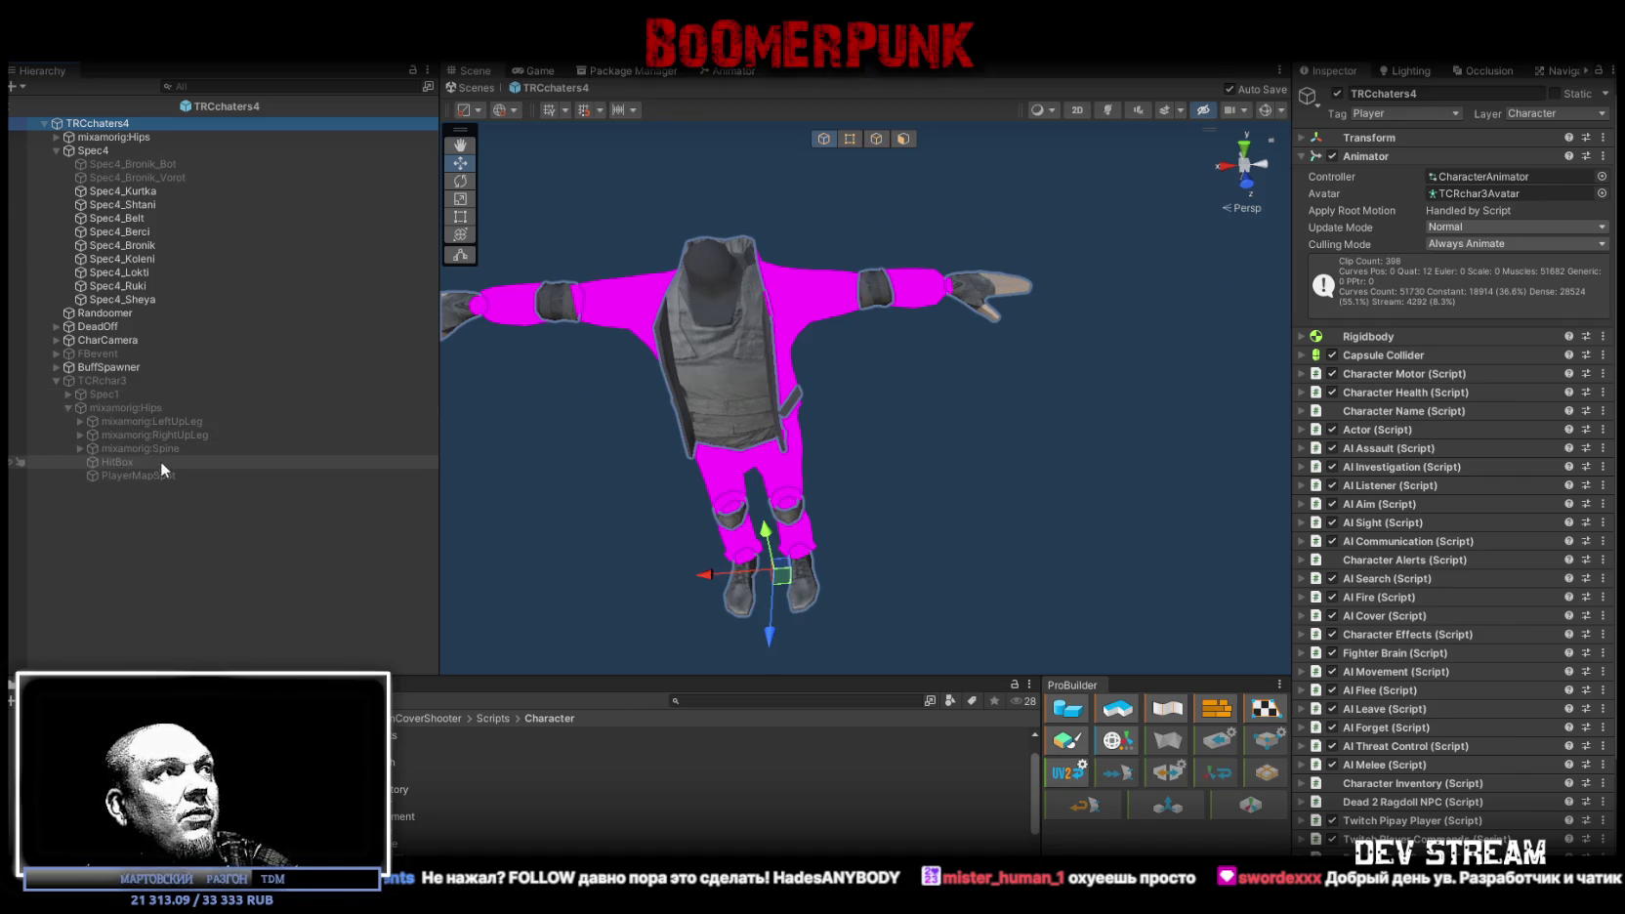
click(60, 380)
click(55, 380)
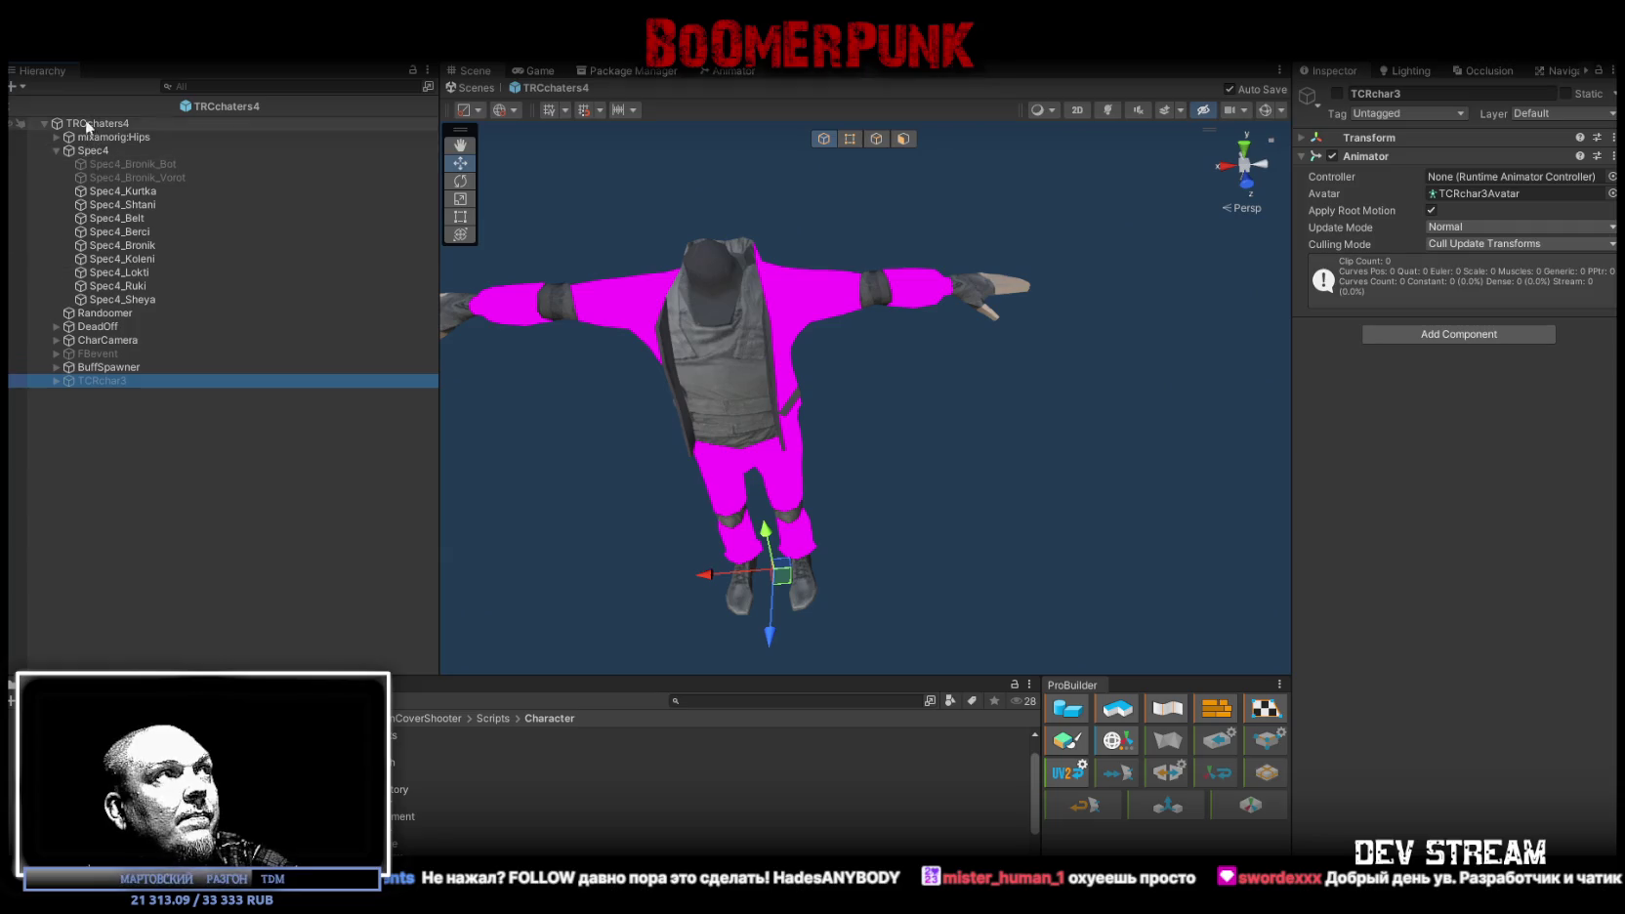
click(89, 367)
click(93, 354)
click(92, 342)
click(96, 365)
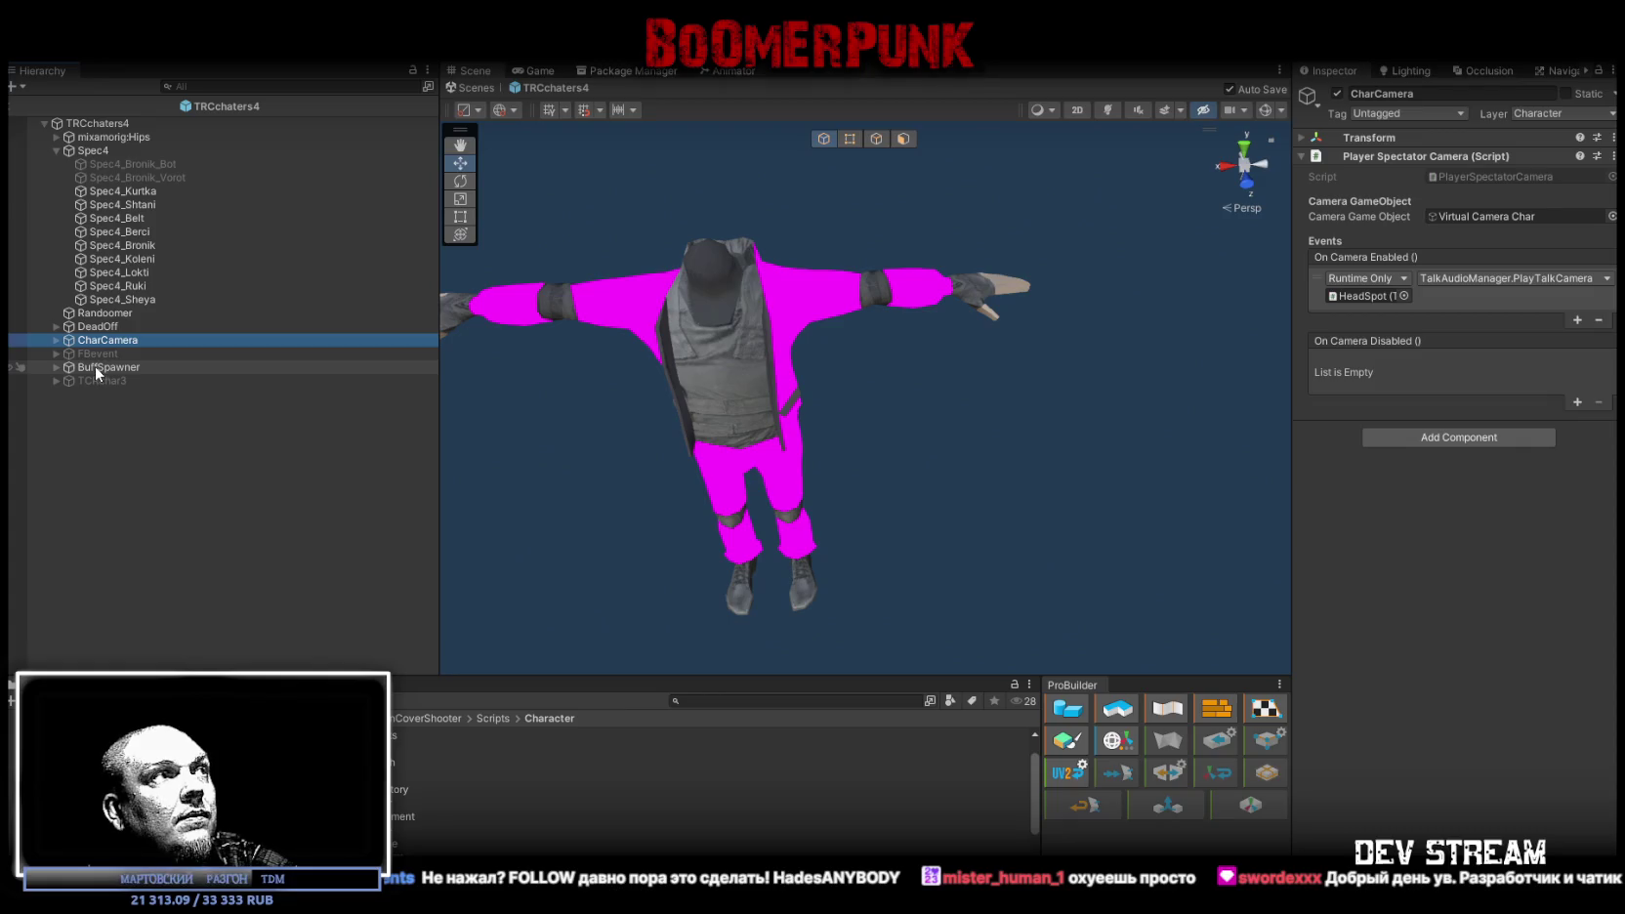
click(91, 355)
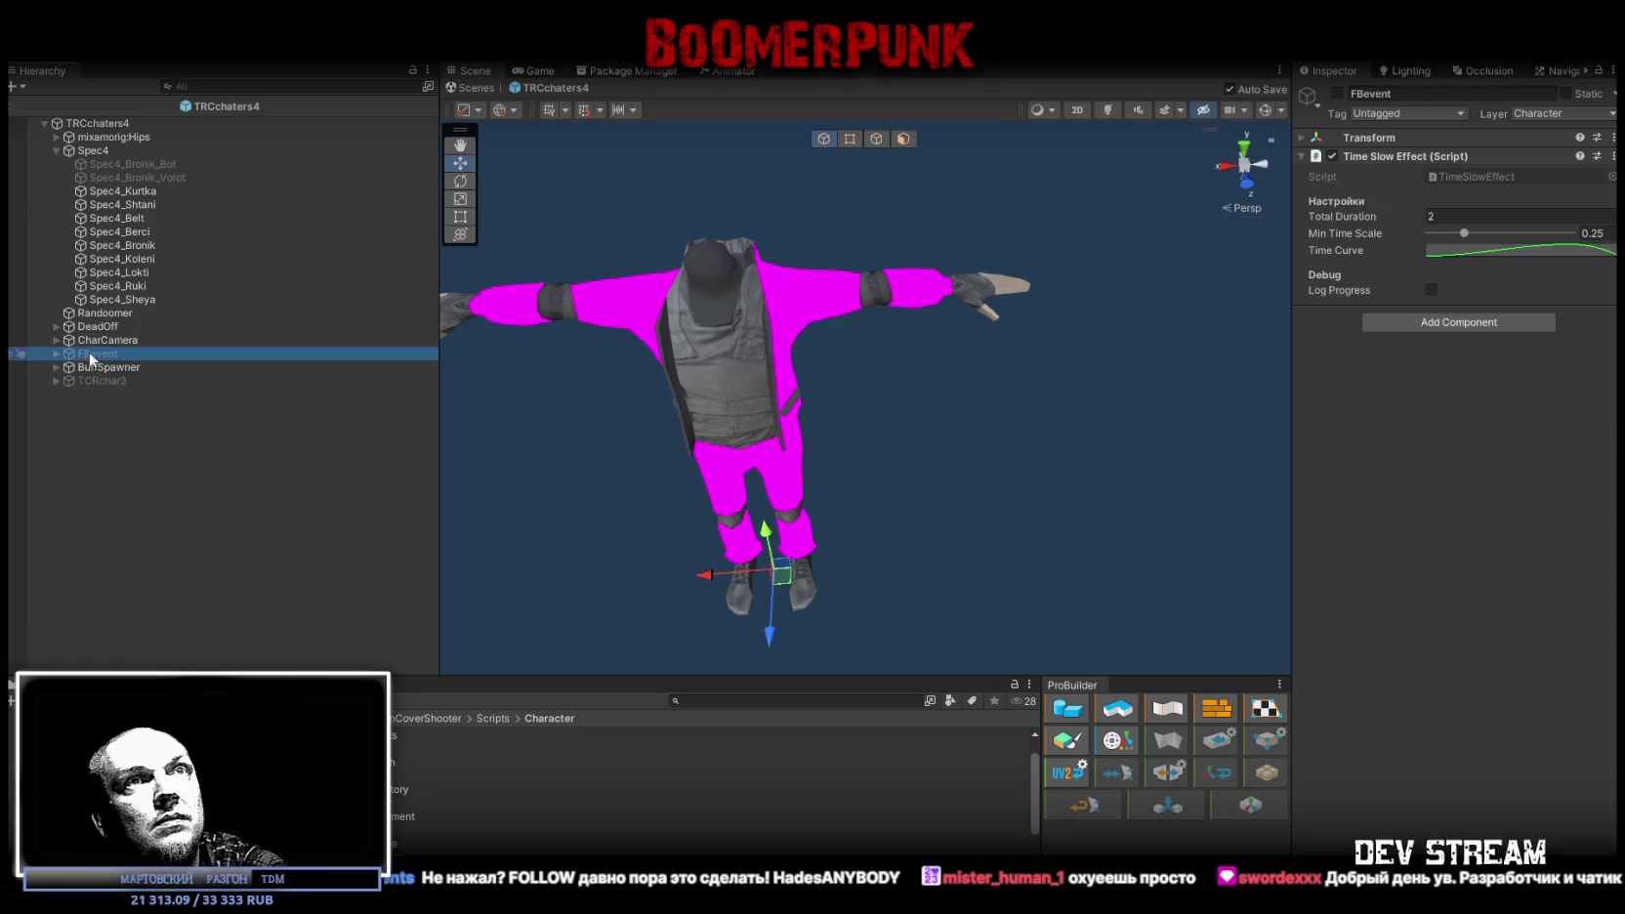
Step: Select Virtual Camera Char under CharCamera and locate its Look At target, HeadSpotMain
click(57, 339)
click(98, 353)
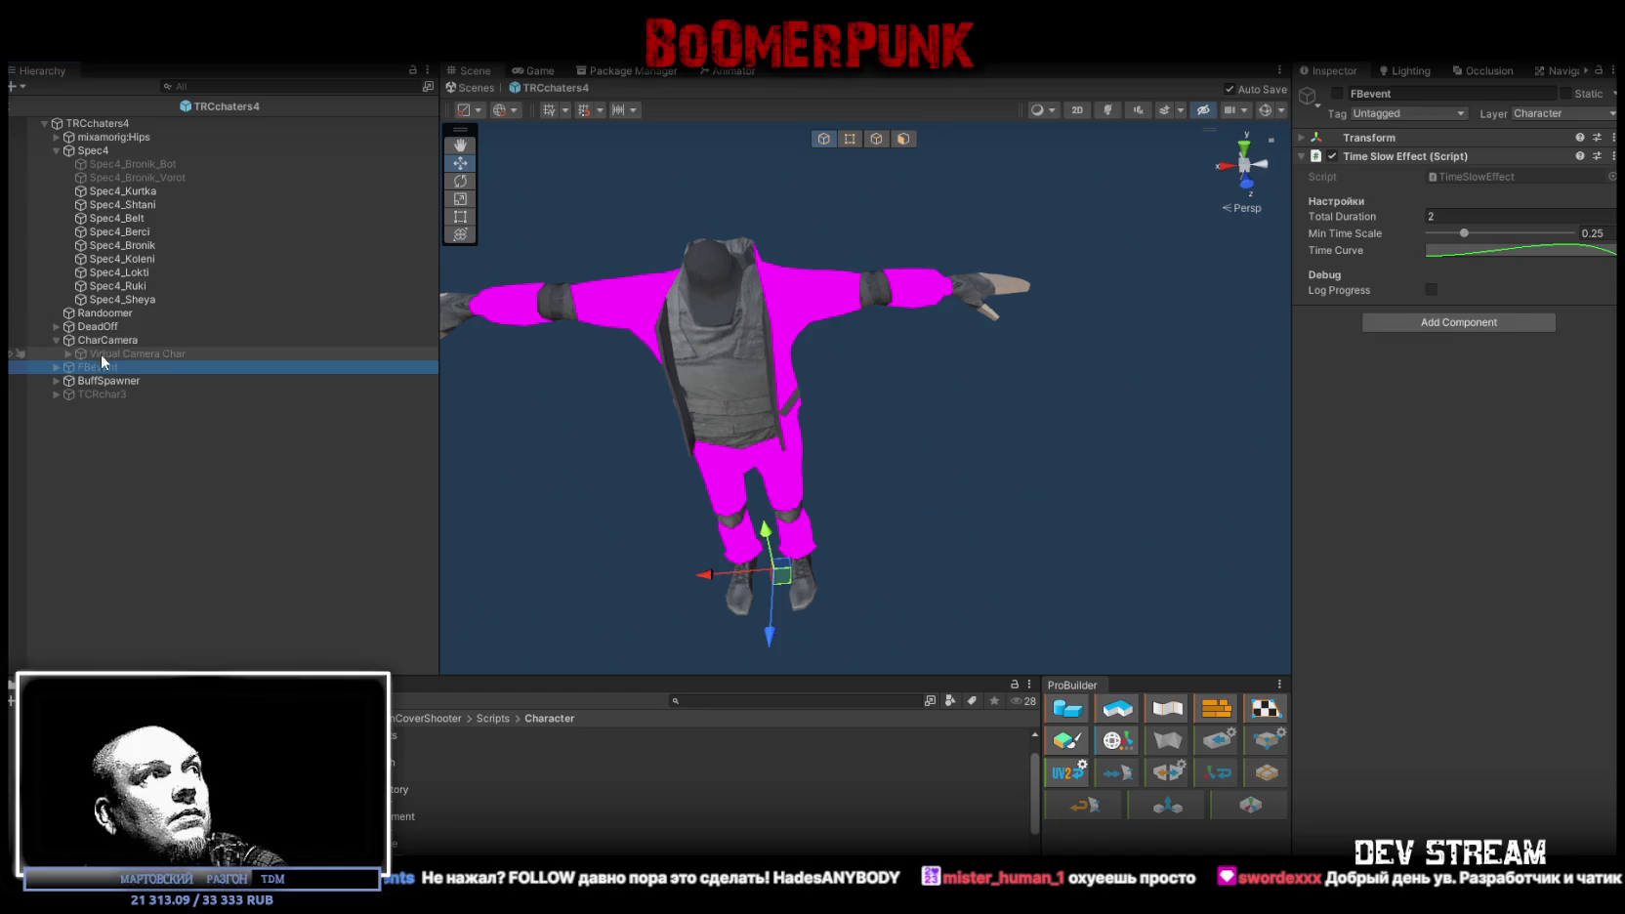
click(57, 340)
click(50, 364)
click(81, 342)
click(56, 340)
click(115, 353)
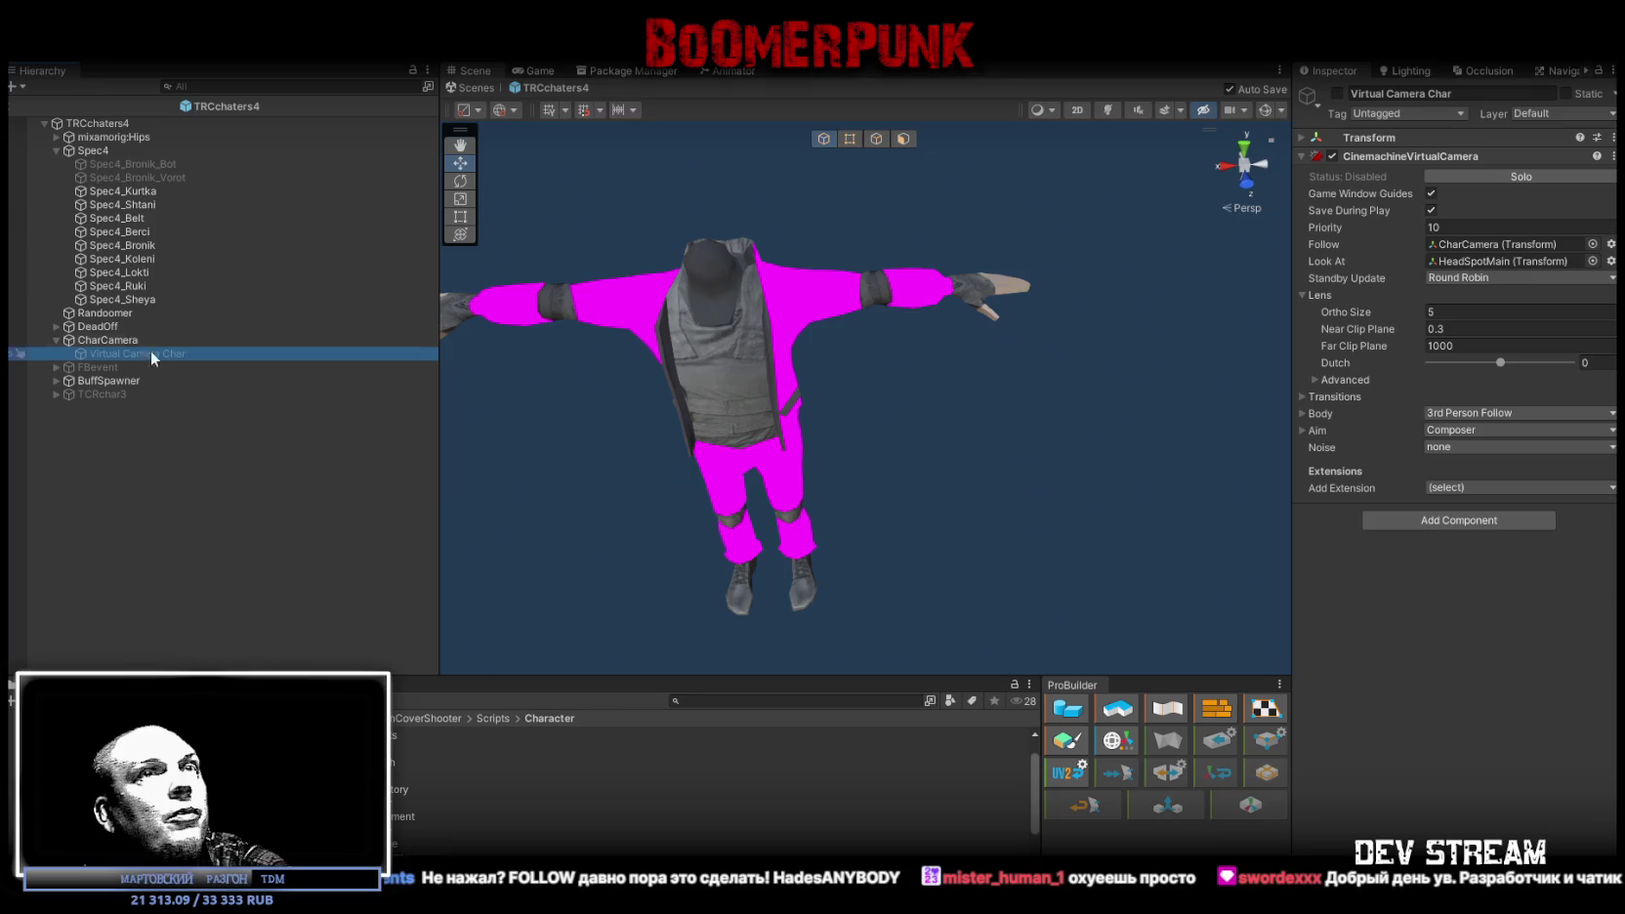
click(1481, 264)
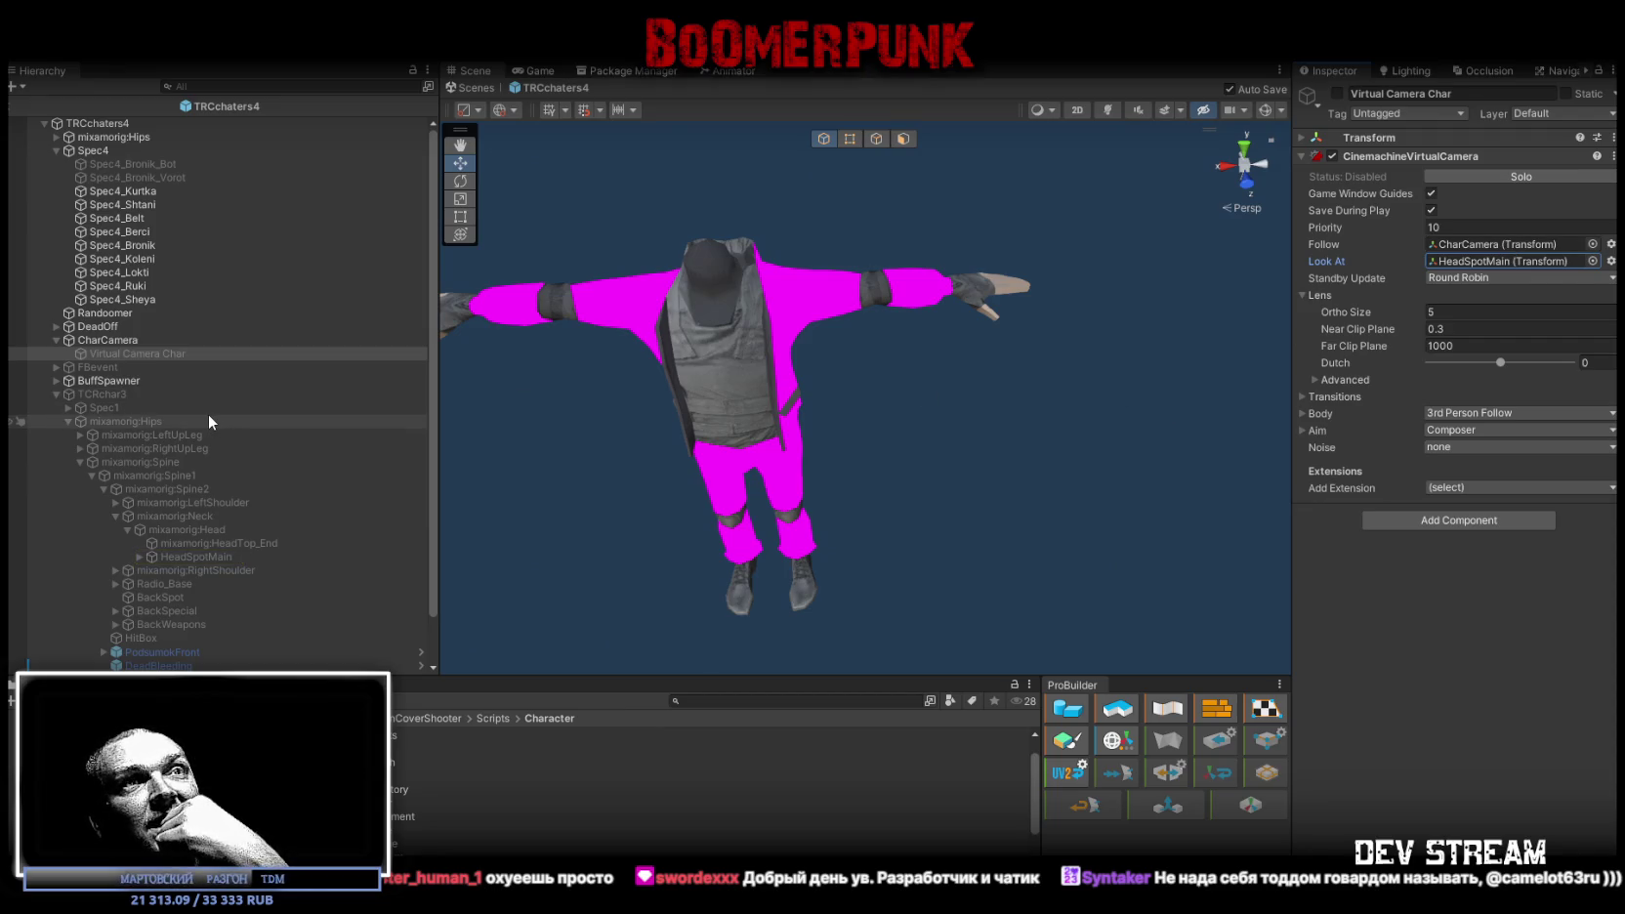
click(54, 341)
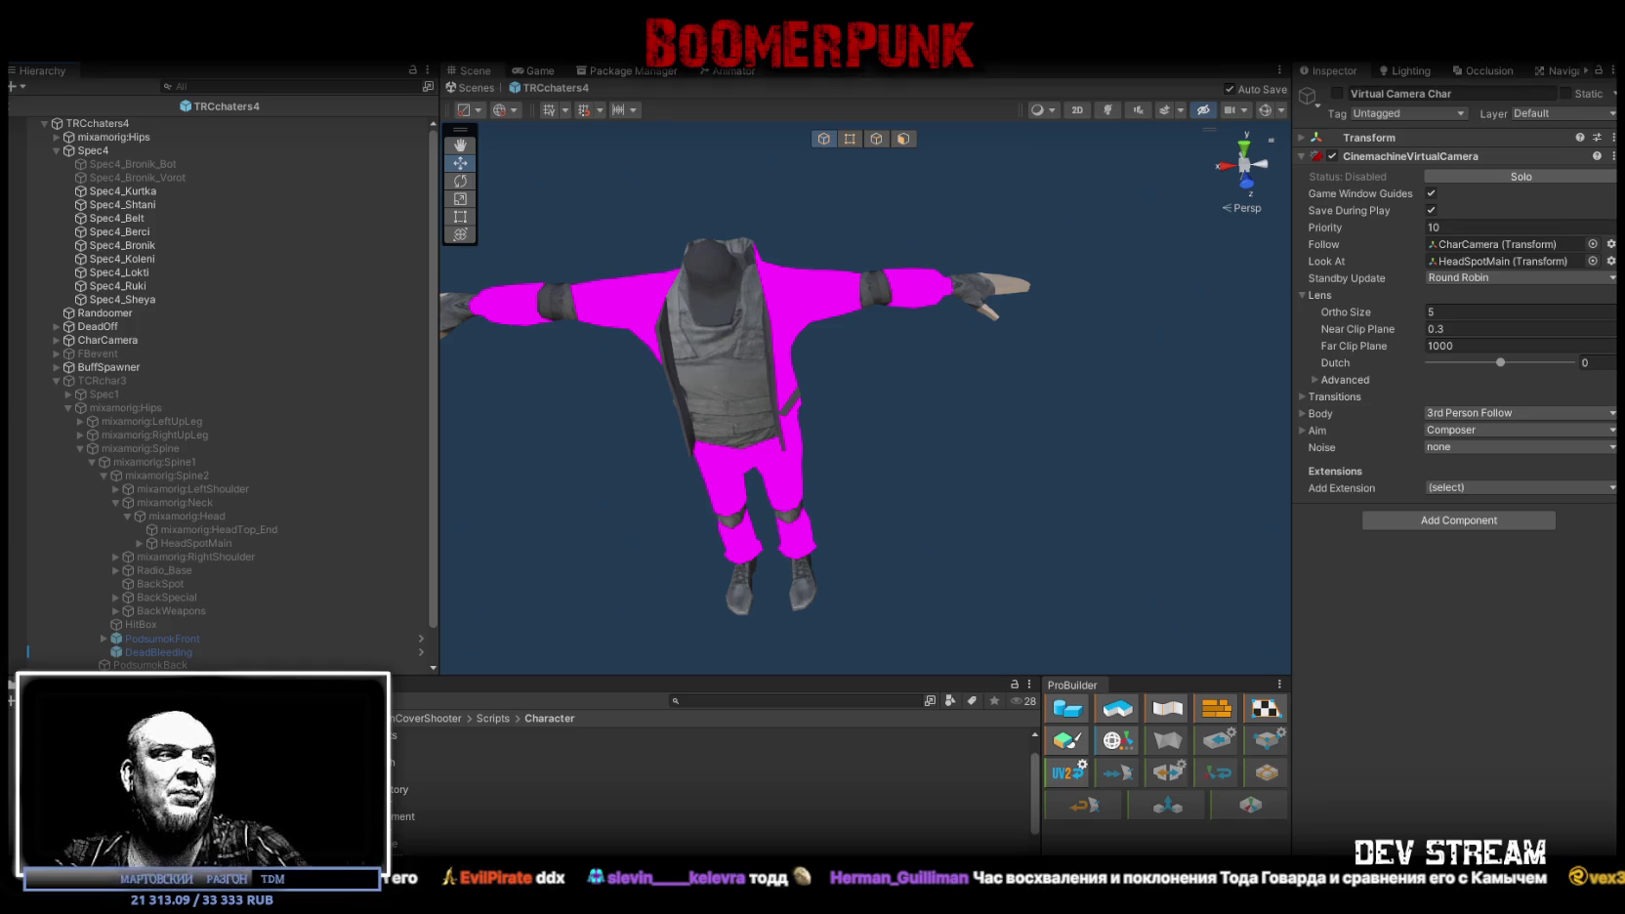
Step: Select PlayerMapSpot under TCRchar3's Hips bone and drag it onto TRCchaters4's Spine bone
mouse_move(973, 398)
mouse_down()
mouse_move(910, 369)
mouse_move(888, 381)
mouse_up()
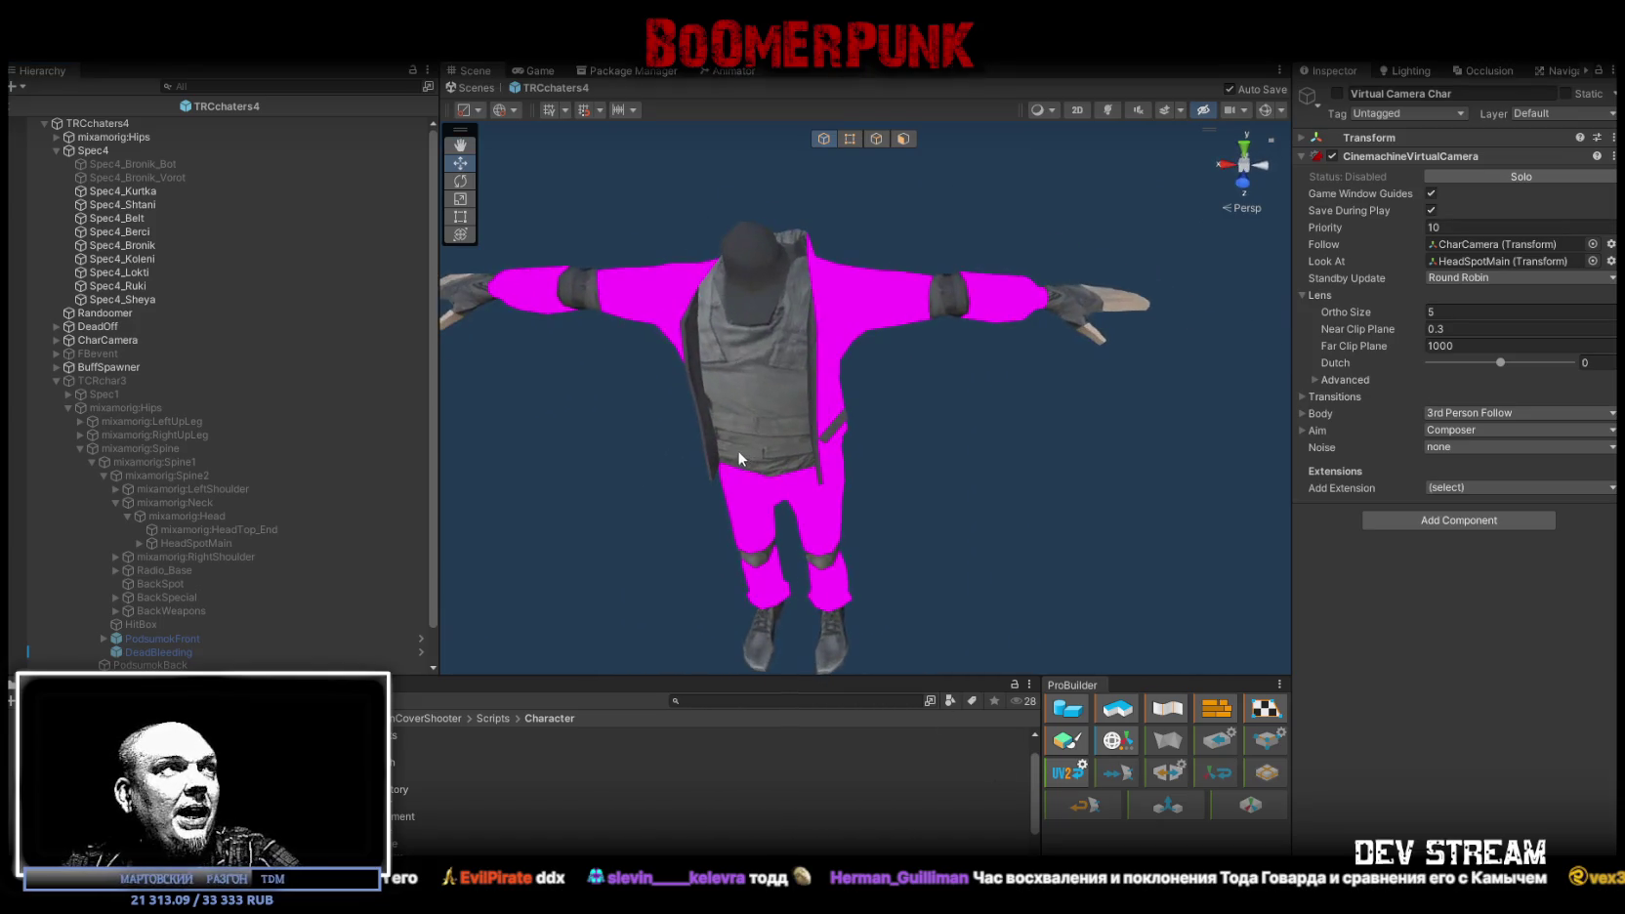
click(67, 407)
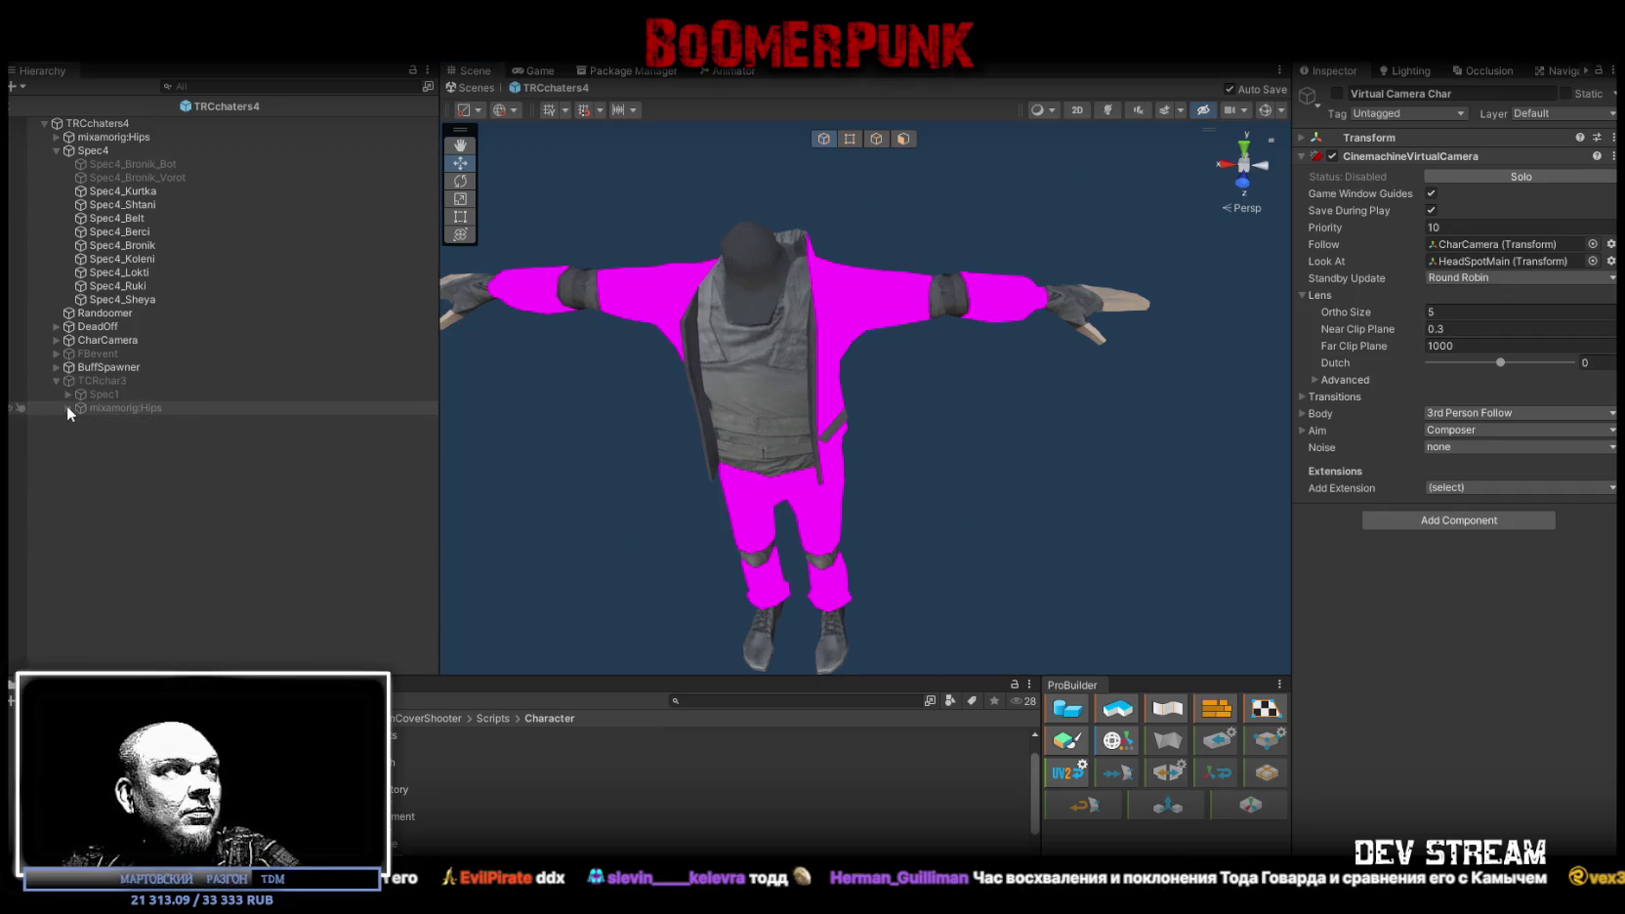
click(67, 391)
click(69, 394)
click(67, 408)
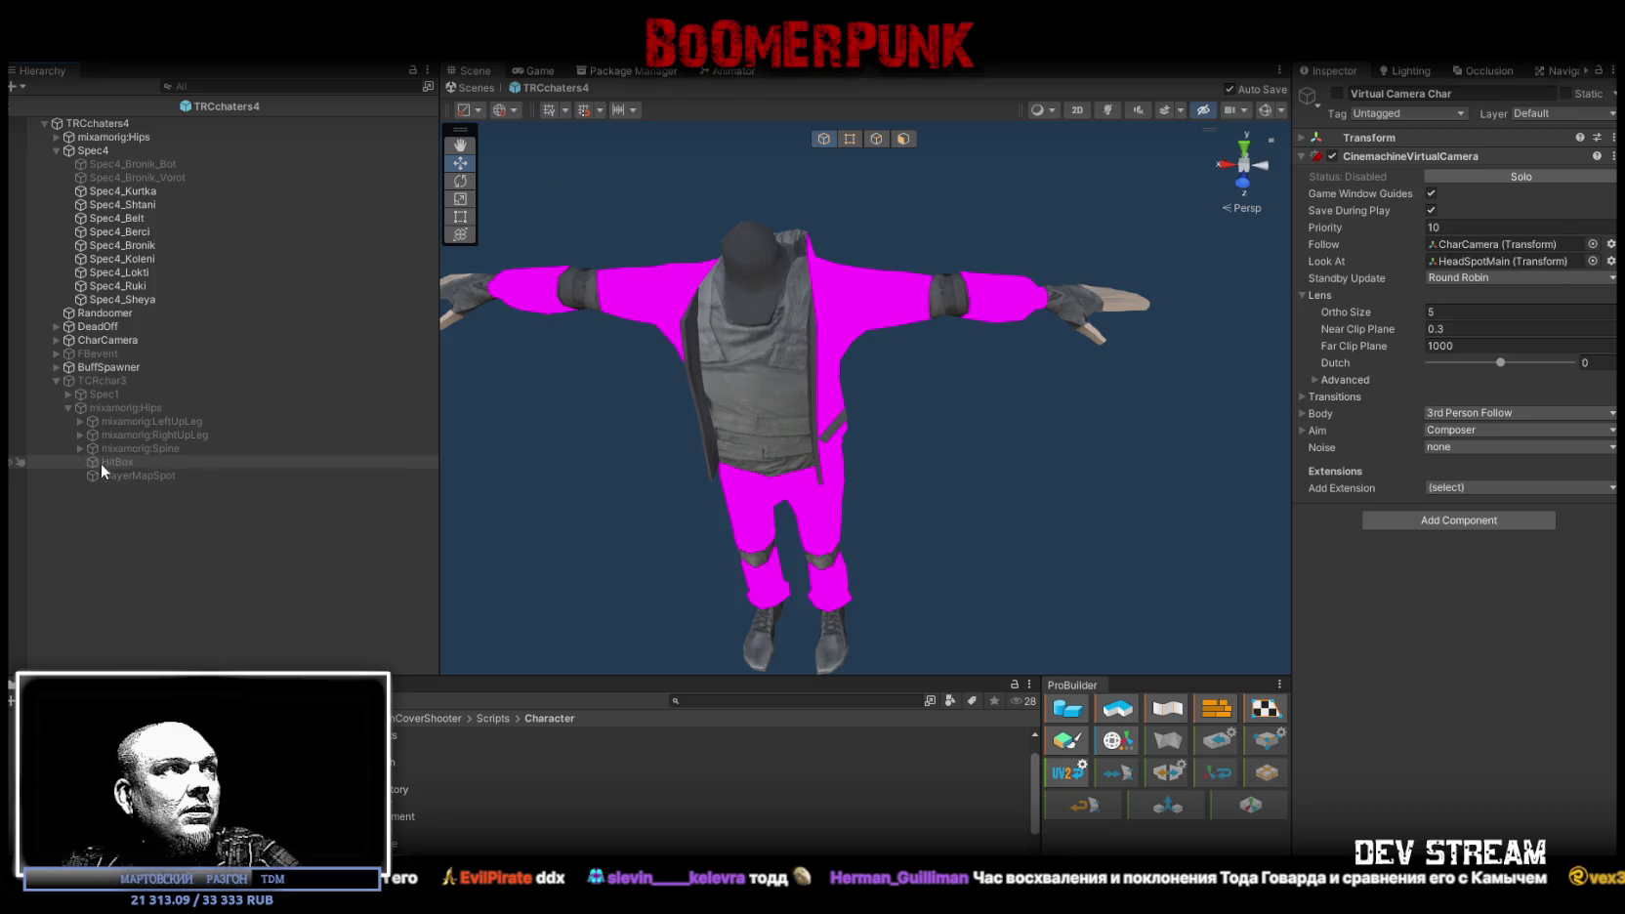
click(109, 473)
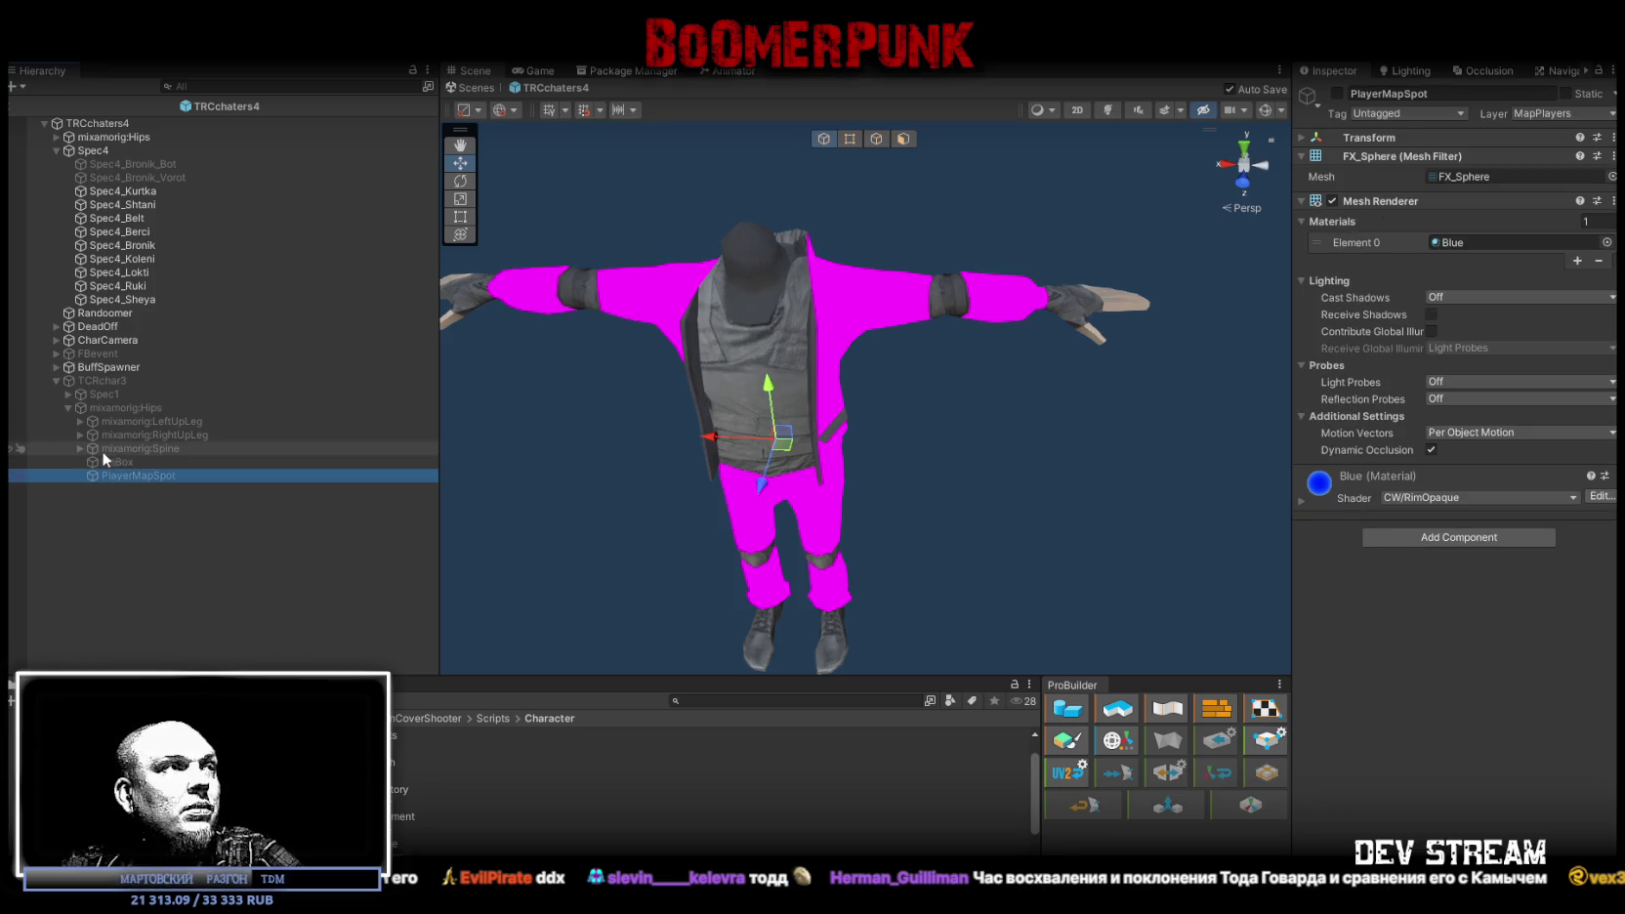
mouse_move(126, 480)
mouse_down()
mouse_move(117, 120)
mouse_move(117, 323)
mouse_move(92, 131)
mouse_move(108, 179)
mouse_up()
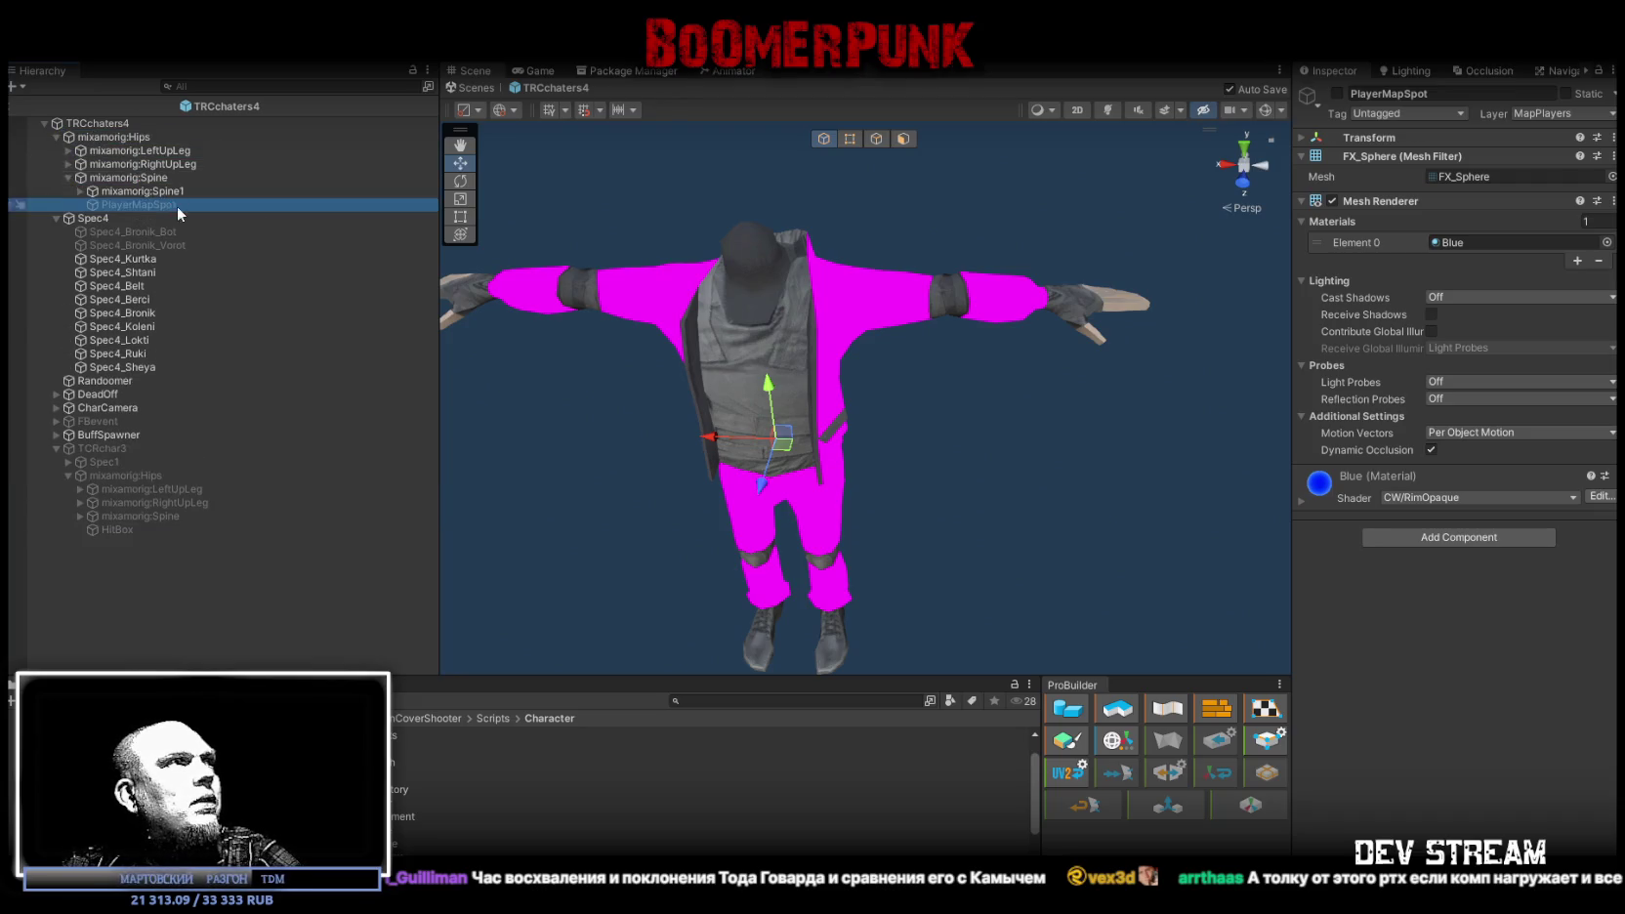
Step: Expand PlayerMapSpot's Transform to show its position, rotation and scale
click(1338, 137)
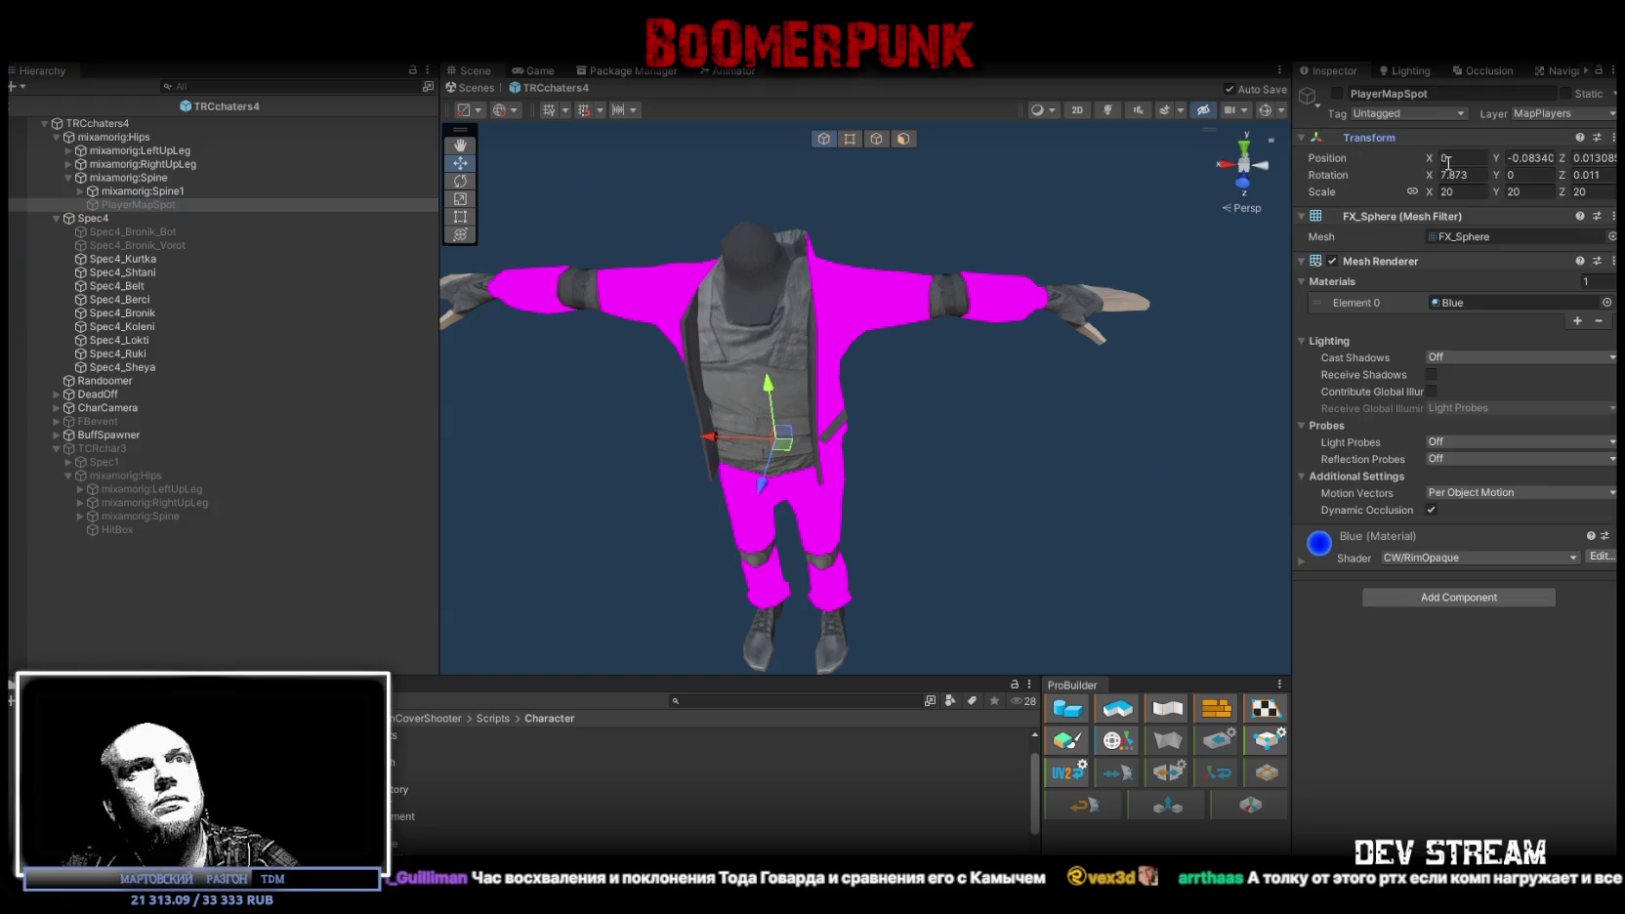
Step: Reset PlayerMapSpot's Position X, Y and Z to 0
click(1484, 156)
click(1460, 175)
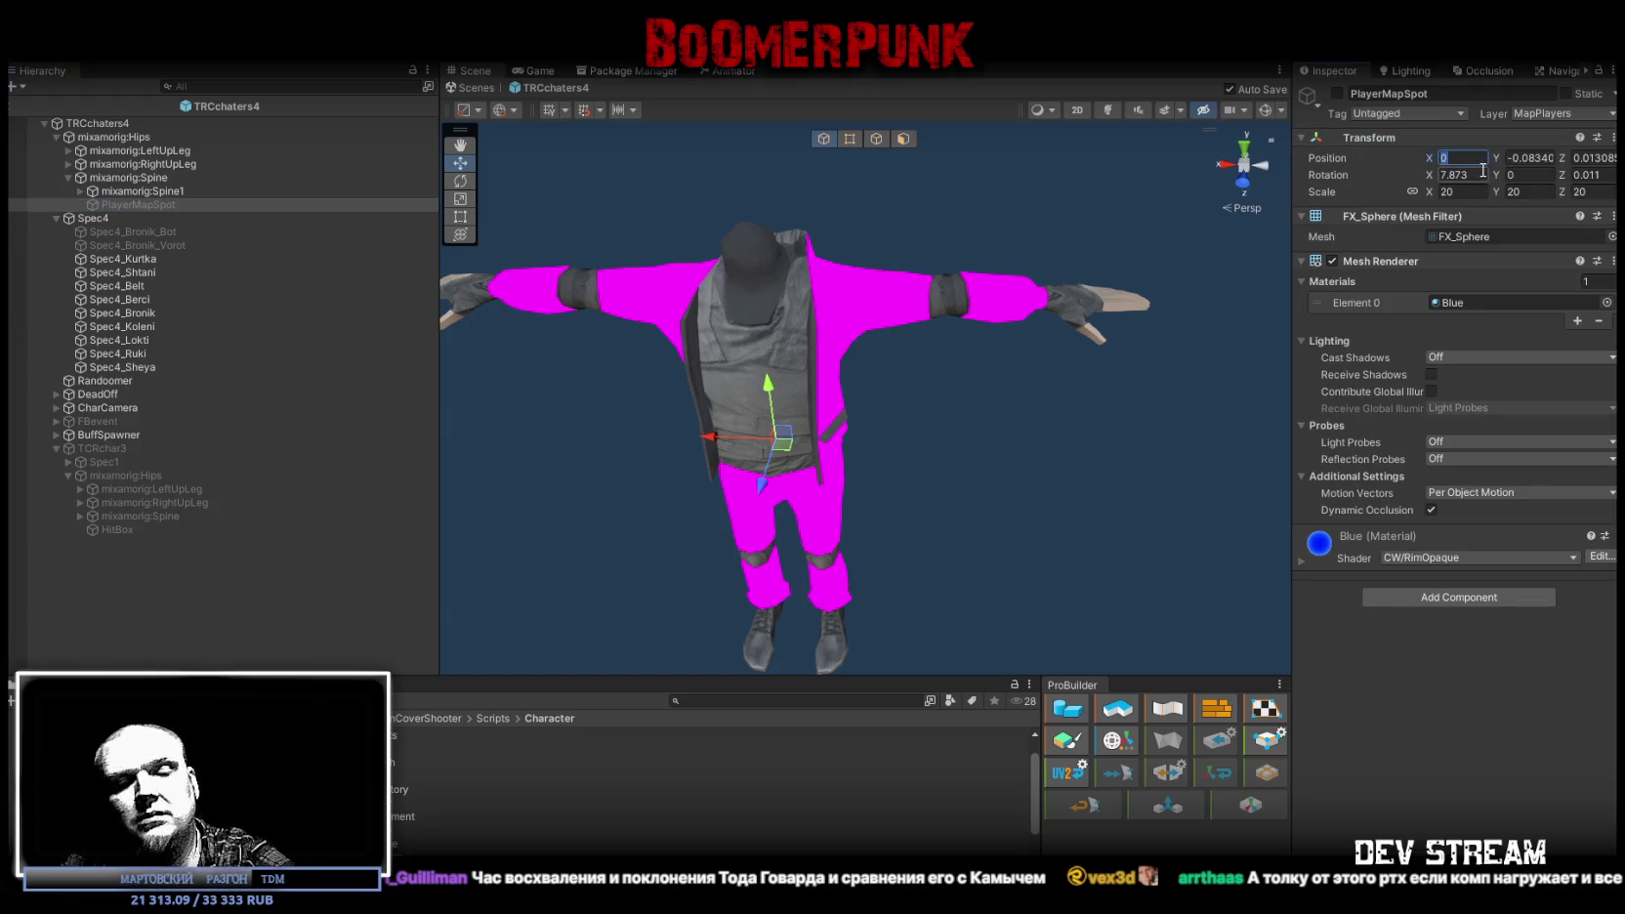
text(0)
click(1528, 158)
text(0)
click(1588, 158)
text(0)
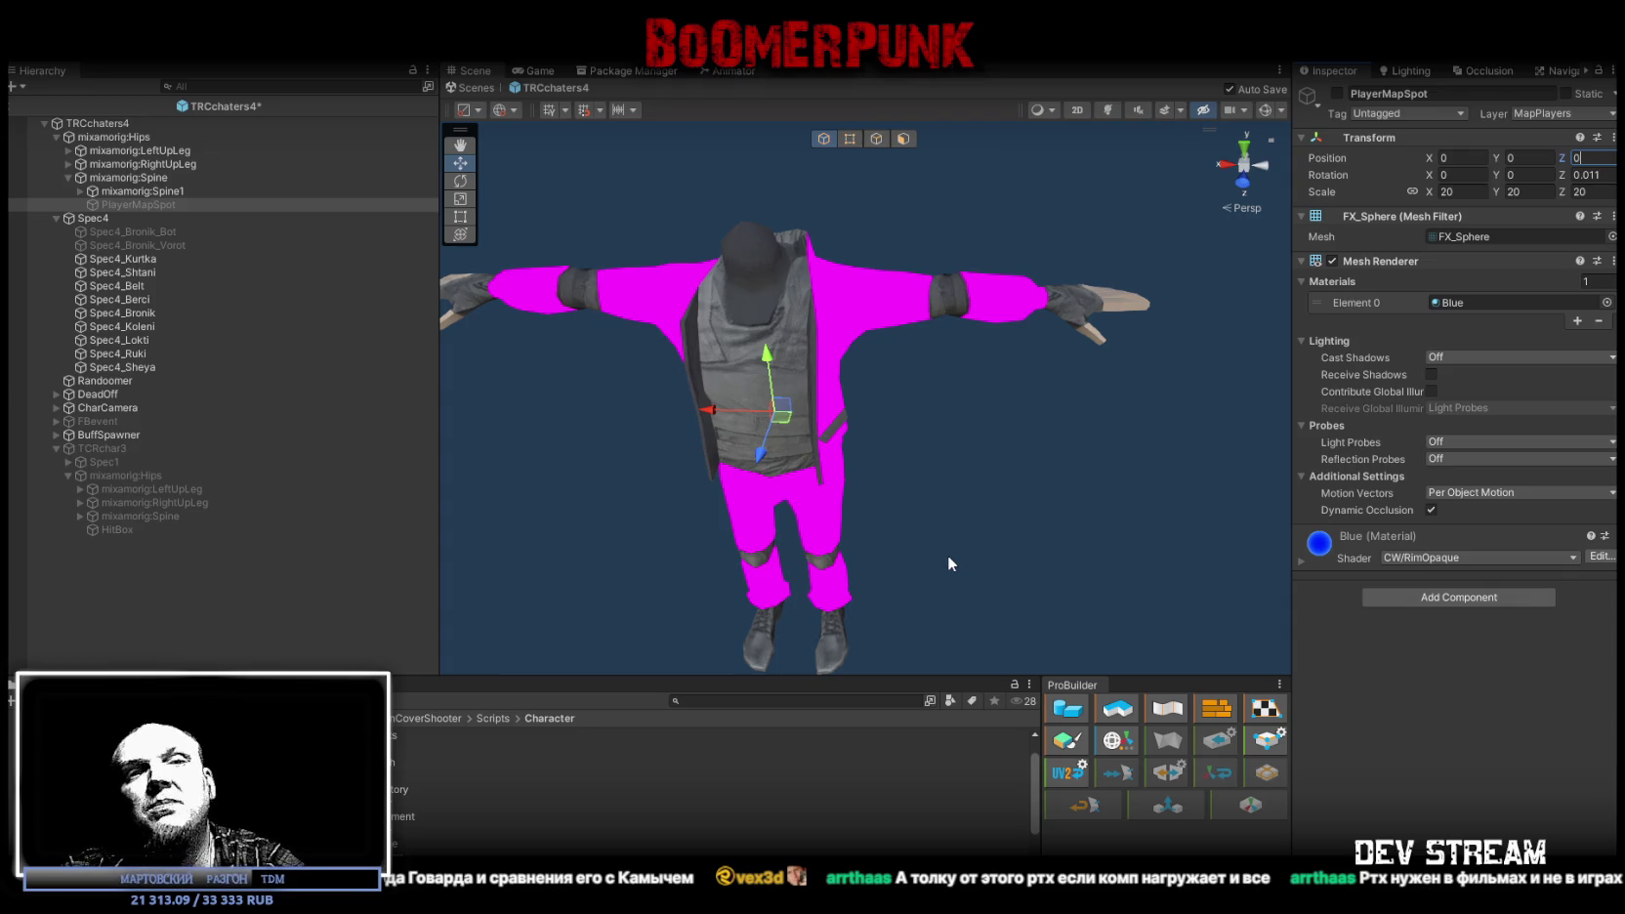
Step: Save the scene and expand TCRchar3's Spine bone to reveal PodsumokBack and PodsumokMed
mouse_move(948, 555)
mouse_down()
mouse_move(870, 591)
mouse_move(1033, 552)
mouse_move(991, 537)
mouse_up()
key(ctrl+s)
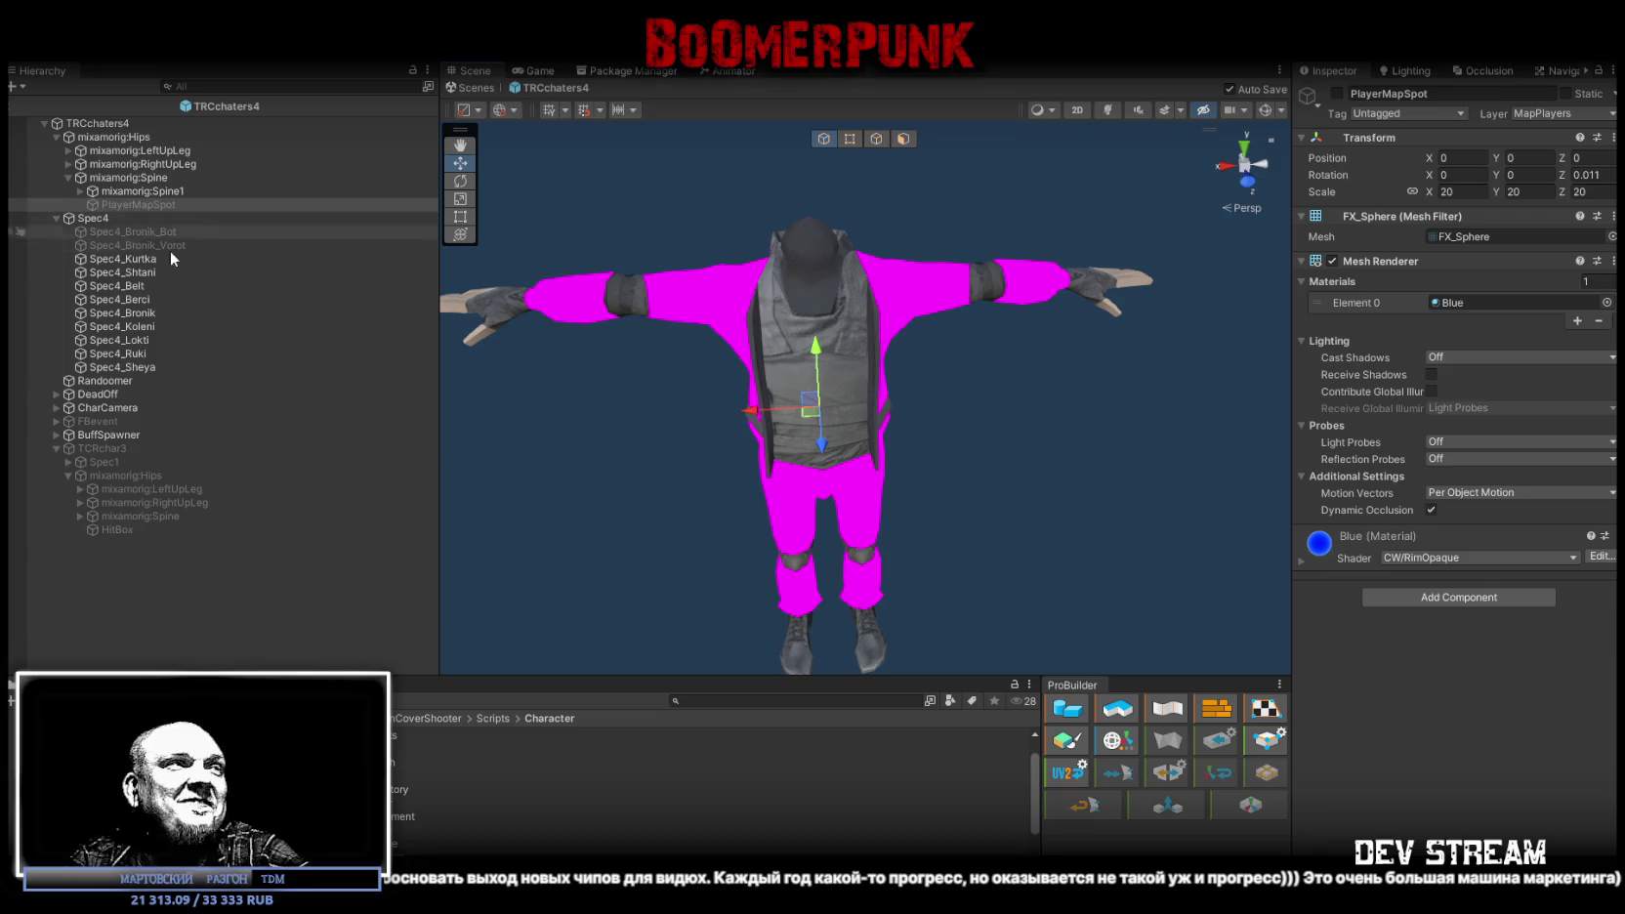
click(80, 515)
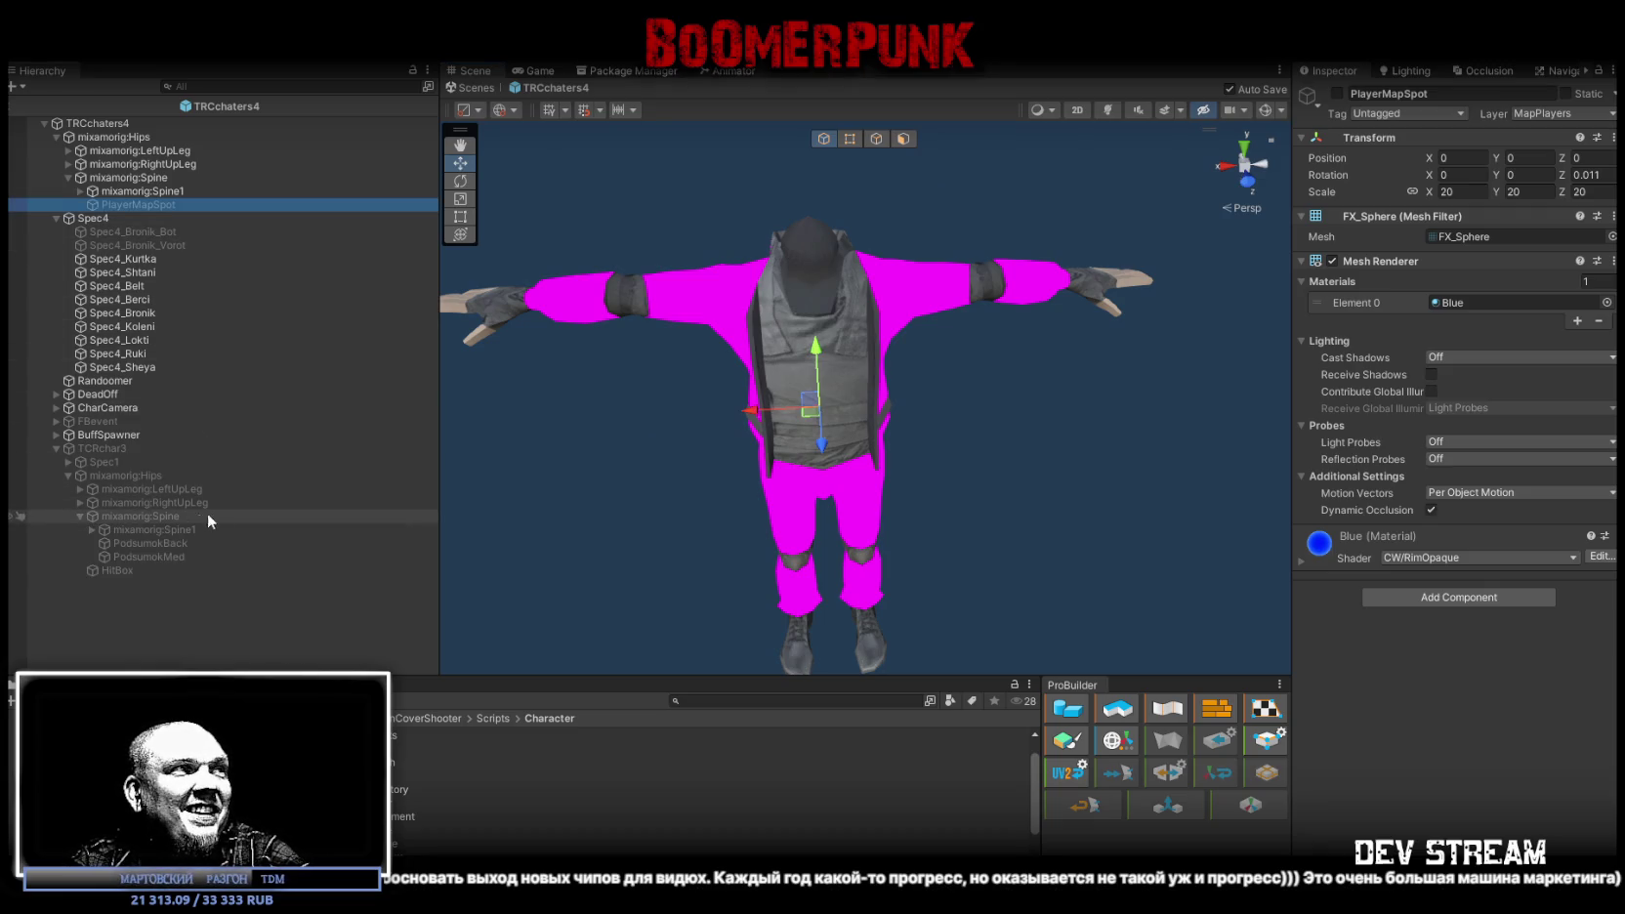
Step: Move PodsumokBack and PodsumokMed together under TRCchaters4's mixamorig:Spine bone
click(159, 542)
ctrl+click(156, 552)
mouse_move(160, 545)
mouse_down()
mouse_move(124, 162)
mouse_move(130, 182)
mouse_up()
click(1337, 92)
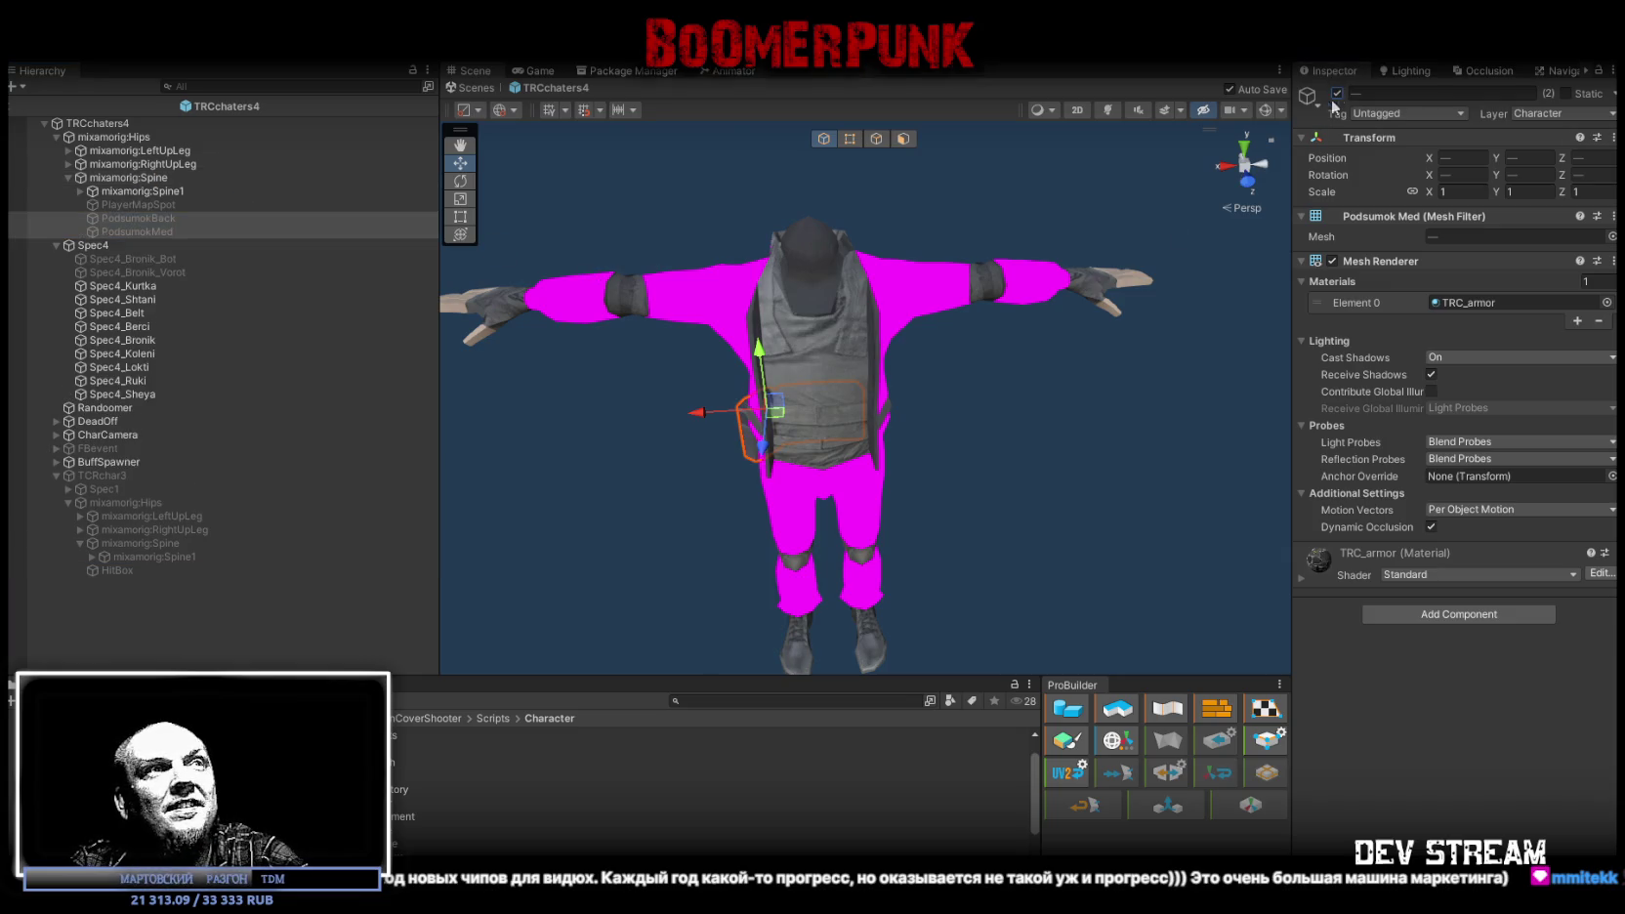
Step: Zoom the Scene view in on the thigh pouch and deactivate both pouches
key(f)
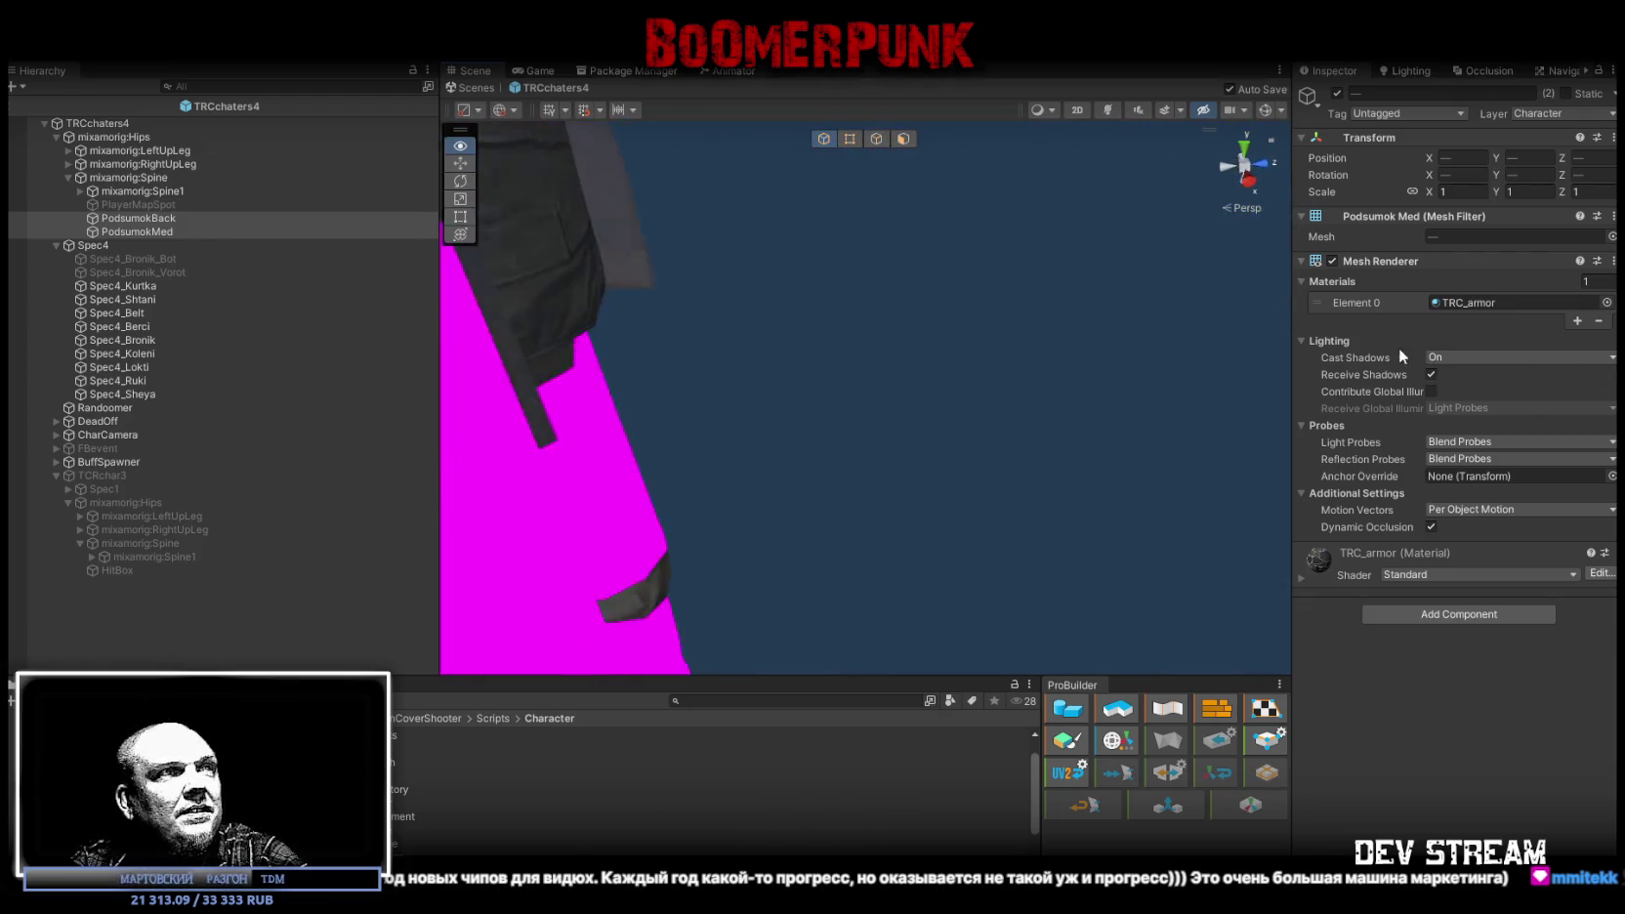
key(f)
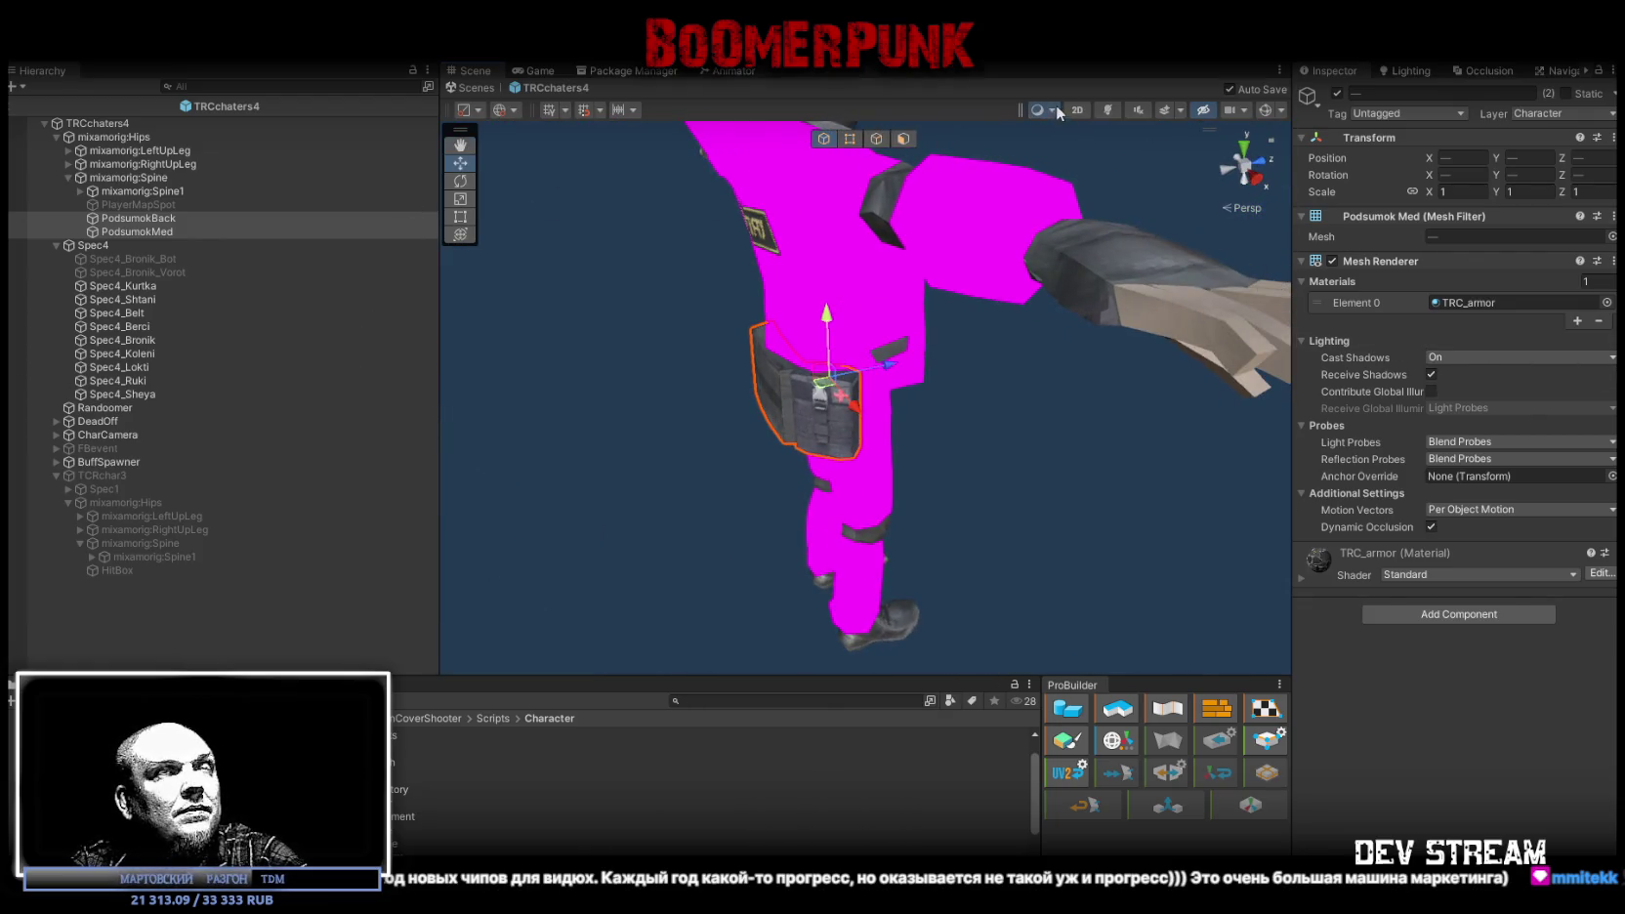
click(1052, 109)
mouse_move(863, 244)
mouse_down()
mouse_move(748, 311)
mouse_move(569, 290)
mouse_move(1197, 442)
mouse_move(1030, 167)
mouse_move(1028, 325)
mouse_move(915, 187)
mouse_move(552, 305)
mouse_move(938, 323)
mouse_move(1063, 291)
mouse_up()
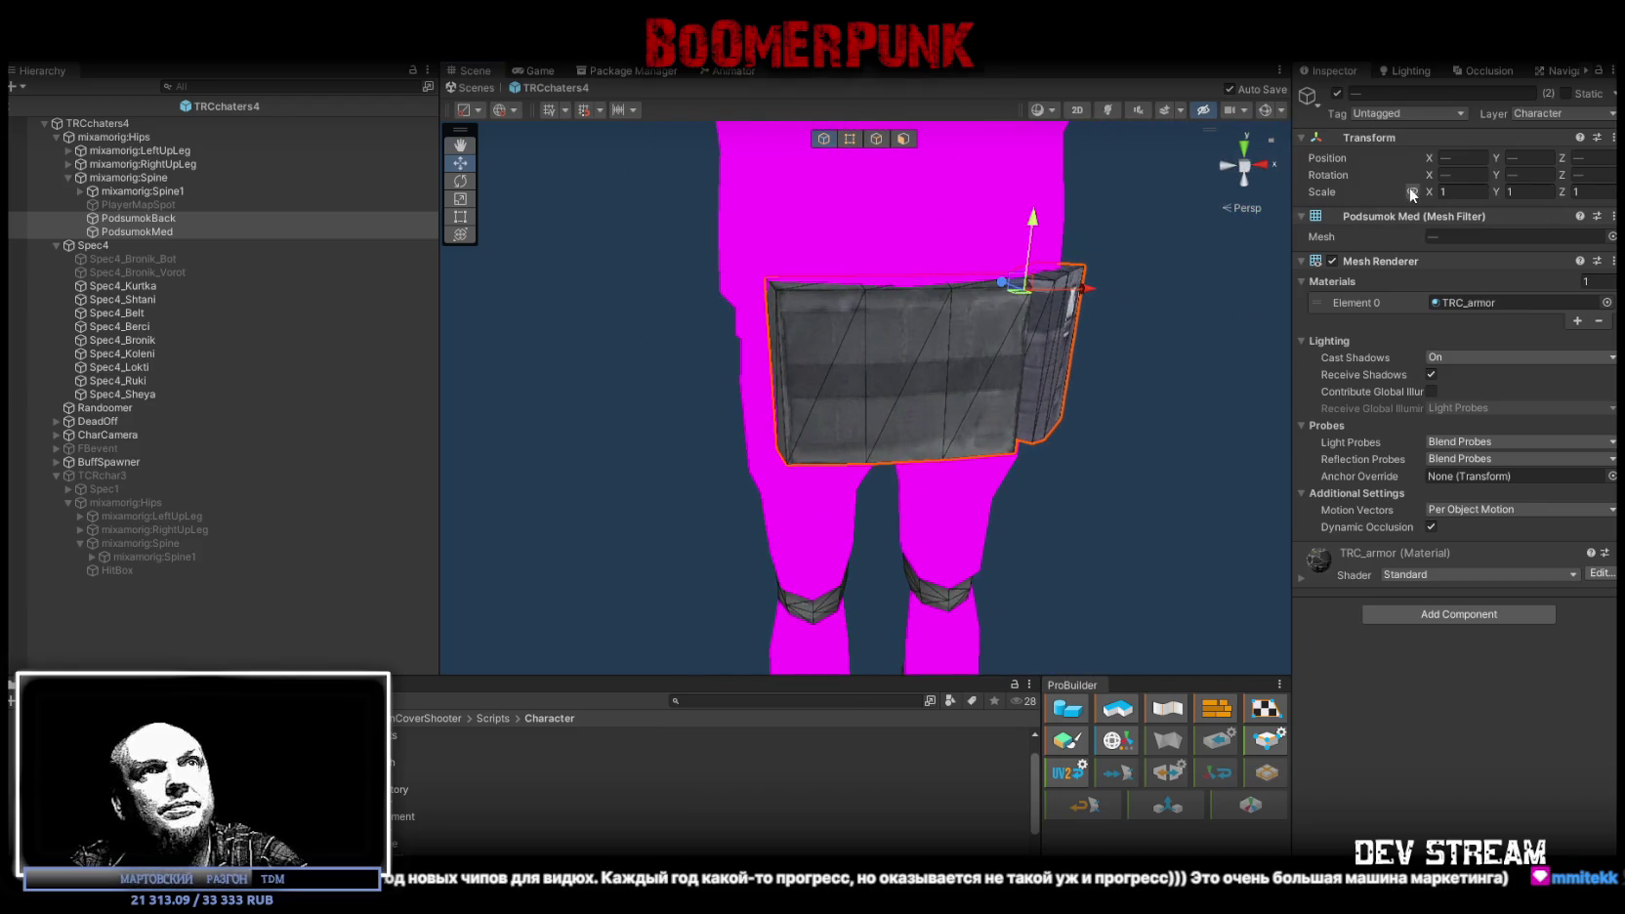
click(1337, 93)
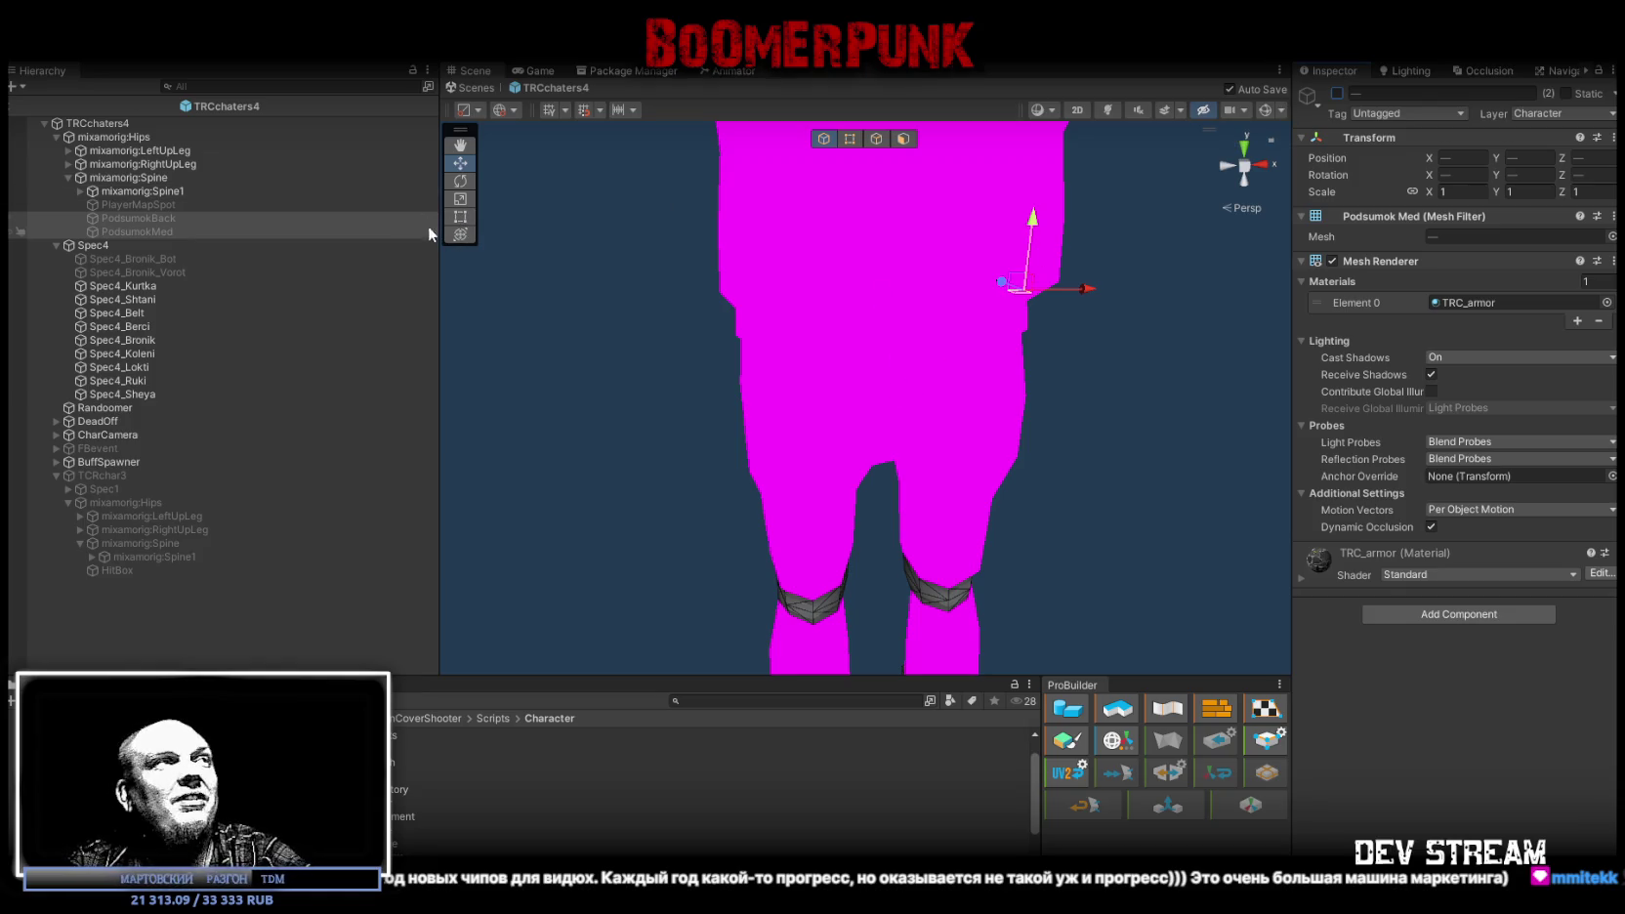
Step: Orbit the Scene view around TRCchaters4 to confirm the deactivated pouches no longer show
mouse_move(534, 352)
mouse_down()
mouse_move(878, 376)
mouse_move(829, 353)
mouse_up()
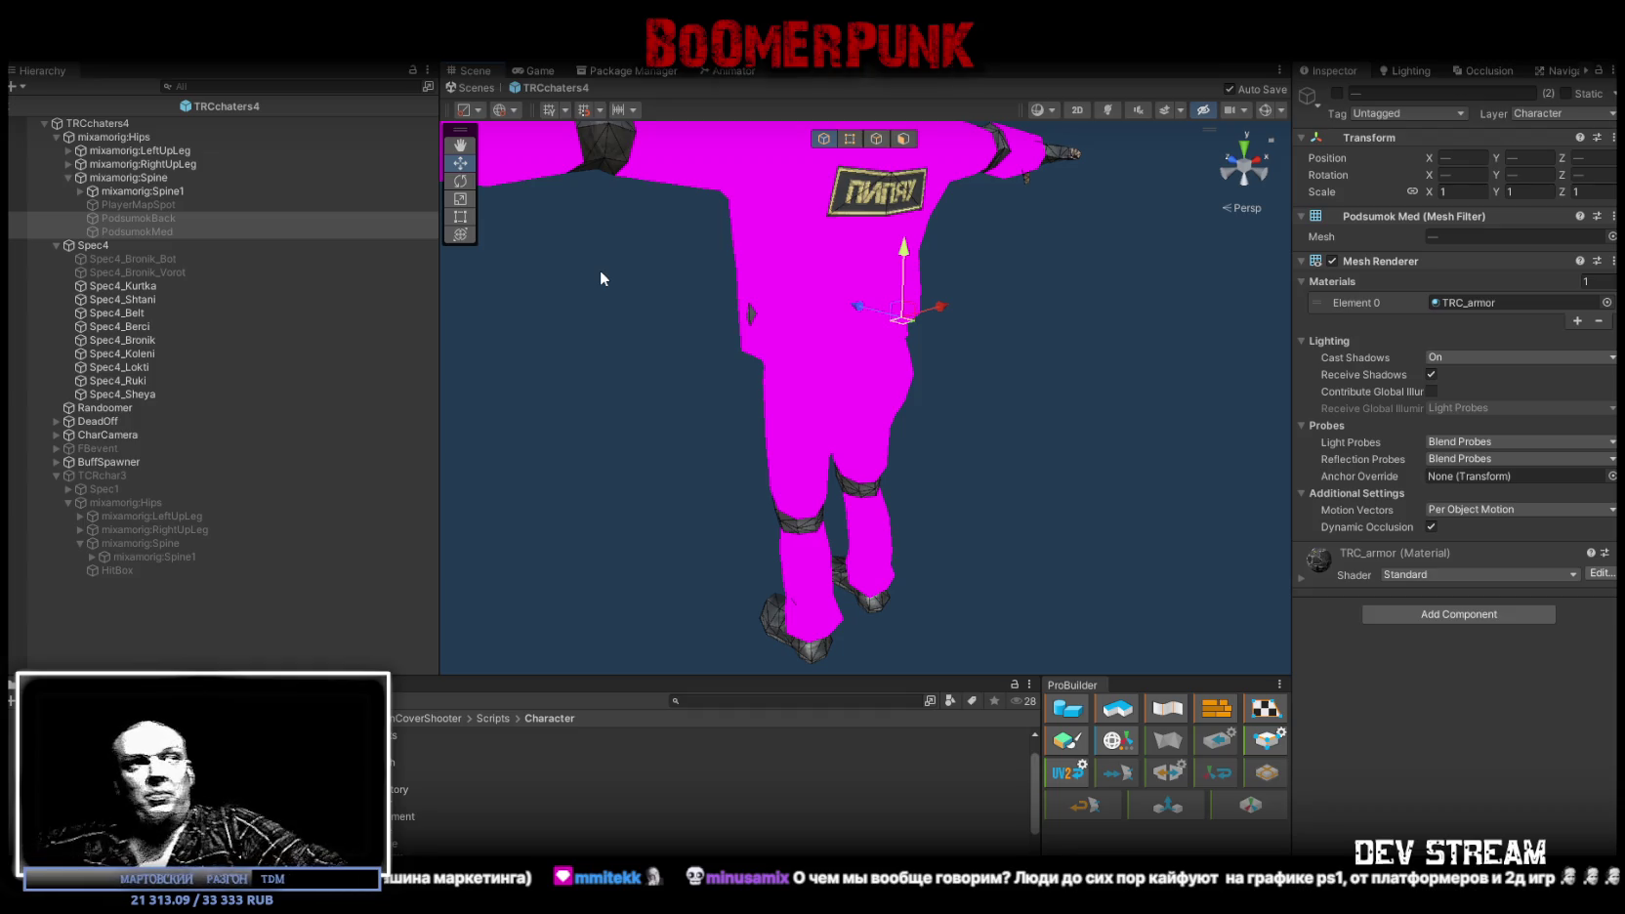
mouse_move(934, 434)
mouse_down()
mouse_move(831, 508)
mouse_move(703, 376)
mouse_move(787, 316)
mouse_move(747, 461)
mouse_move(373, 431)
mouse_move(225, 401)
mouse_move(784, 420)
mouse_move(1054, 457)
mouse_up()
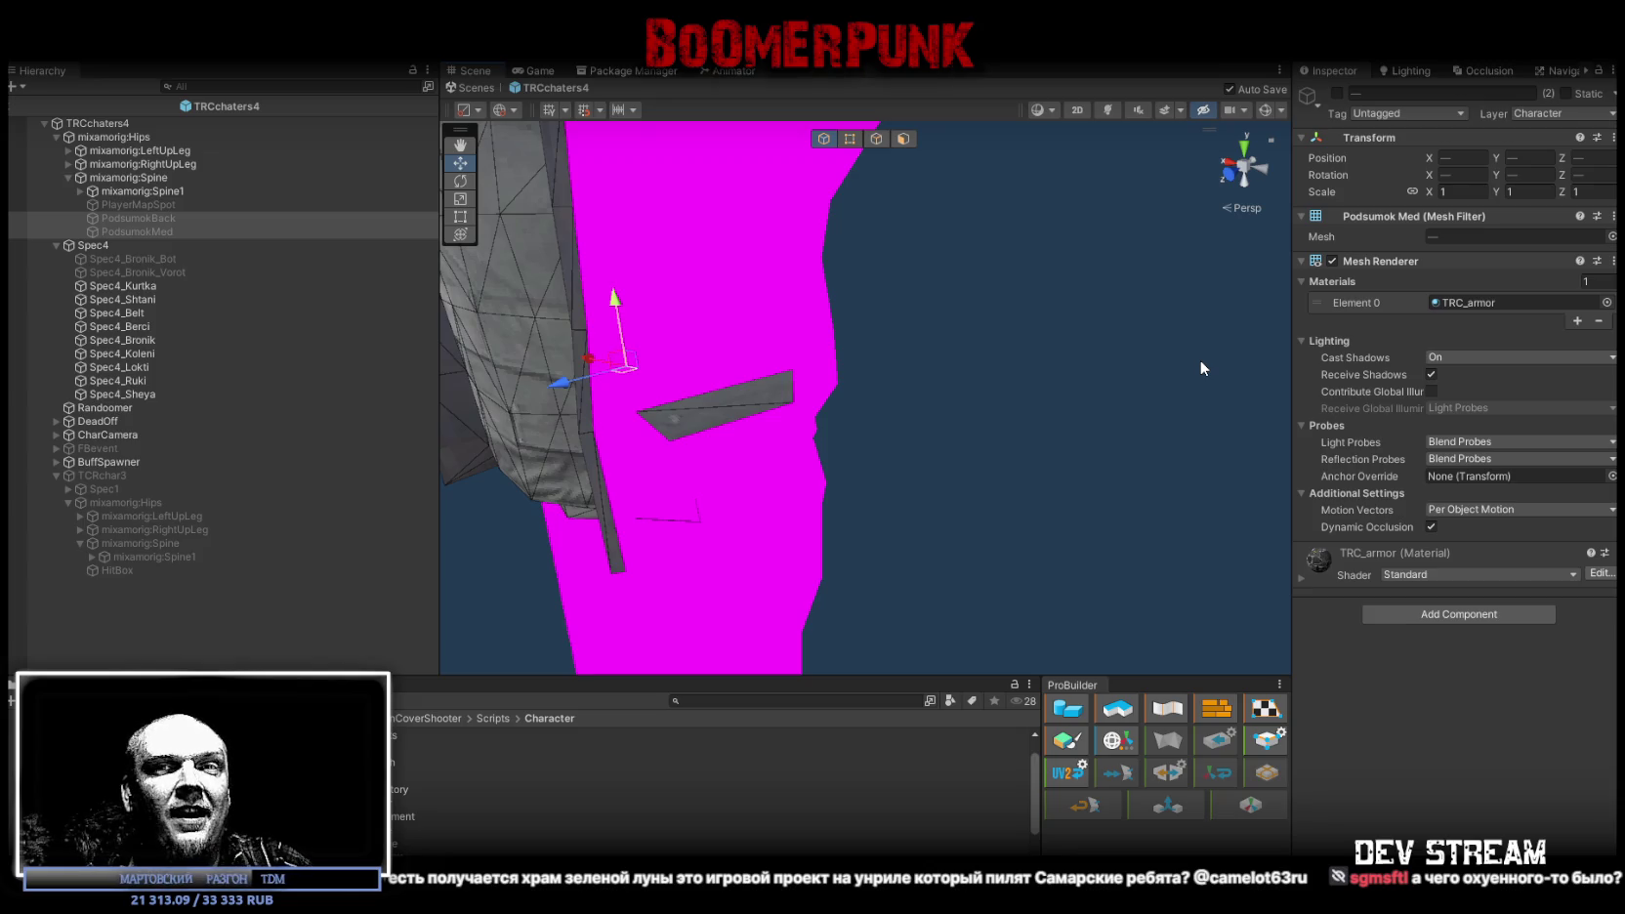
Step: Scroll down to bring TCRchar3's Spine1 objects into view
scroll(835, 315, down, 10)
Step: Drag PodsumokFront and DeadBleeding from TCRchar3's Spine1 onto TRCchaters4's Spine1, briefly previewing them active
mouse_move(748, 366)
mouse_down()
mouse_move(848, 398)
mouse_move(629, 342)
mouse_up()
scroll(849, 399, up, 5)
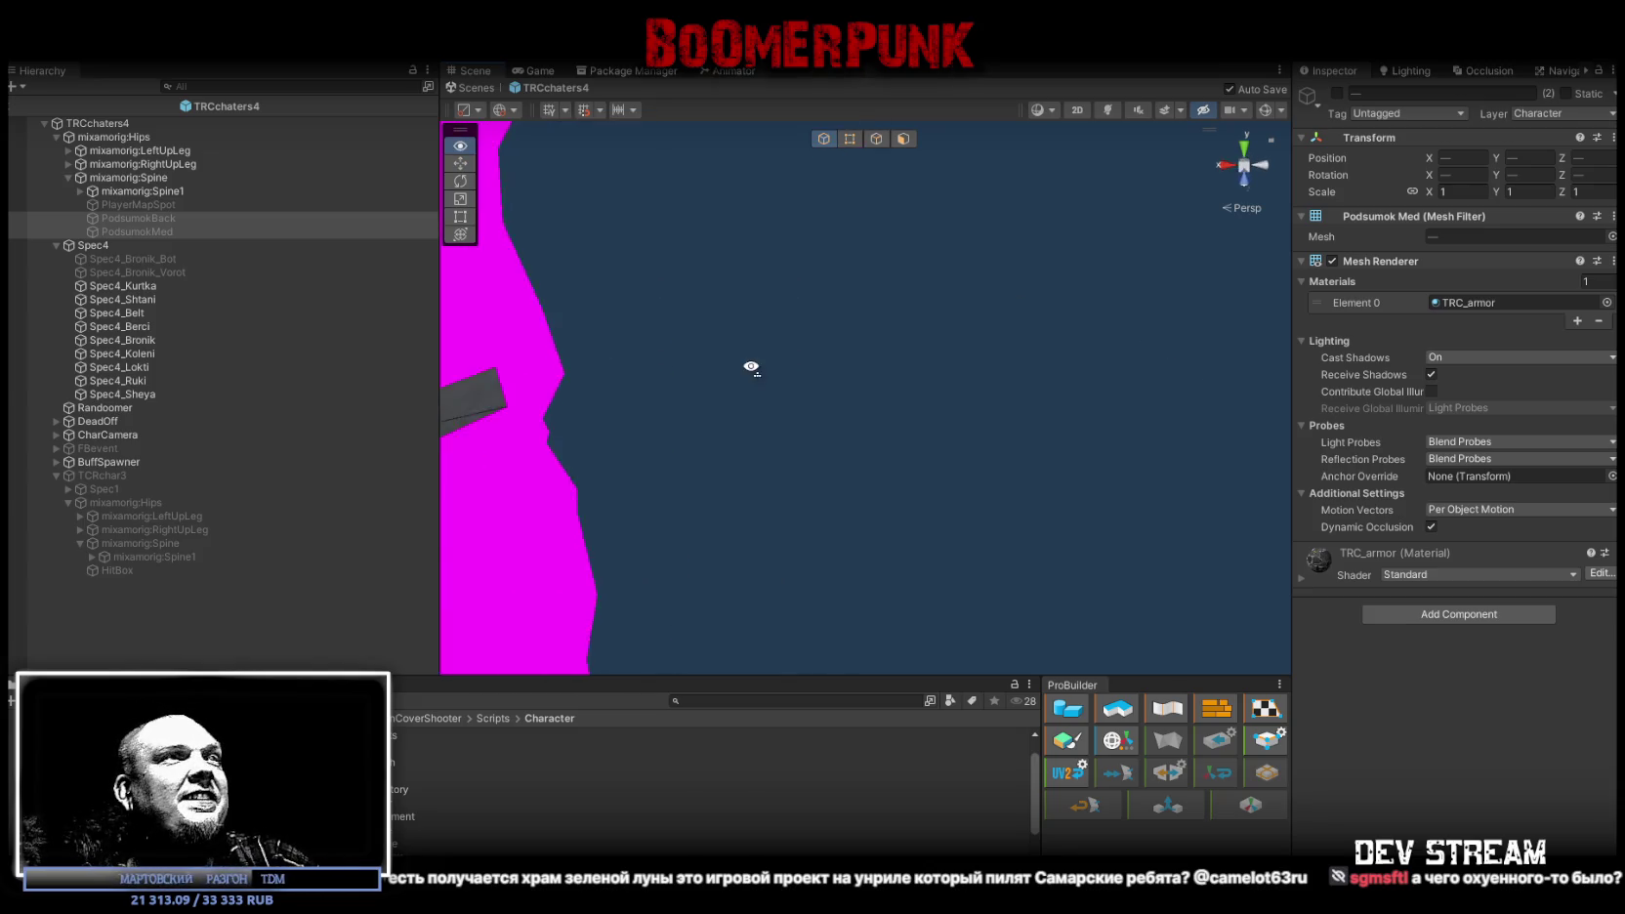
scroll(879, 374, up, 5)
scroll(880, 374, down, 6)
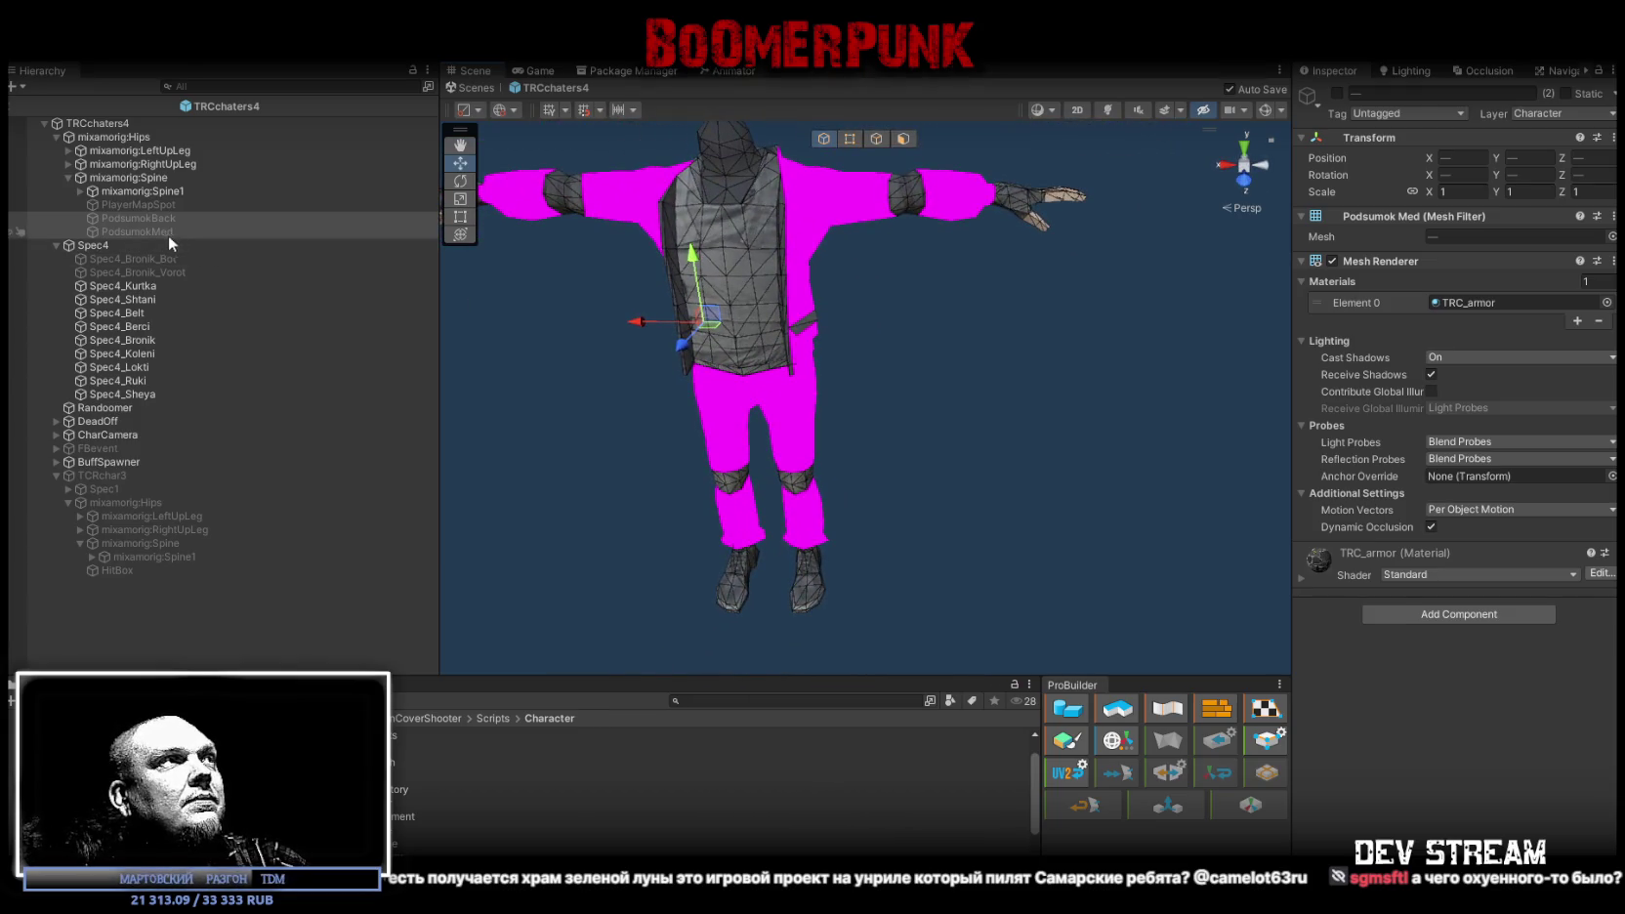
click(164, 216)
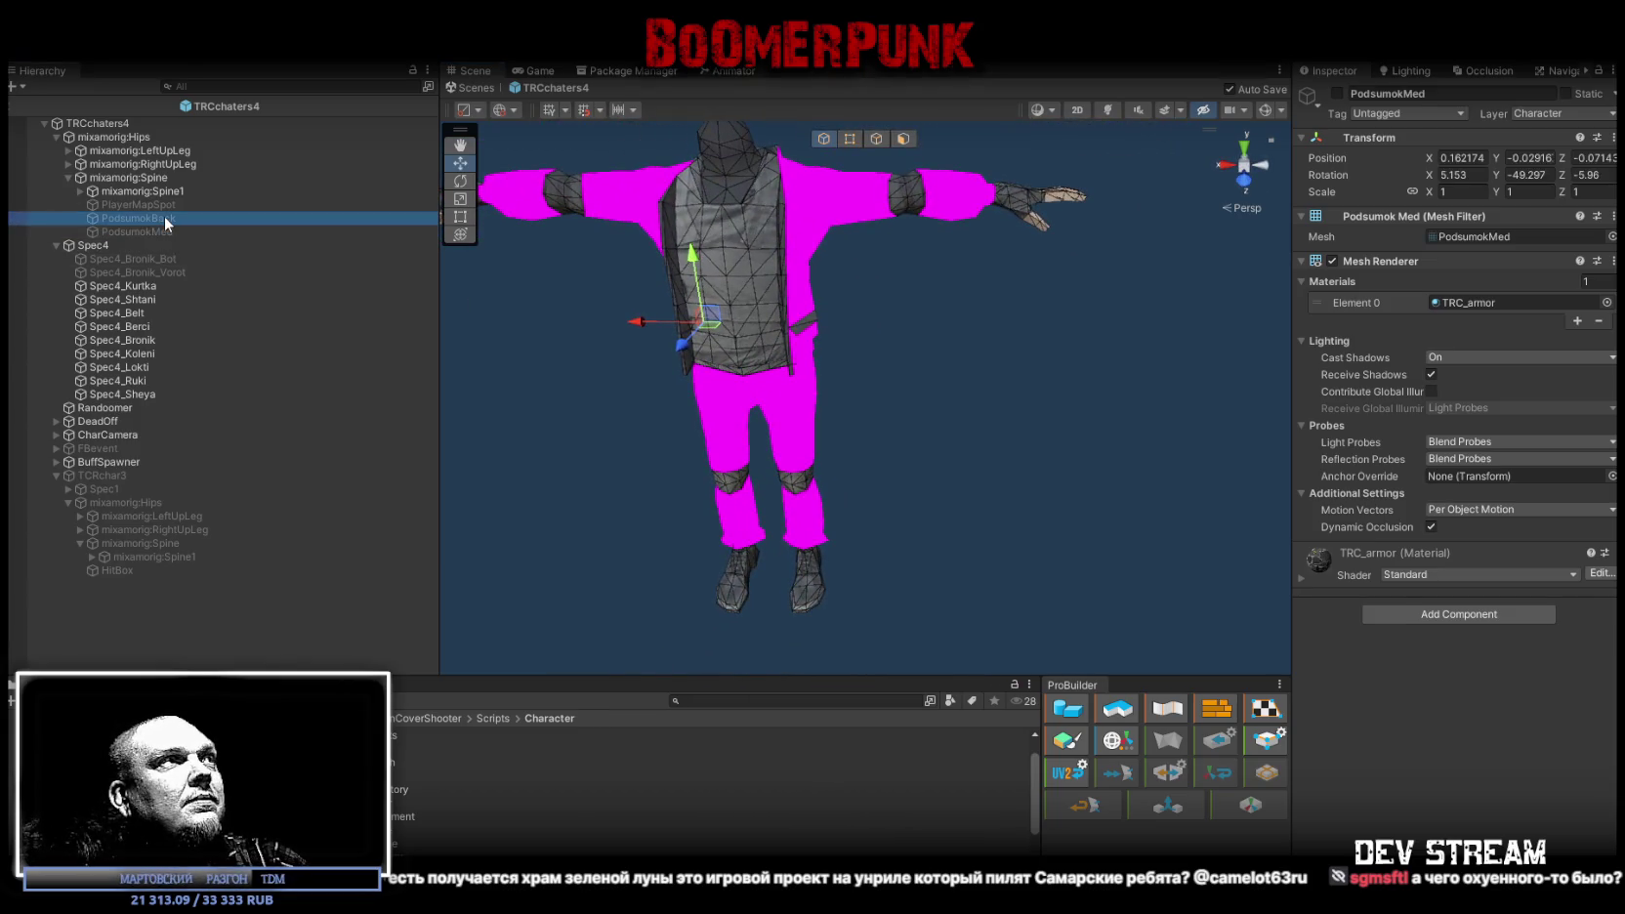
click(109, 571)
click(115, 555)
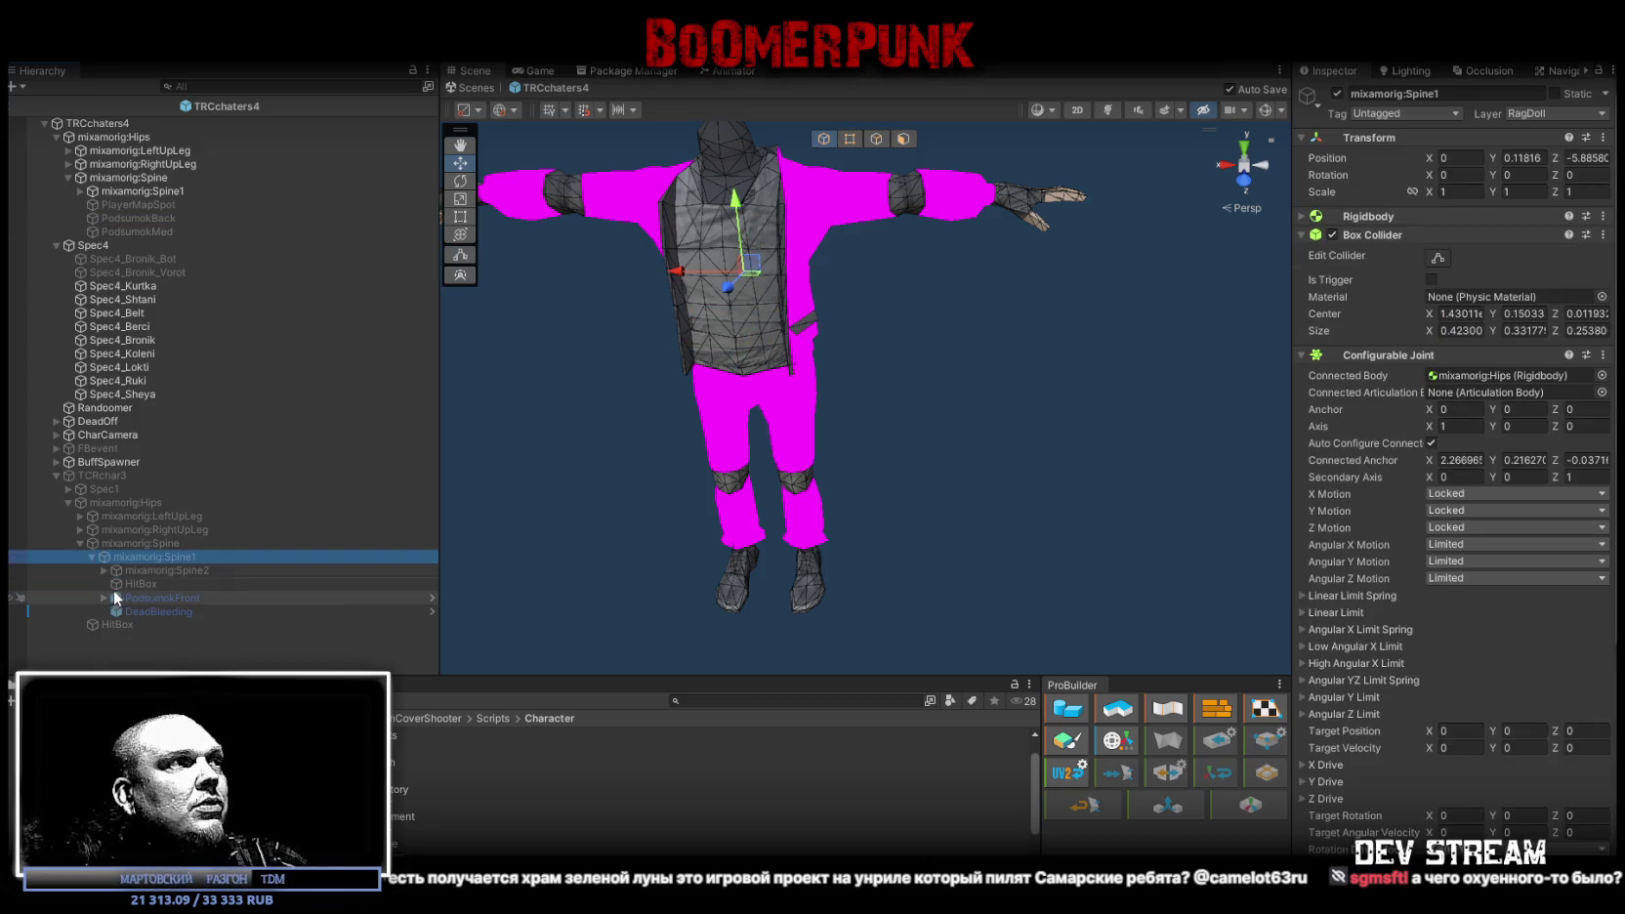
drag(138, 603, 147, 613)
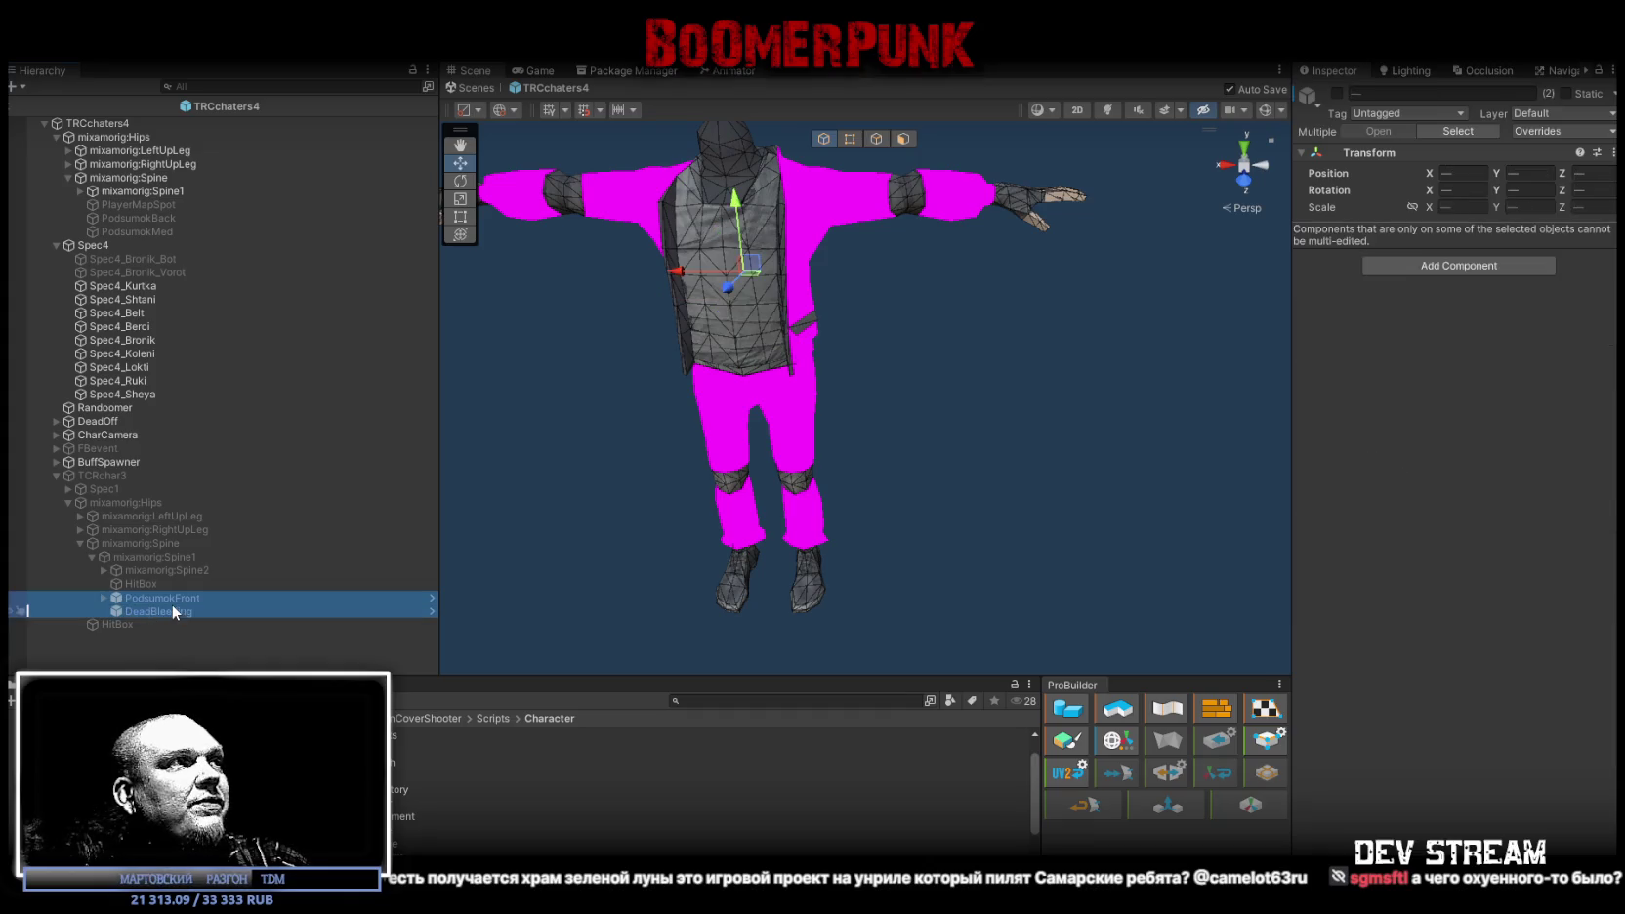
mouse_move(161, 590)
mouse_down()
mouse_move(146, 164)
mouse_move(142, 192)
mouse_up()
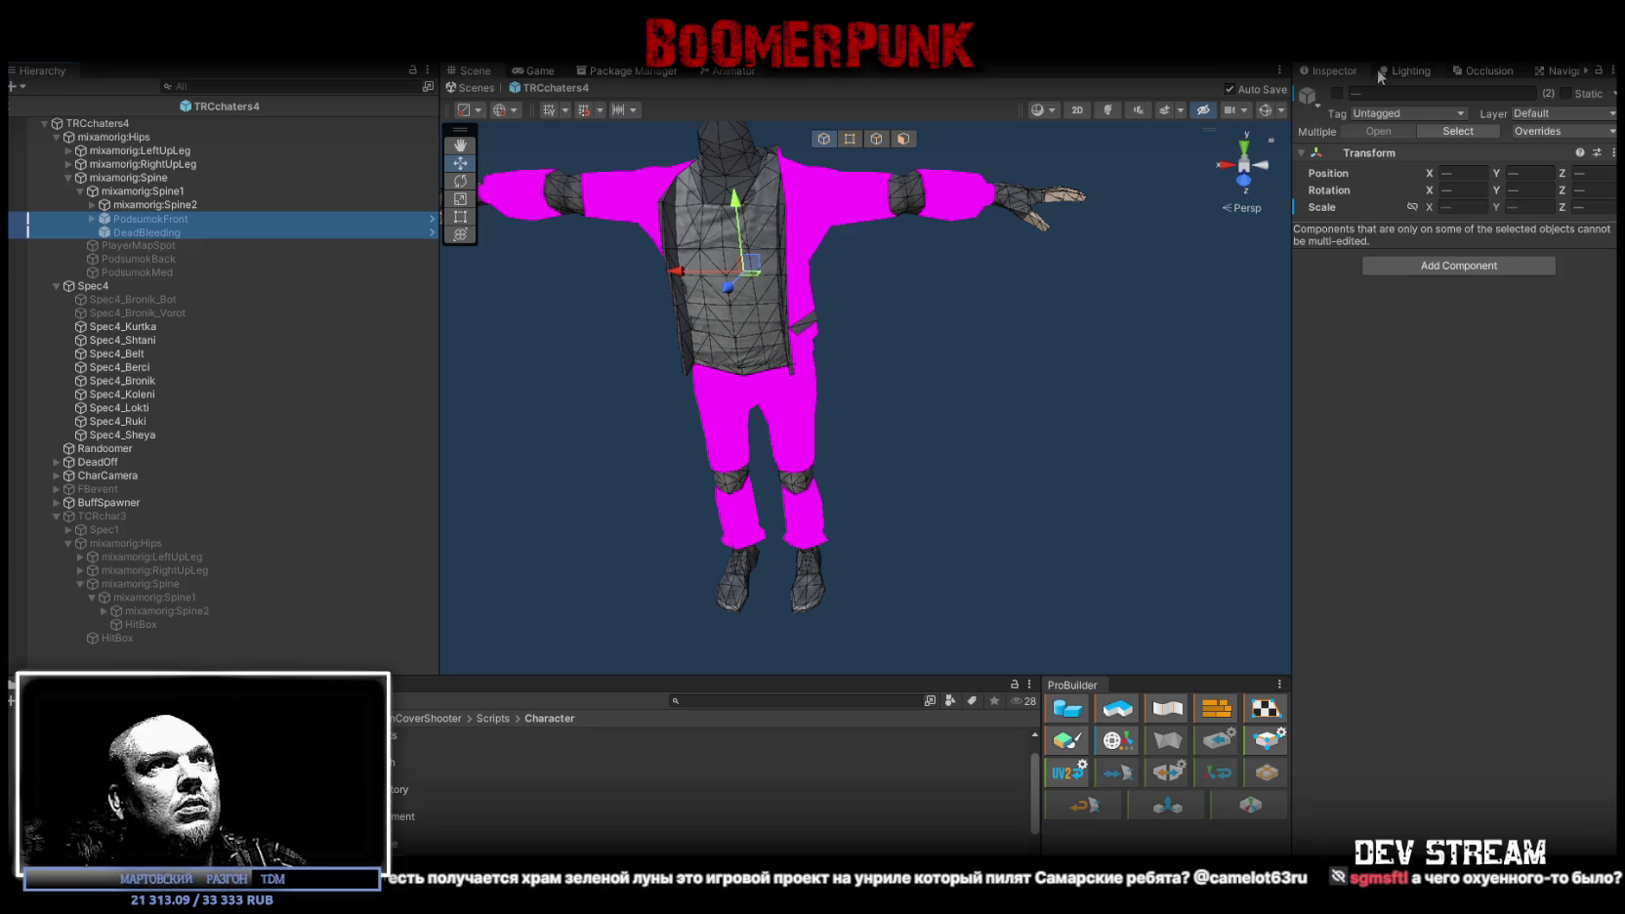
click(1338, 92)
click(1338, 92)
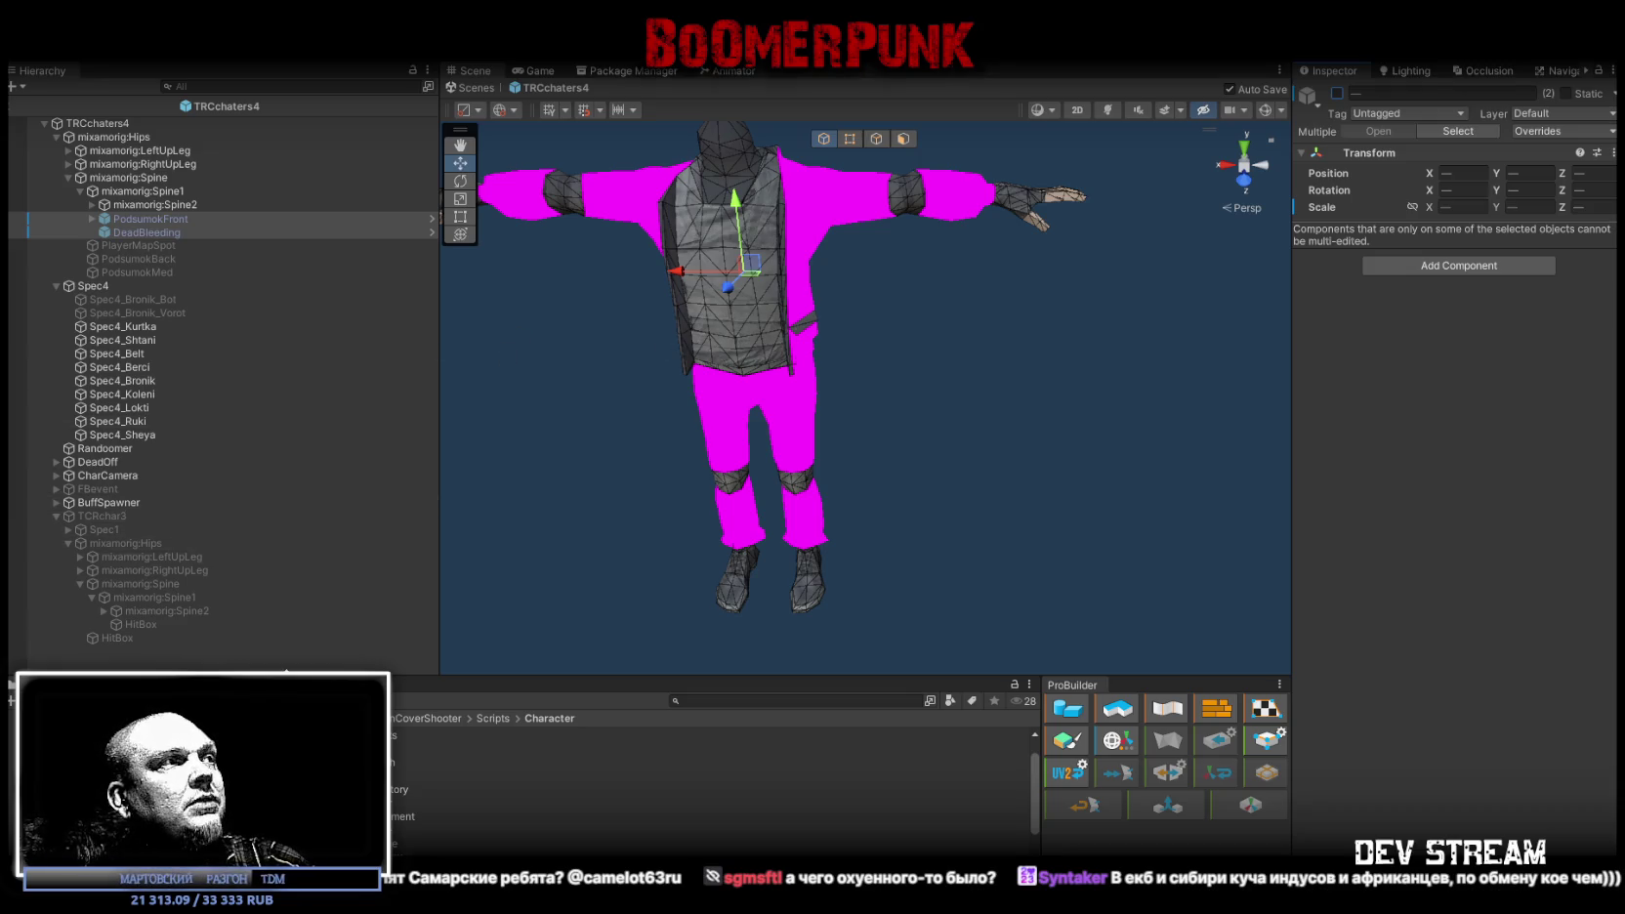
Step: Expand TCRchar3's mixamorig:Spine2 and select the range from Radio_Base down to BackWeapons
click(103, 611)
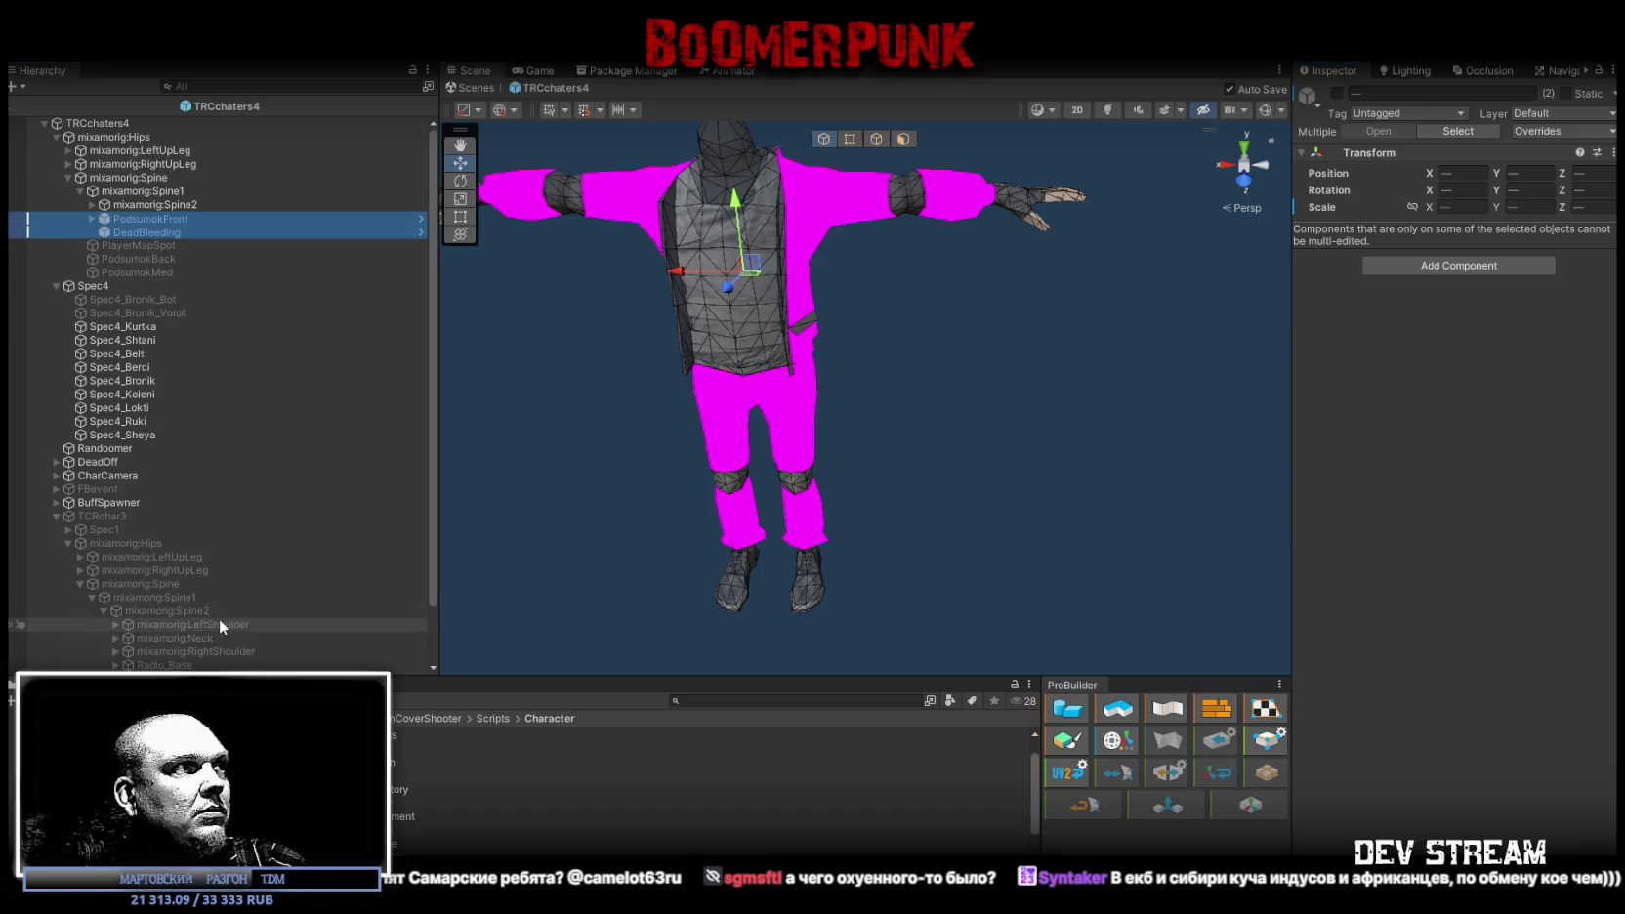
scroll(219, 625, down, 2)
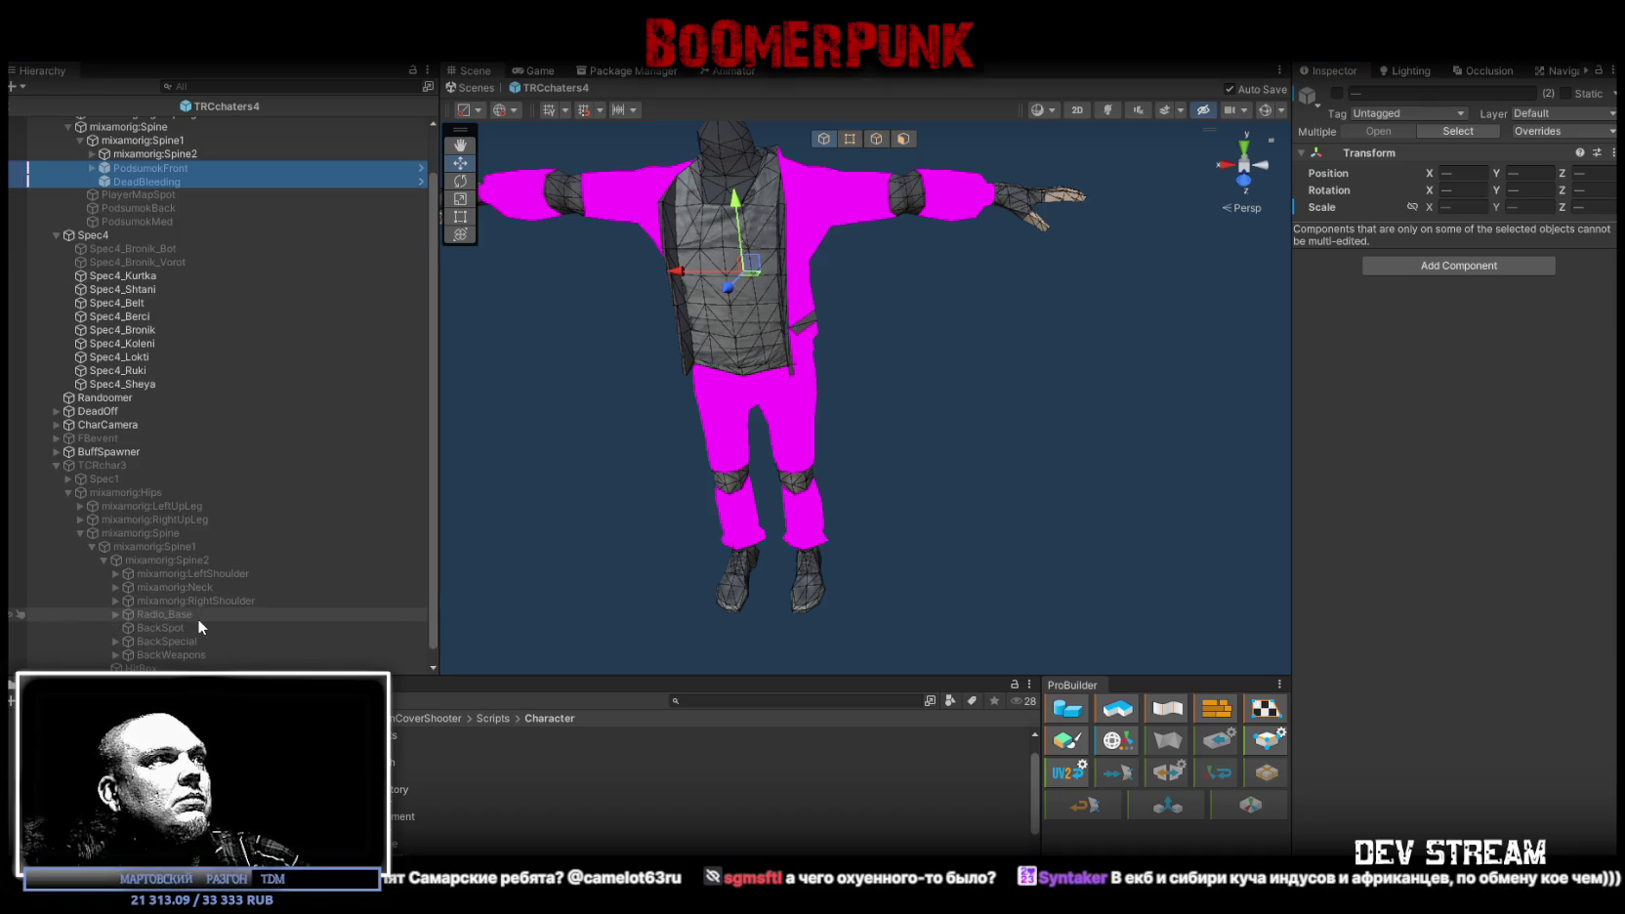
click(193, 614)
shift+click(181, 655)
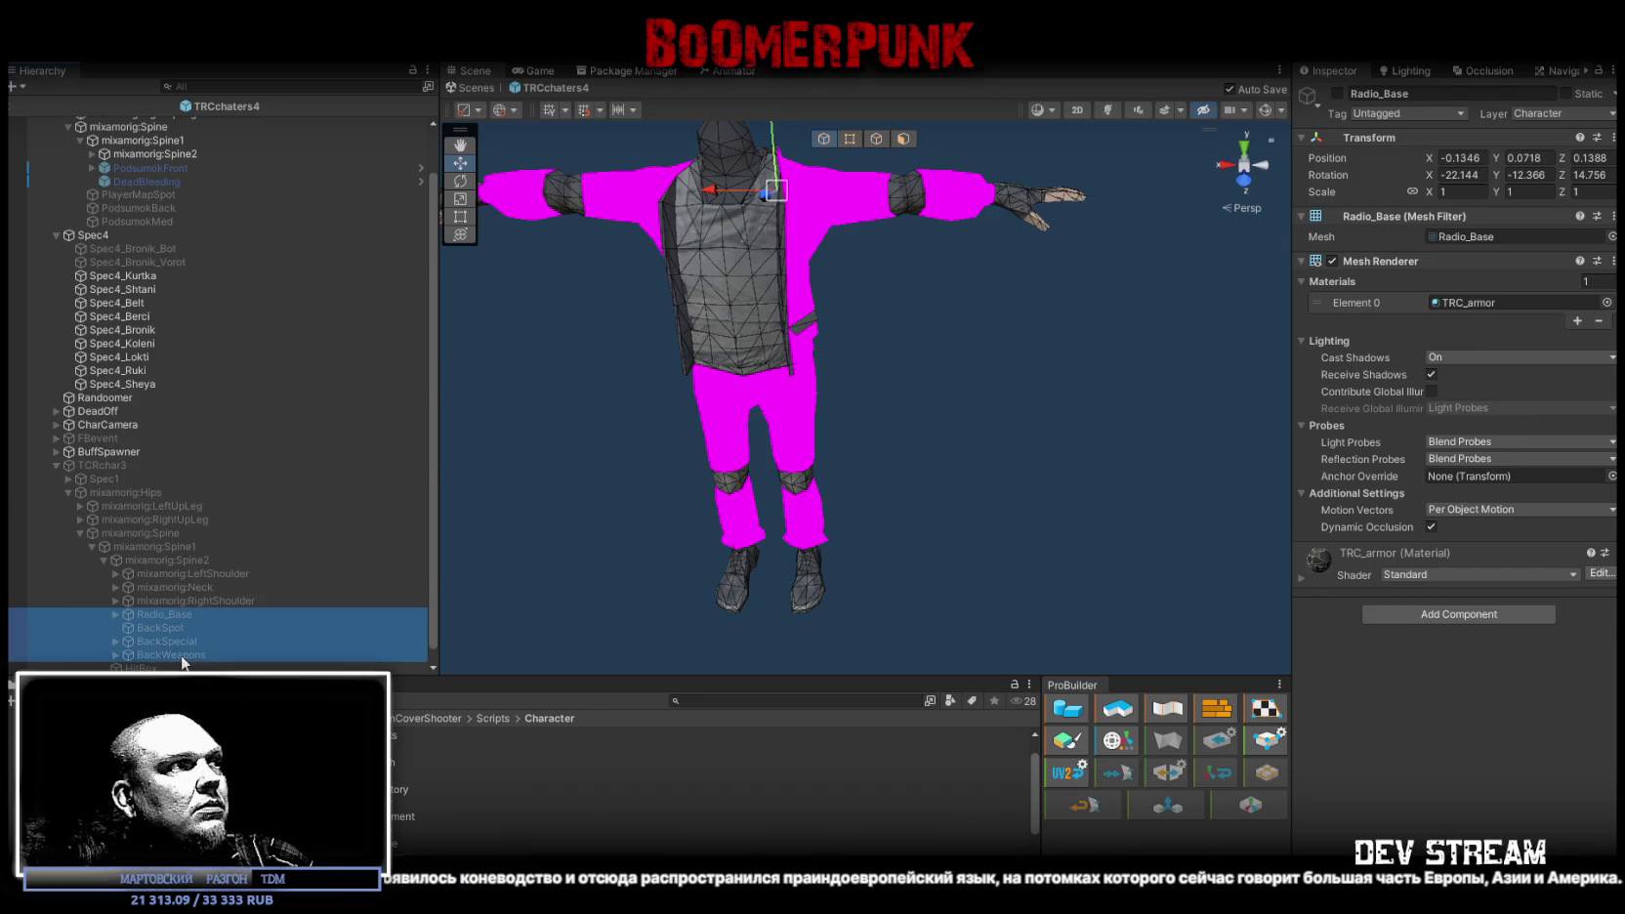
Step: Reparent the four back objects to TRCchaters4's Spine2, preview Radio_Base and BackSpot, then deactivate them
mouse_move(174, 612)
mouse_down()
mouse_move(220, 261)
mouse_move(164, 154)
mouse_up()
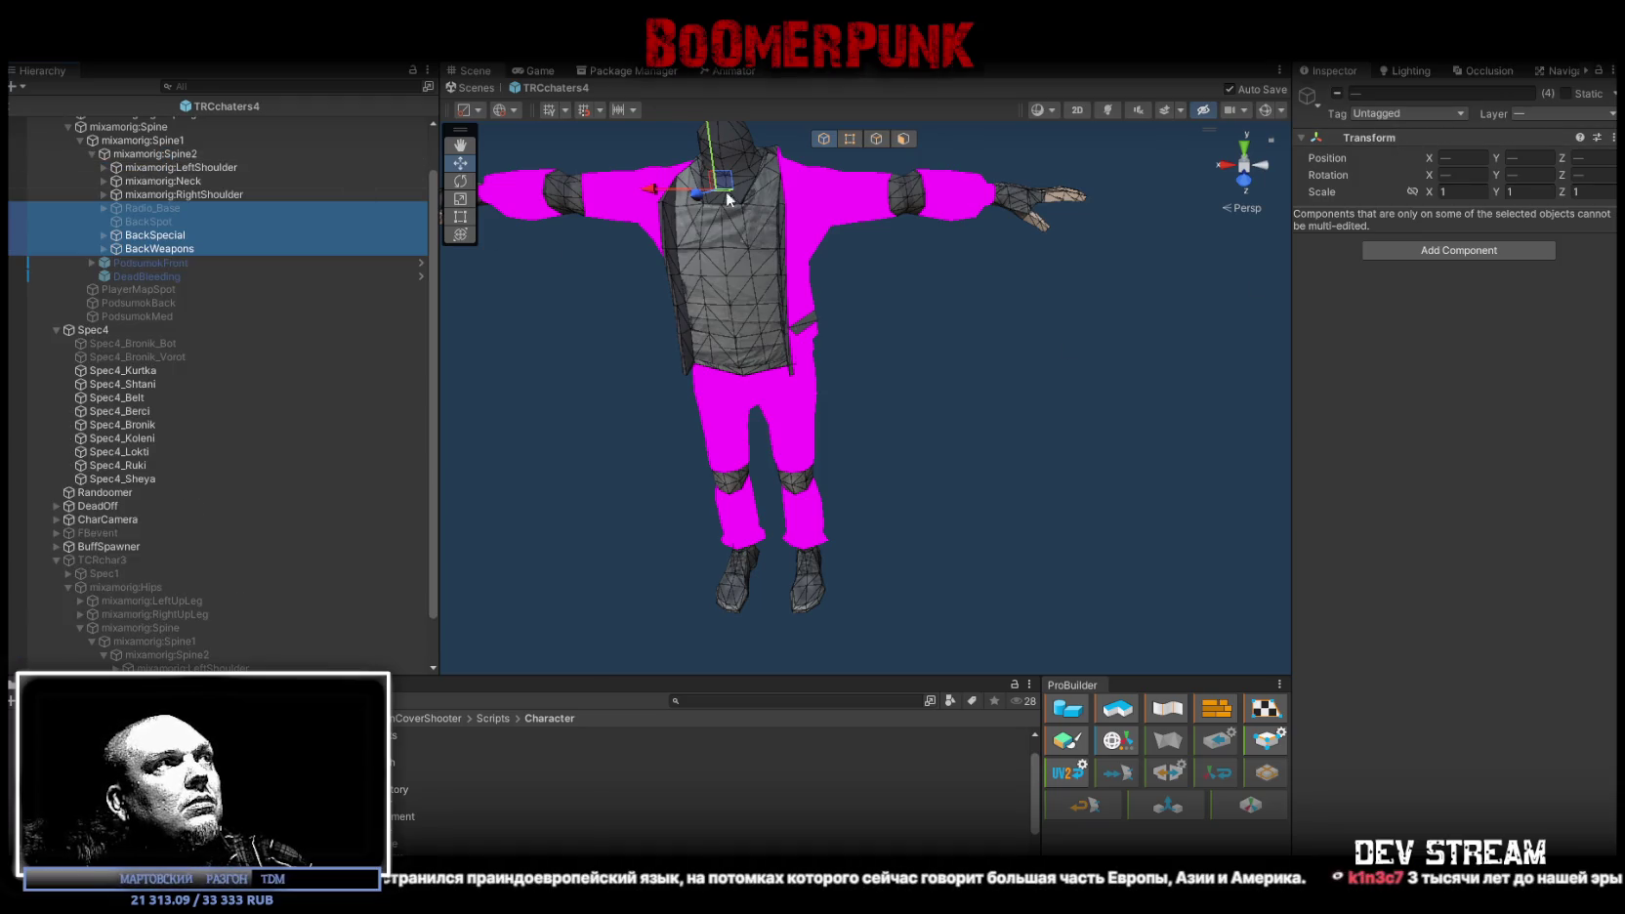
click(151, 206)
shift+click(157, 221)
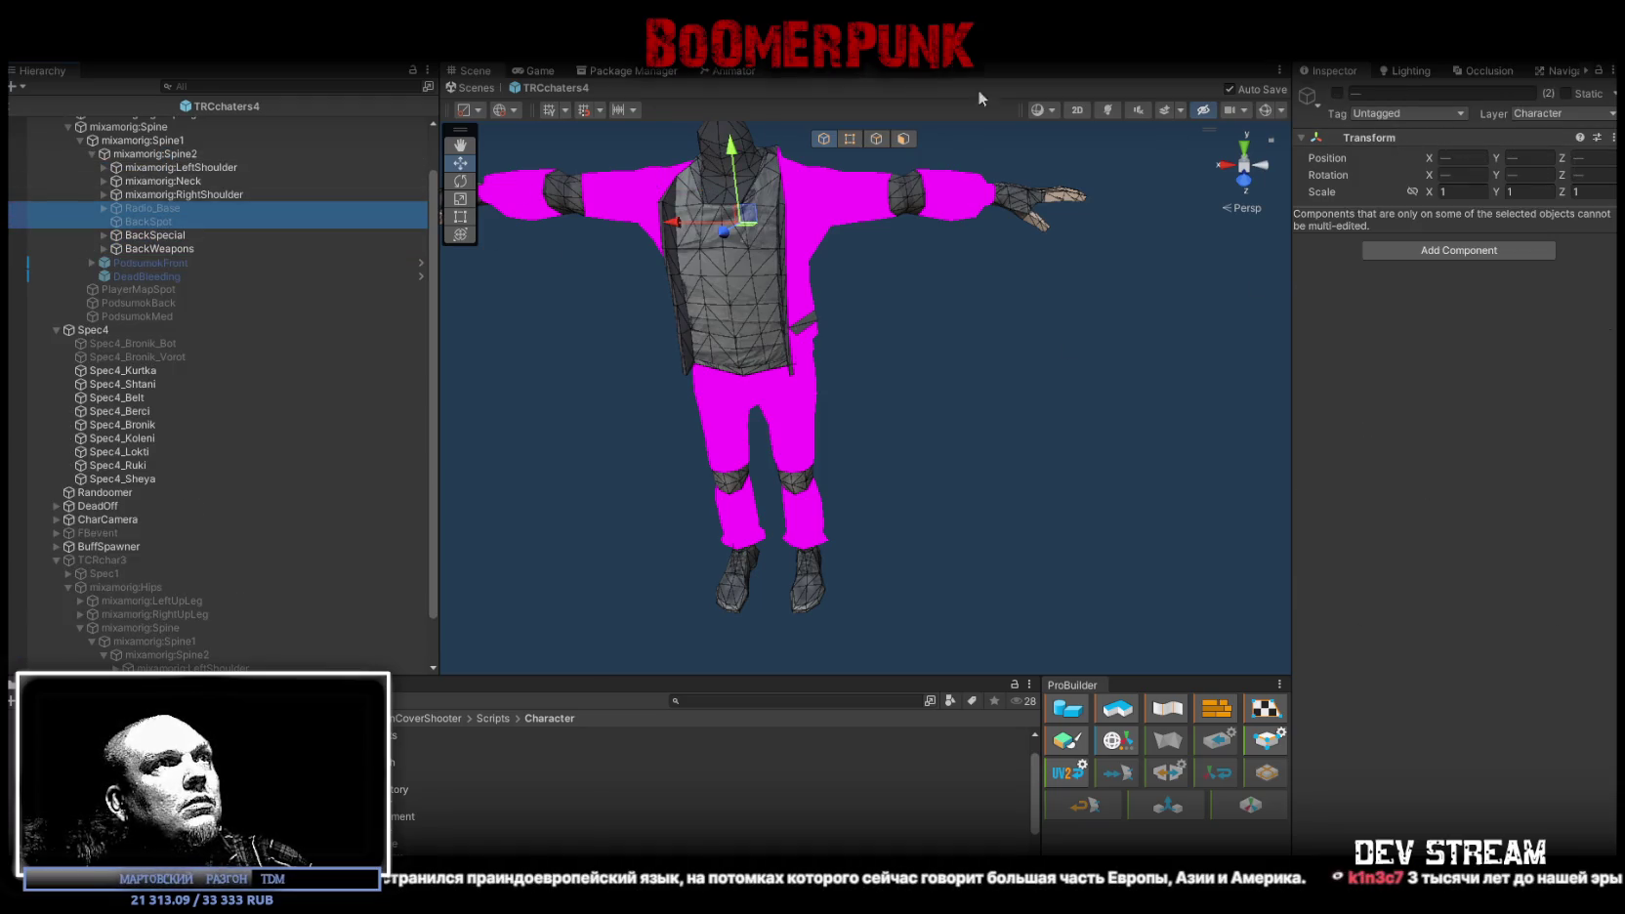
click(1337, 92)
mouse_move(782, 186)
mouse_down()
mouse_move(679, 186)
mouse_move(646, 337)
mouse_move(373, 342)
mouse_move(804, 309)
mouse_move(1053, 179)
mouse_move(1055, 225)
mouse_up()
click(1338, 92)
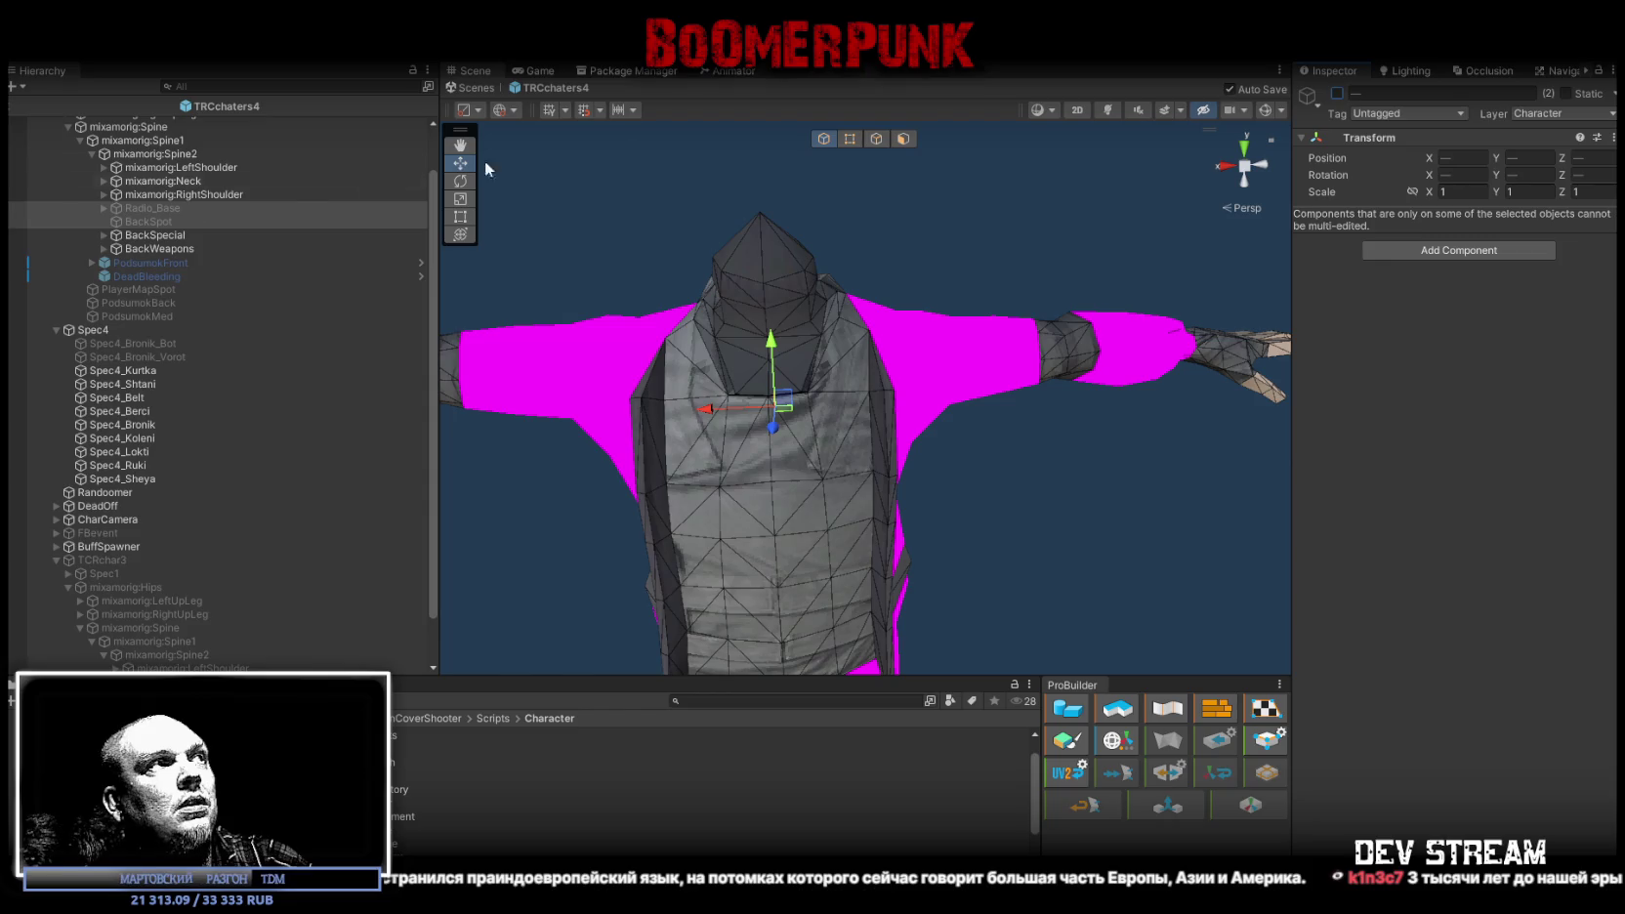
mouse_move(743, 293)
mouse_down()
mouse_move(893, 349)
mouse_move(986, 352)
mouse_up()
scroll(31, 550, down, 2)
click(113, 509)
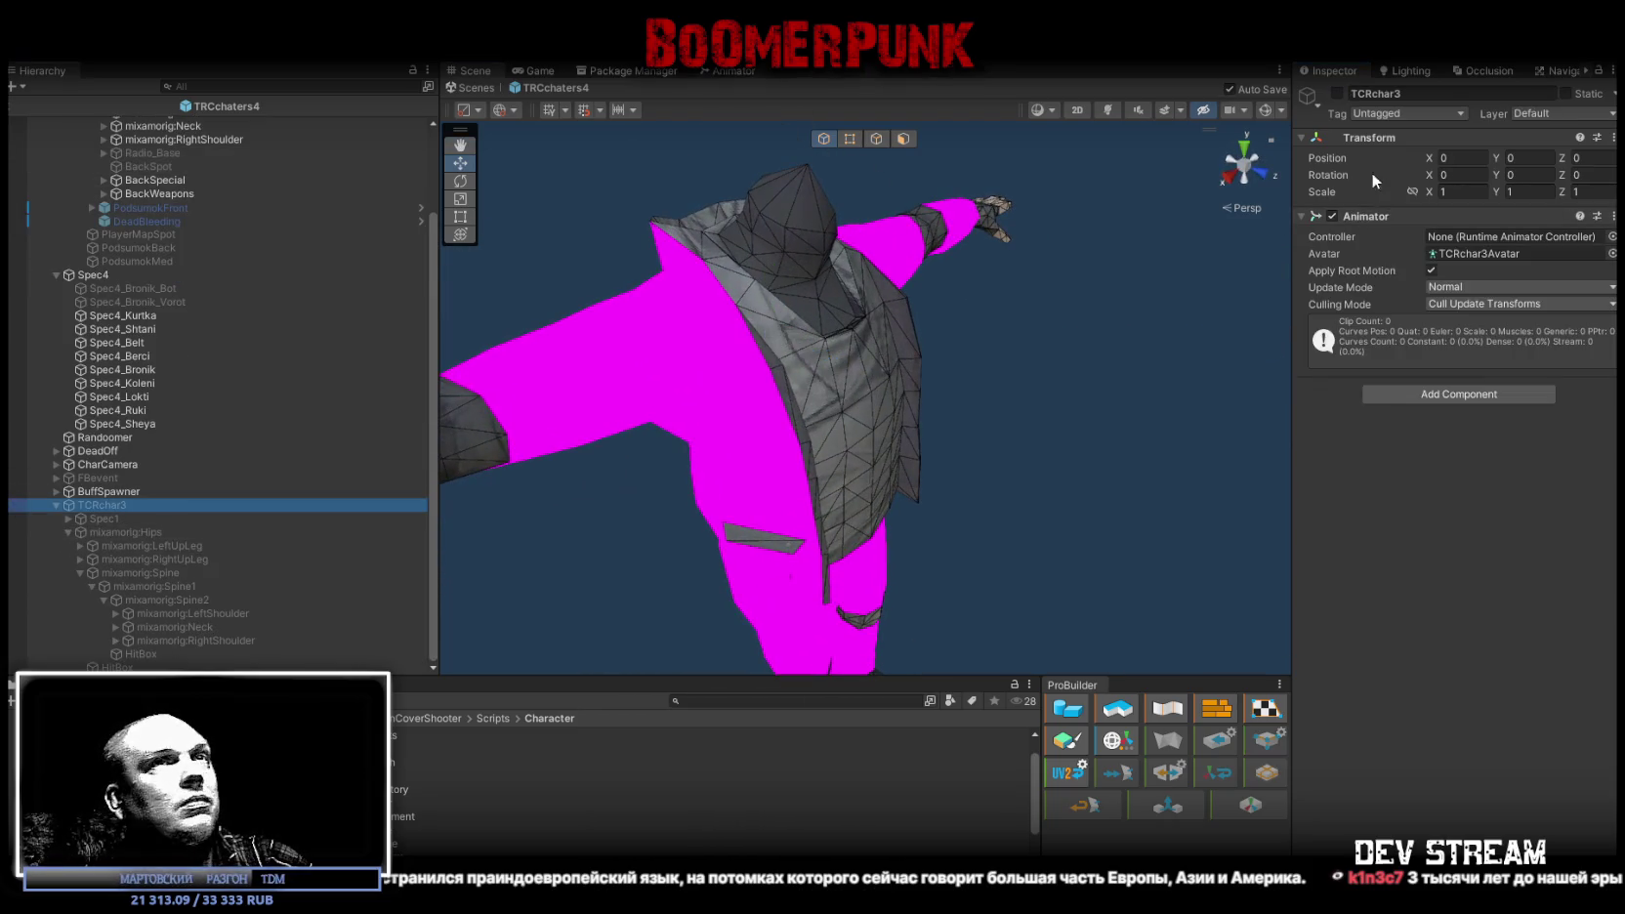
click(1338, 92)
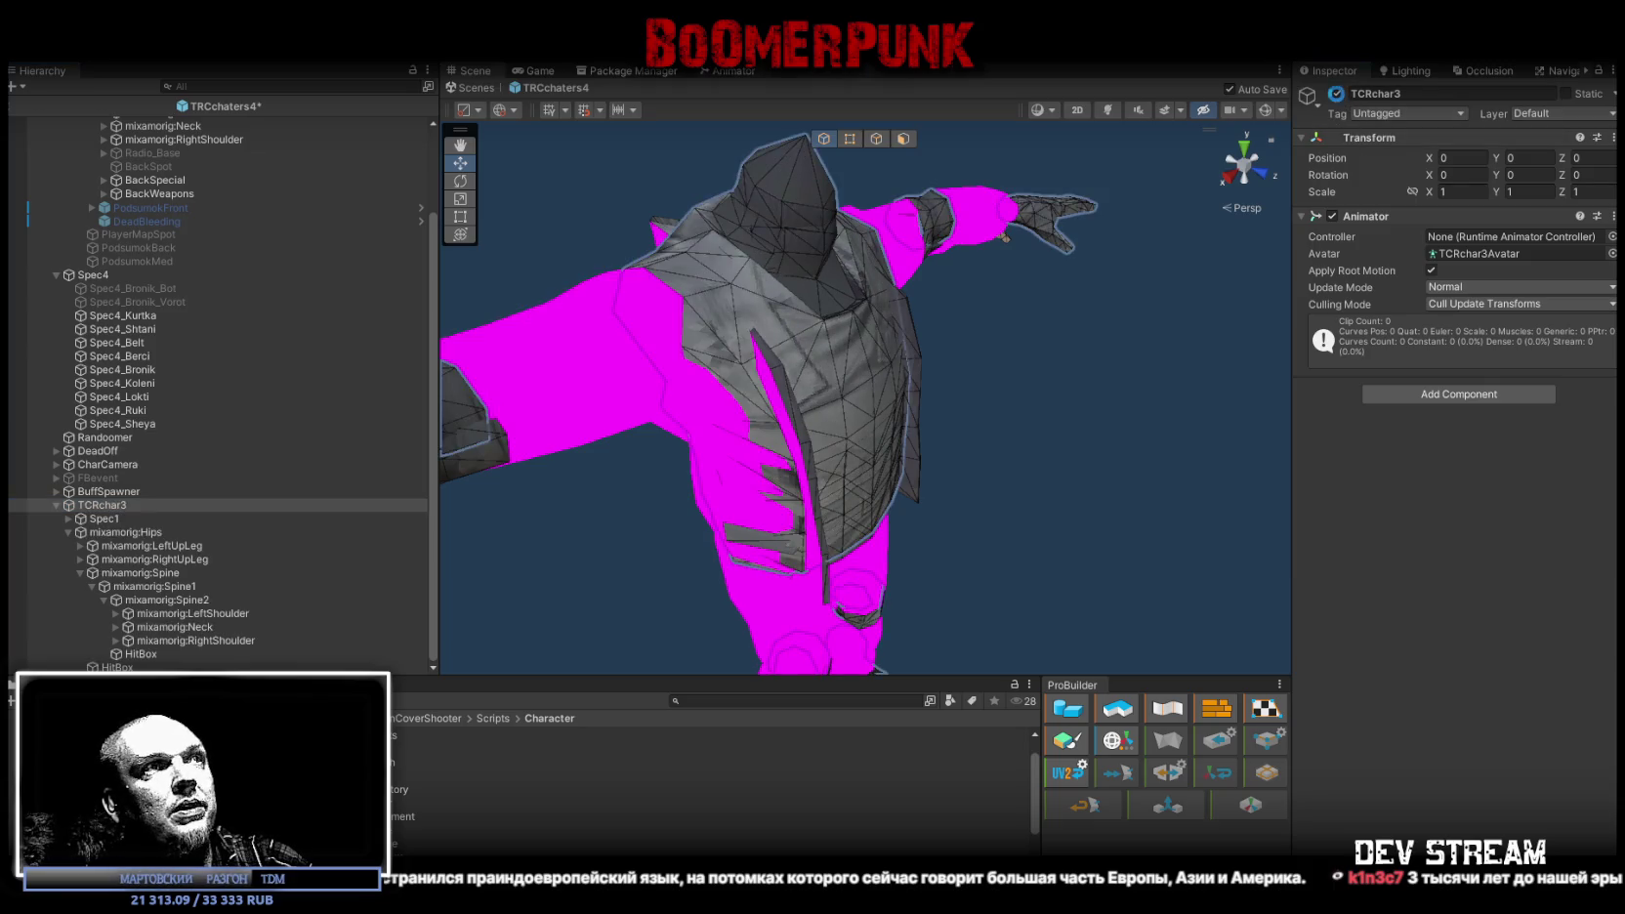
click(1338, 93)
drag(986, 293, 872, 335)
scroll(872, 335, up, 3)
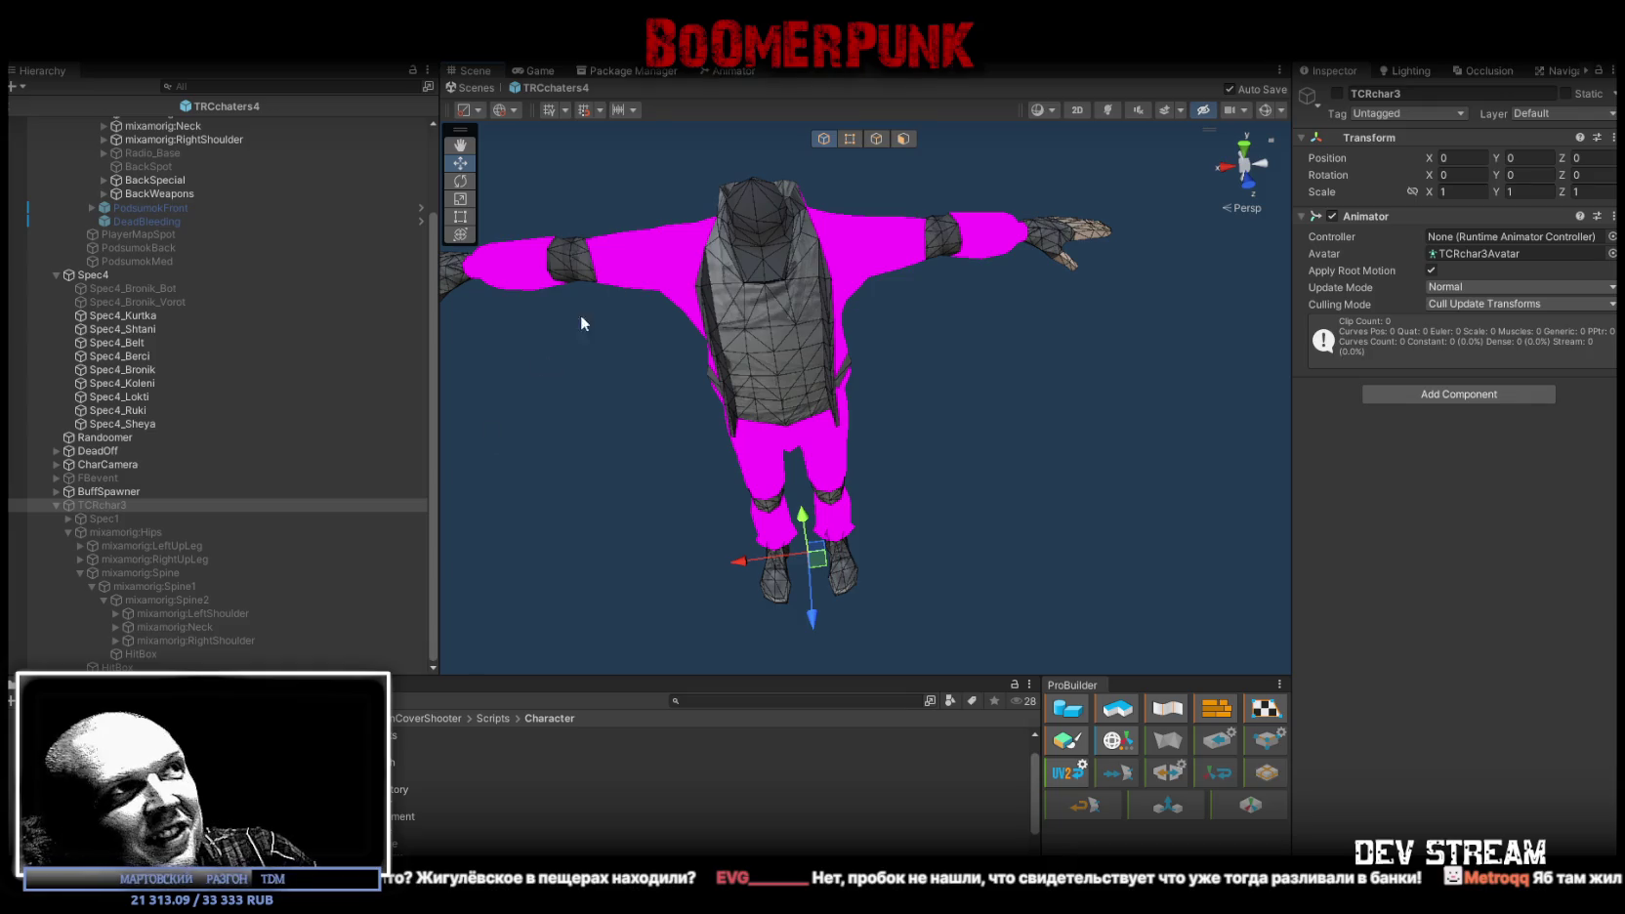
scroll(207, 462, up, 3)
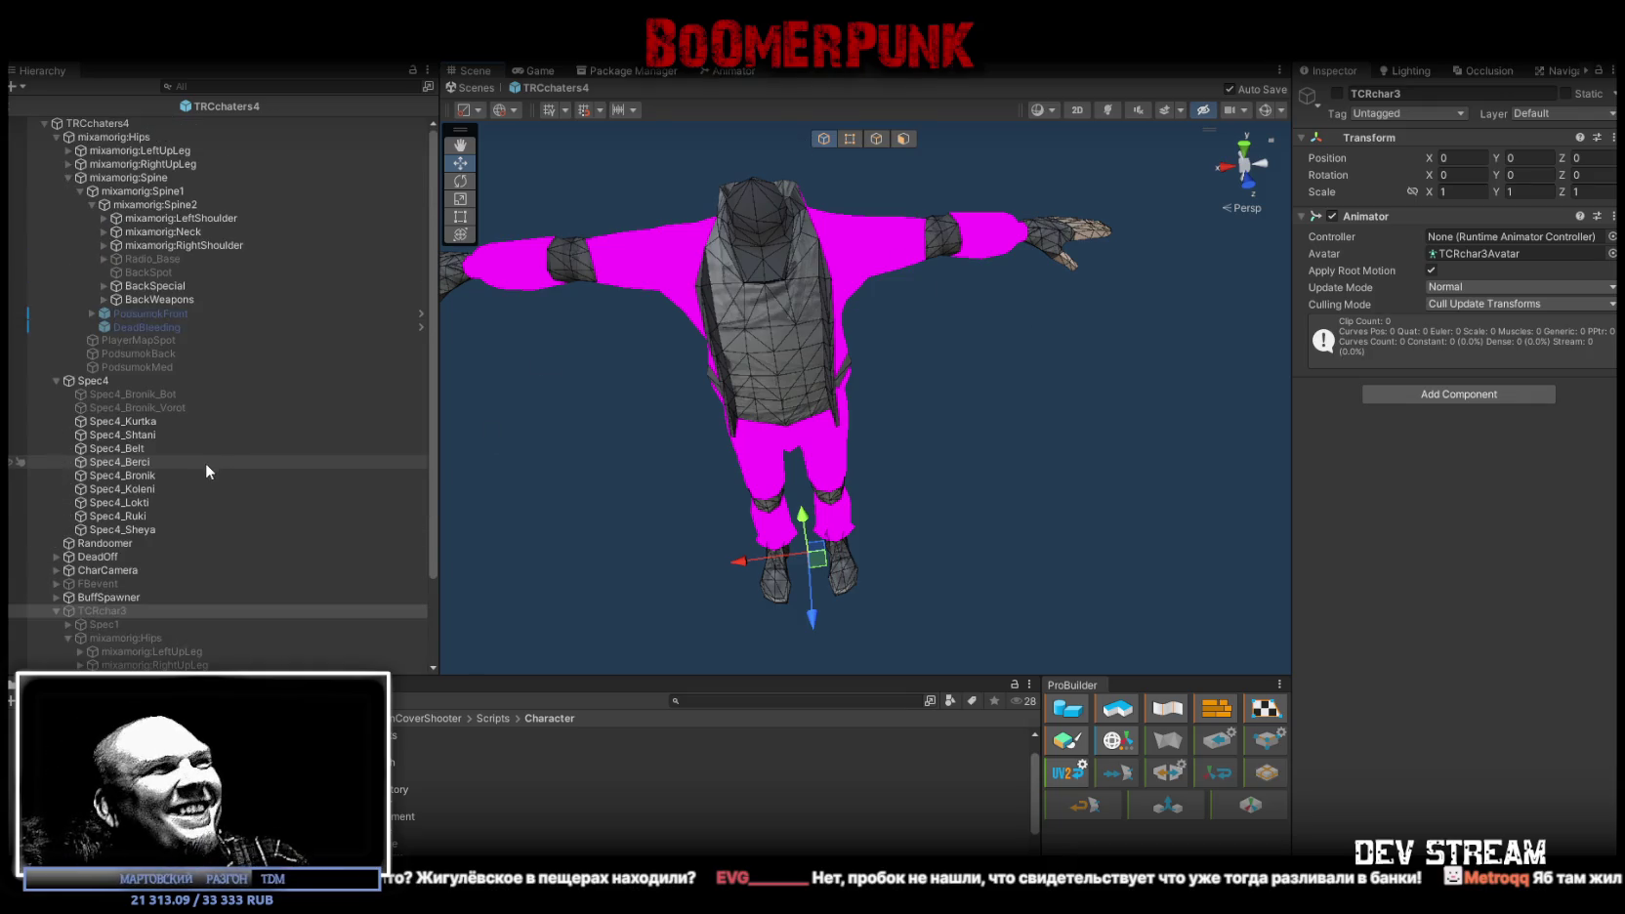
click(144, 123)
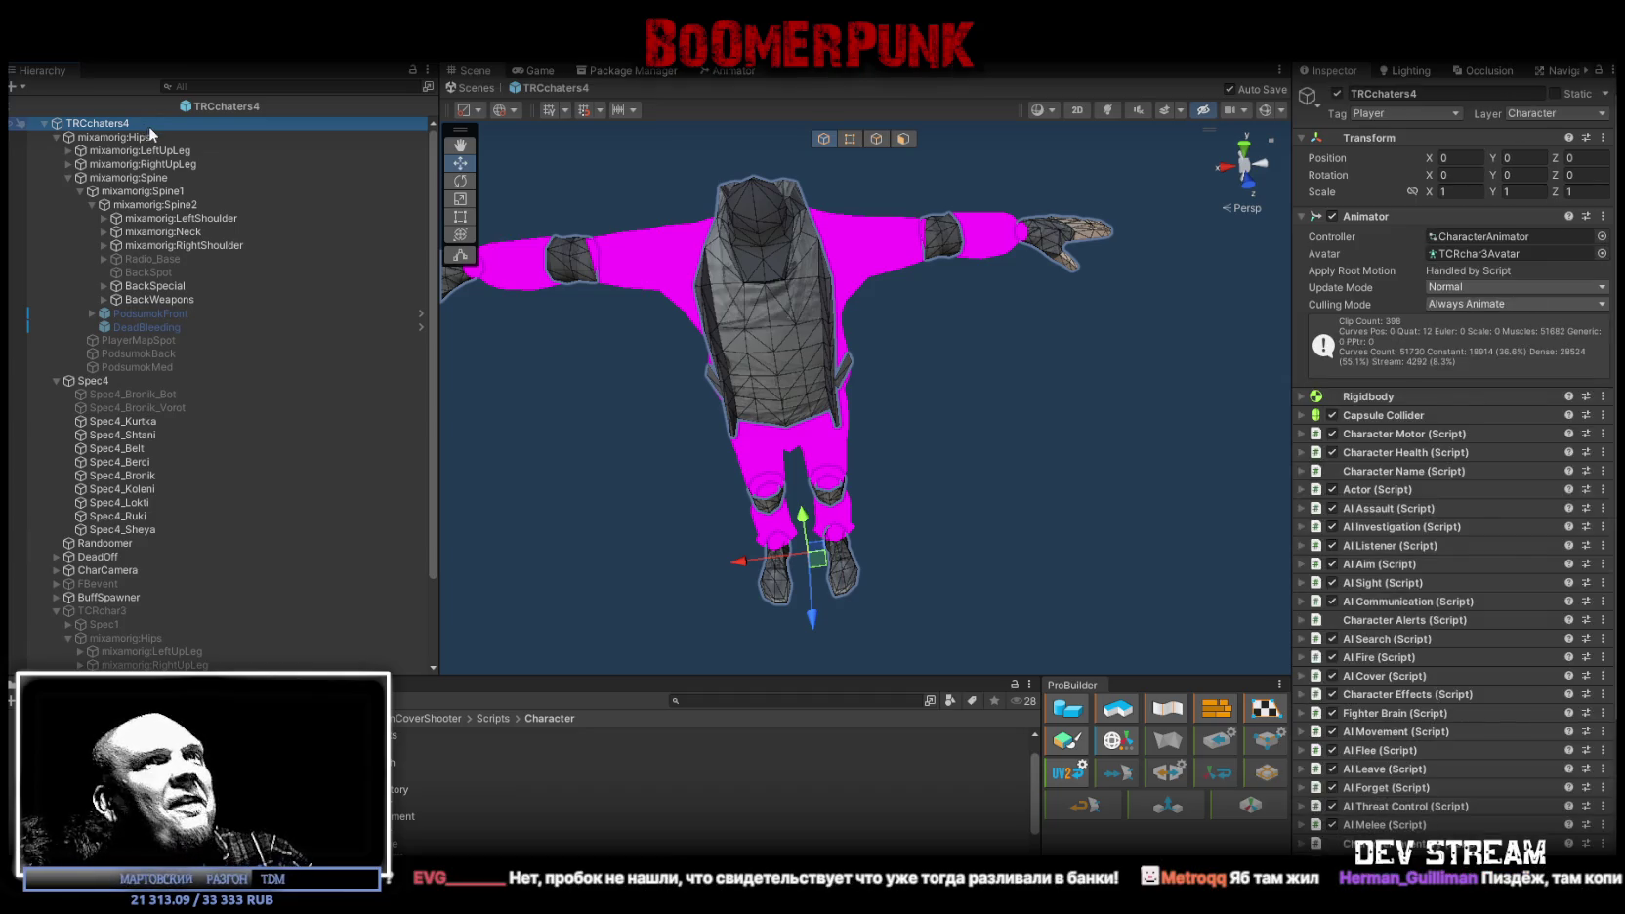
click(1470, 255)
scroll(479, 800, up, 2)
click(442, 828)
scroll(442, 828, down, 2)
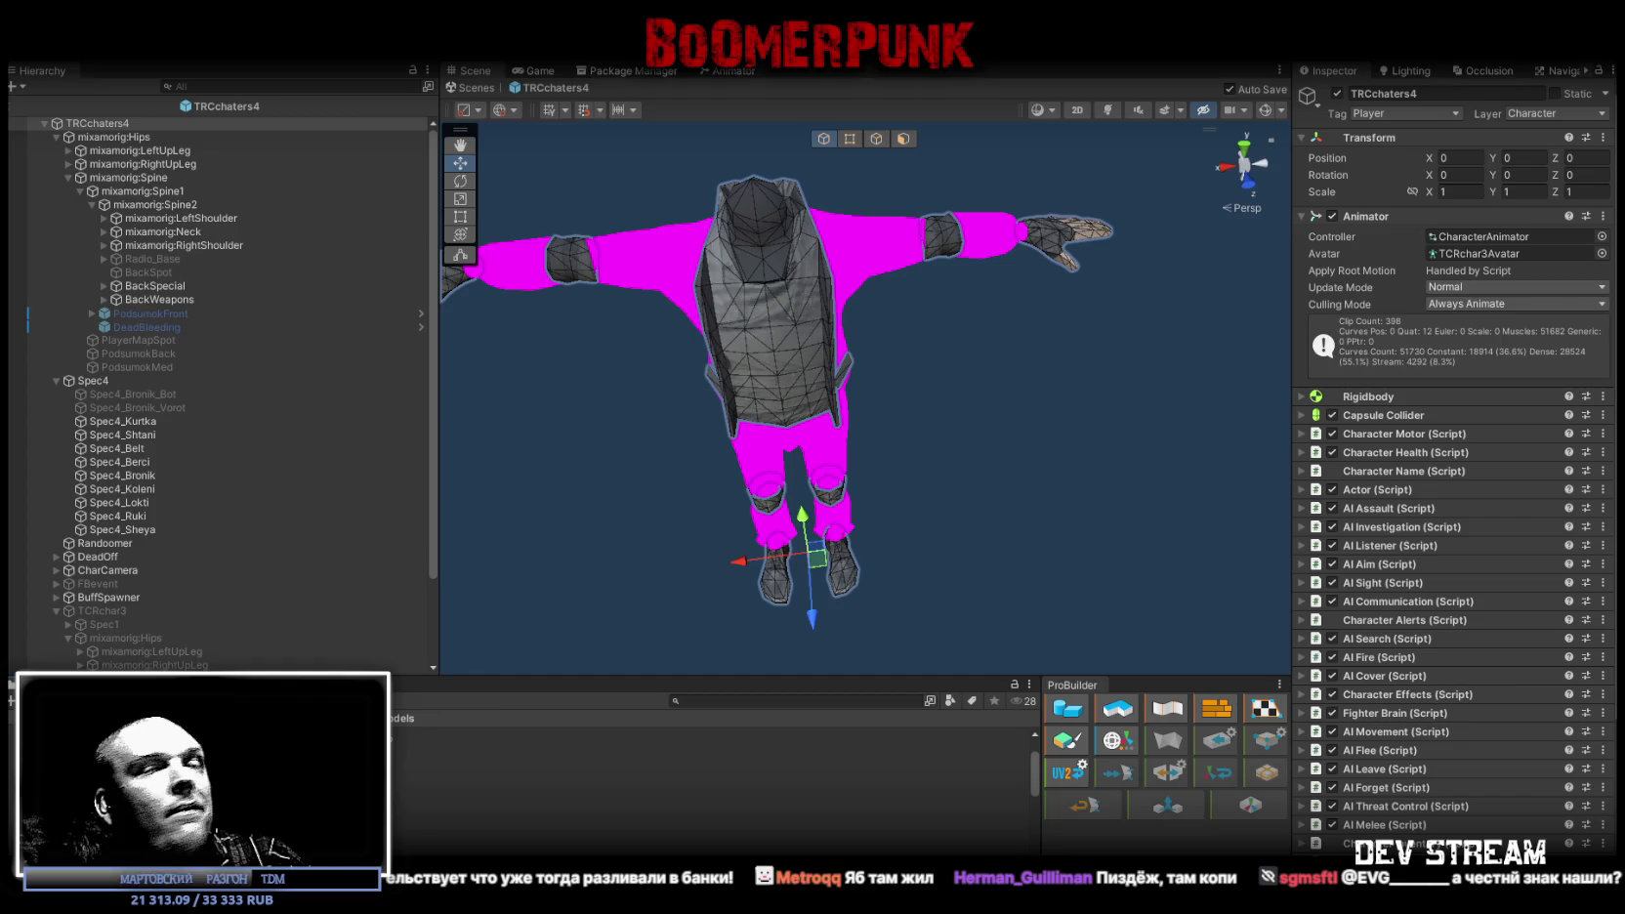
scroll(713, 781, up, 2)
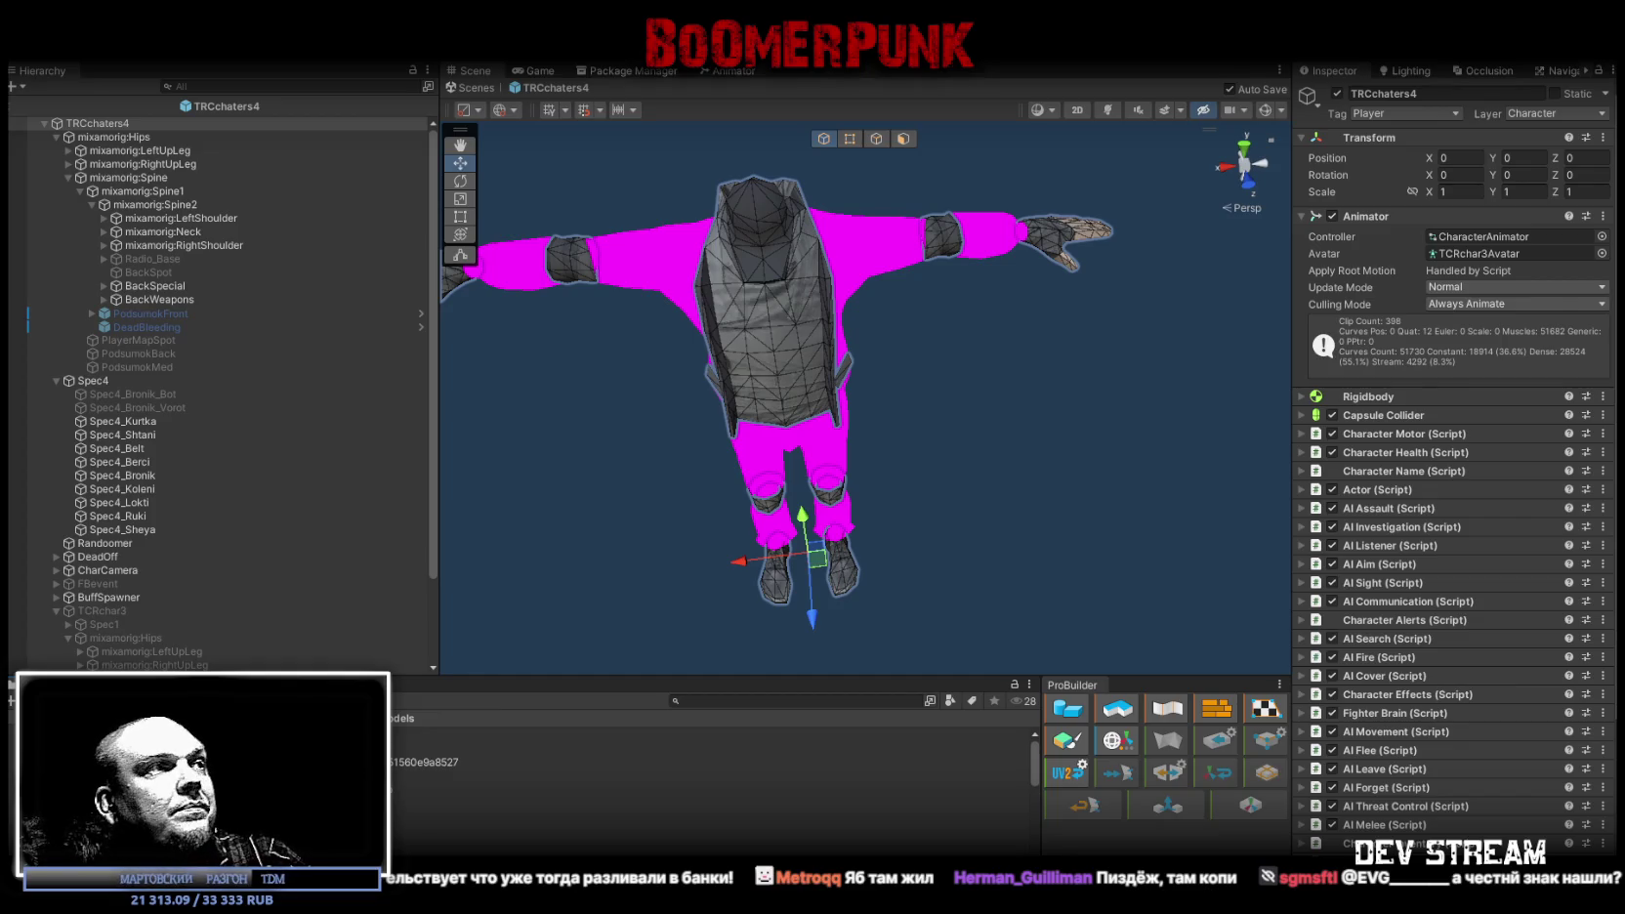
scroll(712, 781, down, 2)
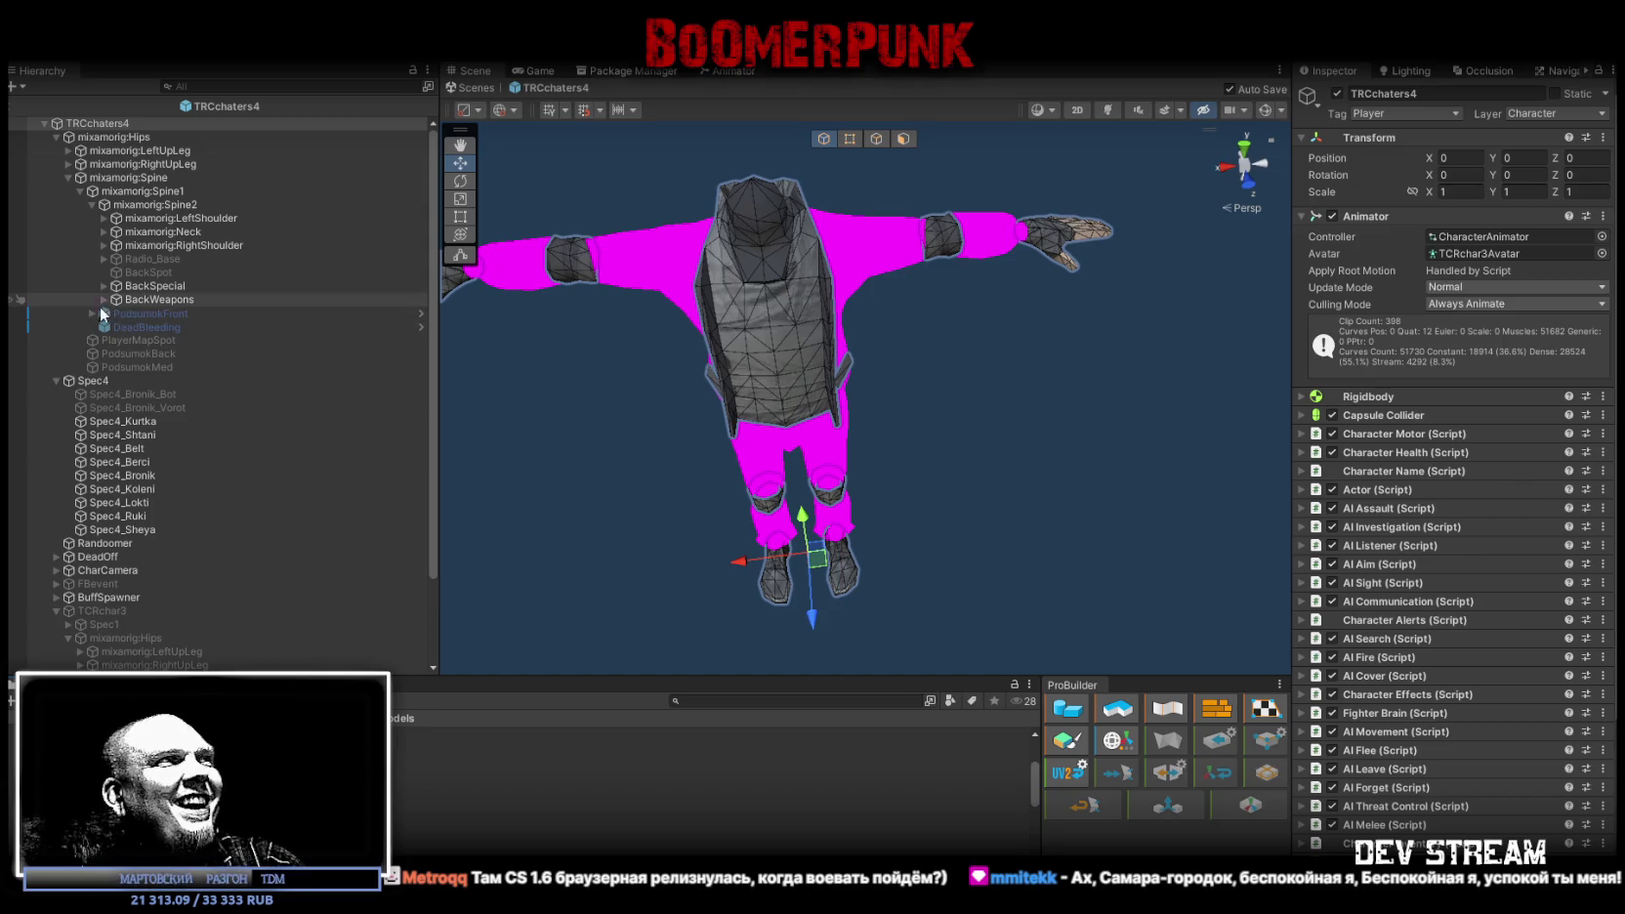
Step: Toggle PodsumokFront and FrontPlus active, frame them and orbit to inspect the character's side
click(92, 313)
click(149, 312)
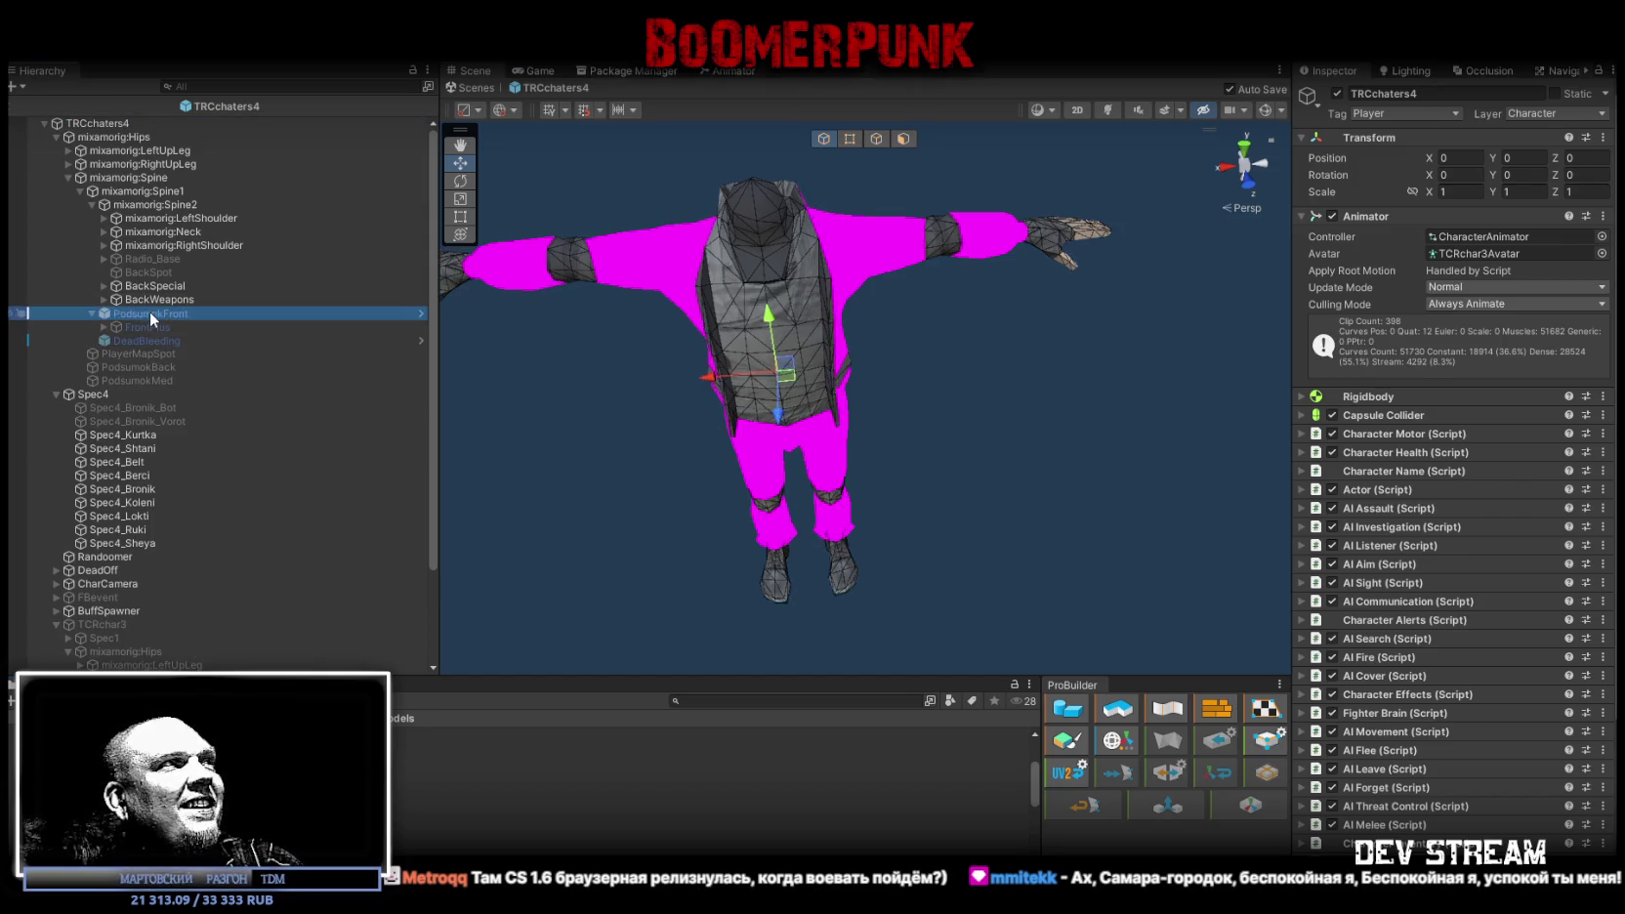
shift+click(157, 350)
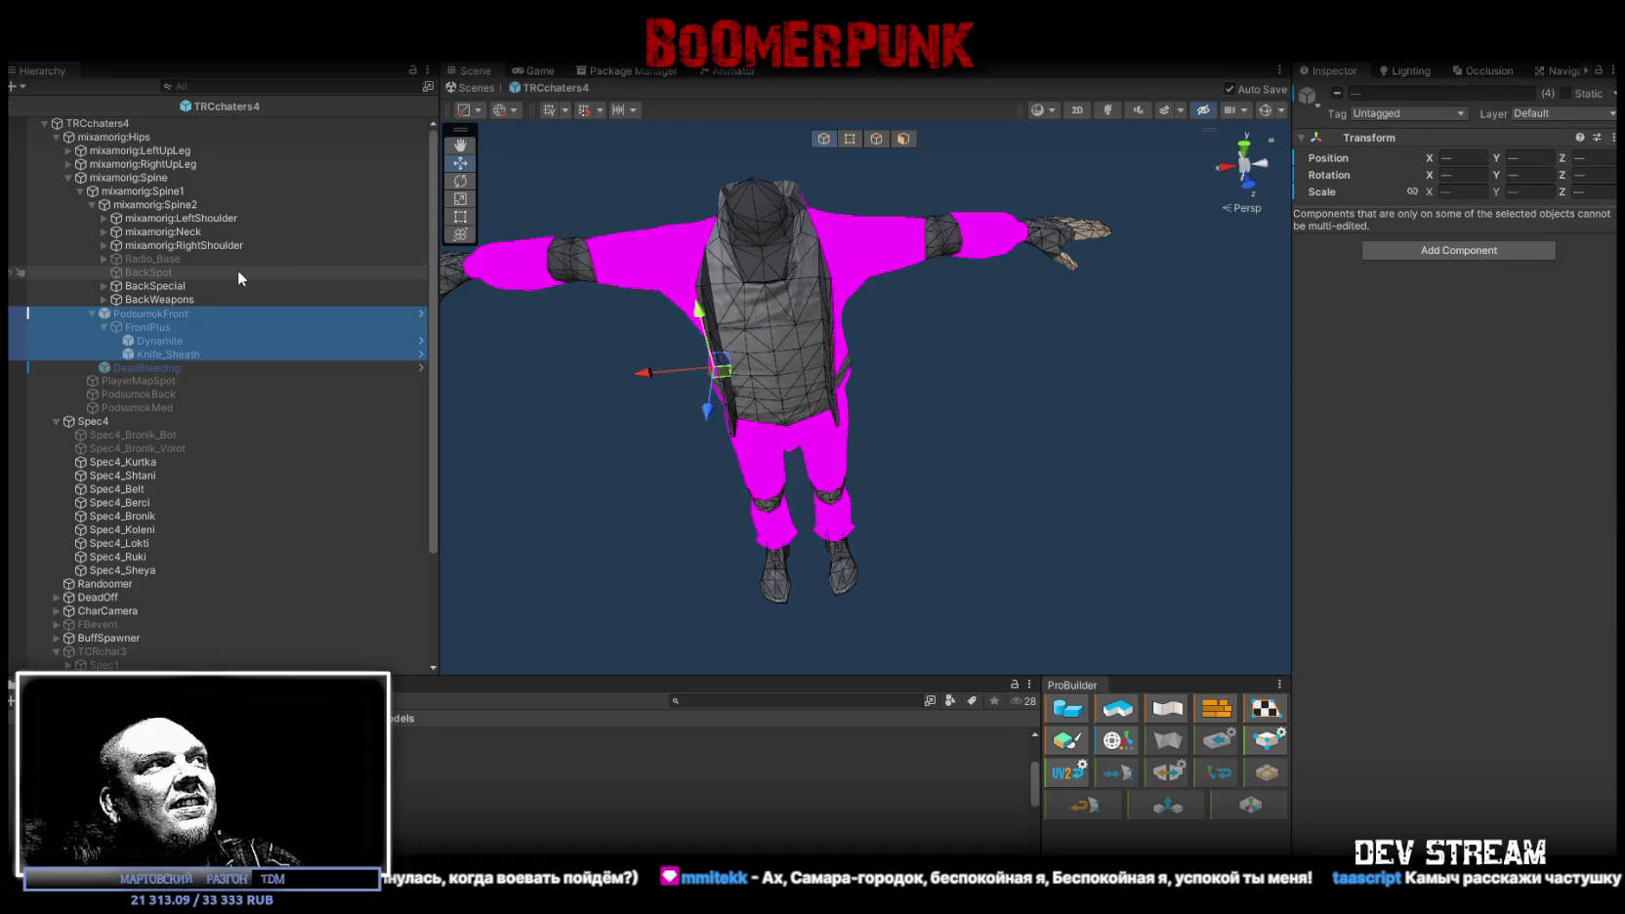
shift+click(148, 325)
click(1336, 94)
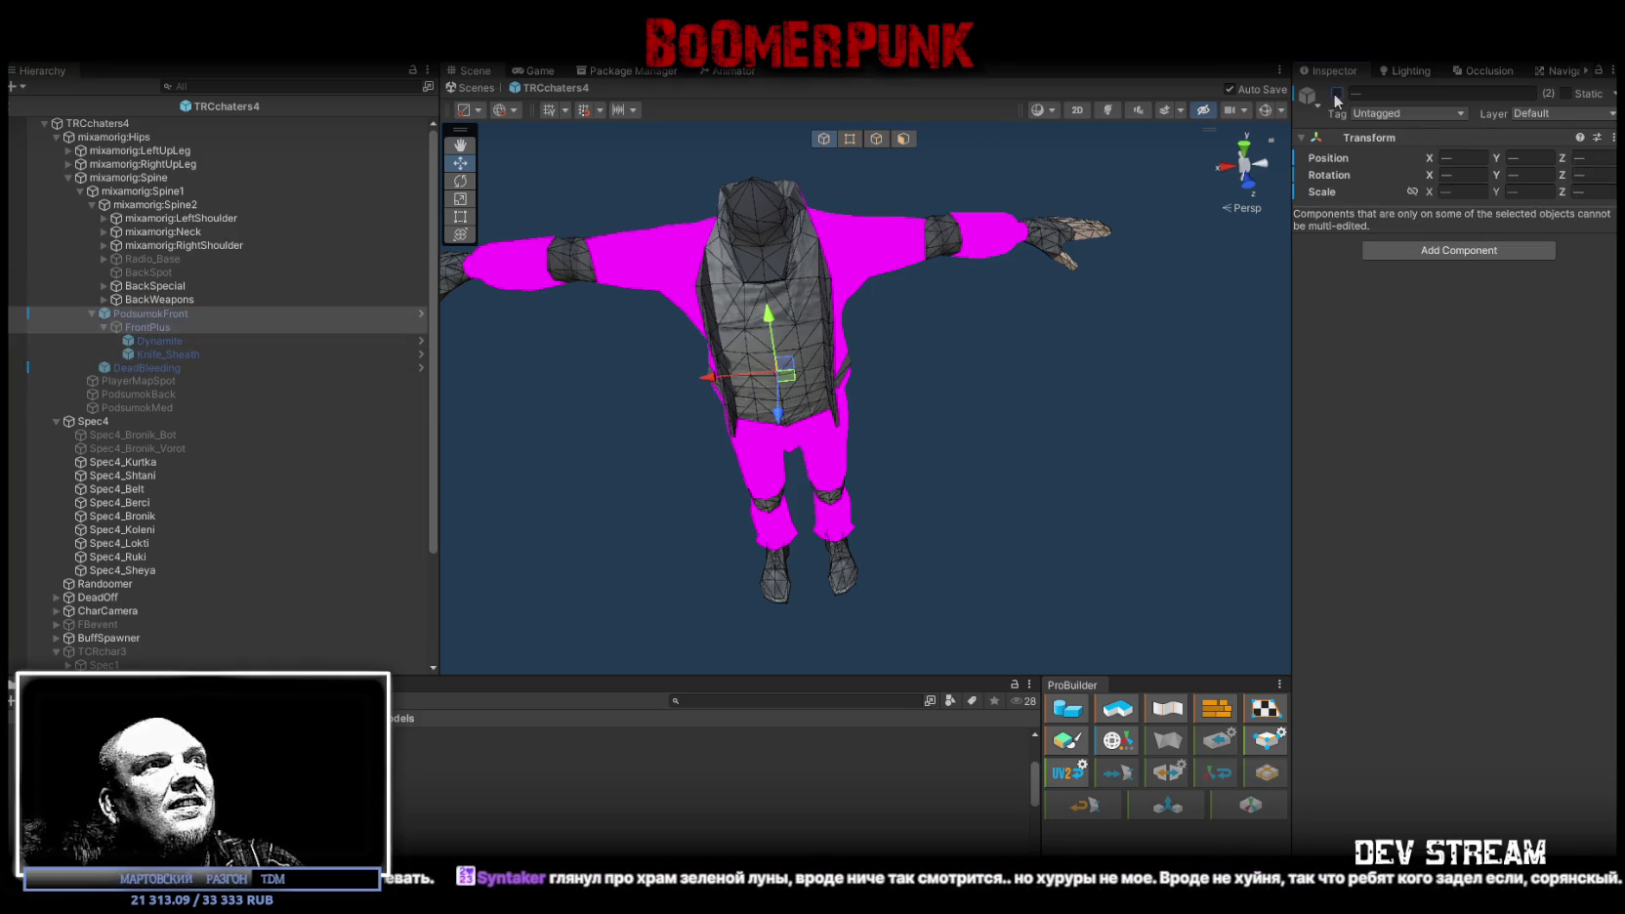
key(f)
mouse_move(1015, 248)
mouse_down()
mouse_move(687, 243)
mouse_move(981, 209)
mouse_up()
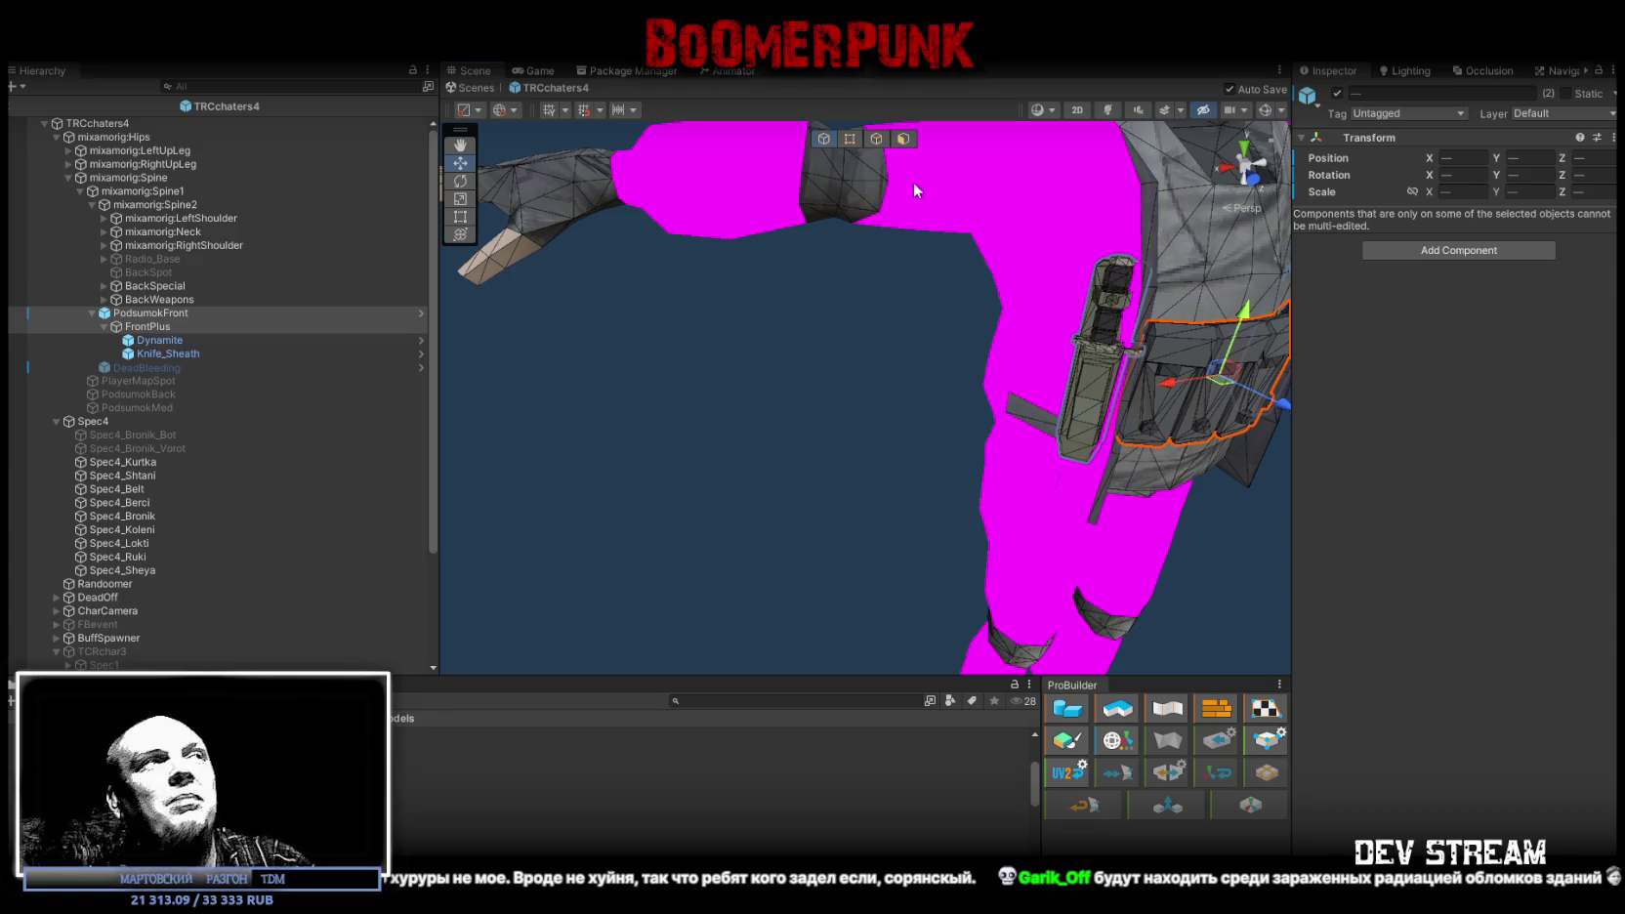
click(1337, 93)
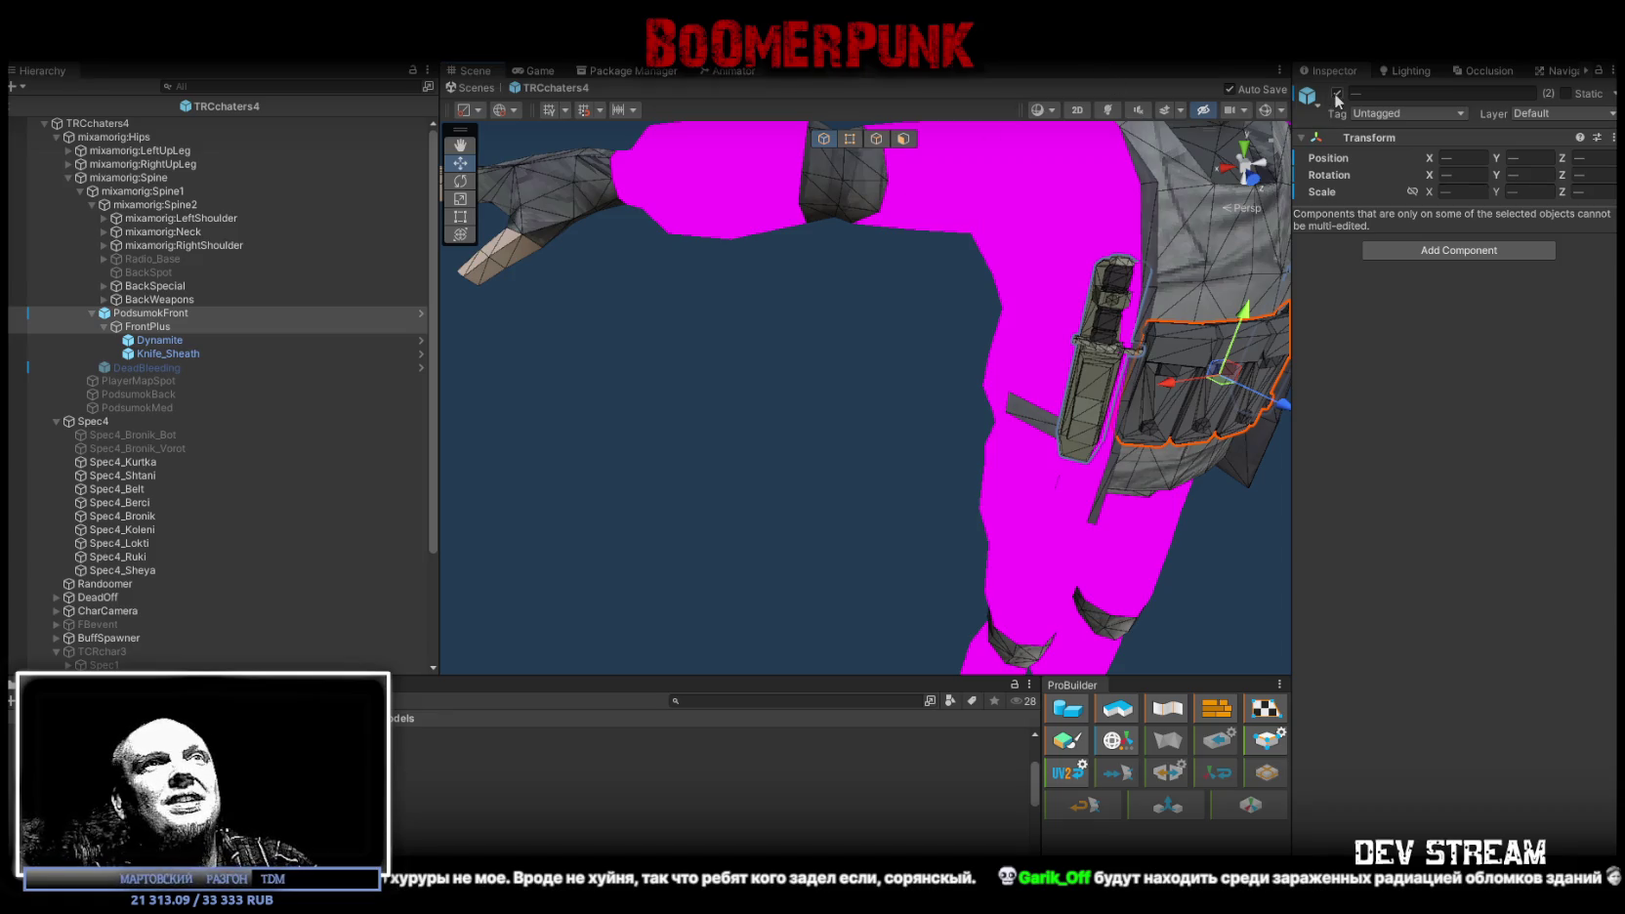
Step: Orbit and zoom around the character, then collapse PodsumokFront and select BackWeapons
drag(929, 366, 813, 353)
scroll(813, 353, down, 5)
scroll(830, 347, up, 2)
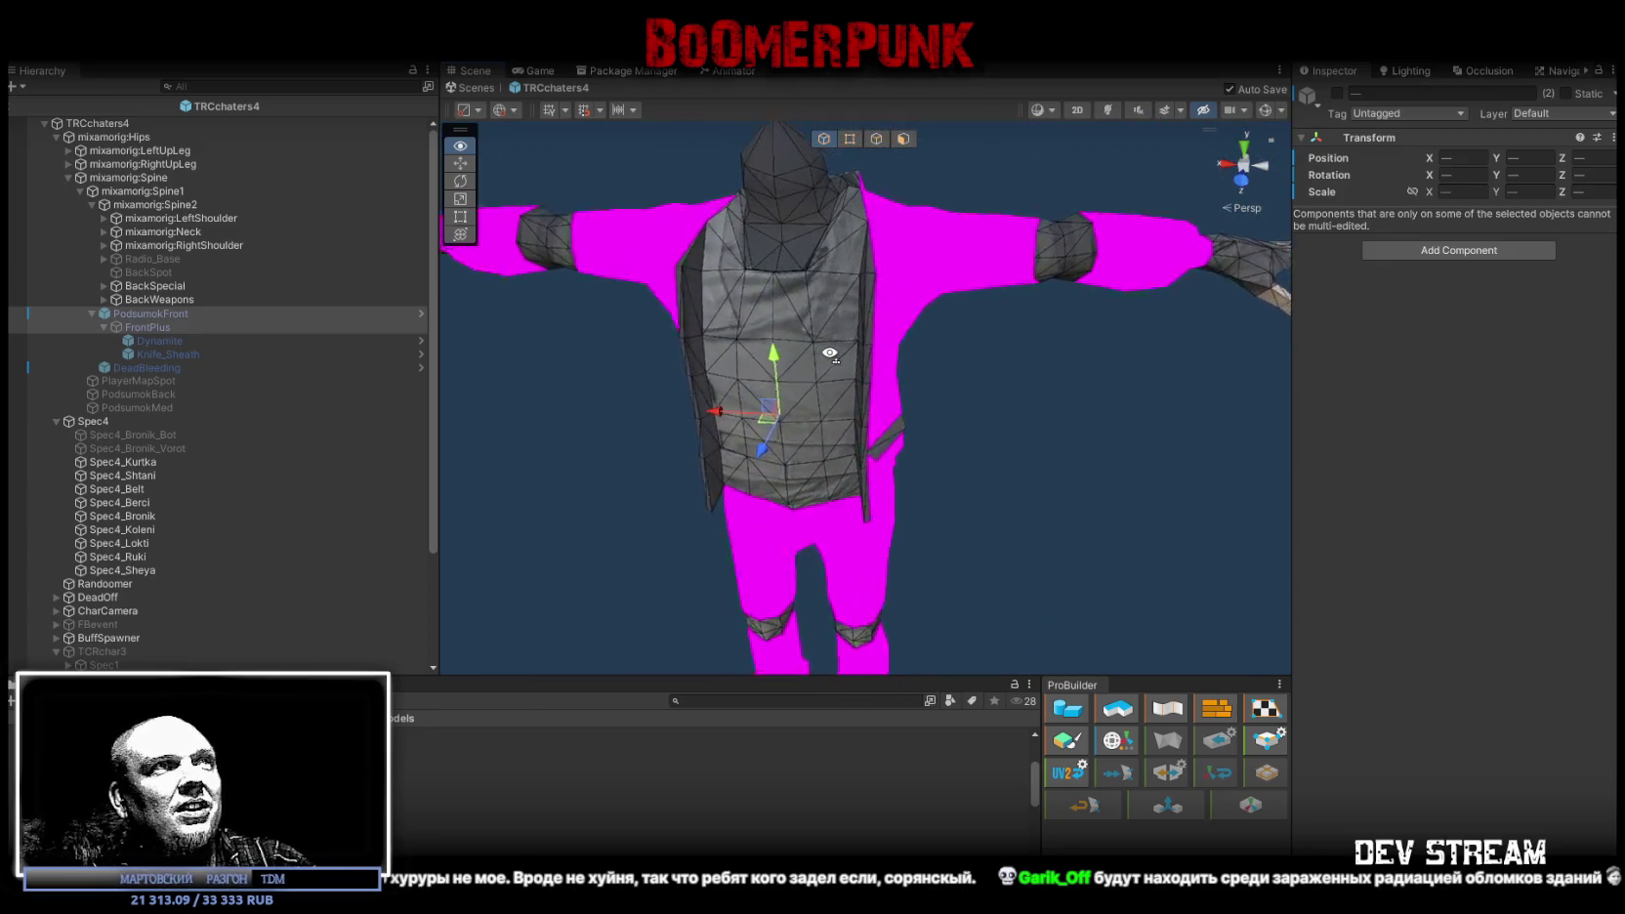
scroll(840, 343, down, 2)
scroll(852, 341, up, 10)
scroll(853, 341, down, 10)
scroll(900, 316, up, 10)
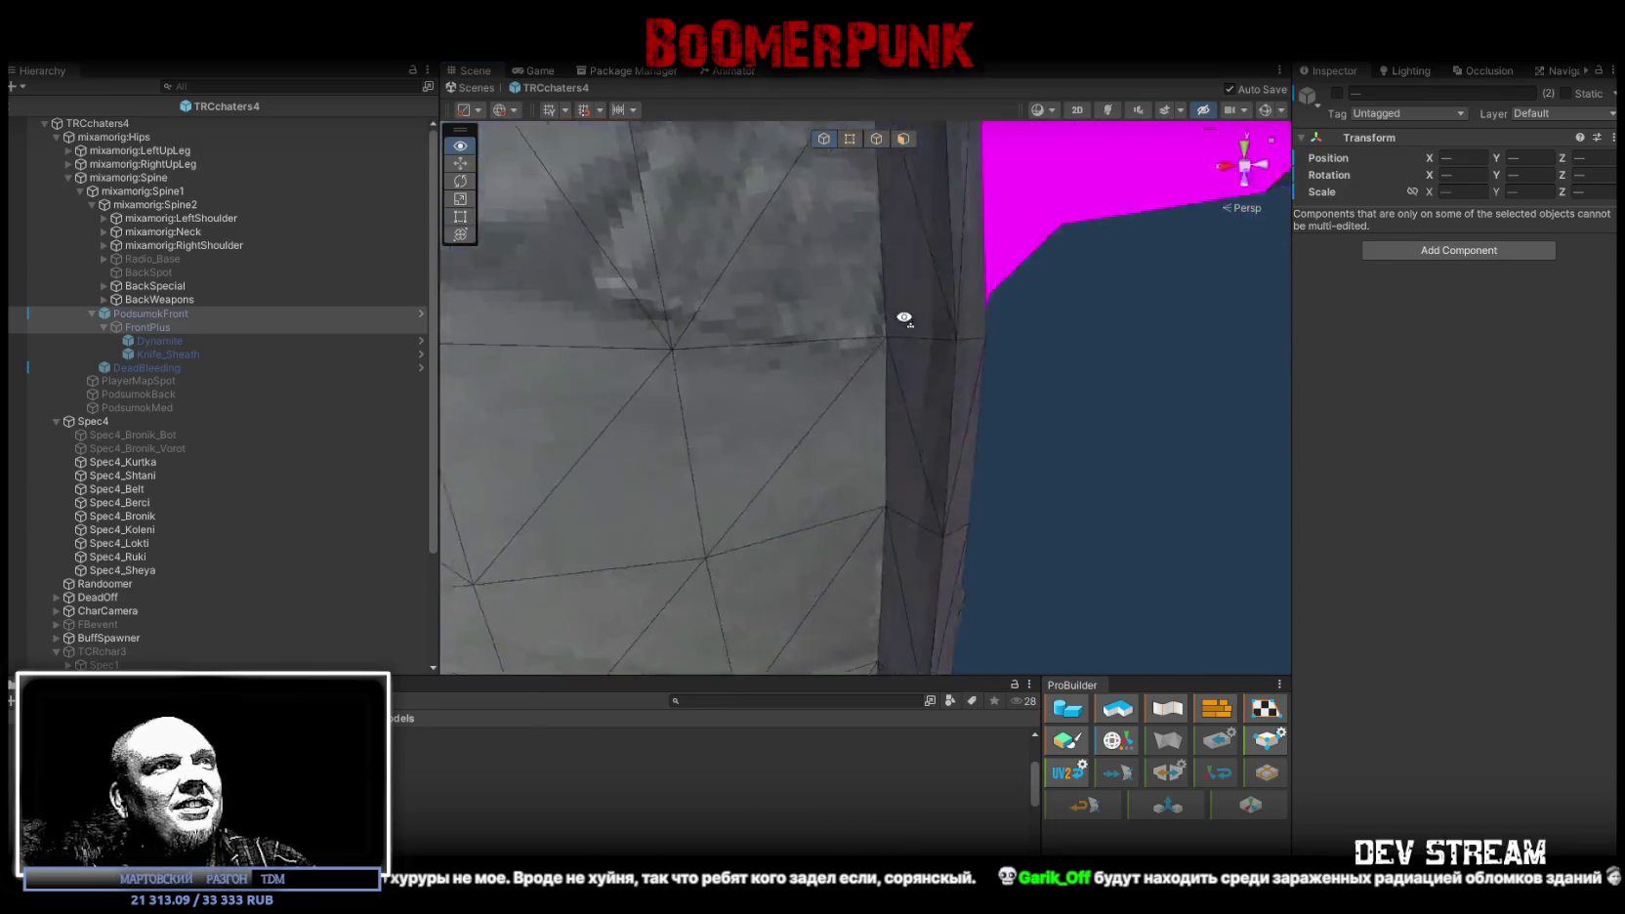
scroll(900, 322, down, 10)
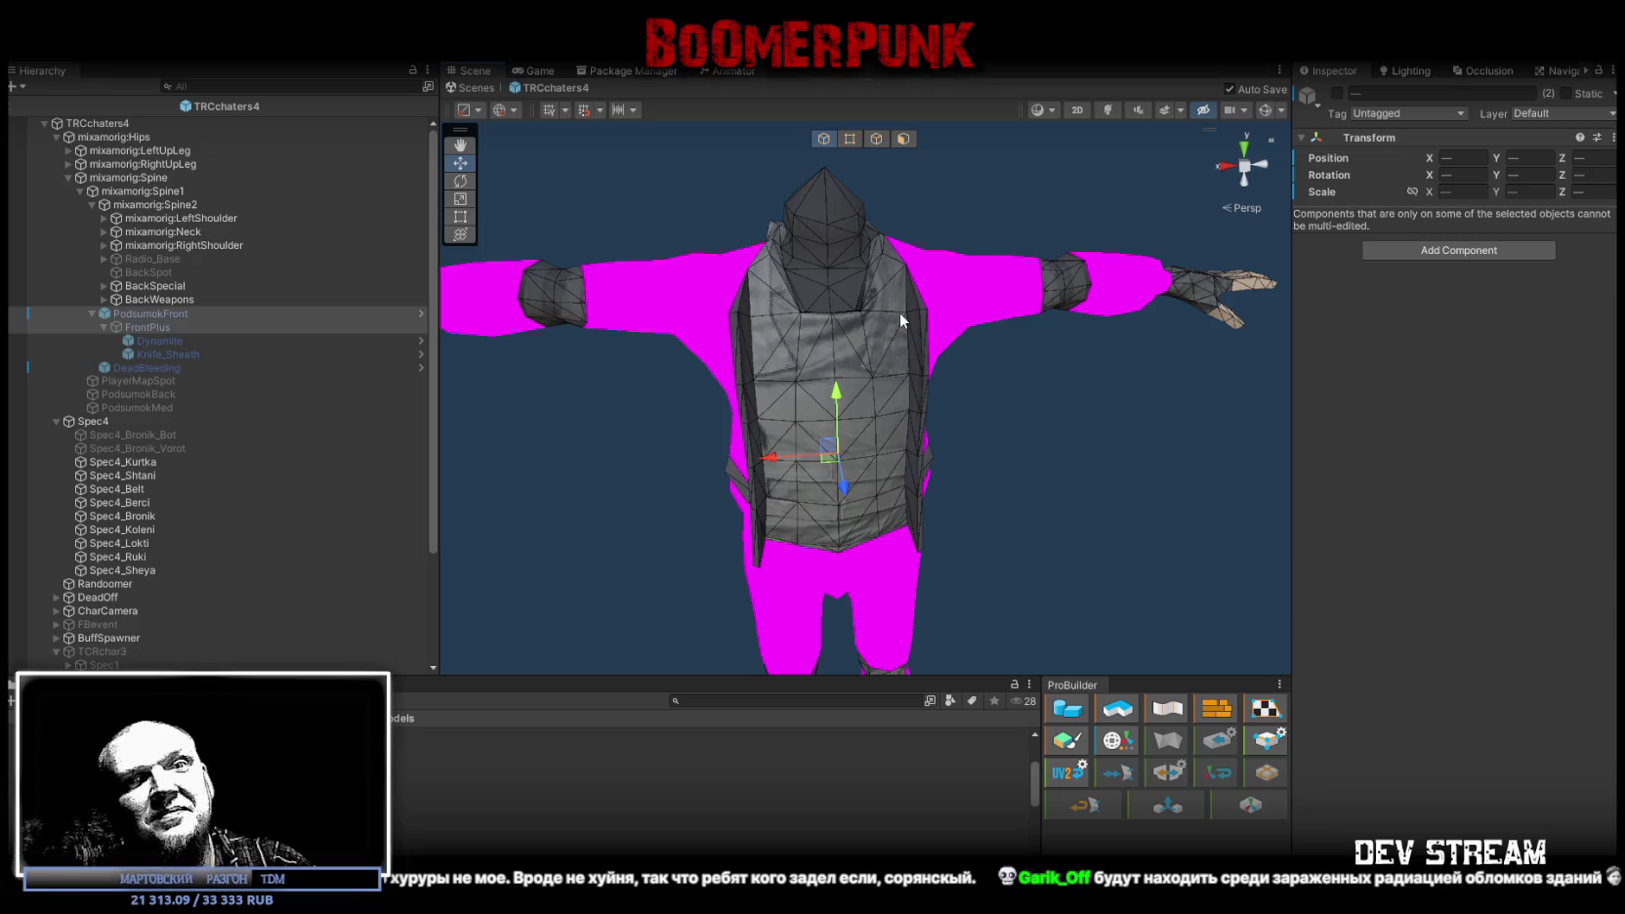
mouse_move(615, 377)
mouse_down()
mouse_move(846, 405)
mouse_move(533, 410)
mouse_up()
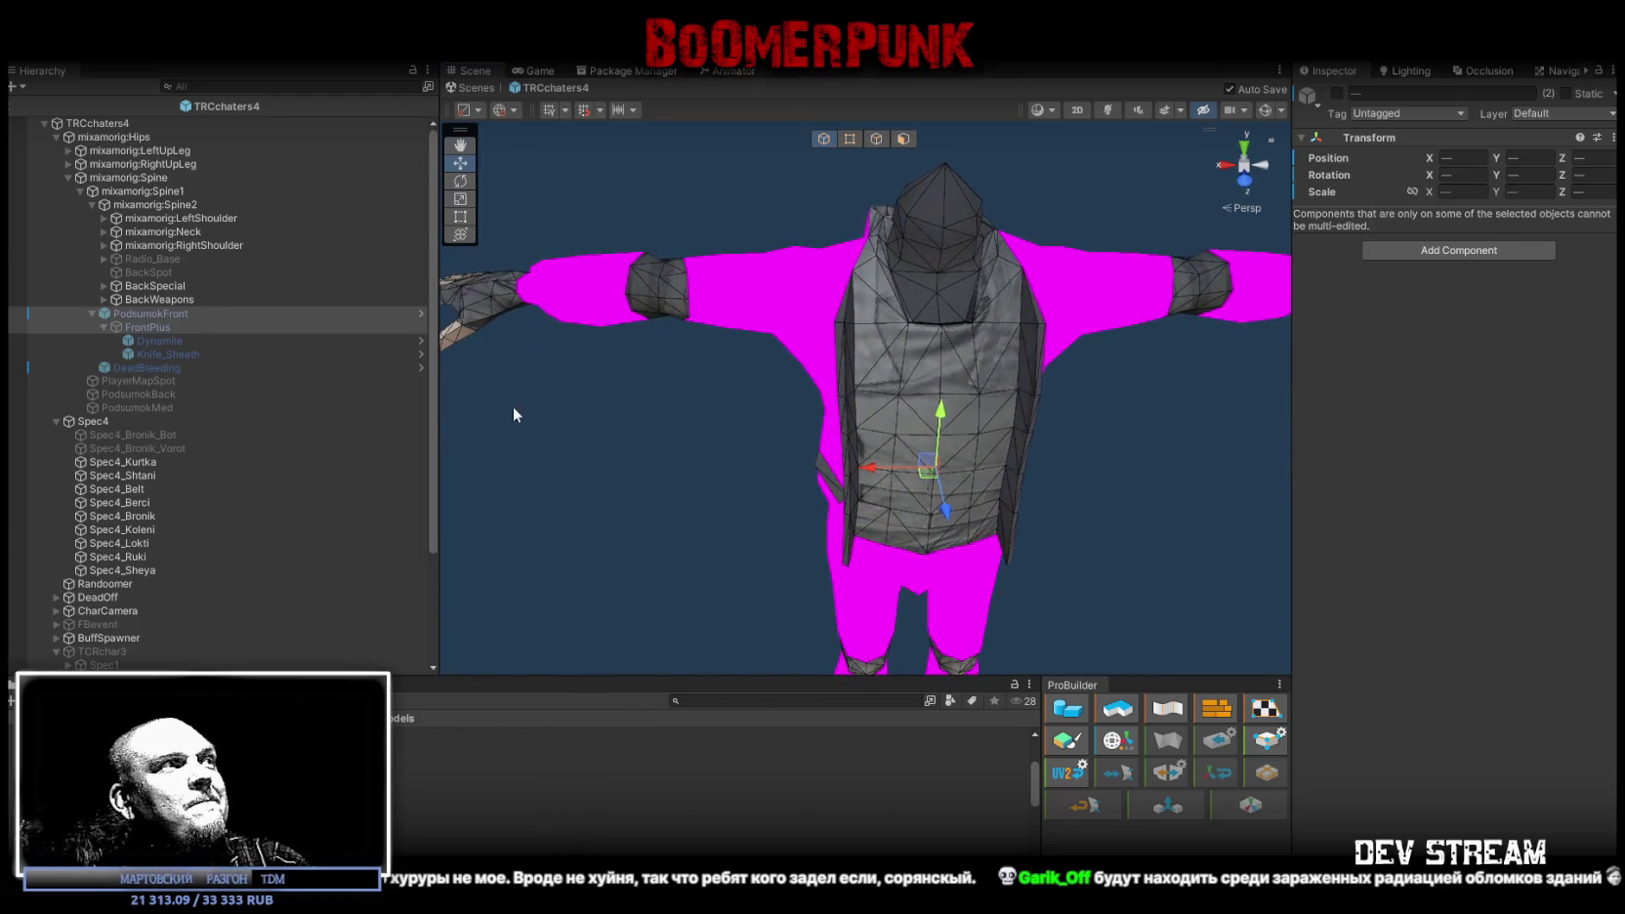
click(92, 313)
click(163, 300)
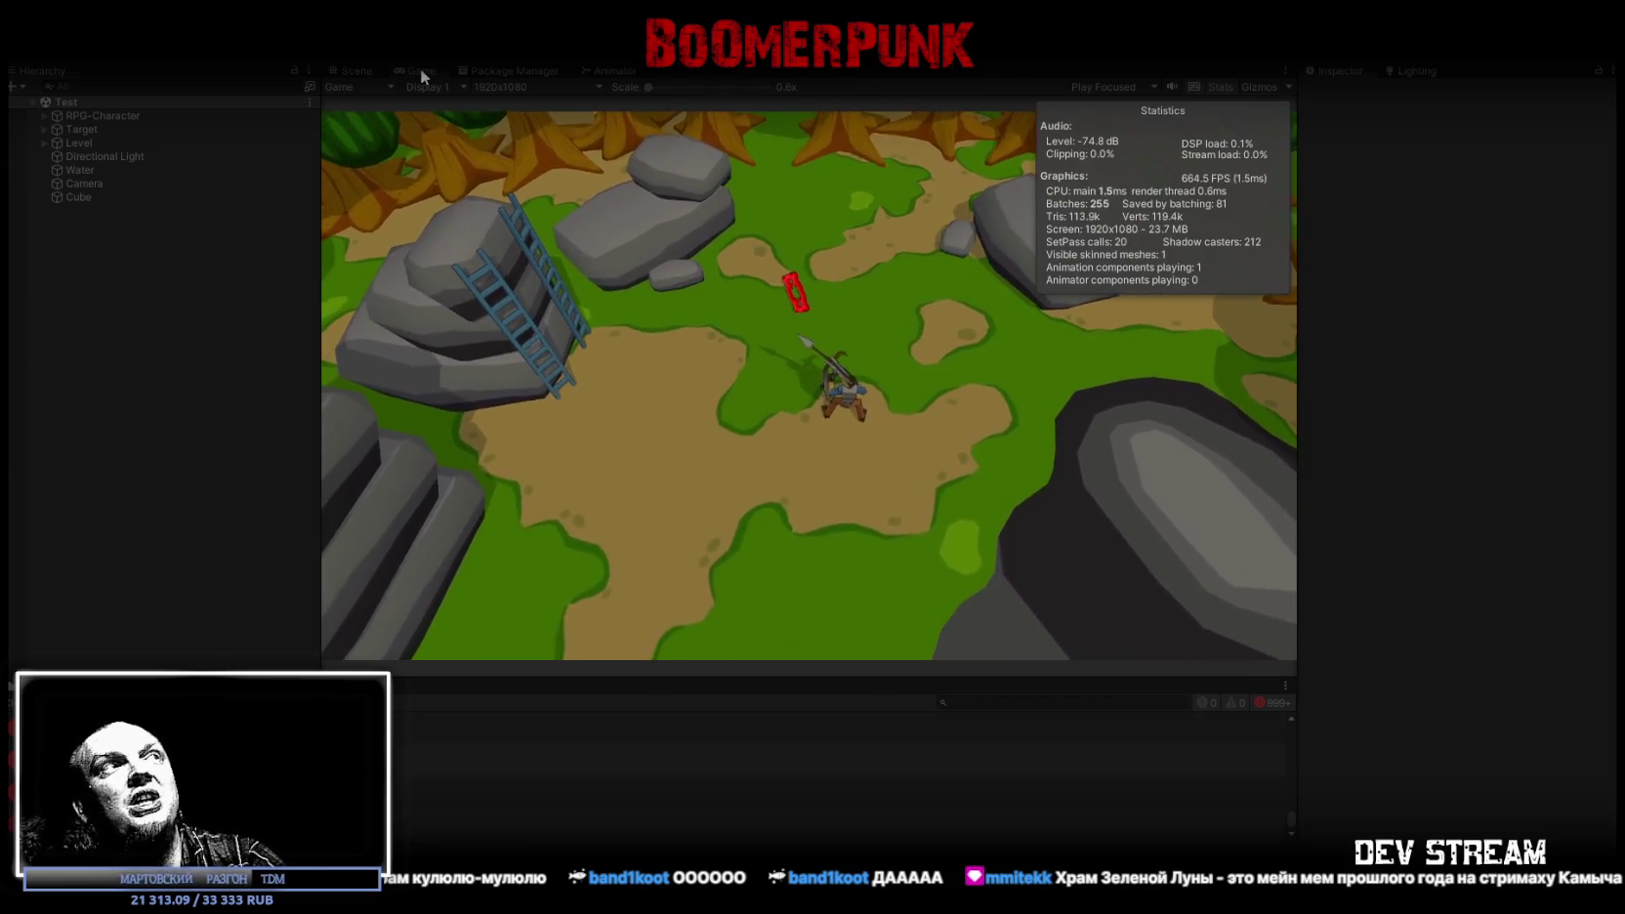
Step: Maximize the Game view and run the character around the clearing with WASD
double_click(420, 70)
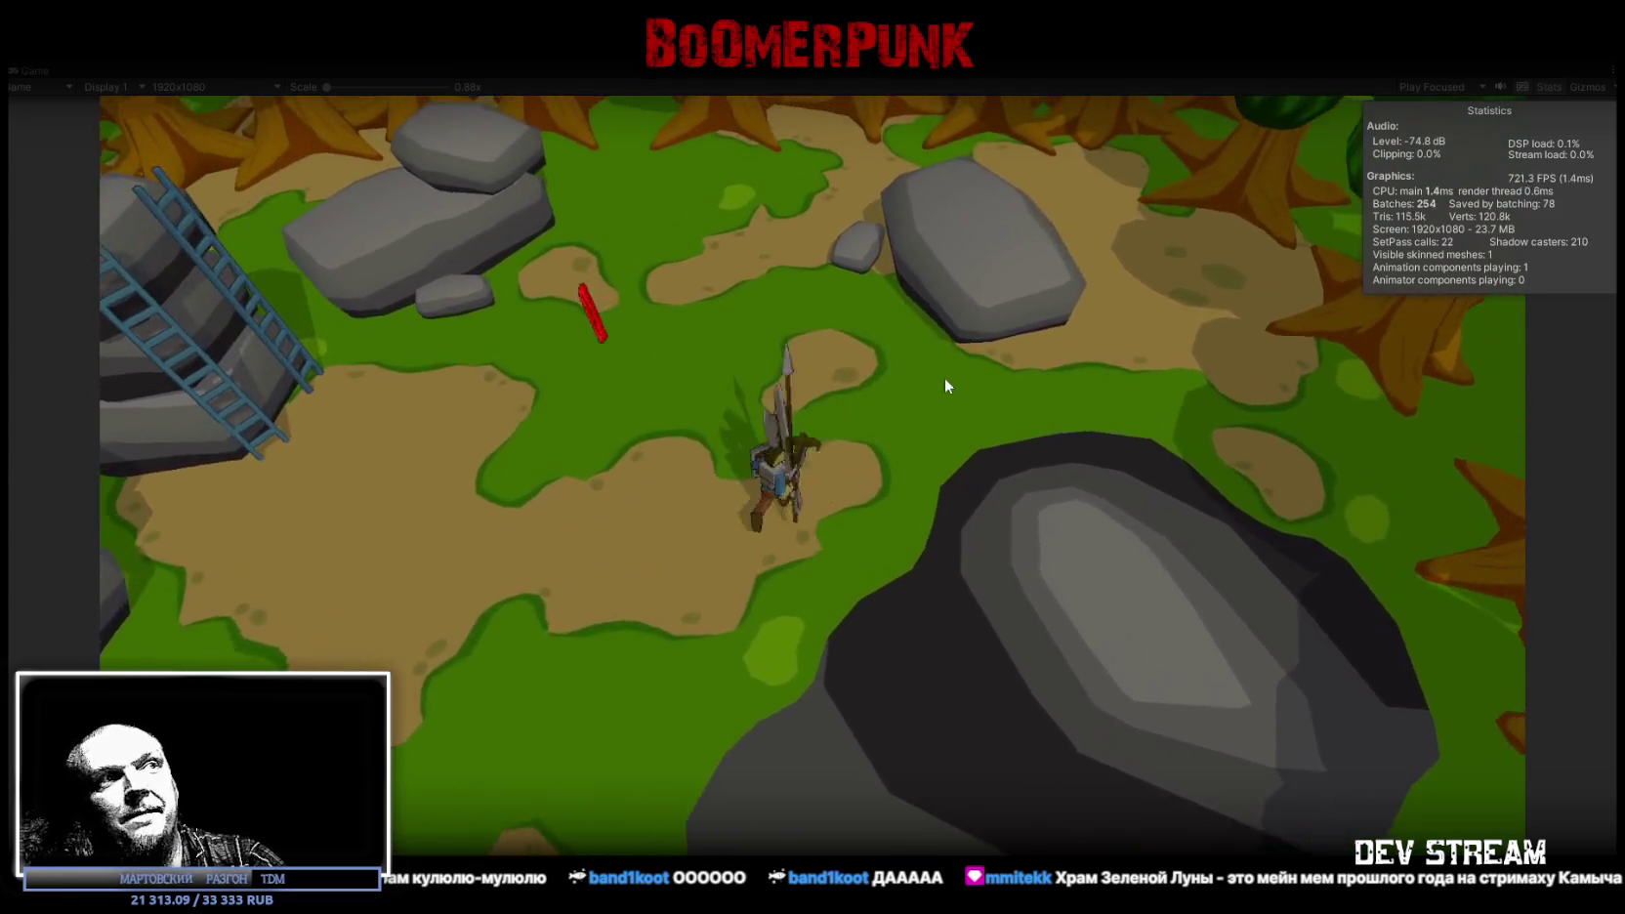
click(722, 354)
click(903, 459)
key(s)
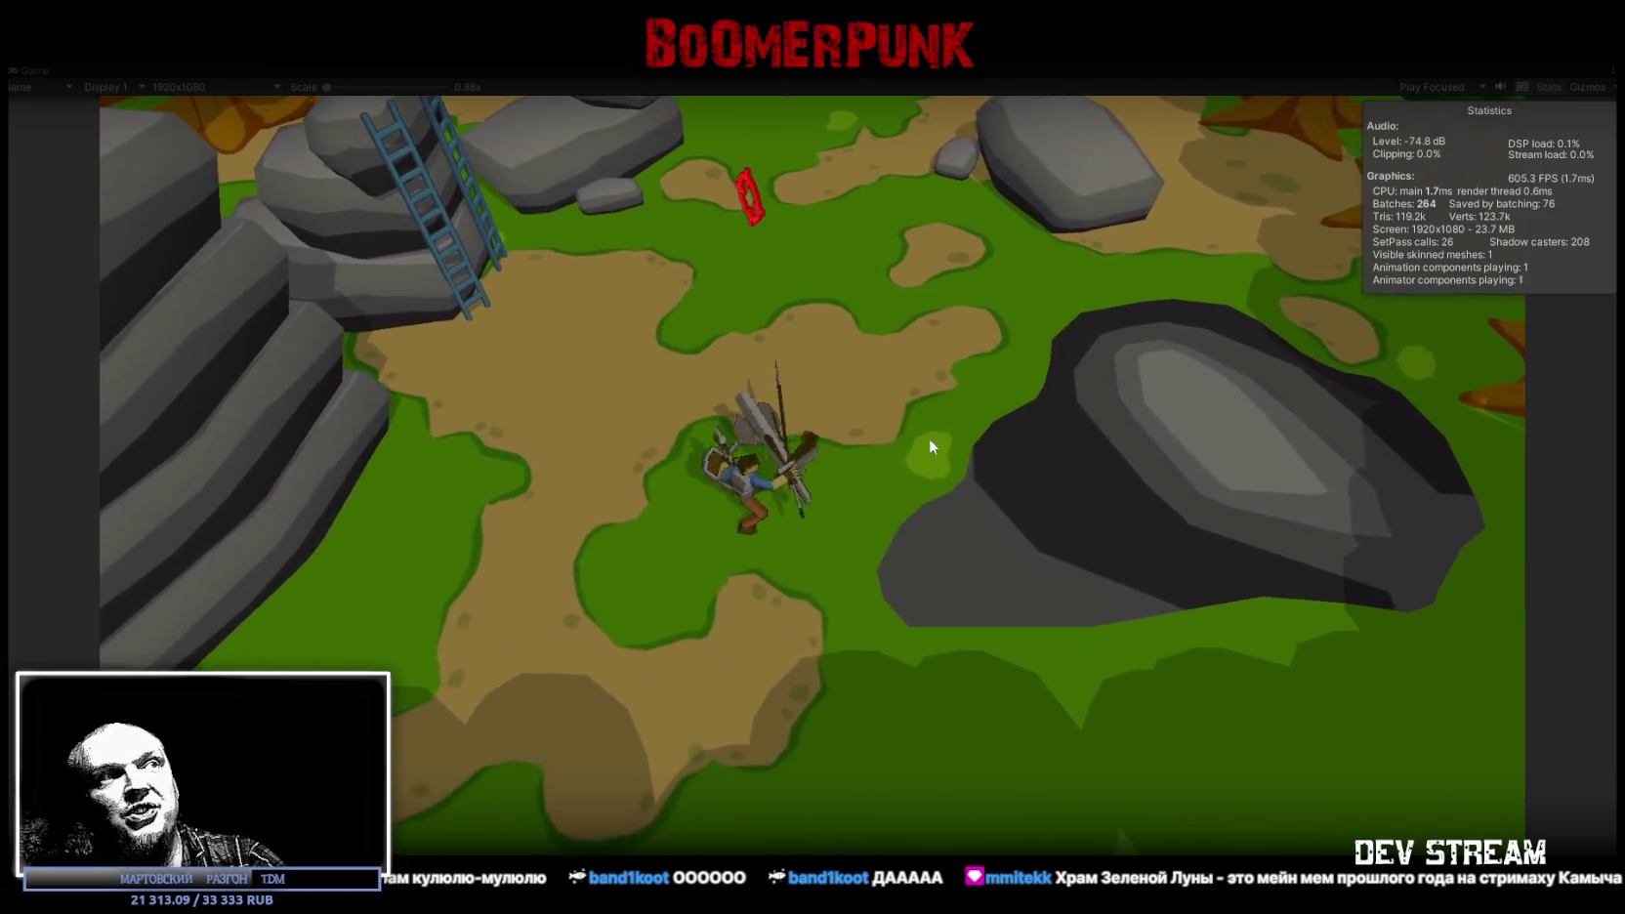
key(w)
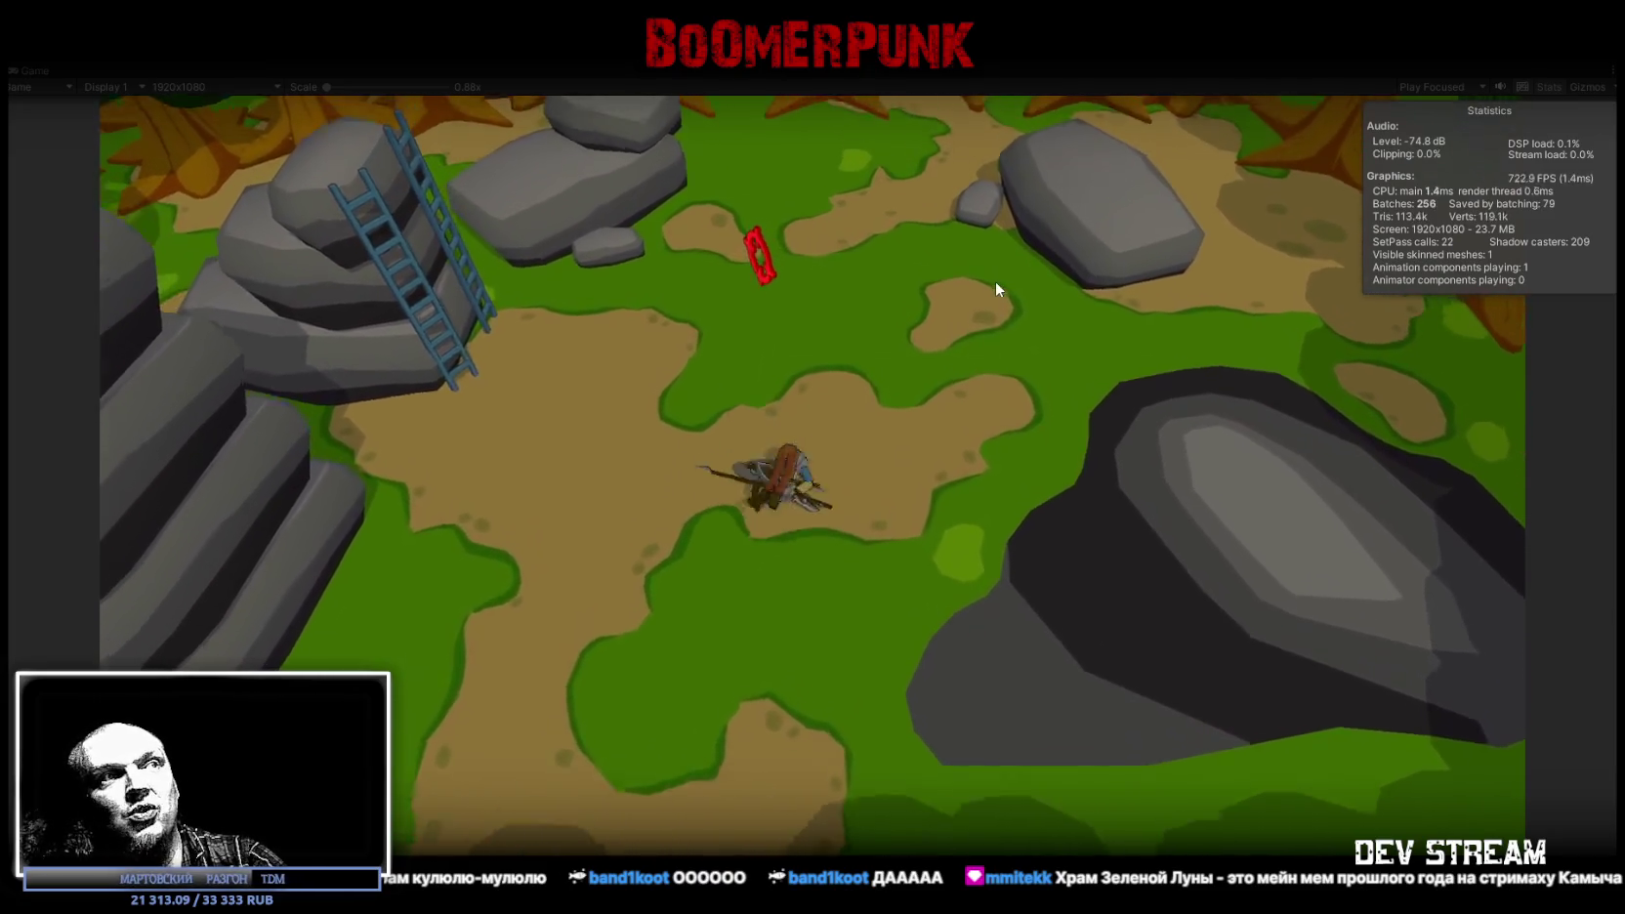
key(w)
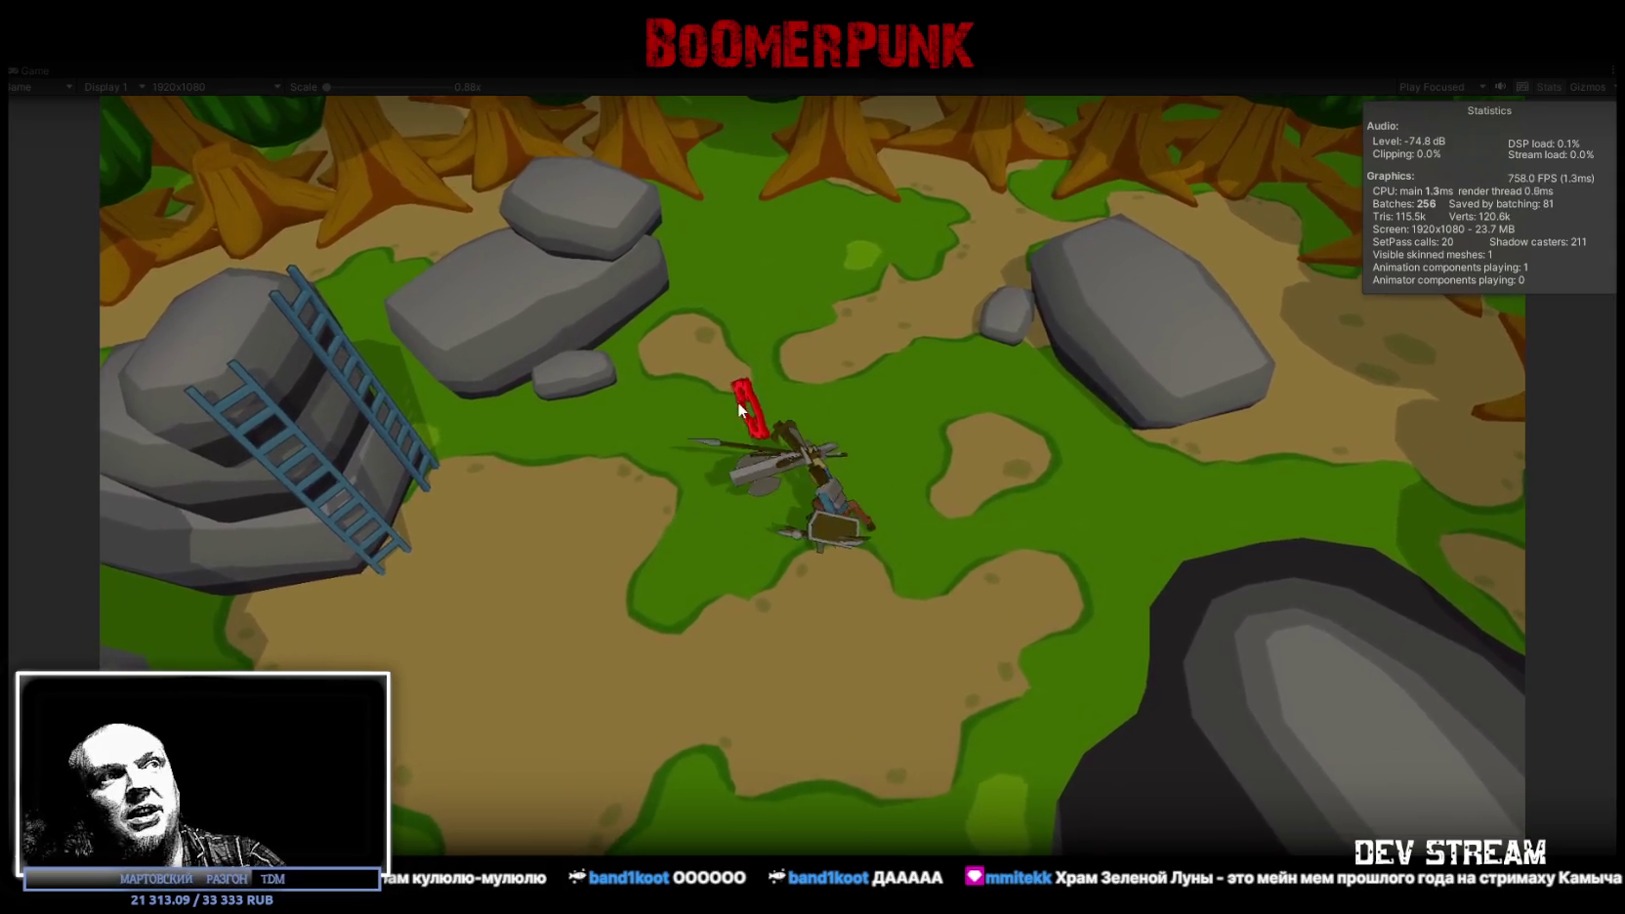
key(a)
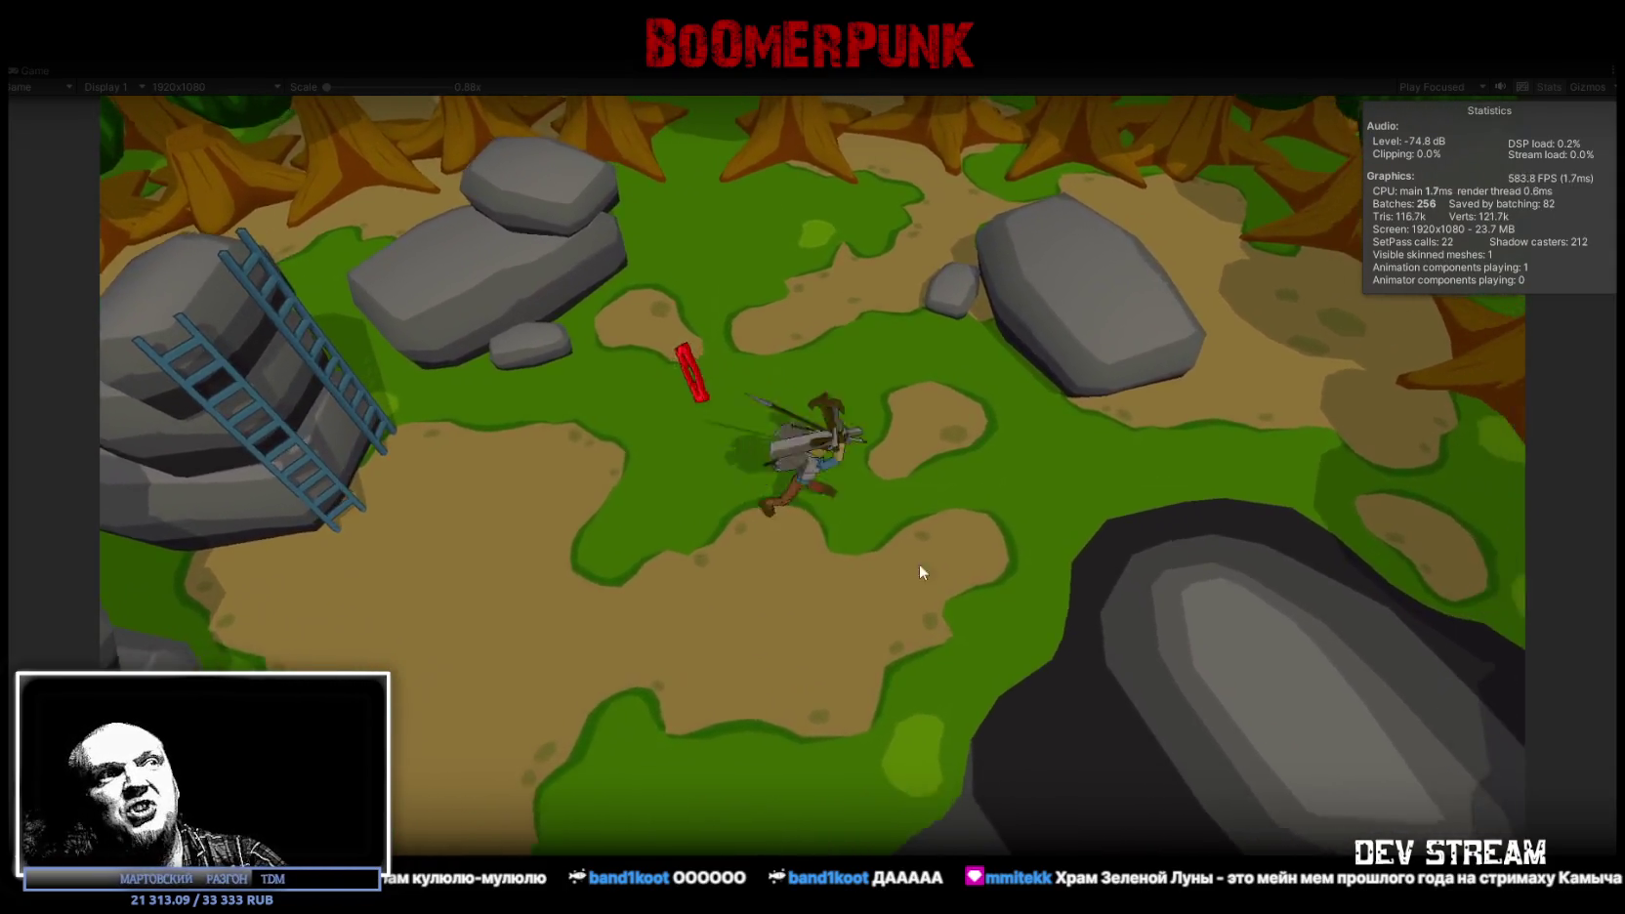
key(d)
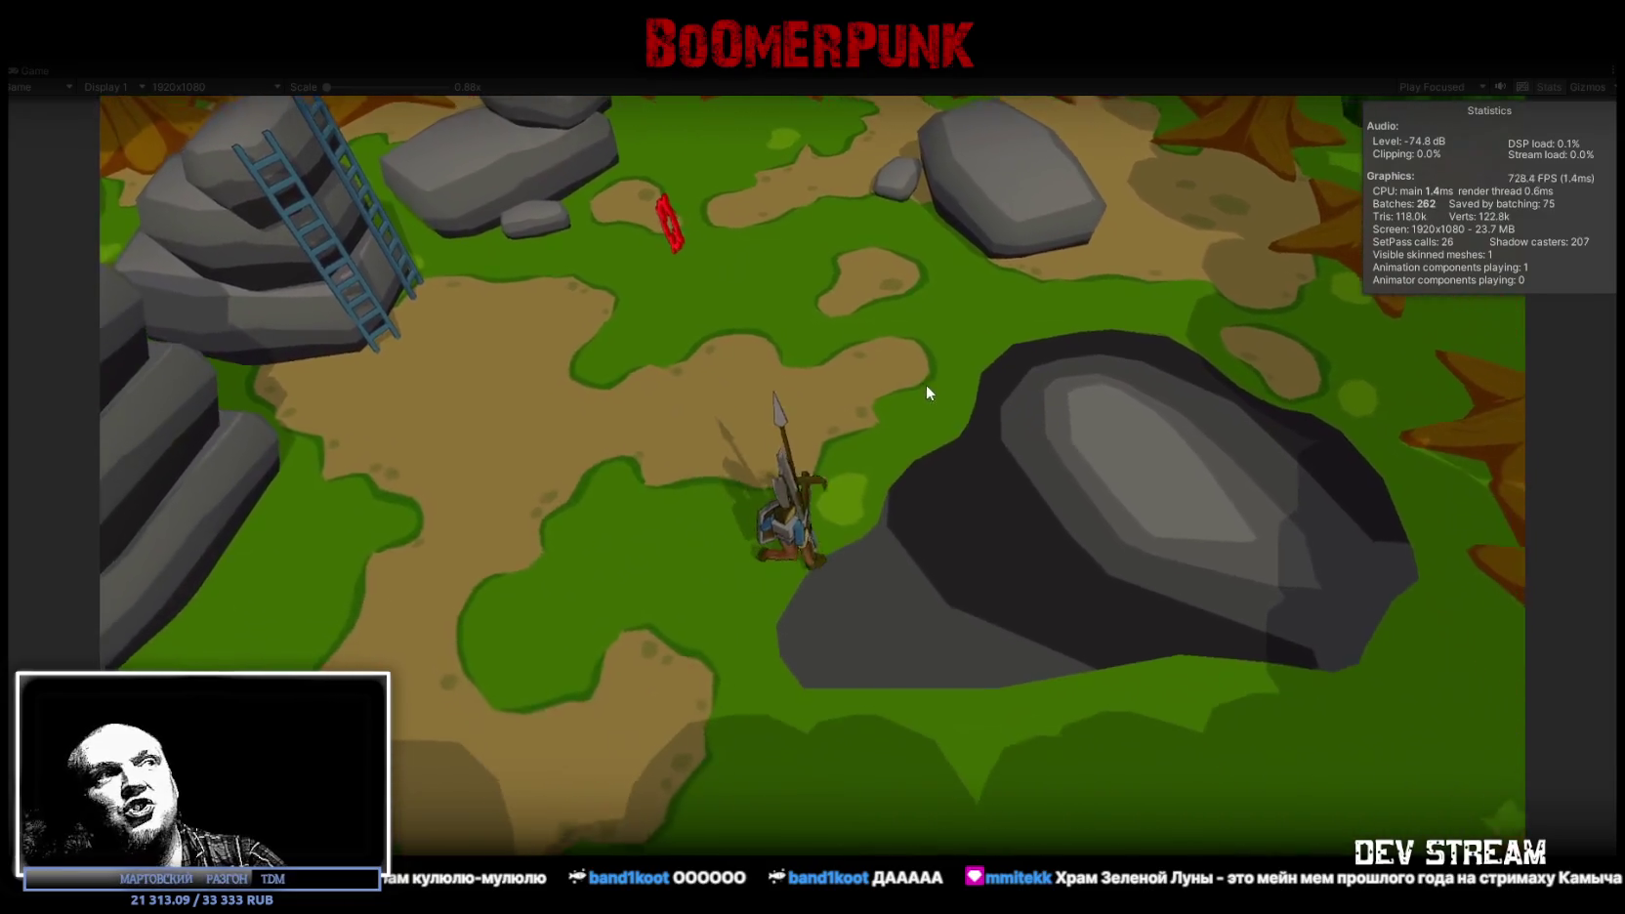
key(s)
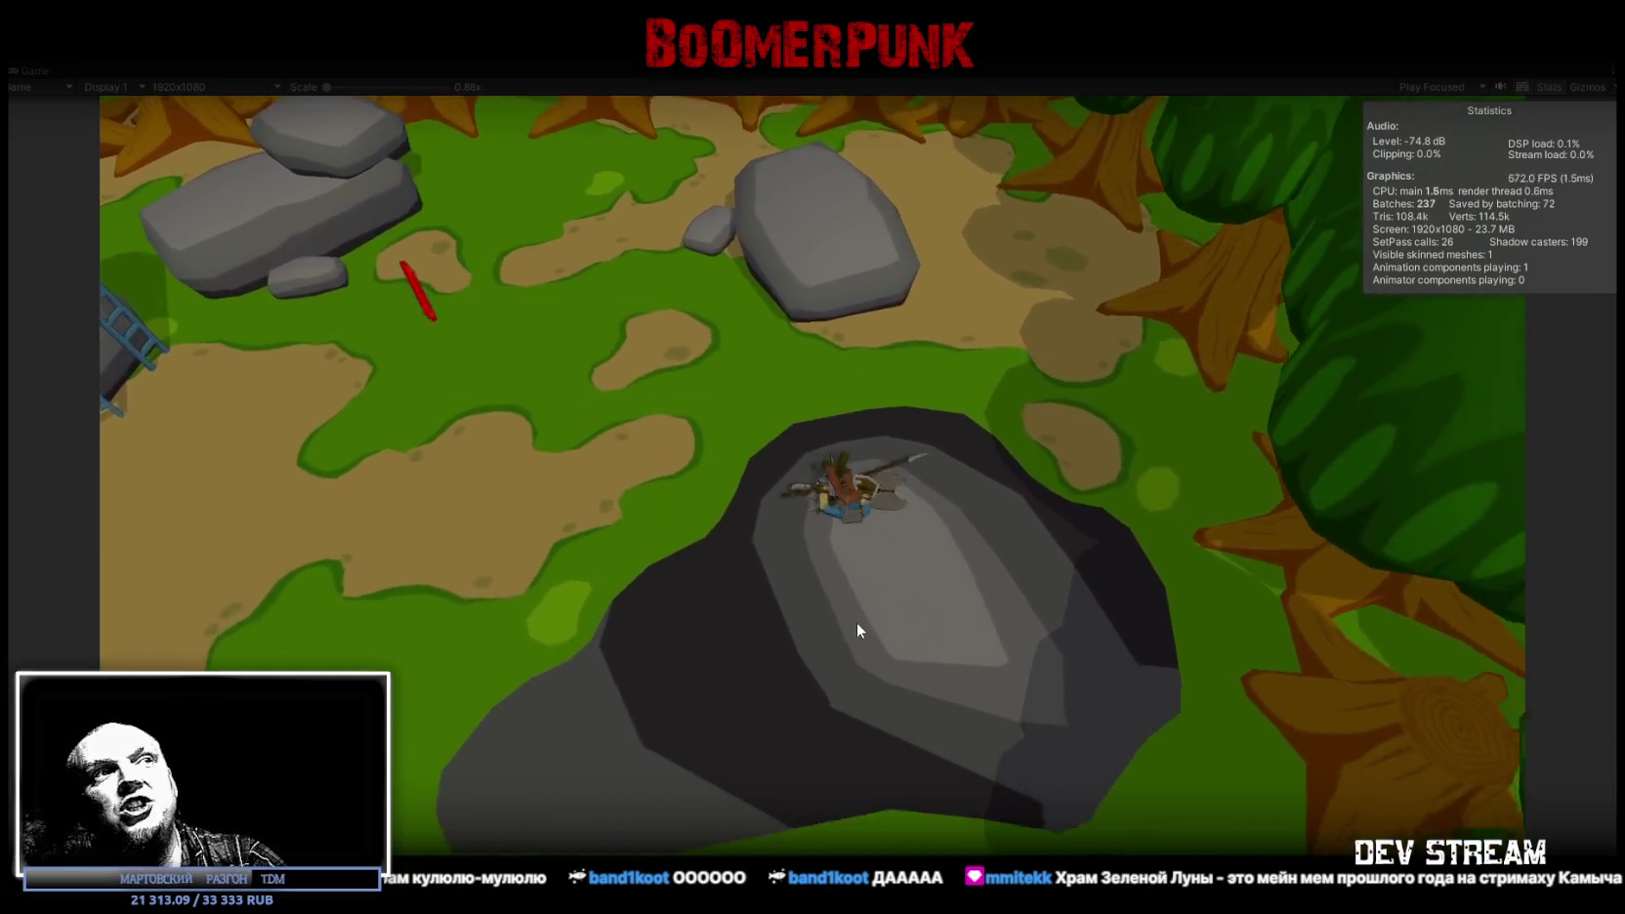
key(w)
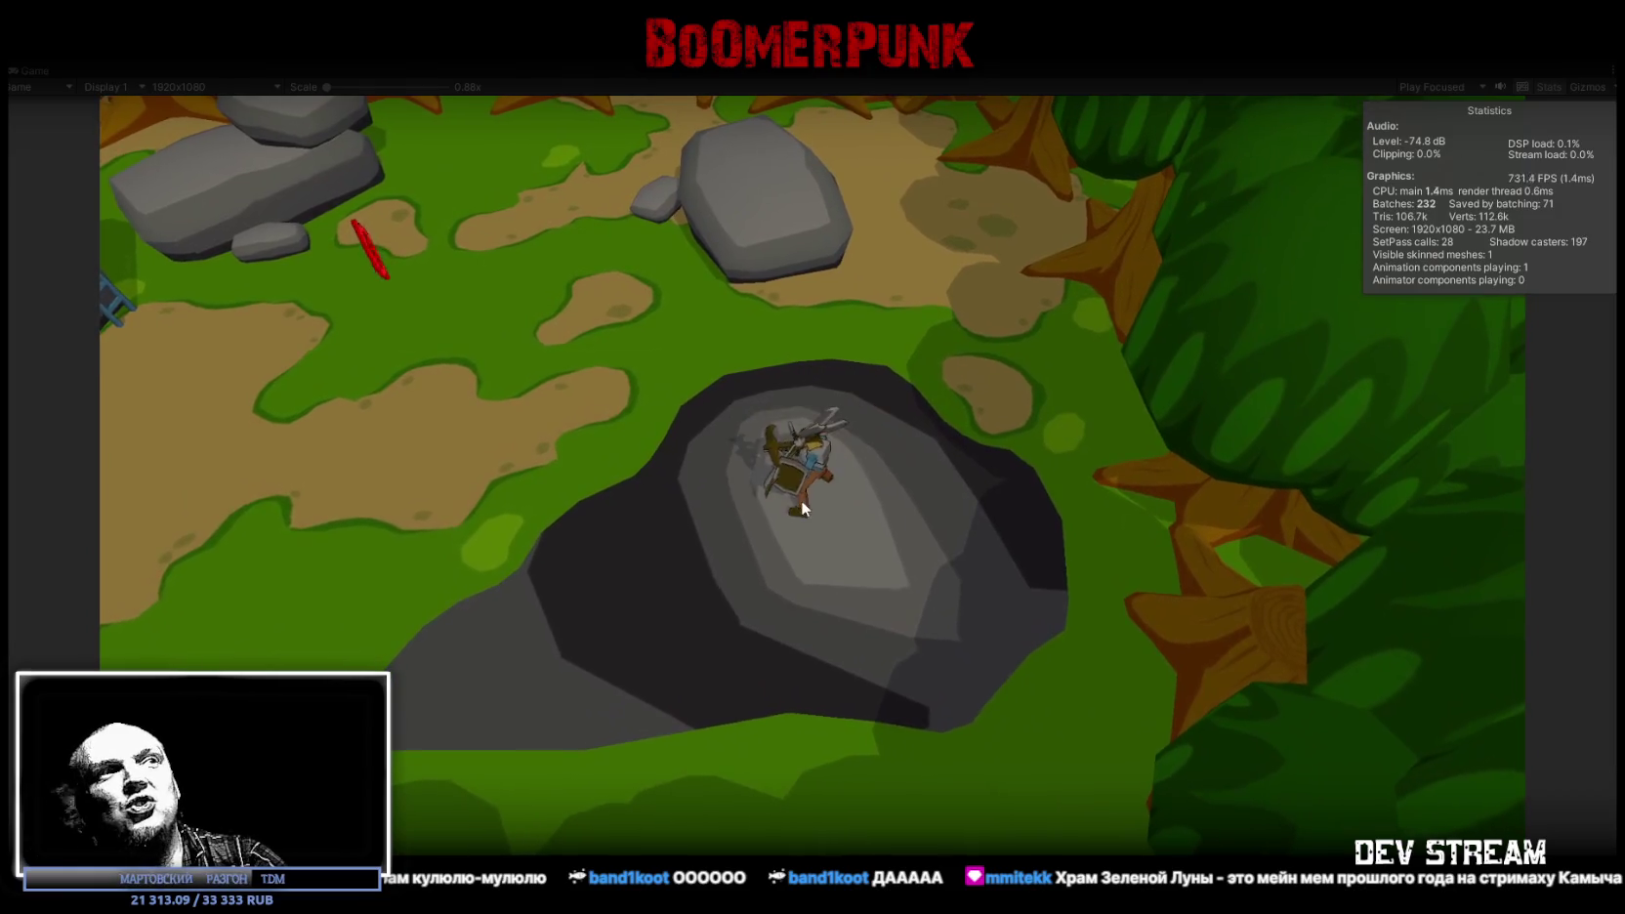
key(w)
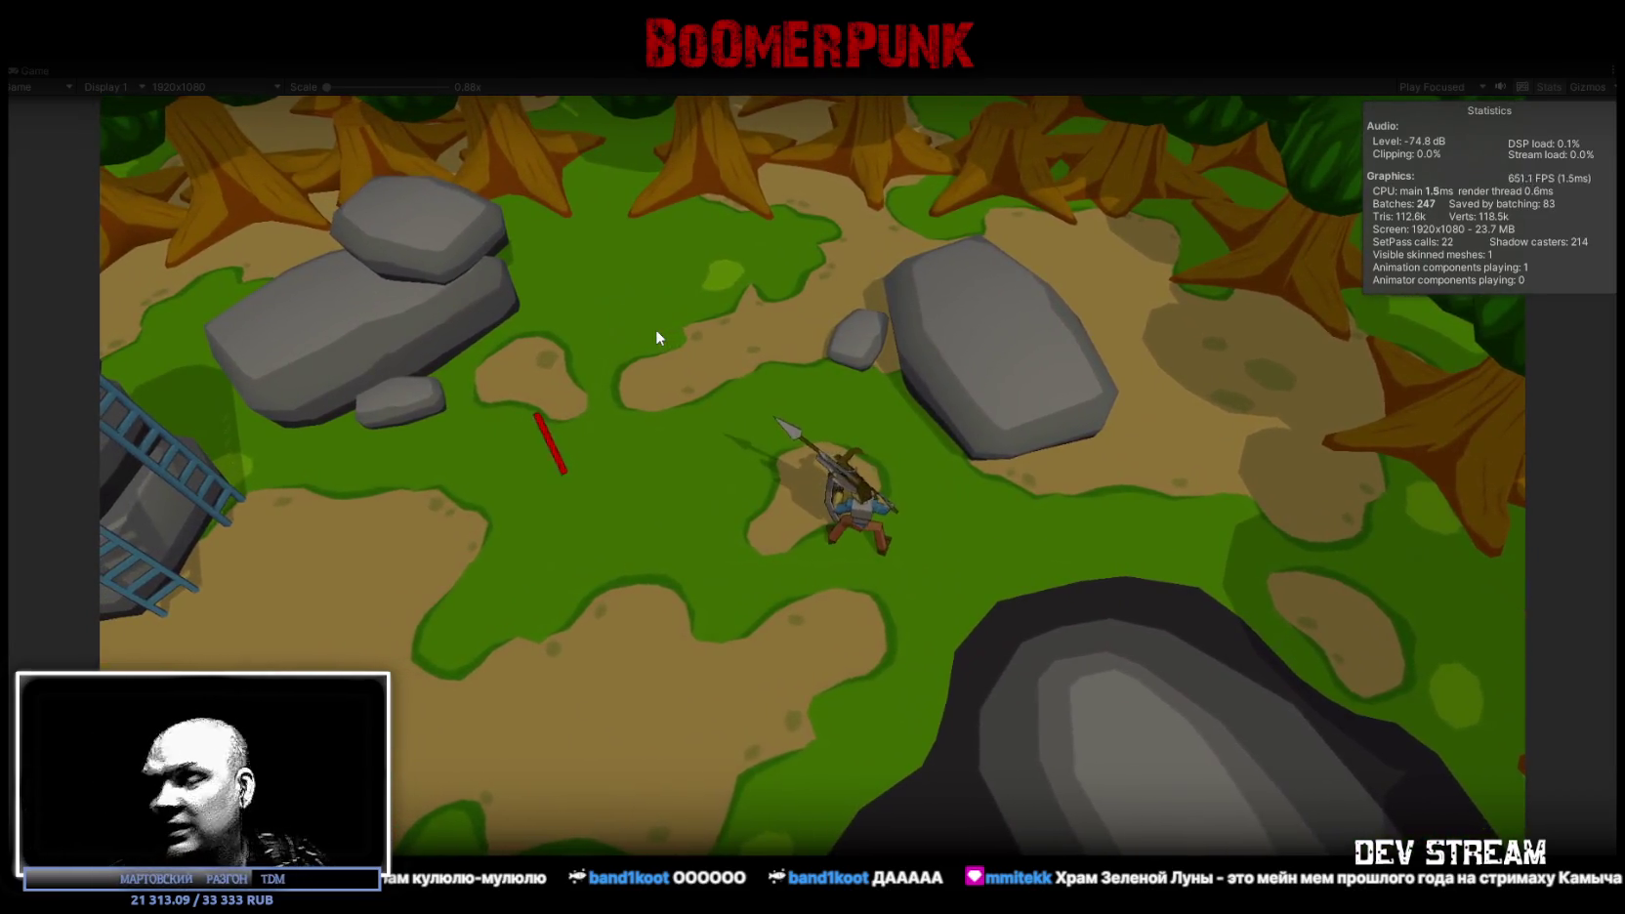
key(s)
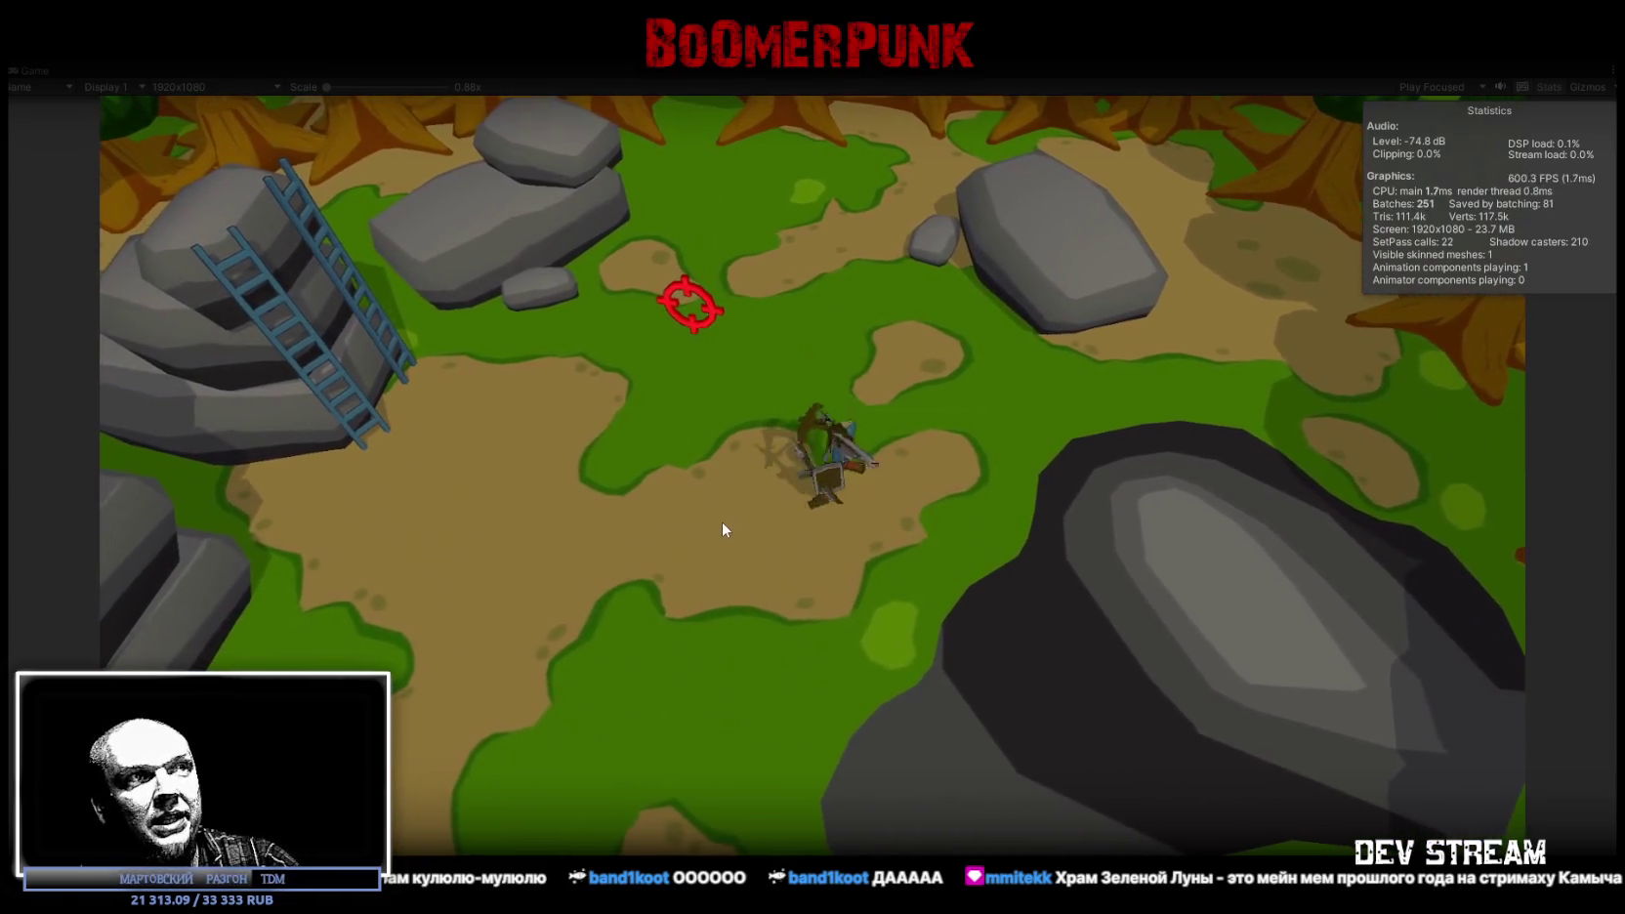
Step: Attack the grey enemy beside the character with several weapon swings
click(721, 521)
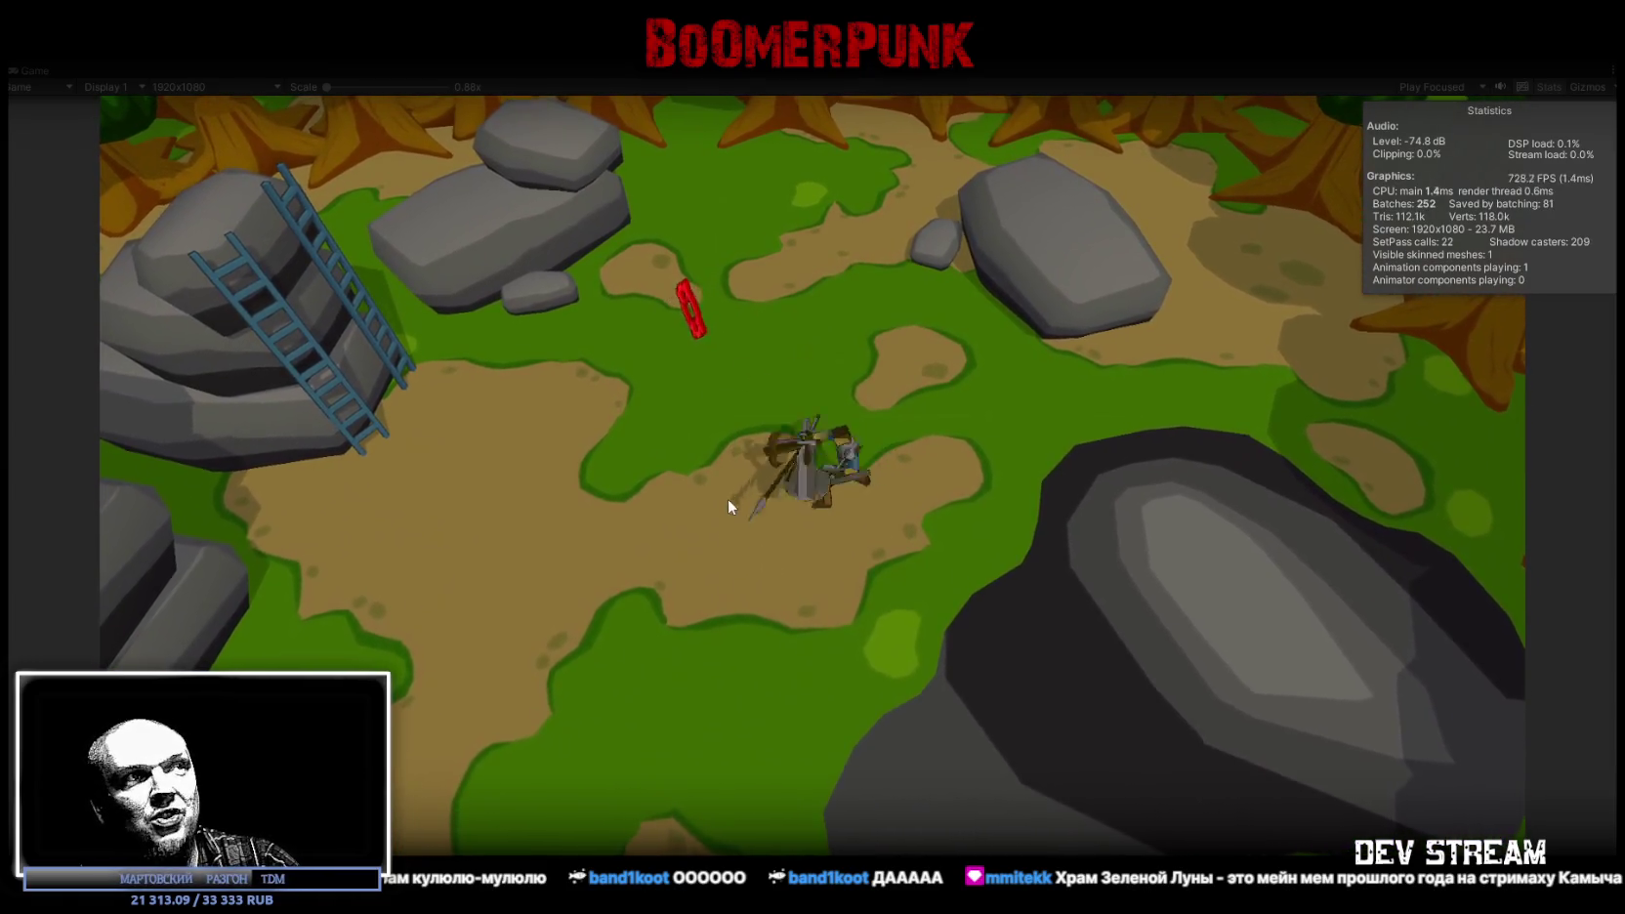
click(725, 507)
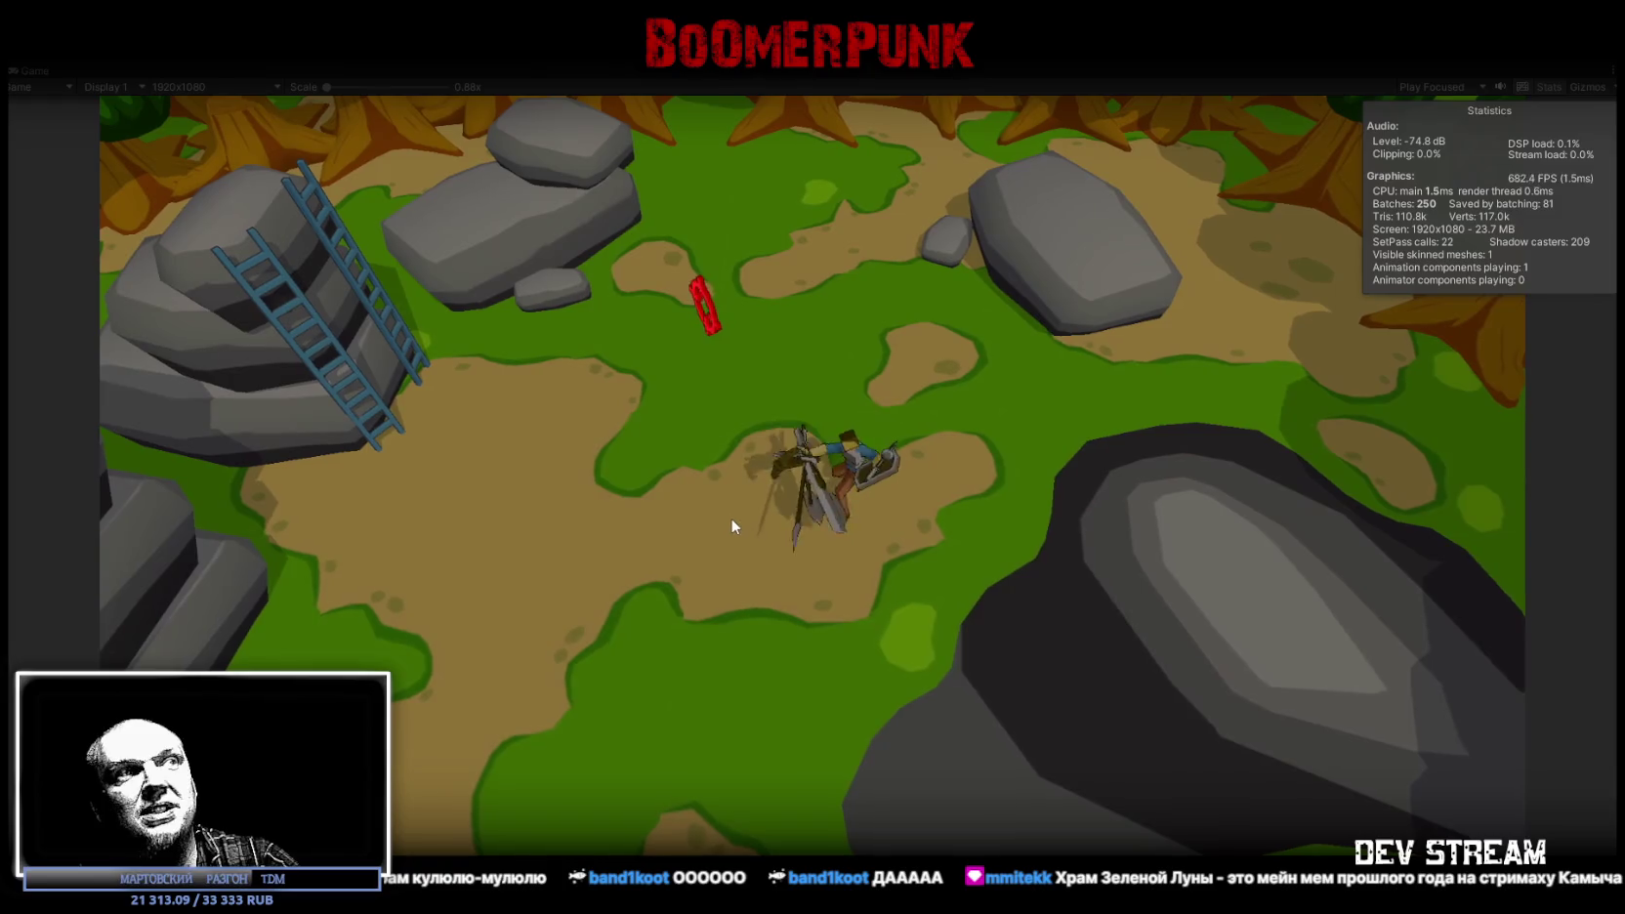
click(731, 529)
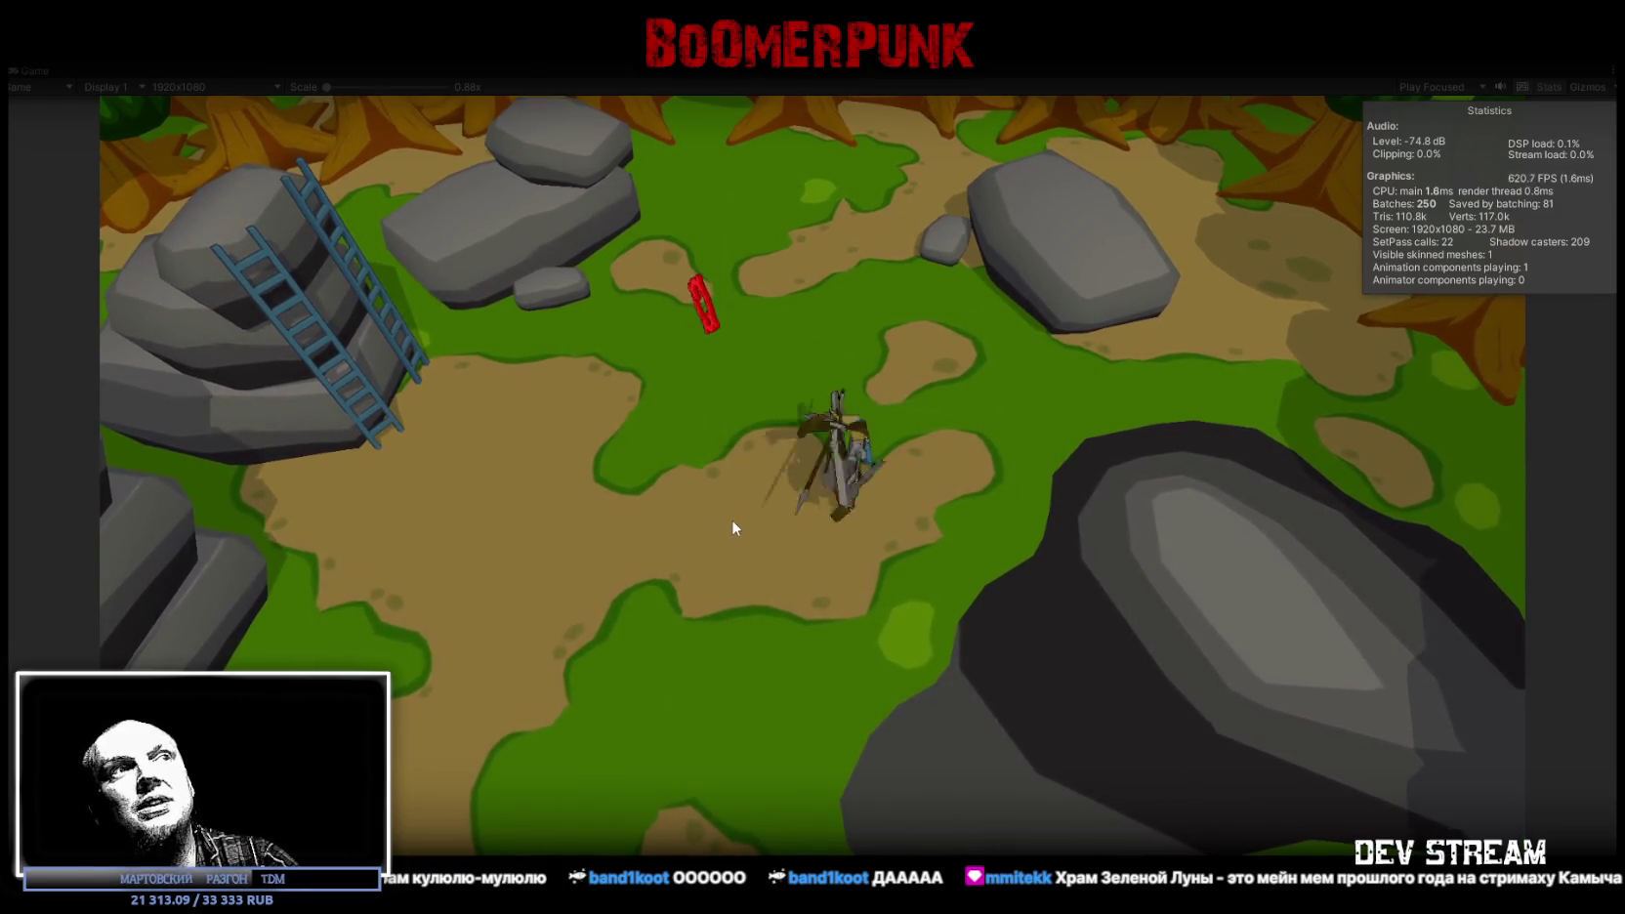
click(734, 530)
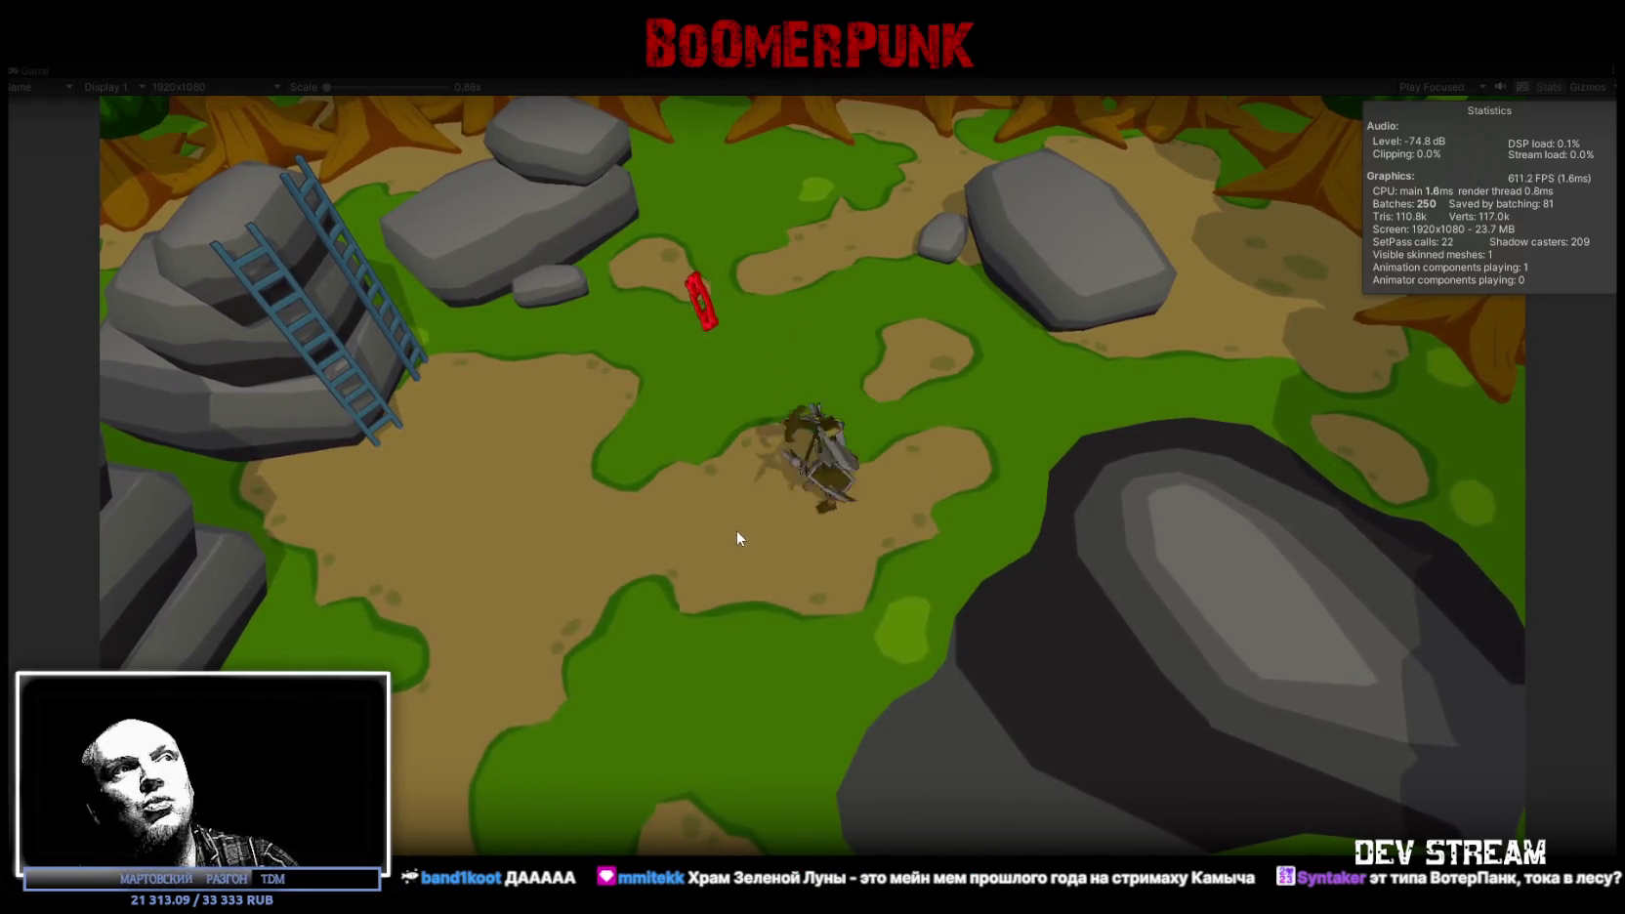
Step: Keep running and dodging around the clearing, then exit Play mode with Ctrl+P
key(s)
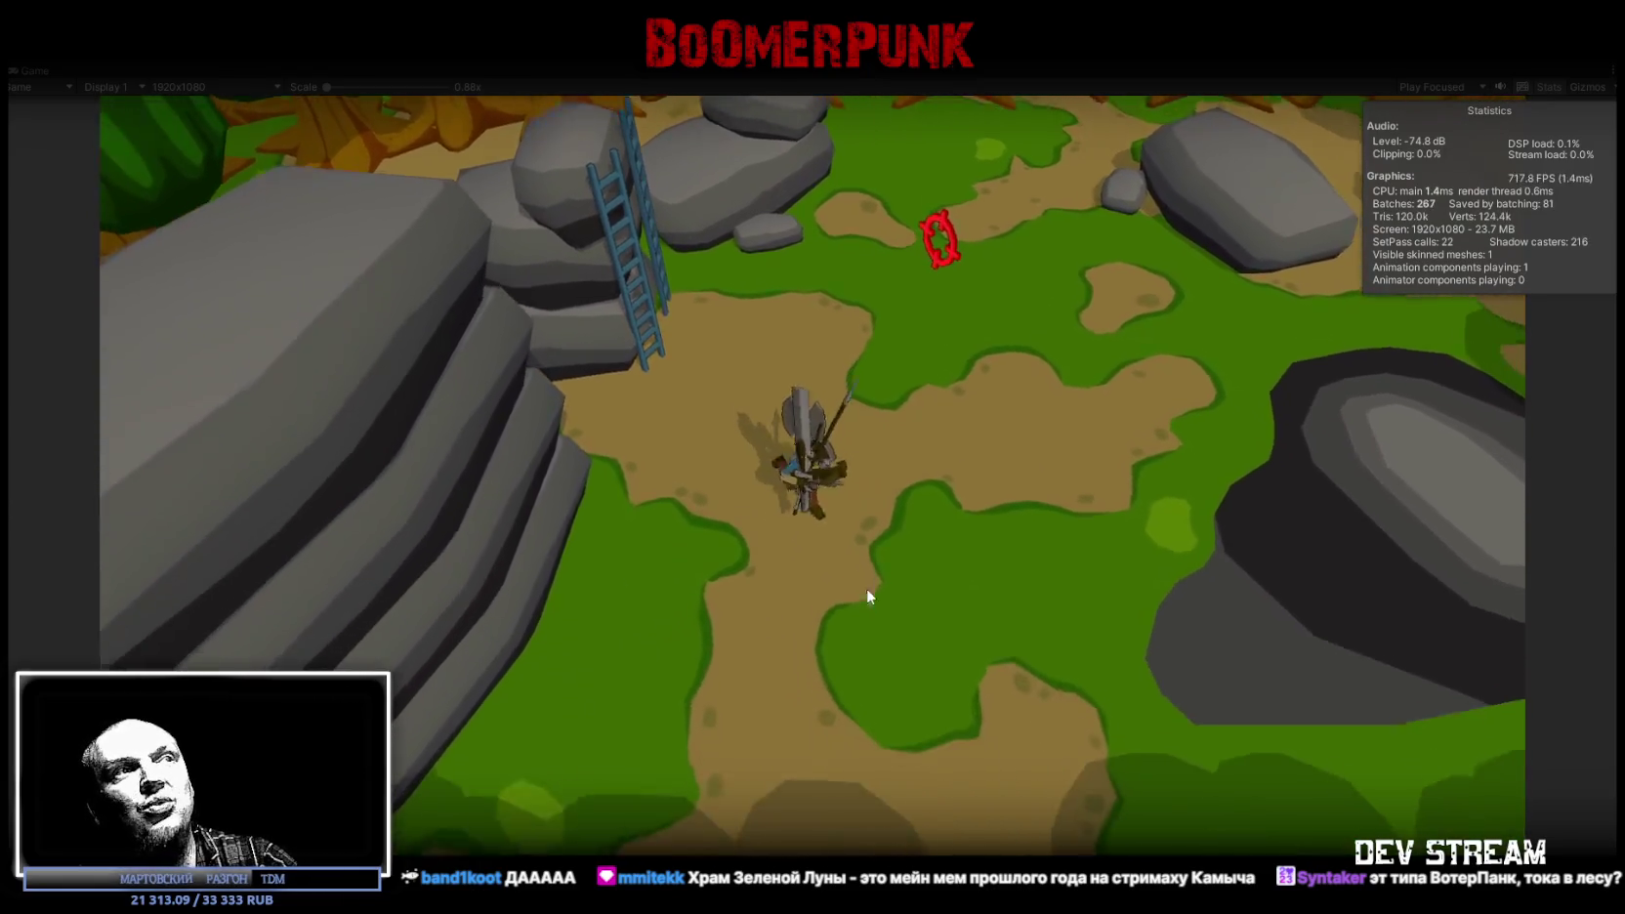
key(w)
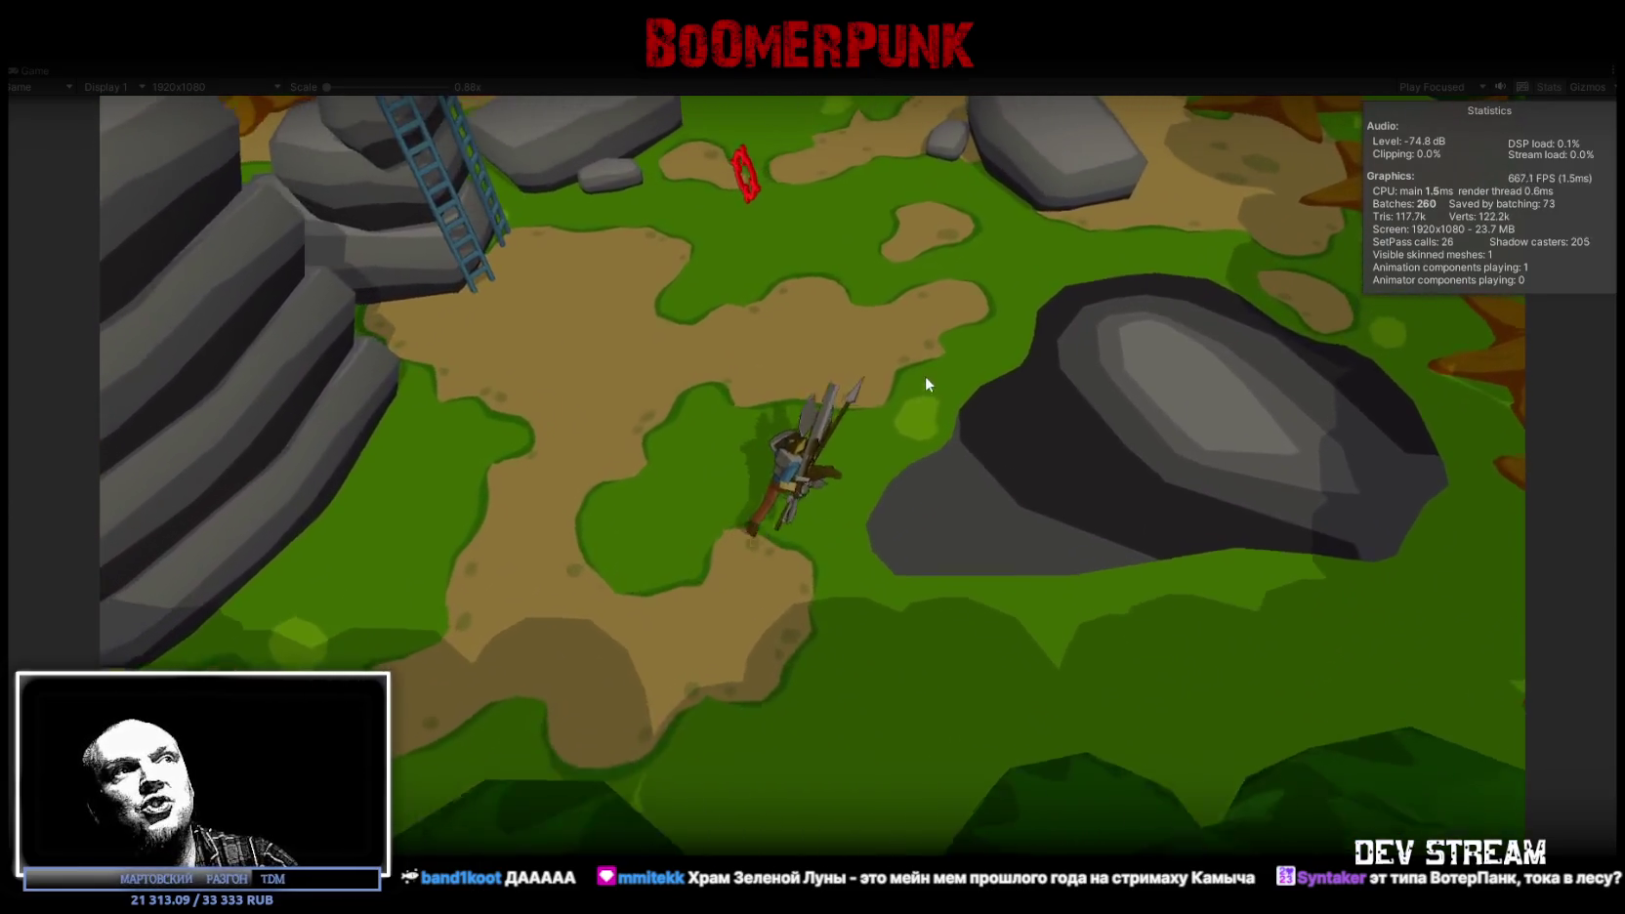
key(a)
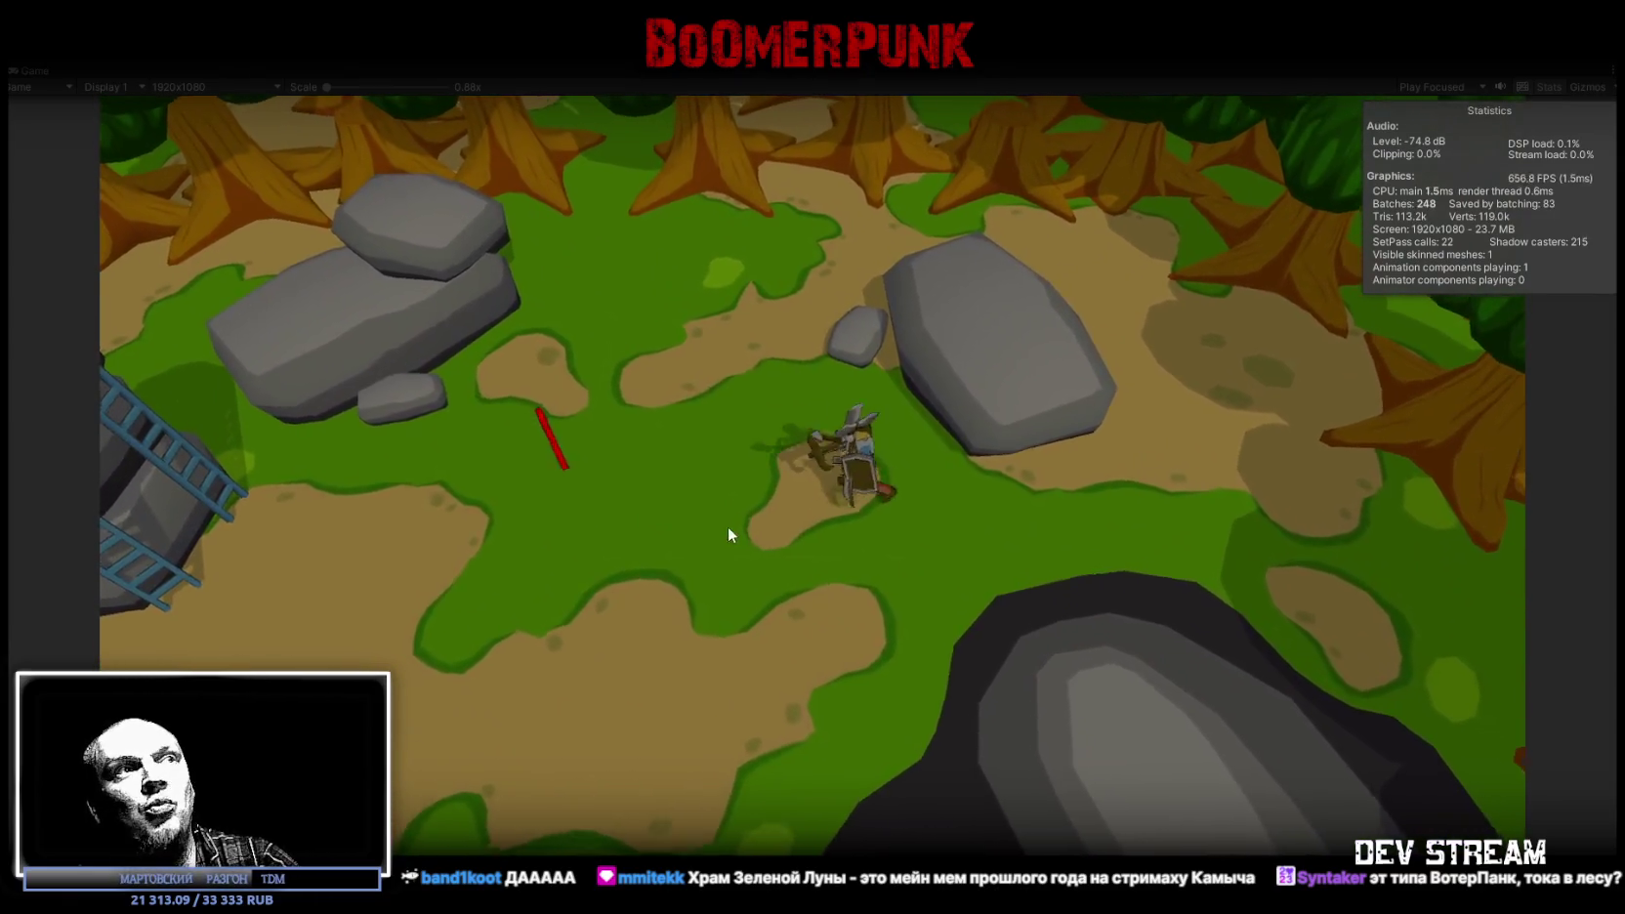
key(a)
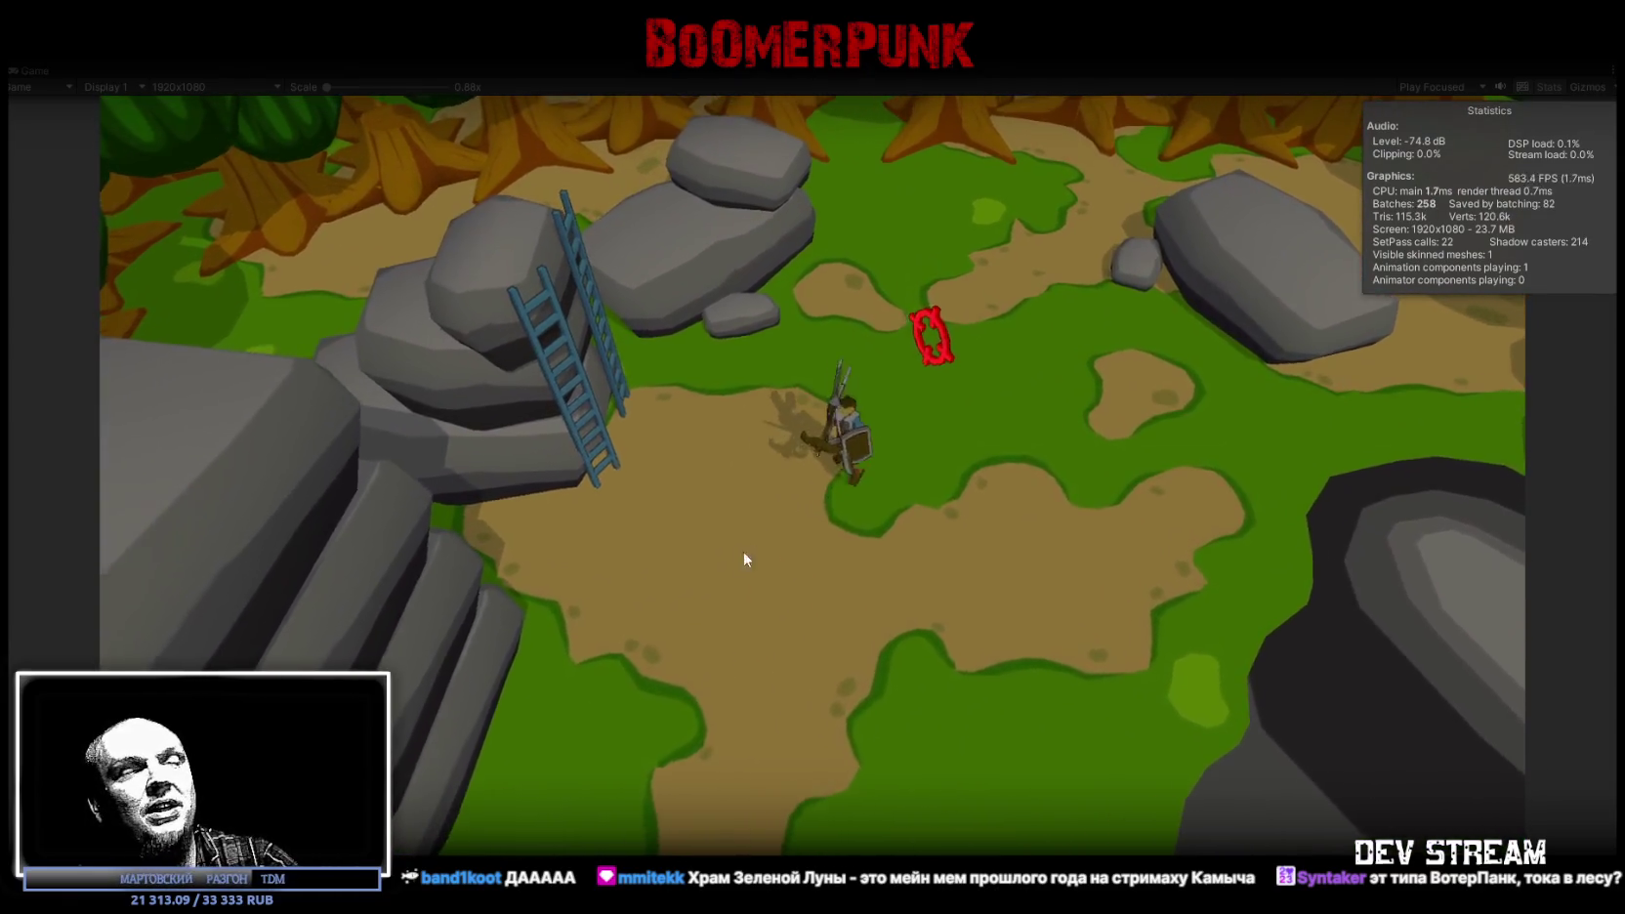
key(s)
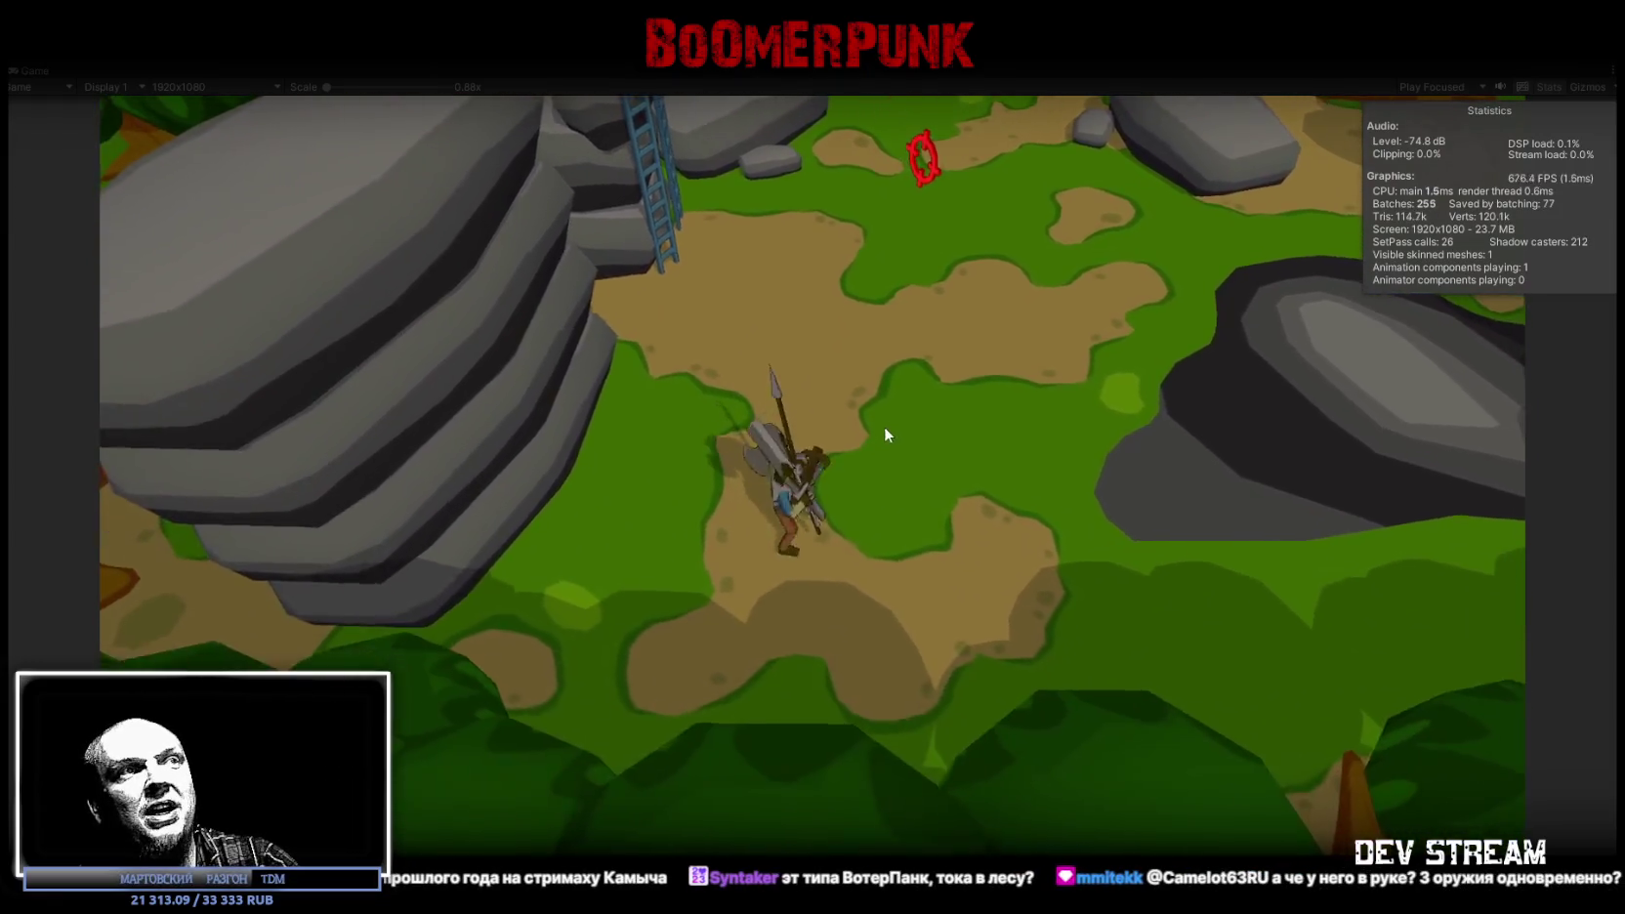
key(w)
key(d)
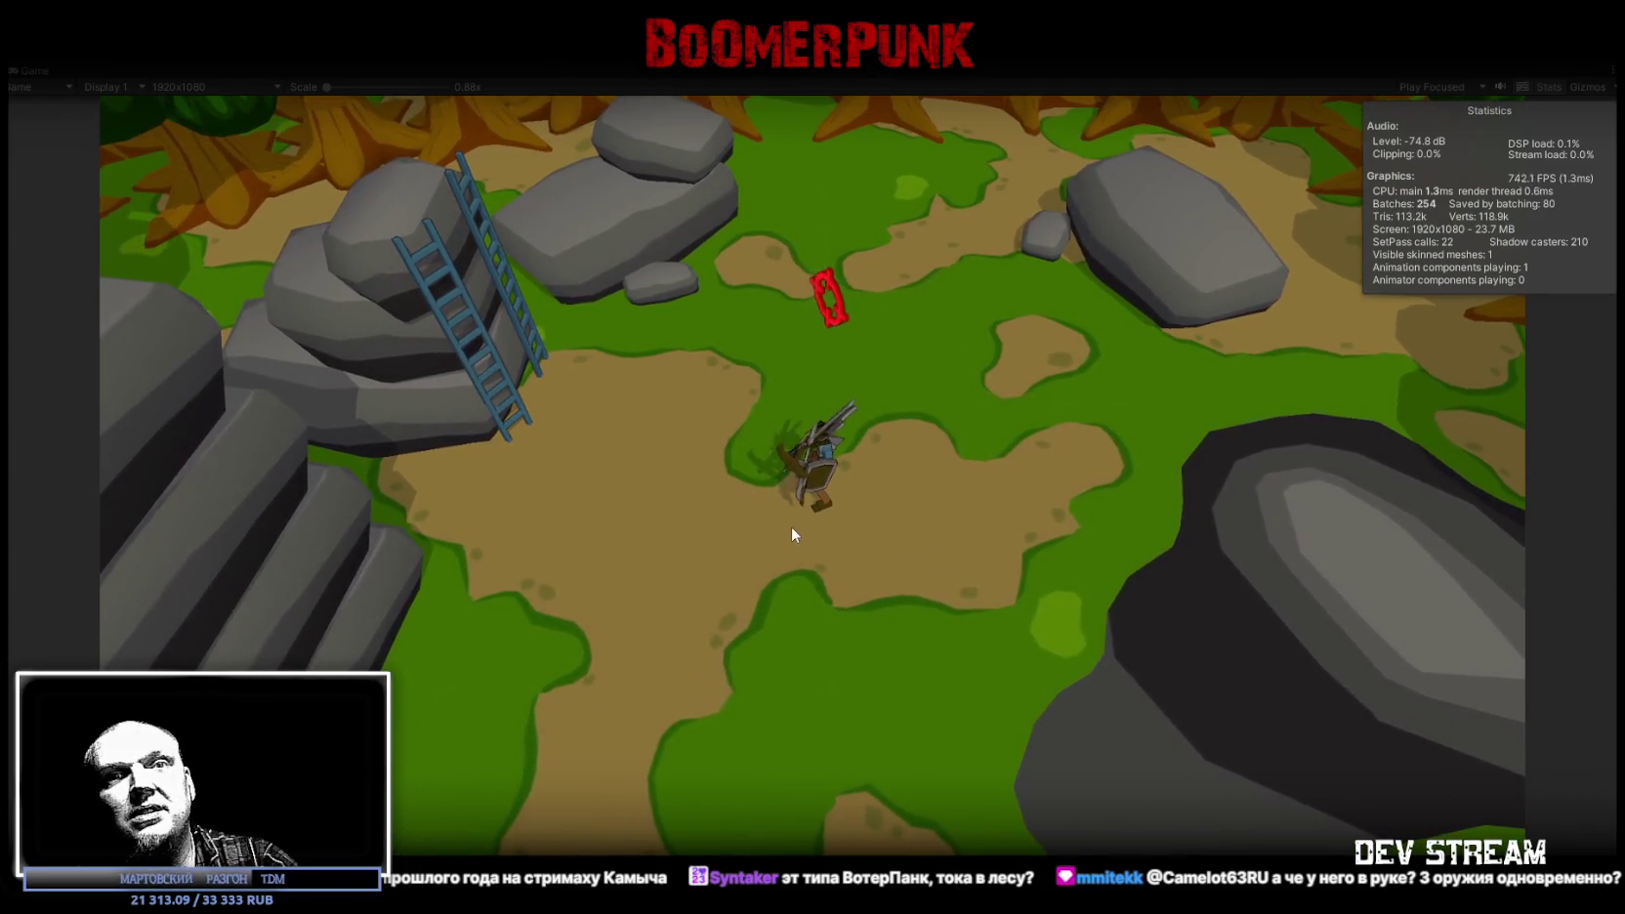
key(d)
key(a)
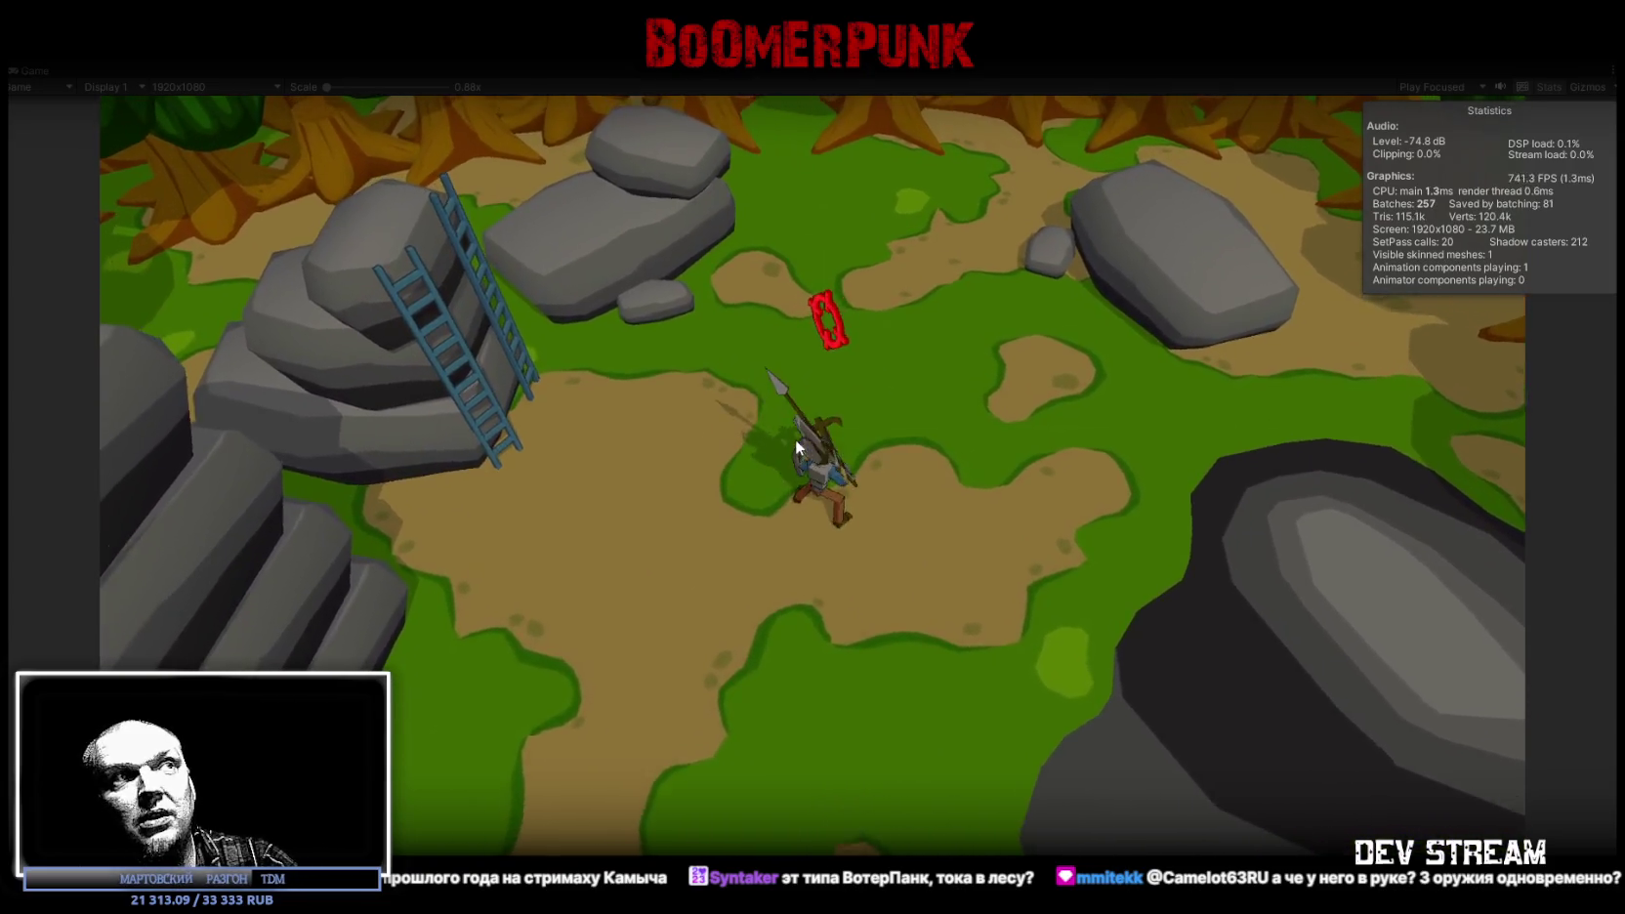
key(a)
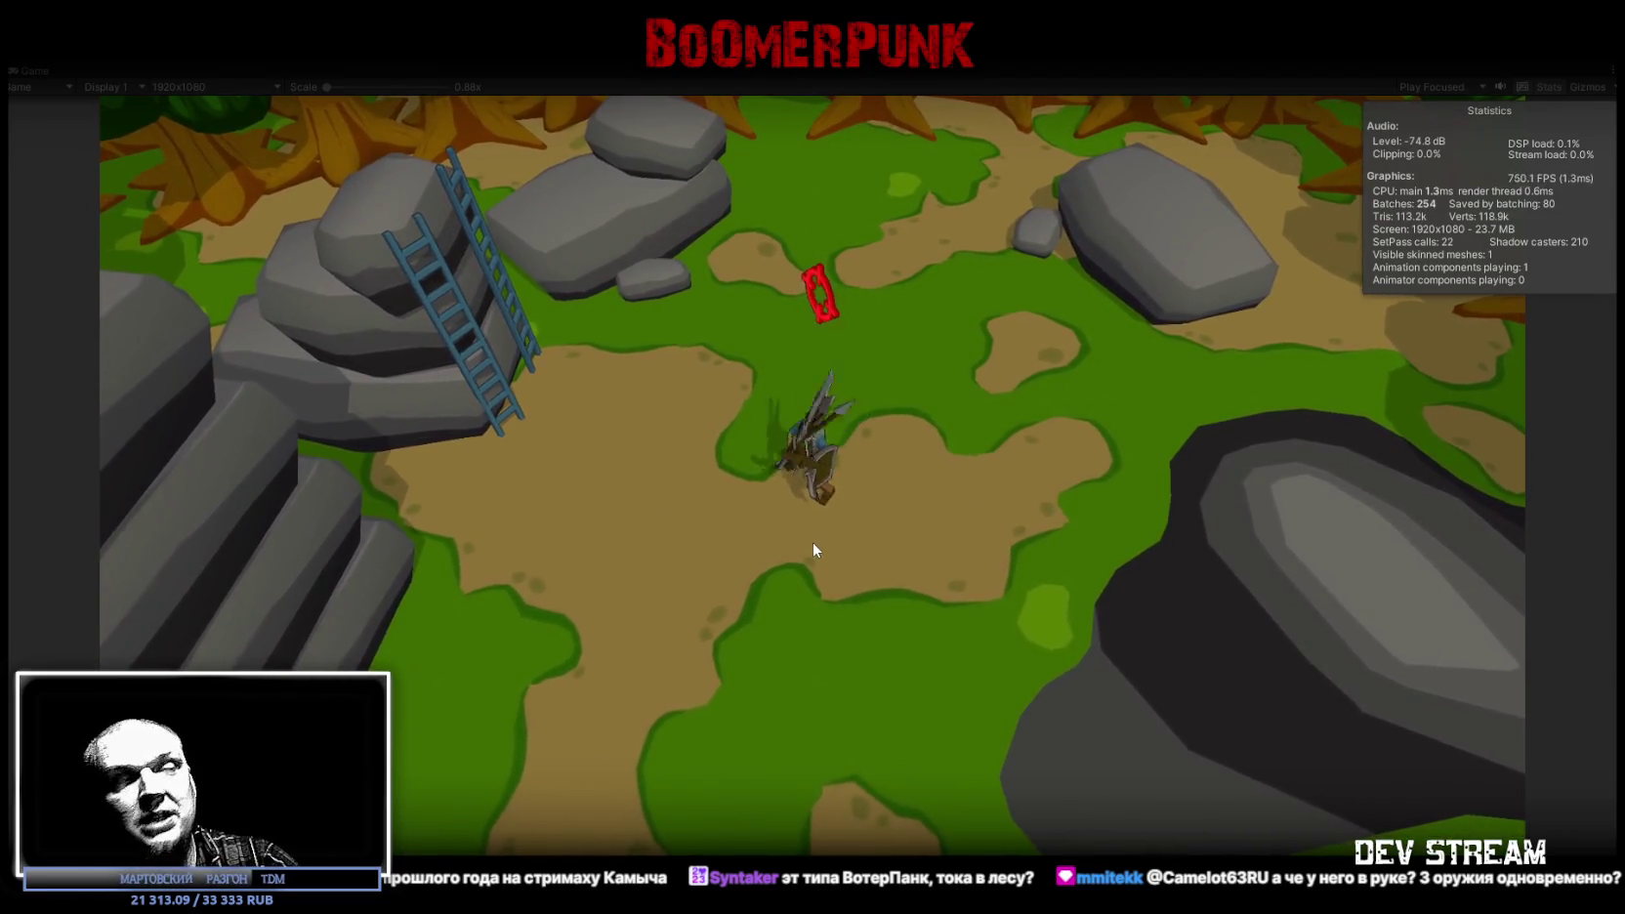
key(s)
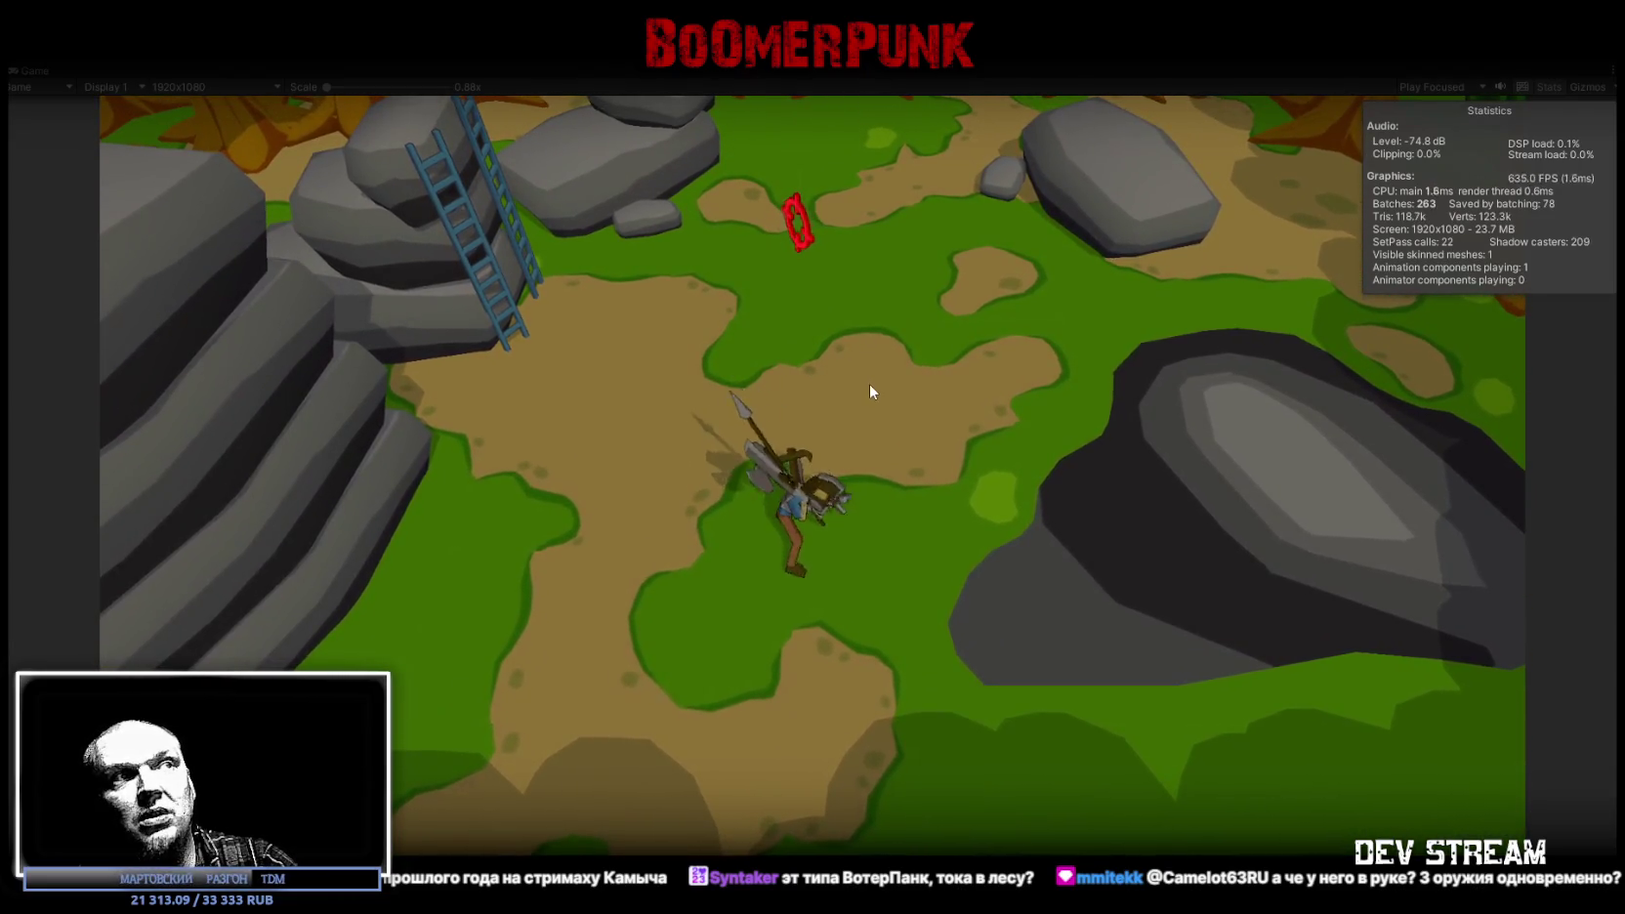
key(w)
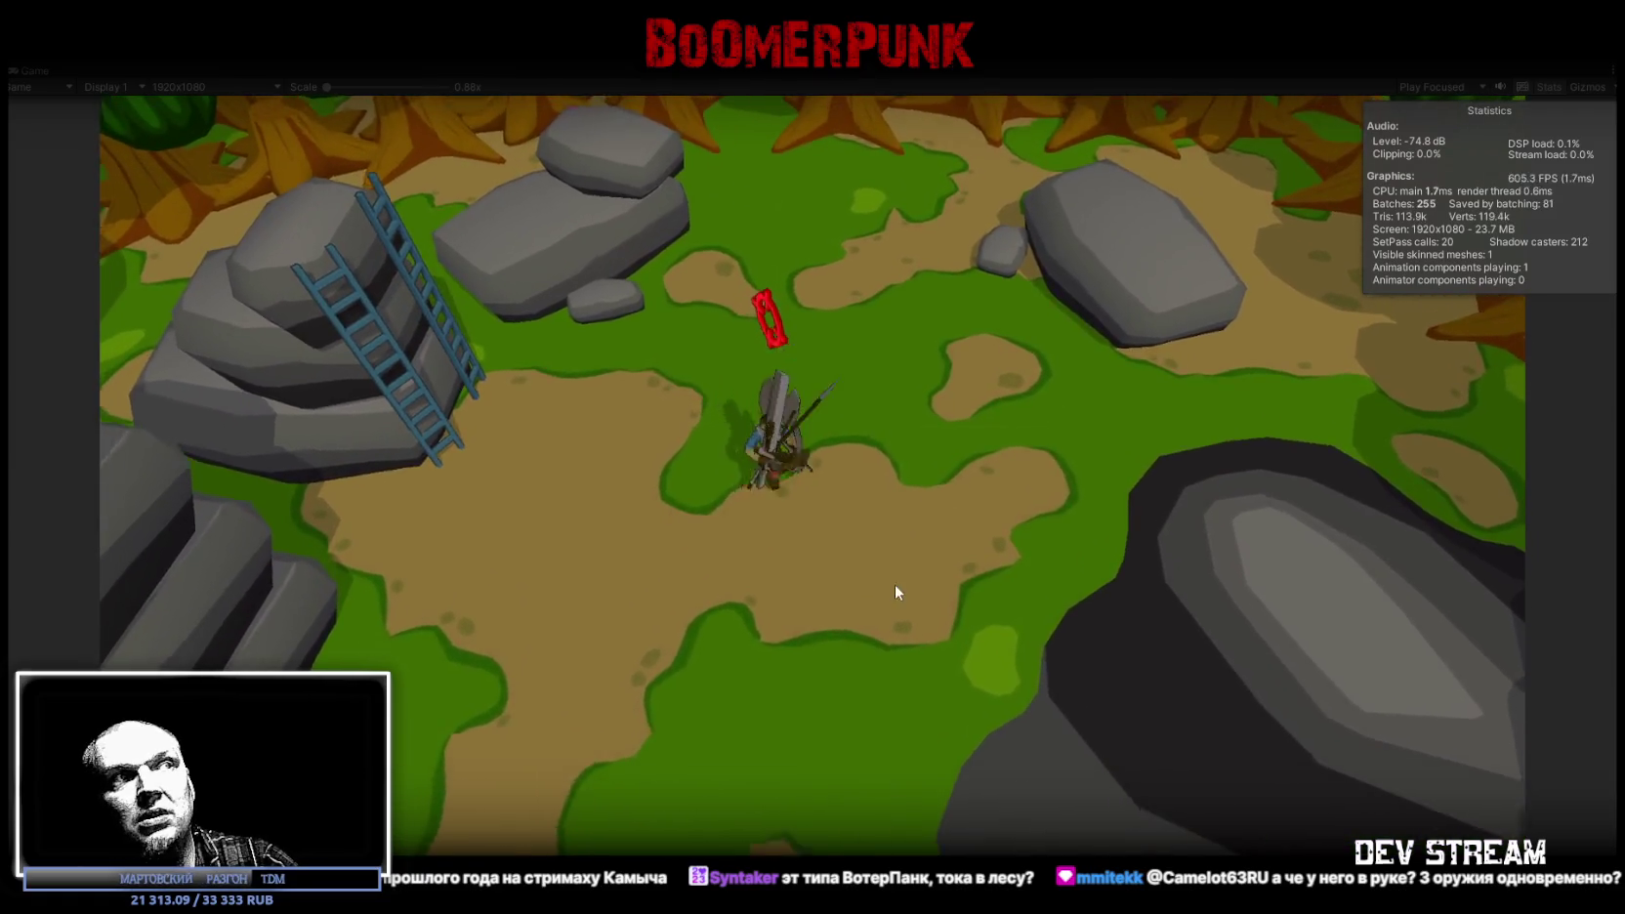
key(d)
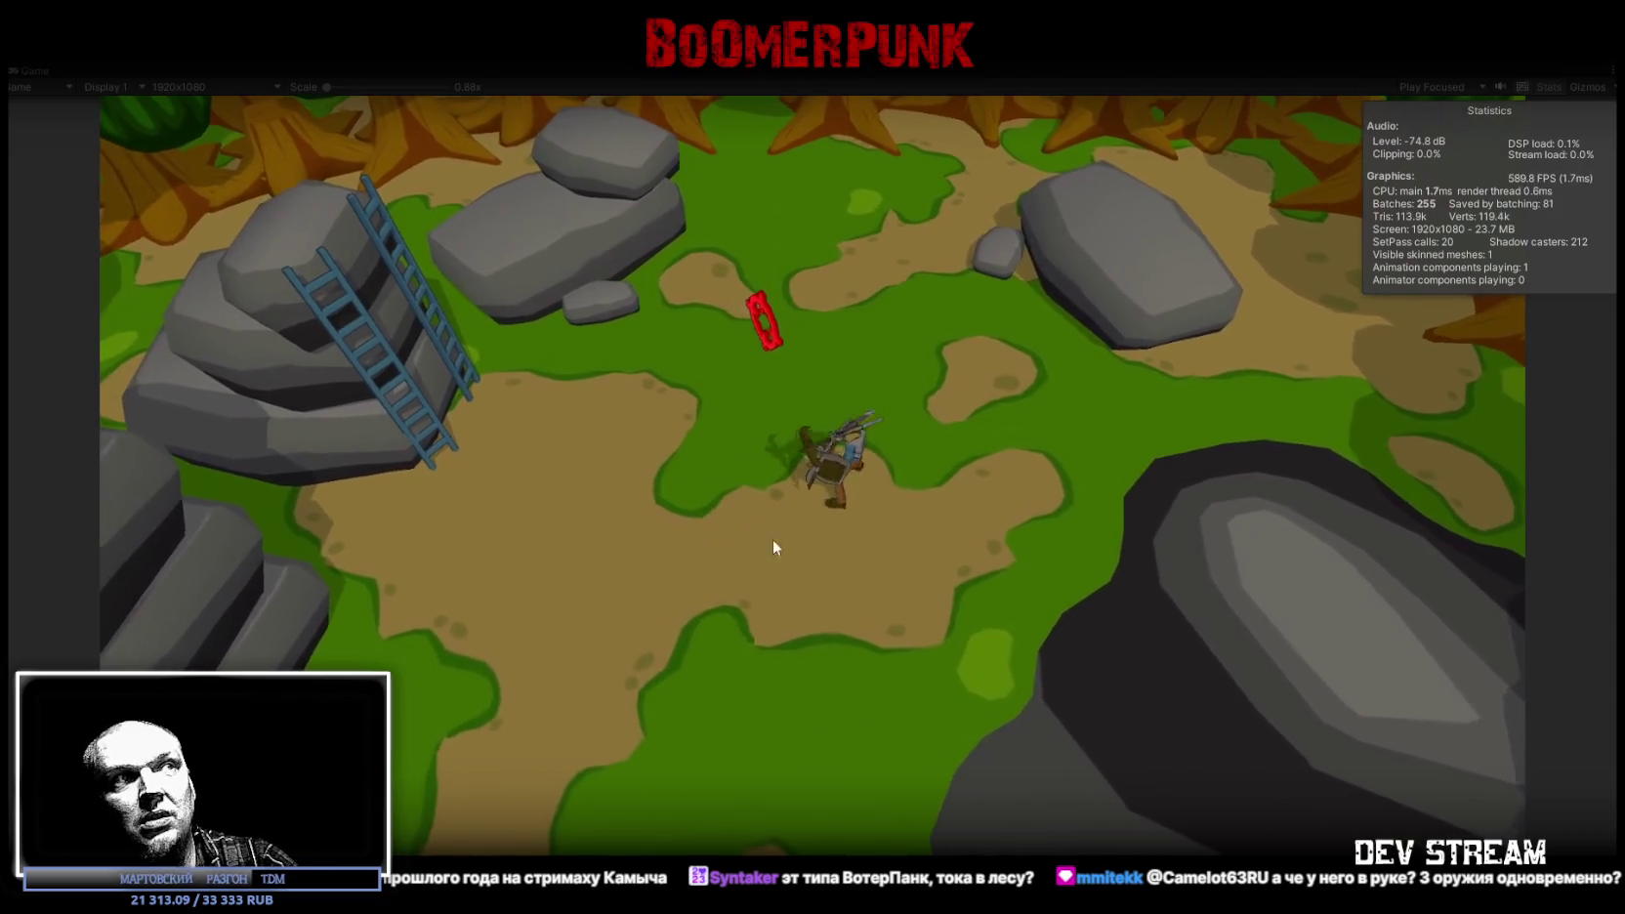
key(s)
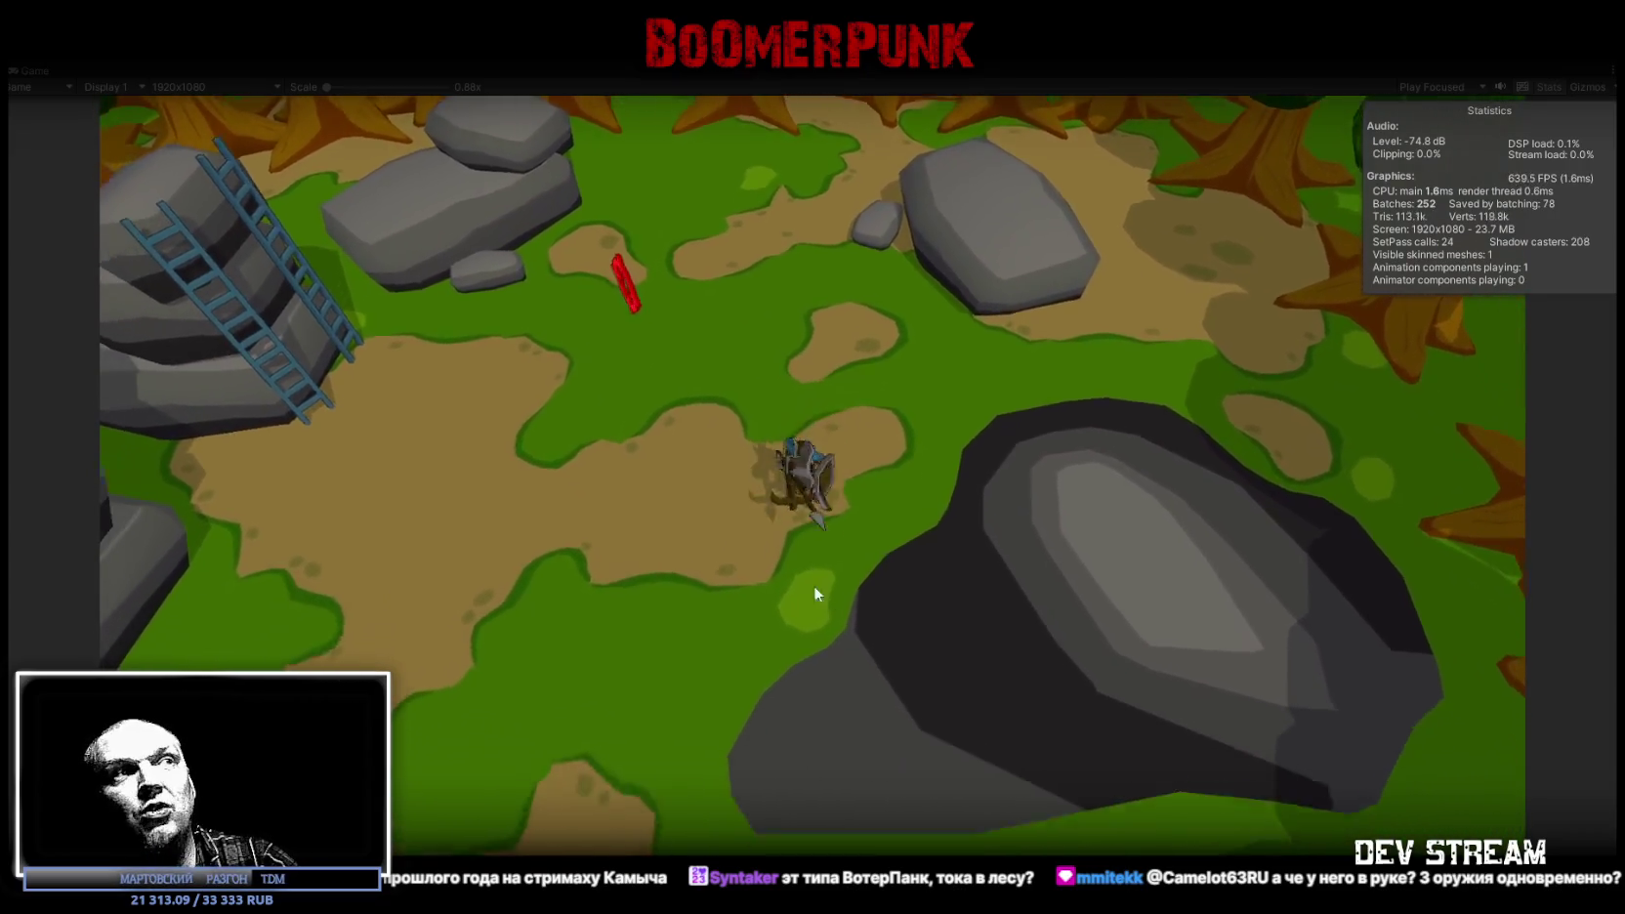
key(ctrl+p)
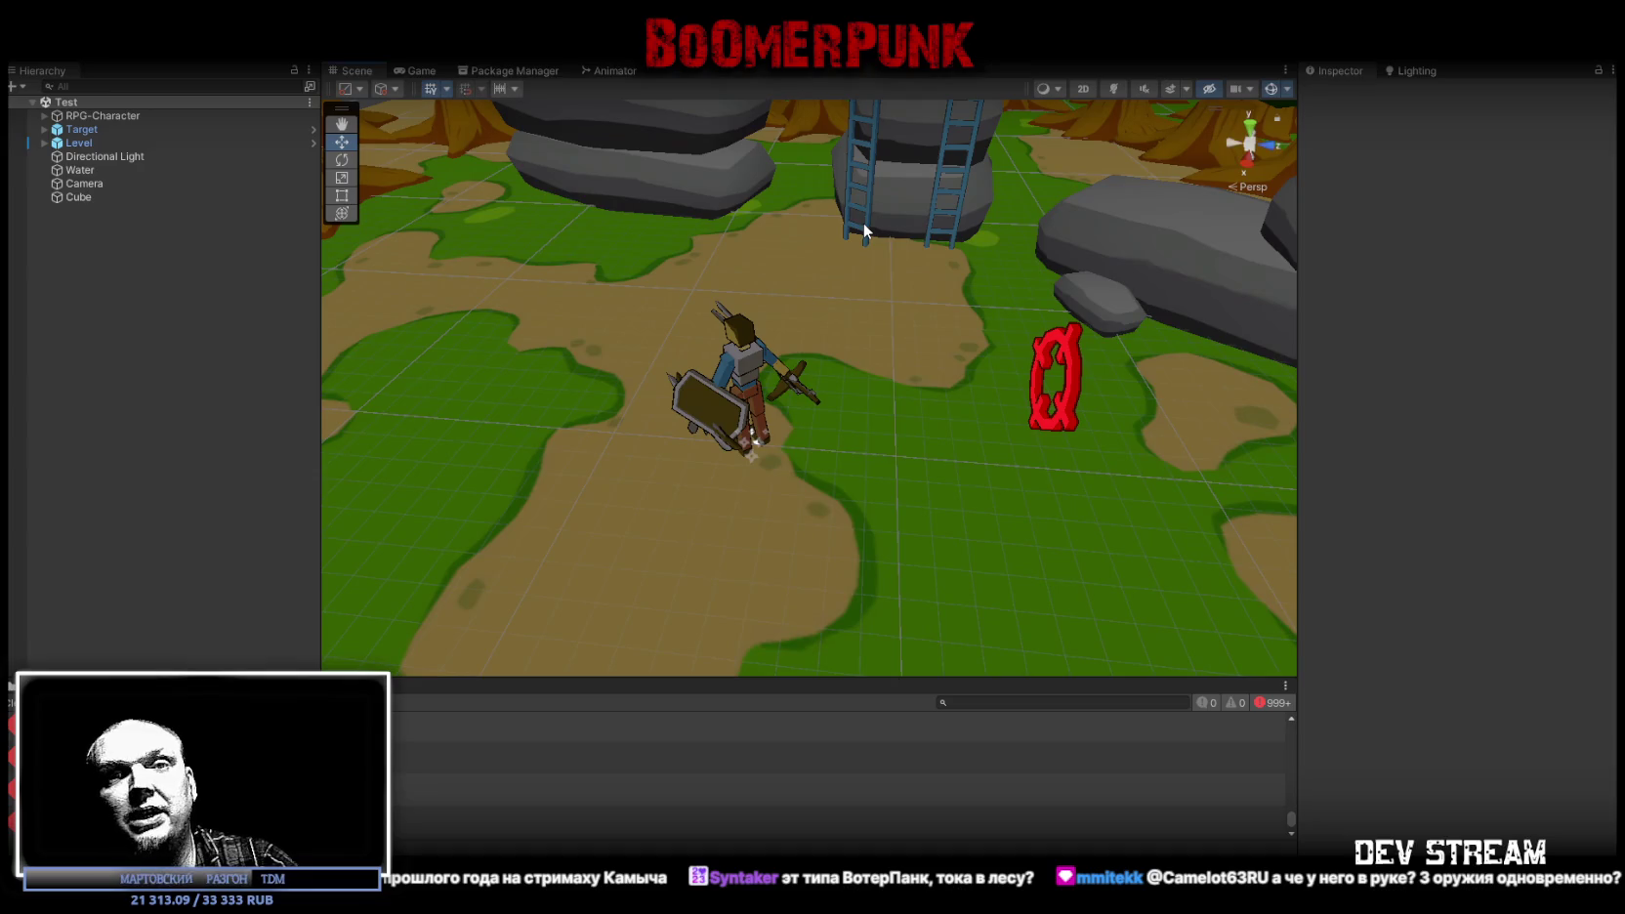
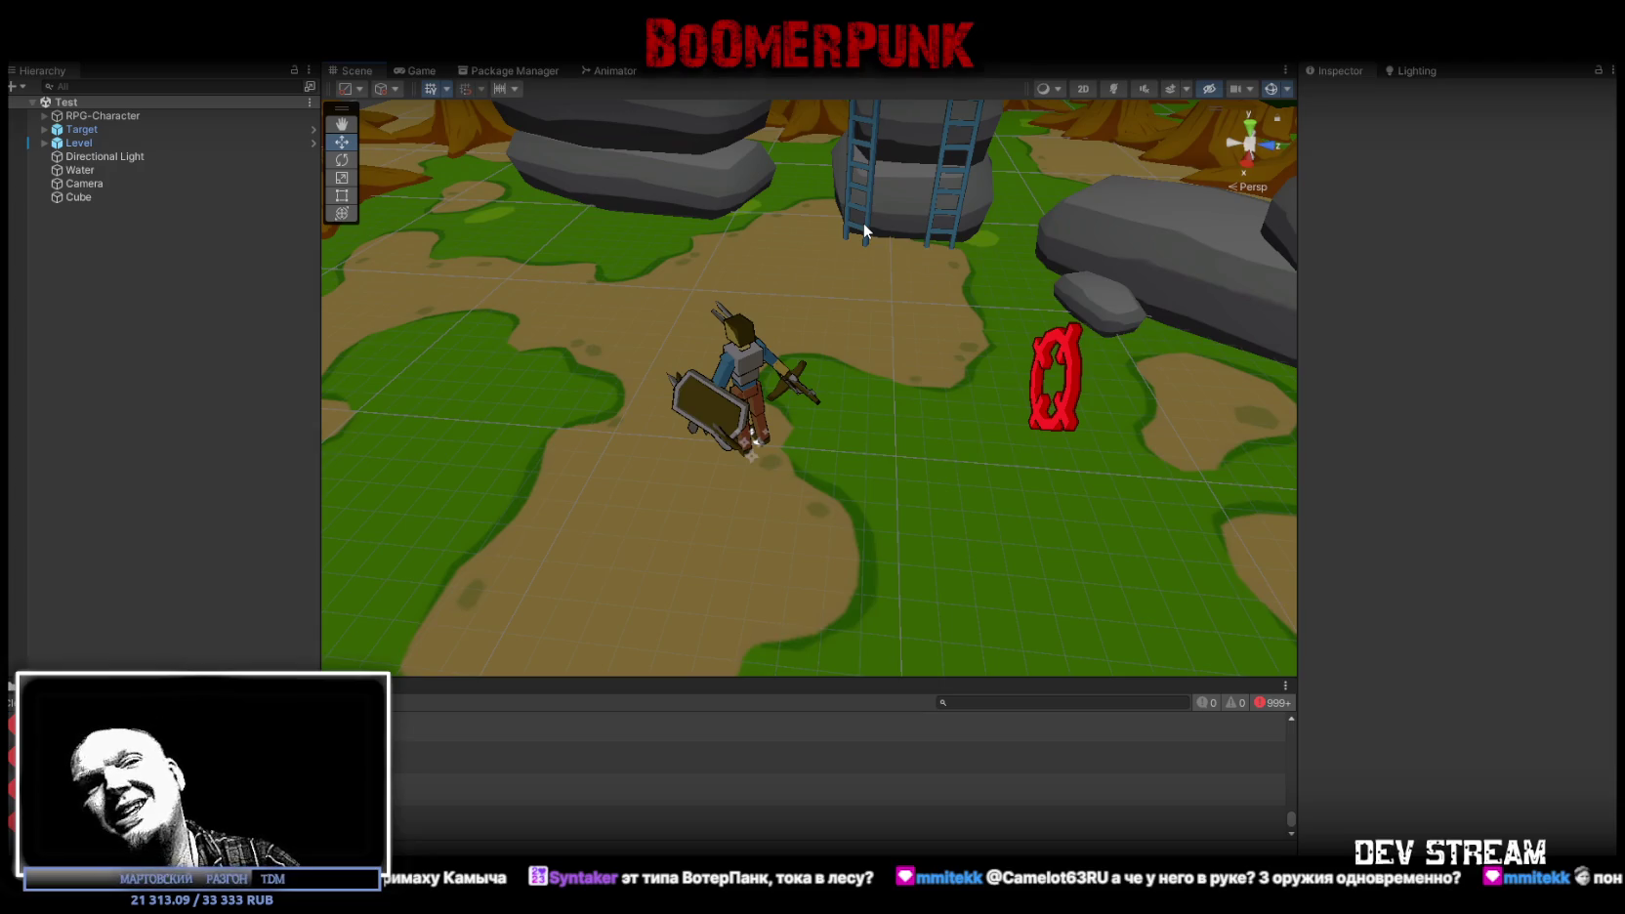
Step: Orbit and zoom the Scene view to face the T-posed magenta TRCchaters4 character
mouse_move(654, 470)
mouse_down()
mouse_move(645, 261)
mouse_move(410, 260)
mouse_move(780, 372)
mouse_move(929, 383)
mouse_move(889, 417)
mouse_move(889, 337)
mouse_move(981, 379)
mouse_move(703, 479)
mouse_up()
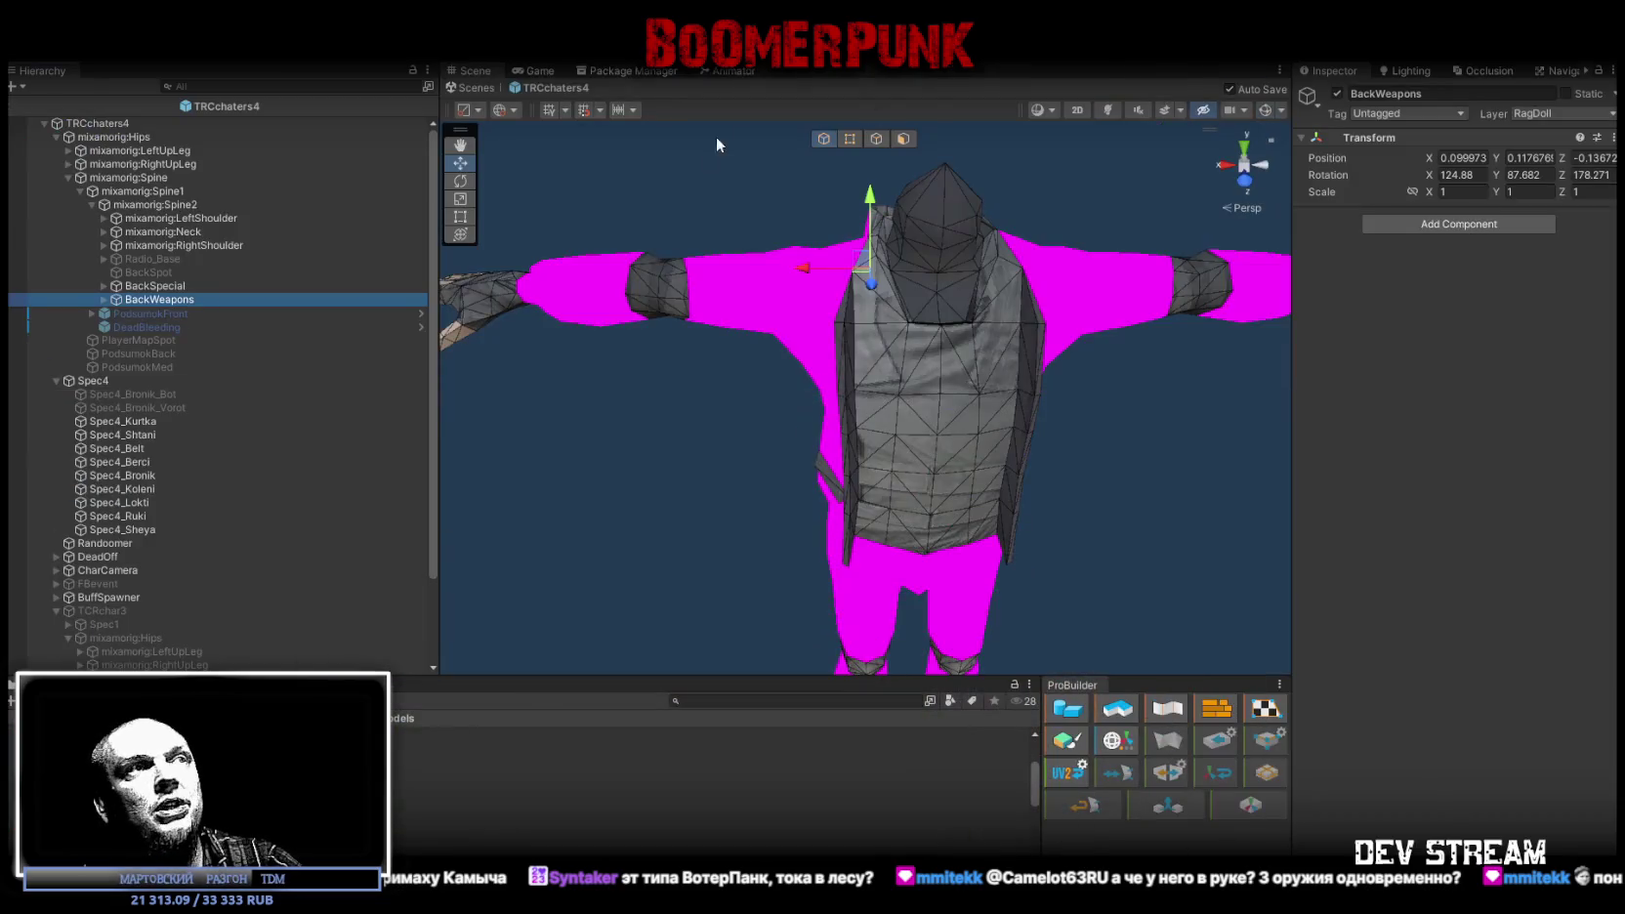
mouse_move(716, 136)
mouse_down()
mouse_move(897, 367)
mouse_move(840, 320)
mouse_up()
scroll(839, 319, down, 5)
scroll(828, 349, up, 10)
scroll(818, 339, down, 5)
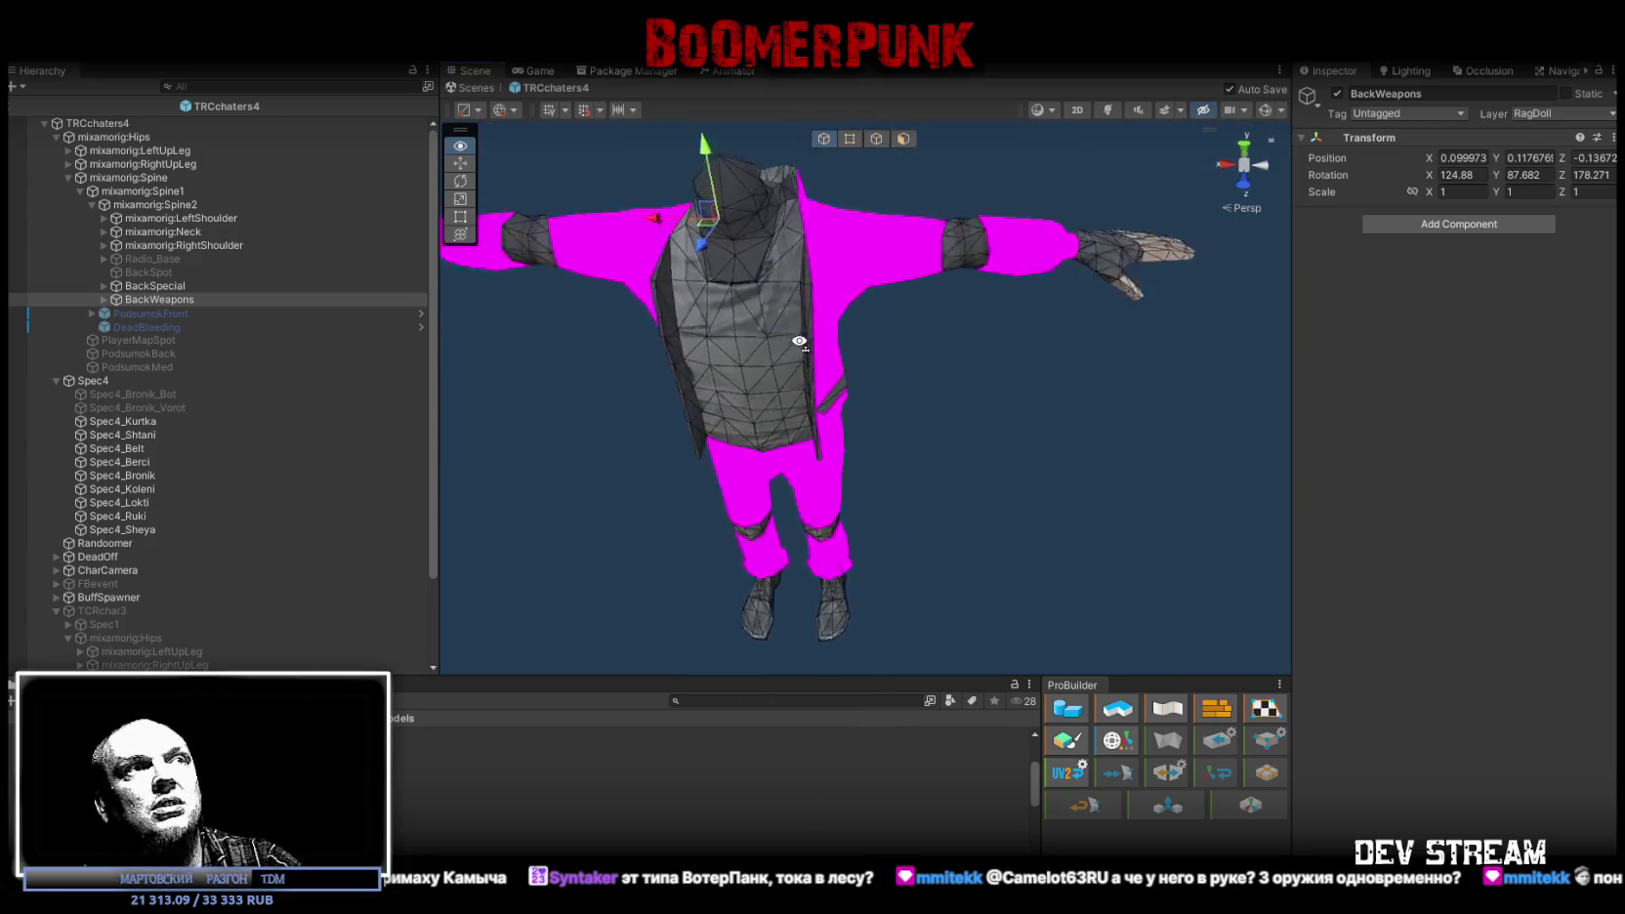
Step: Enable Radio_Base so the radio appears on the character's chest
scroll(819, 340, up, 5)
mouse_move(819, 340)
mouse_down()
mouse_move(859, 351)
mouse_move(775, 331)
mouse_up()
scroll(803, 267, down, 3)
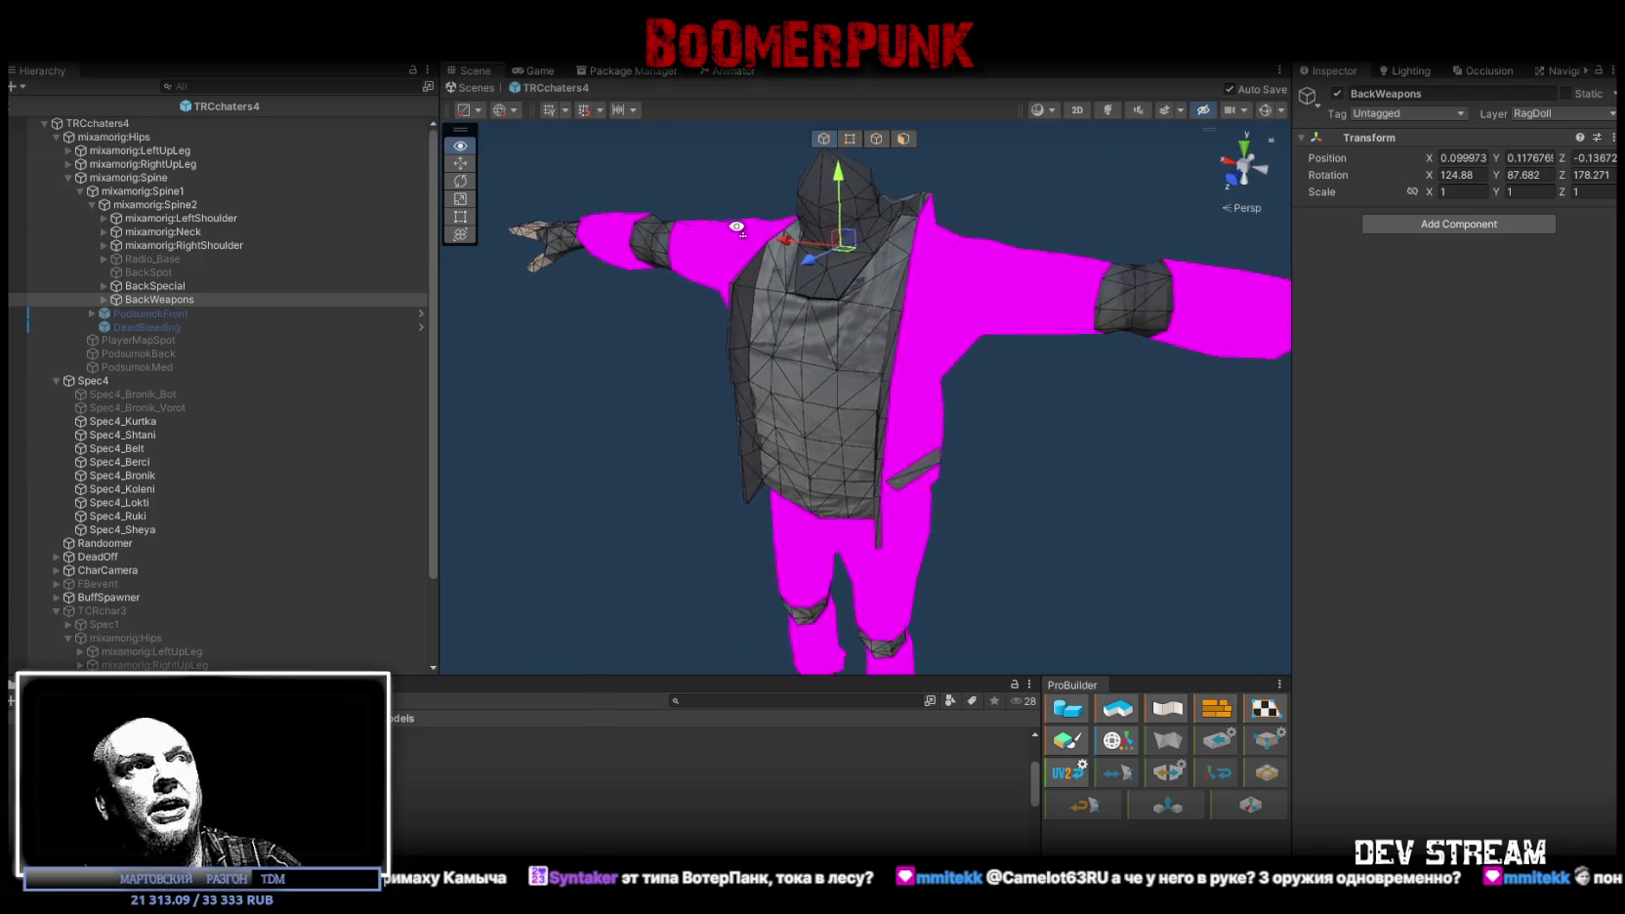
drag(781, 230, 685, 189)
scroll(773, 240, up, 5)
scroll(812, 289, down, 5)
scroll(812, 290, down, 2)
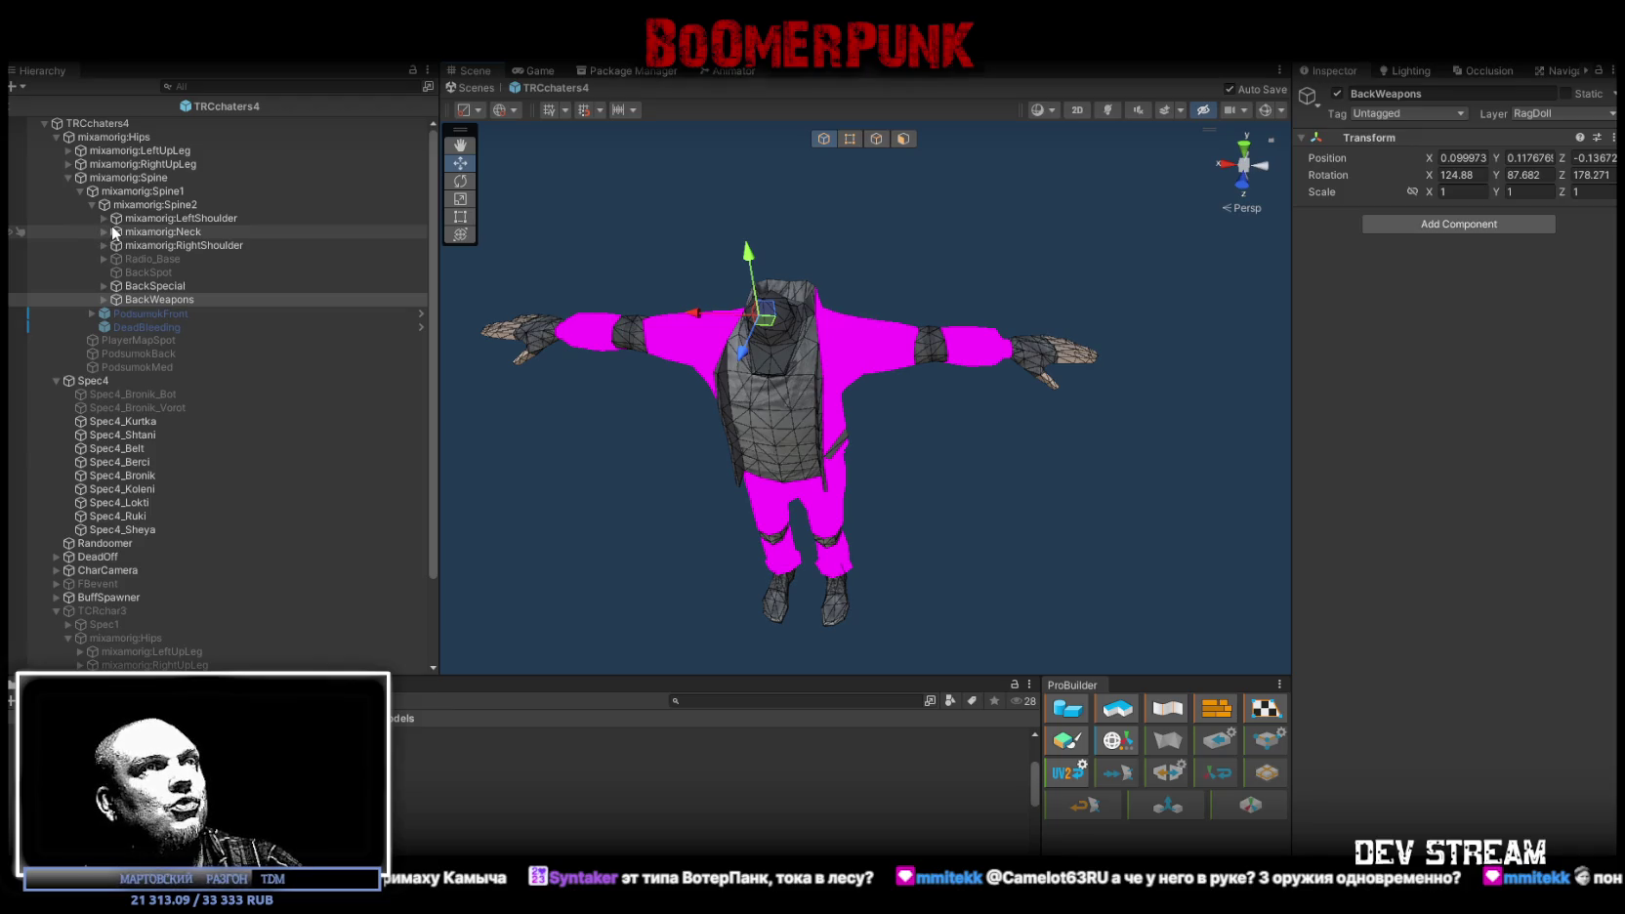
drag(120, 293, 151, 264)
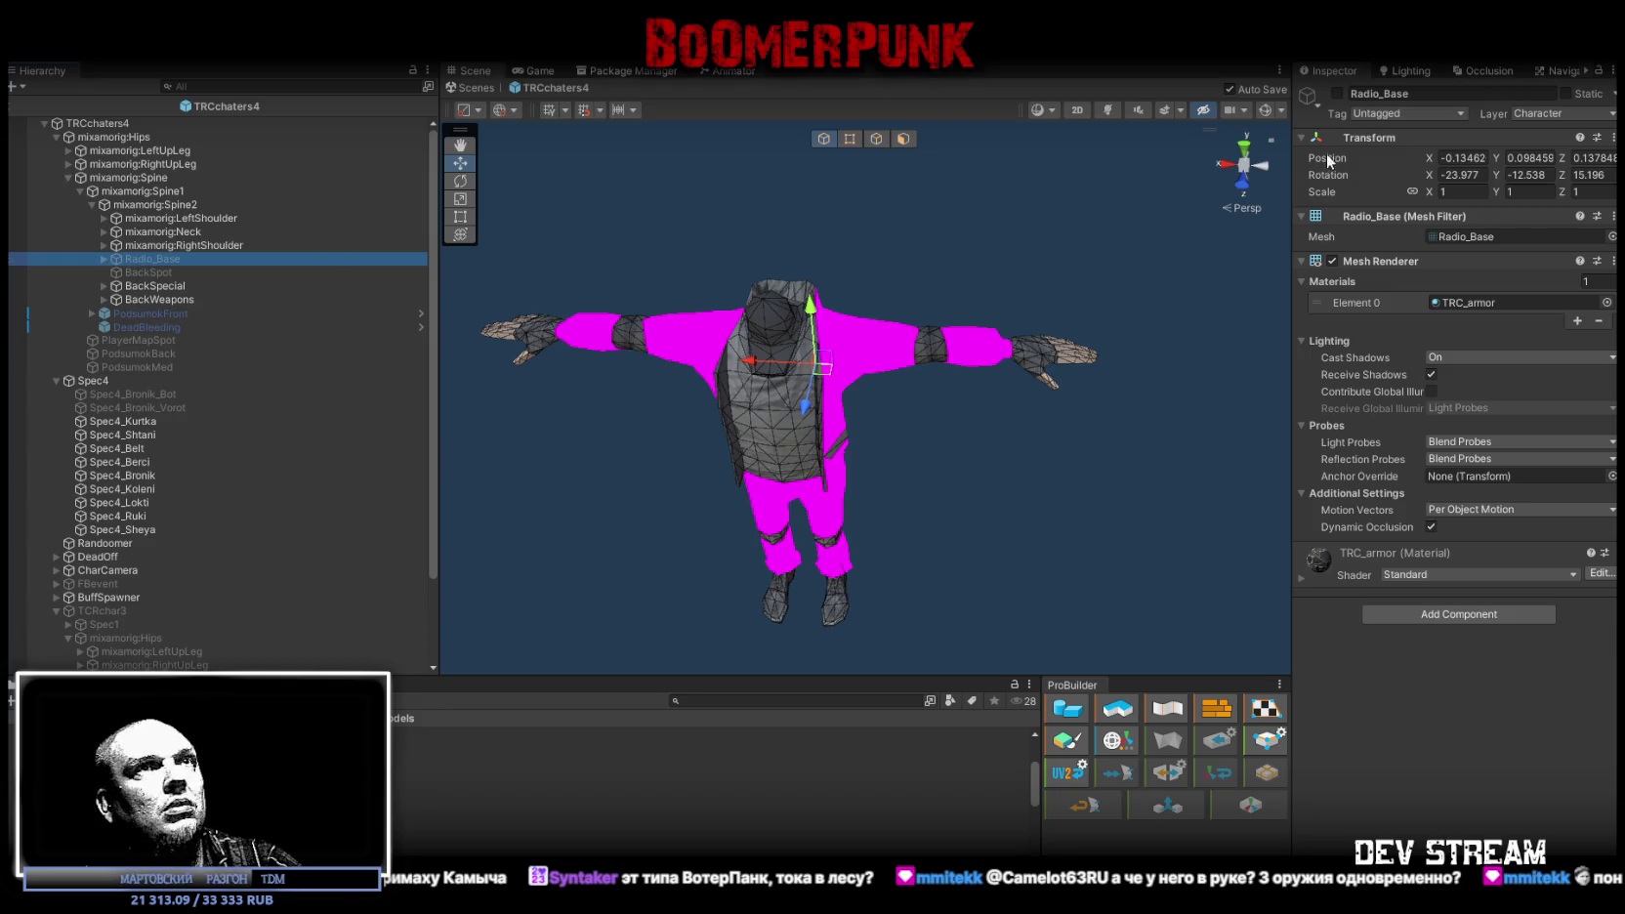
click(1337, 92)
scroll(759, 248, up, 5)
mouse_move(759, 248)
mouse_down()
mouse_move(635, 193)
mouse_move(974, 184)
mouse_move(961, 326)
mouse_move(925, 362)
mouse_move(781, 391)
mouse_up()
scroll(636, 193, up, 5)
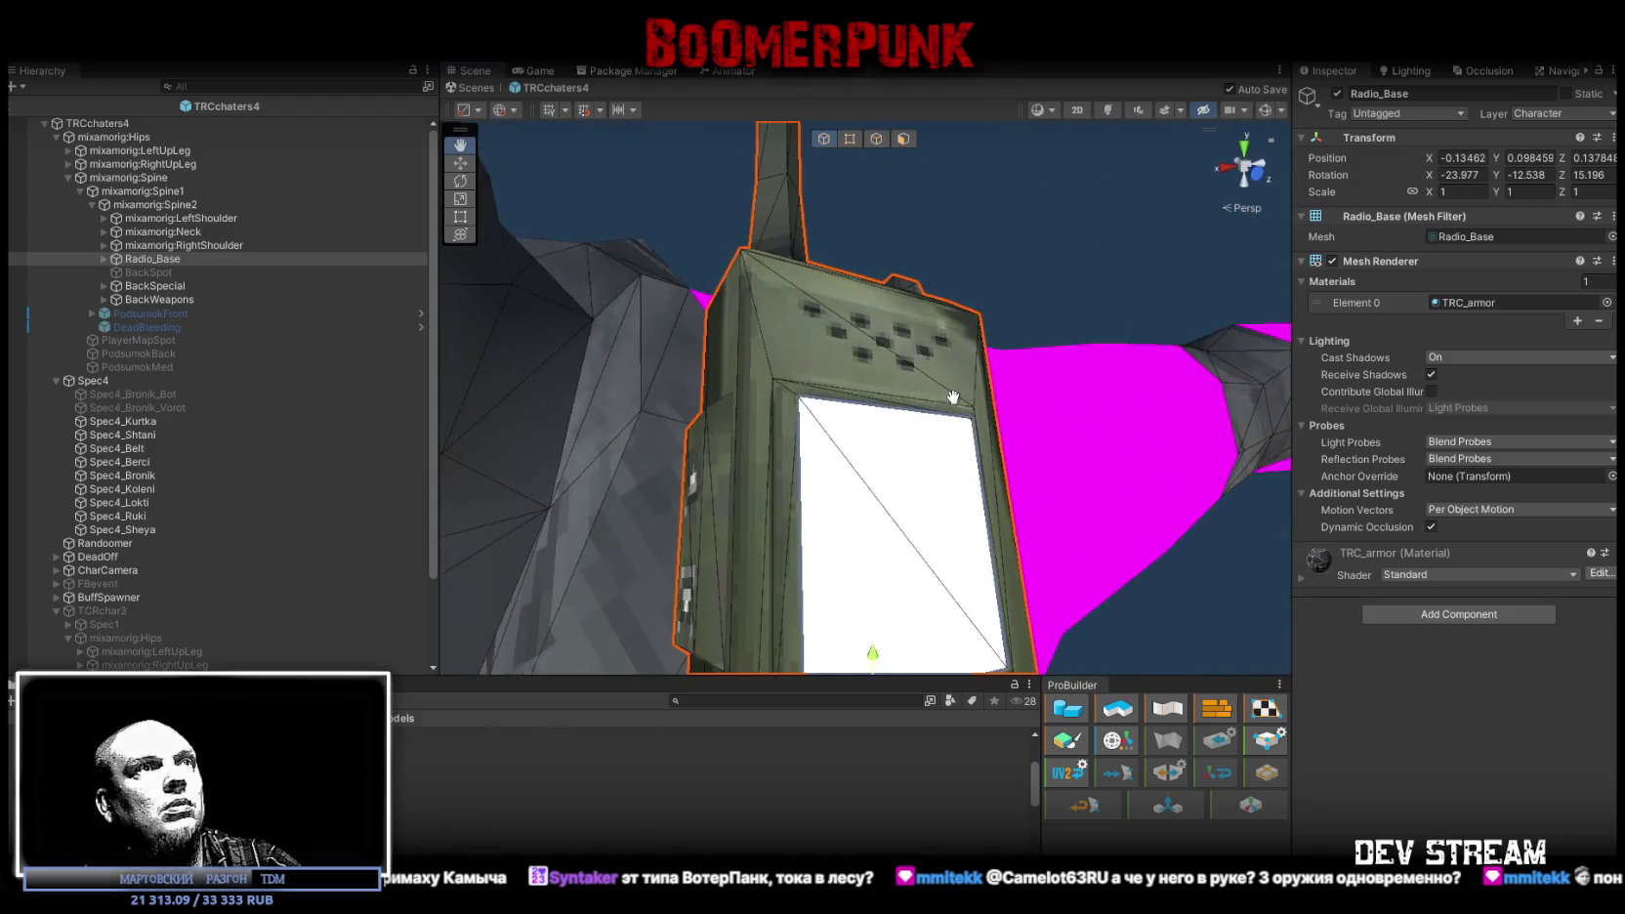
scroll(646, 391, down, 6)
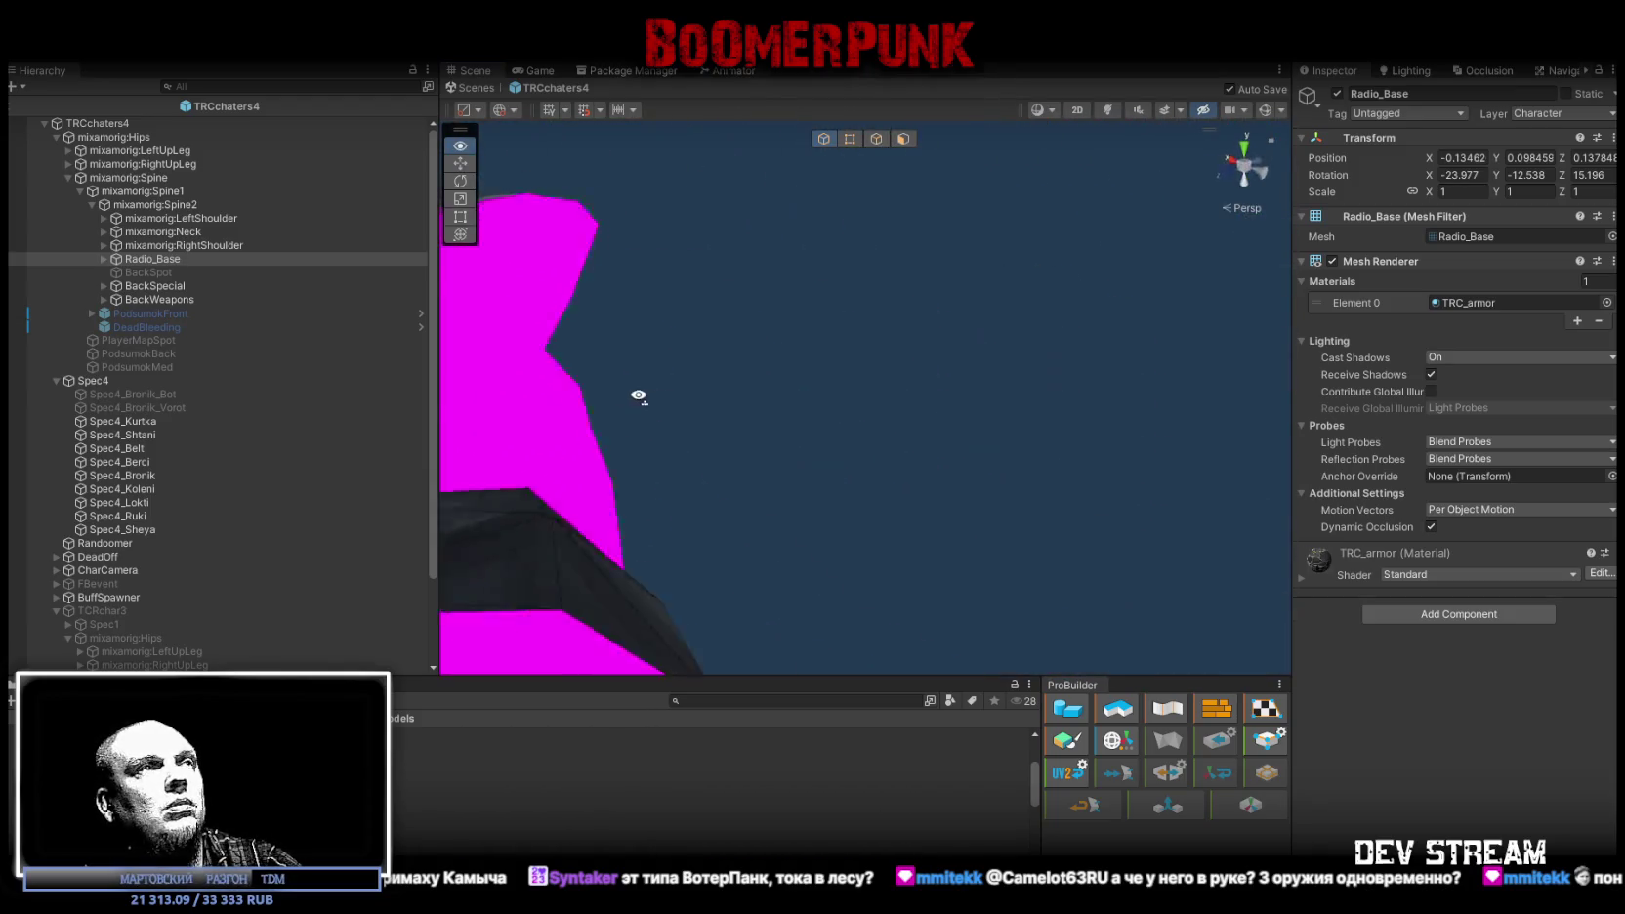
scroll(449, 380, down, 5)
drag(450, 380, 605, 361)
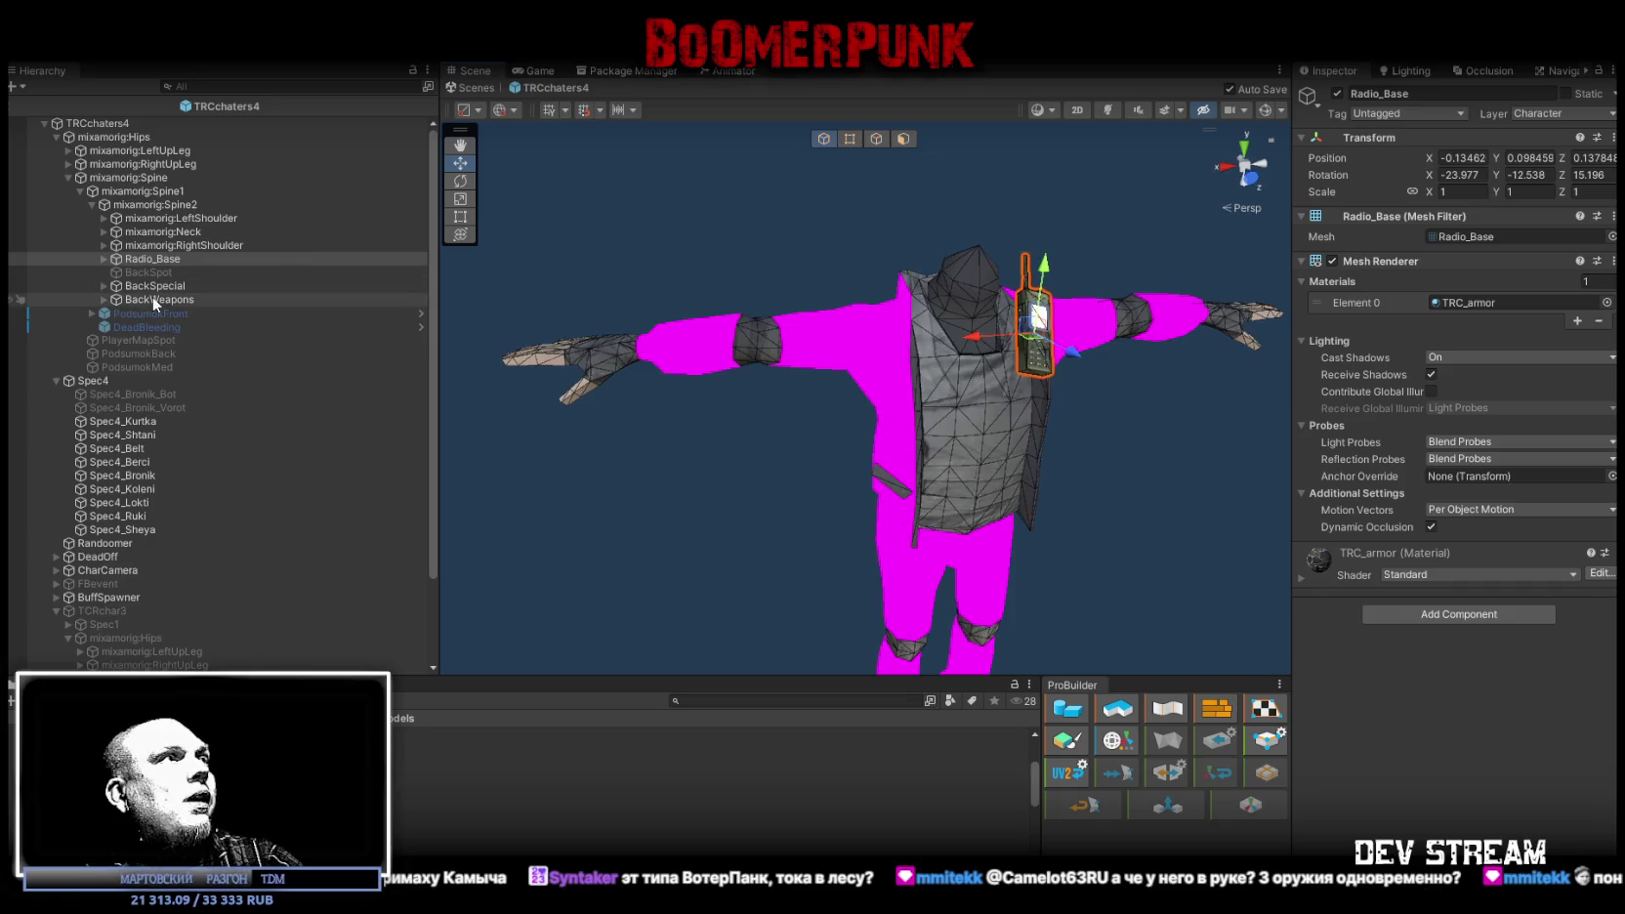
Step: Move the Kobura holster under TRCchaters4's right upper leg bone
click(68, 177)
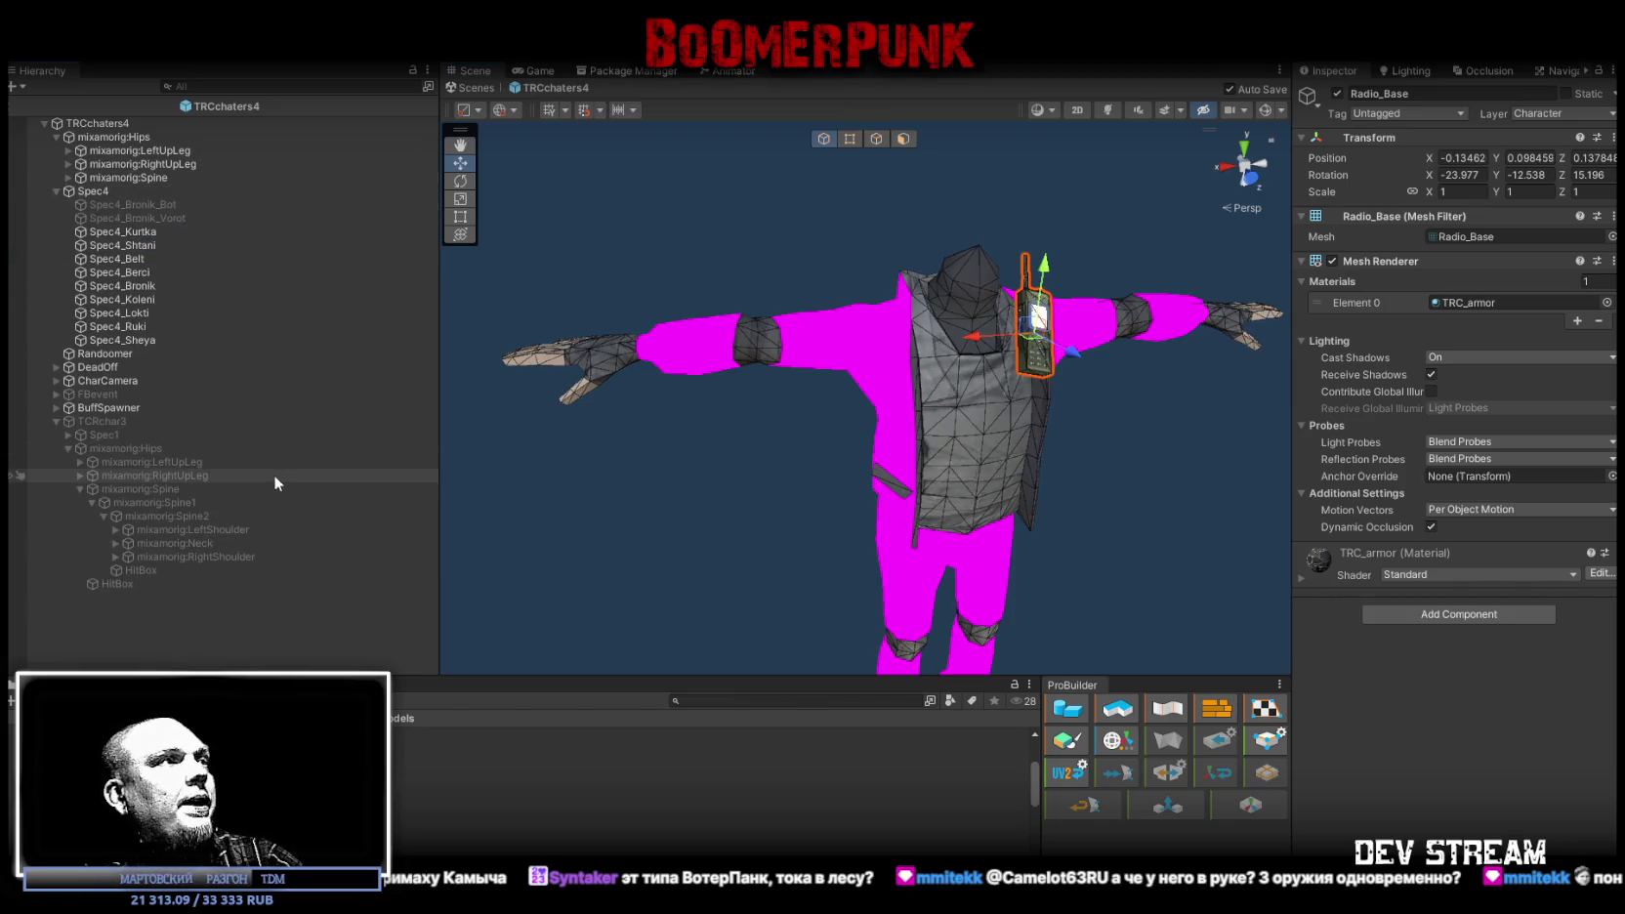
click(80, 475)
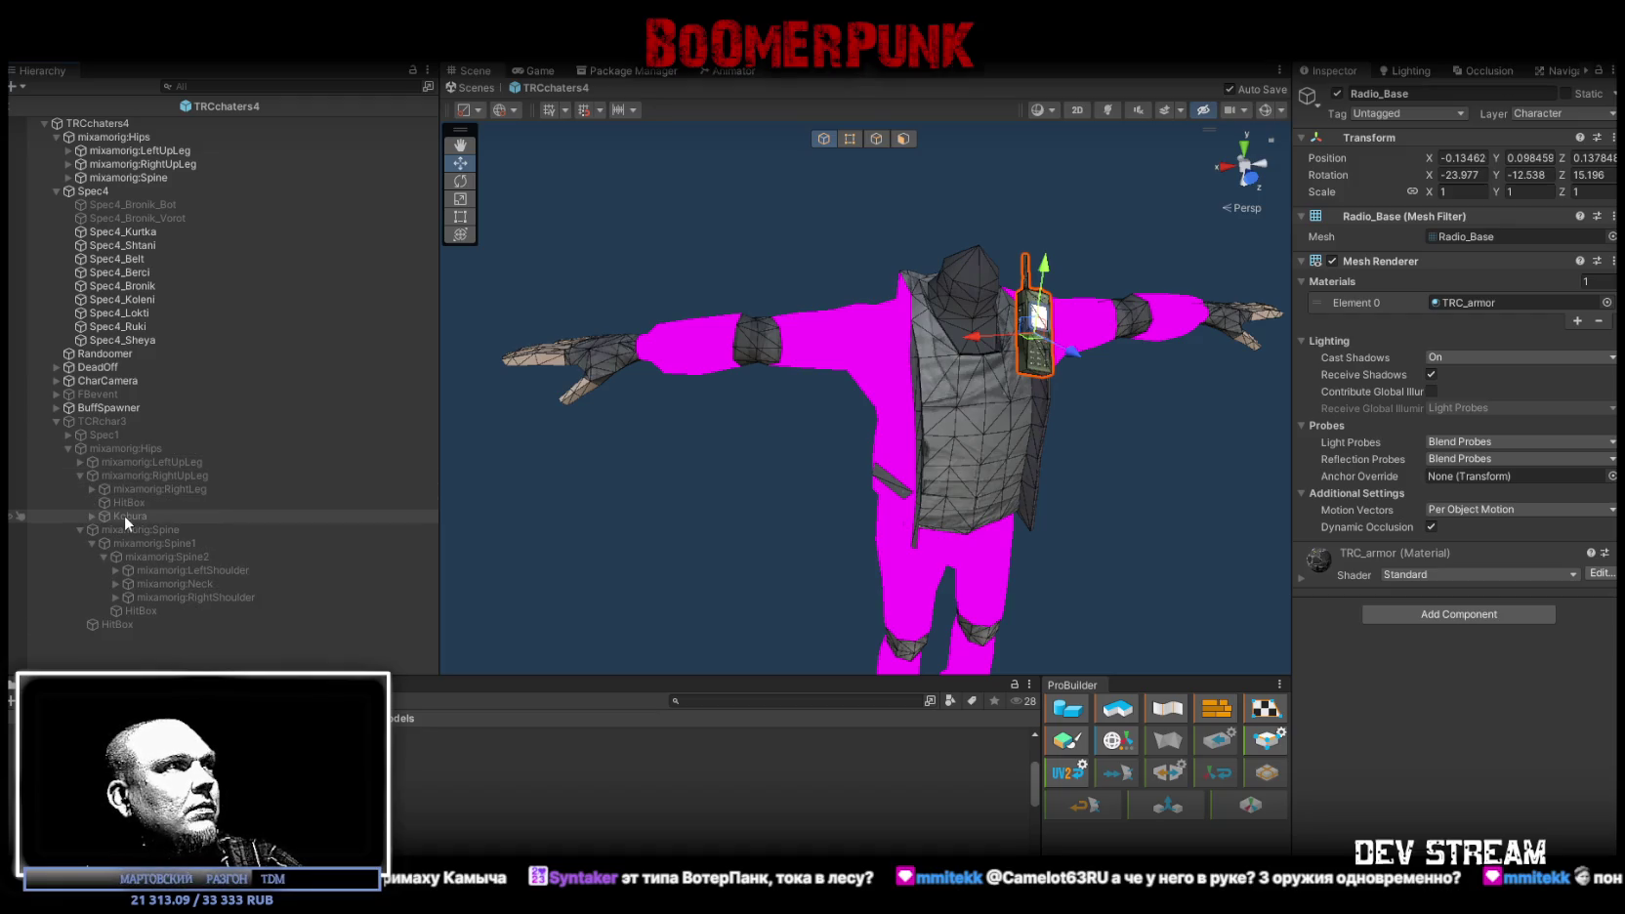
click(124, 514)
drag(124, 514, 122, 162)
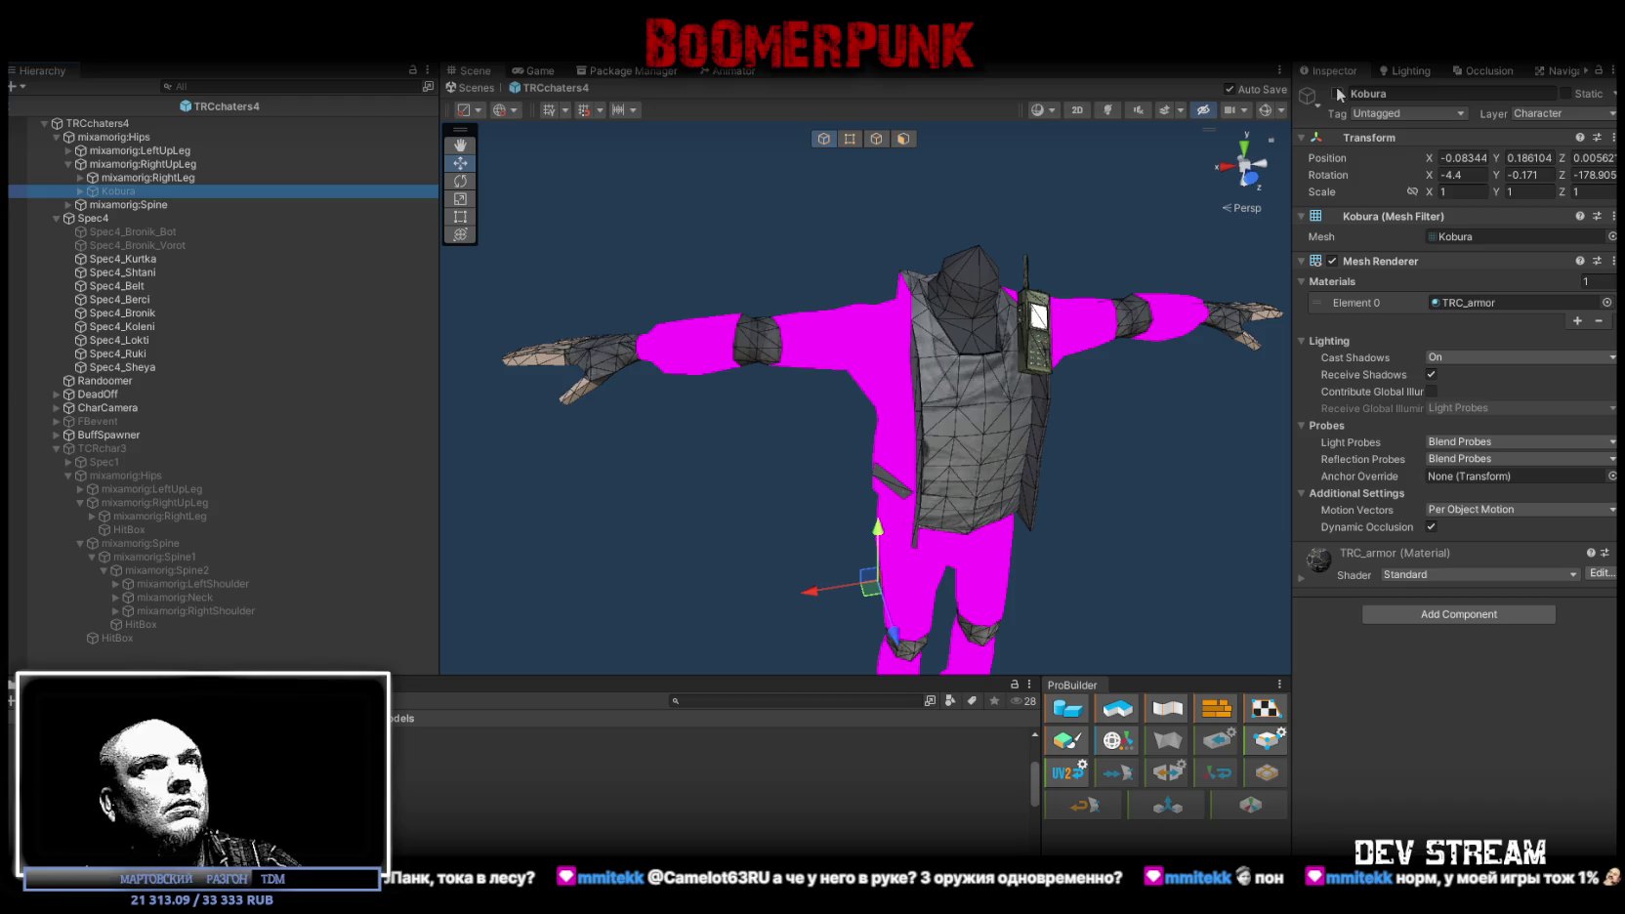
Step: Disable Kobura and its pistols Gleck (1), Makar, Digle, Beret and Mac
click(81, 191)
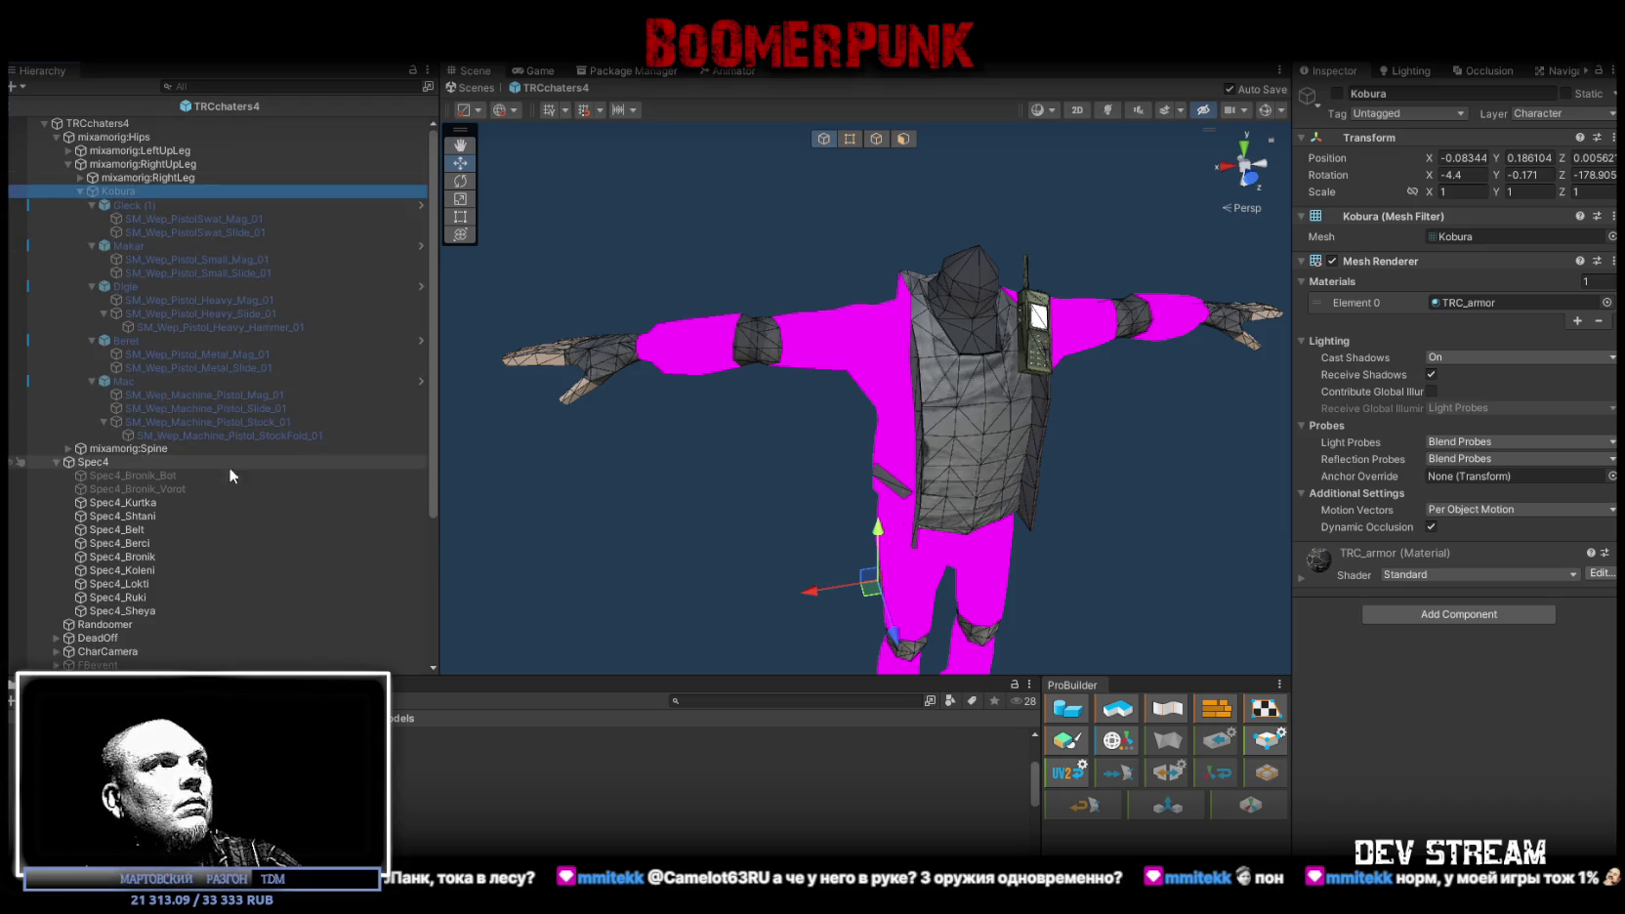
double_click(81, 190)
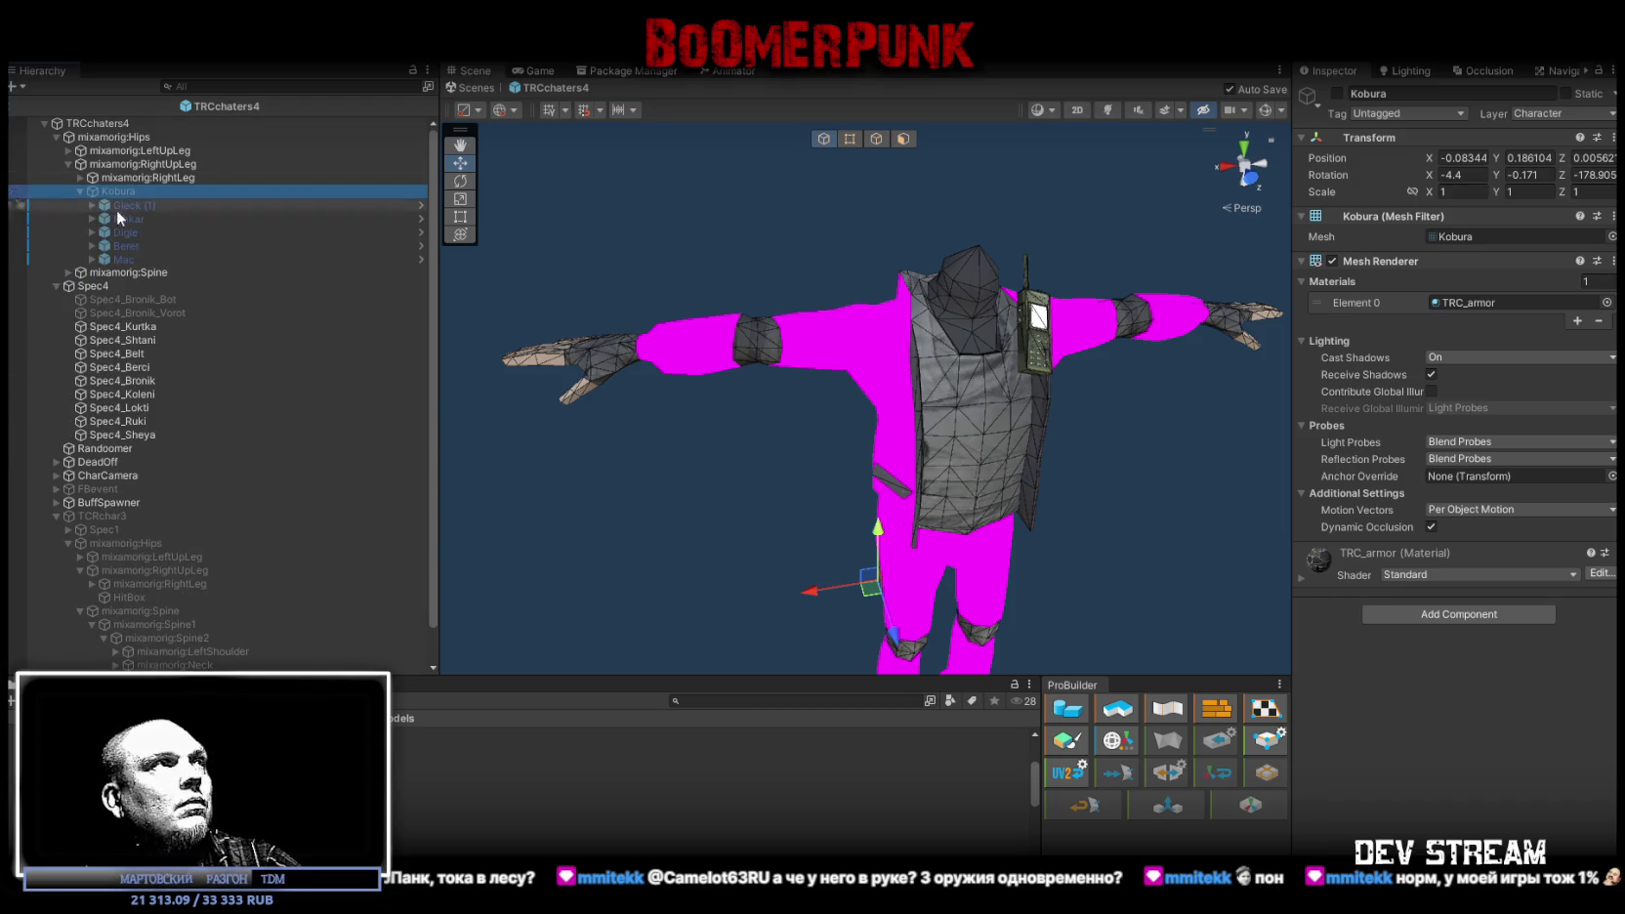
shift+click(110, 259)
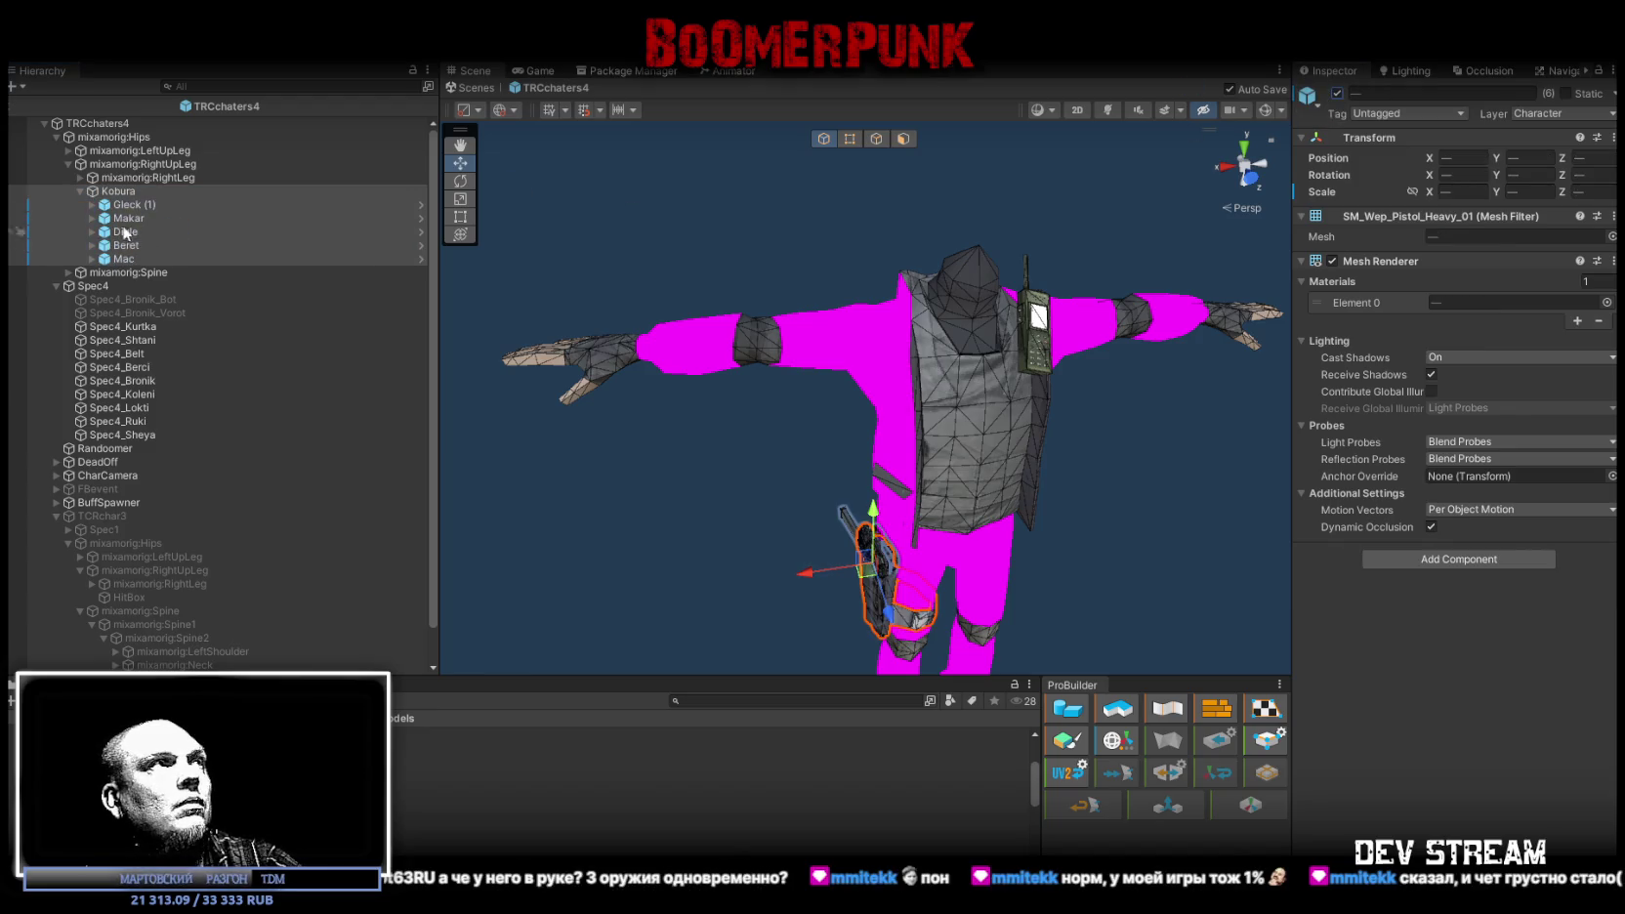
double_click(118, 190)
mouse_move(515, 213)
alt+mouse_down()
mouse_move(592, 234)
mouse_move(640, 306)
alt+mouse_up()
scroll(670, 323, down, 5)
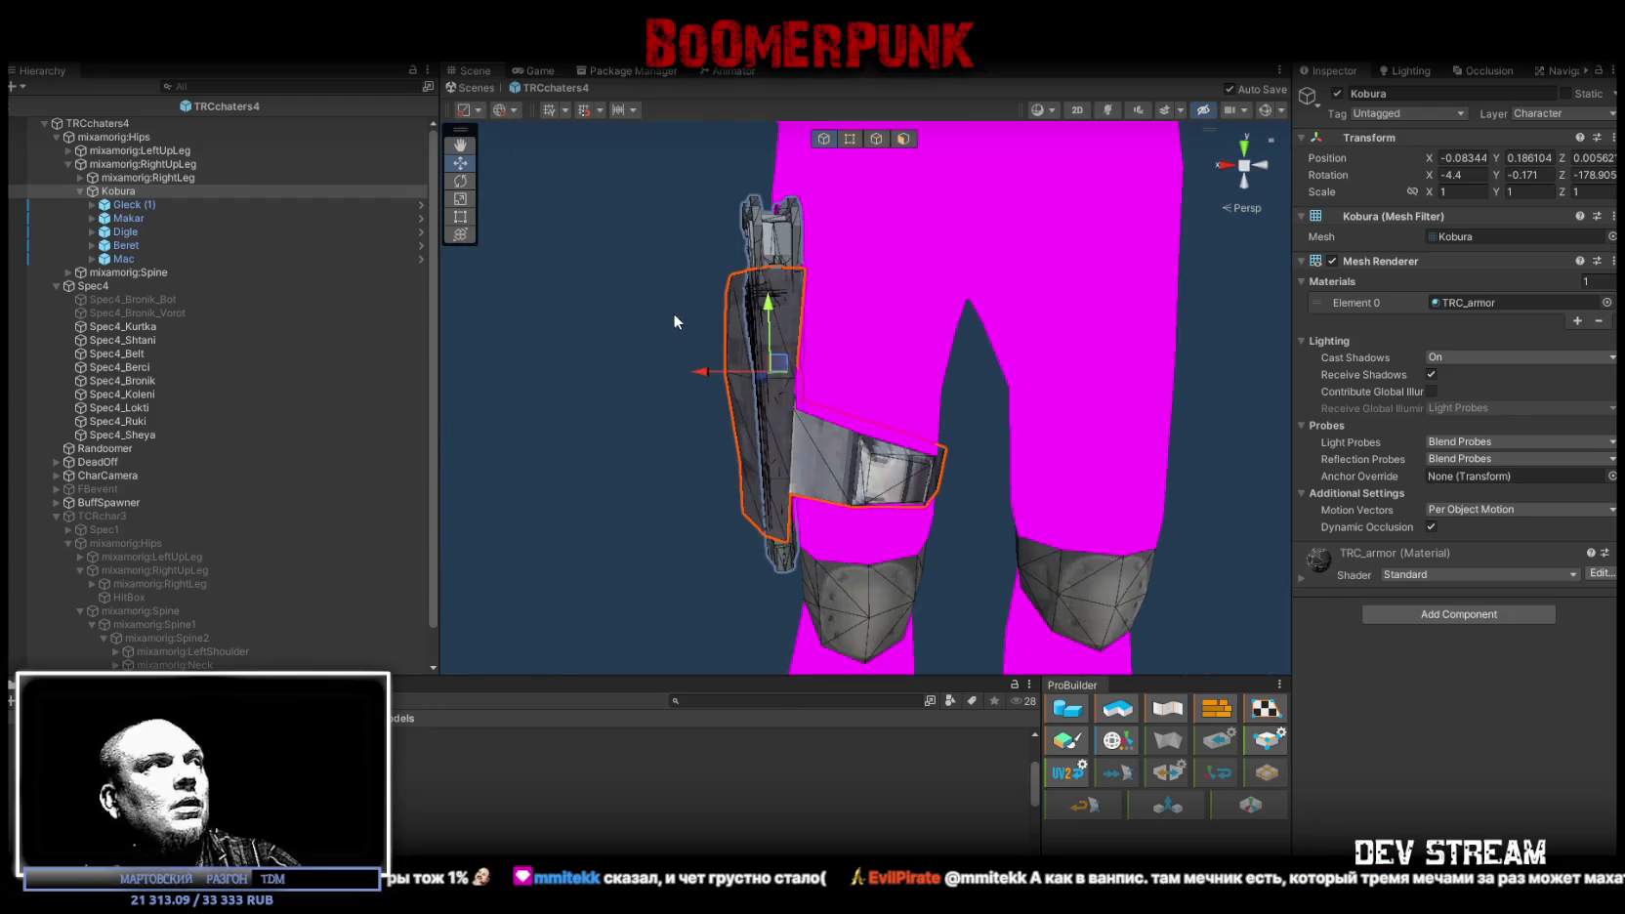
shift+click(124, 259)
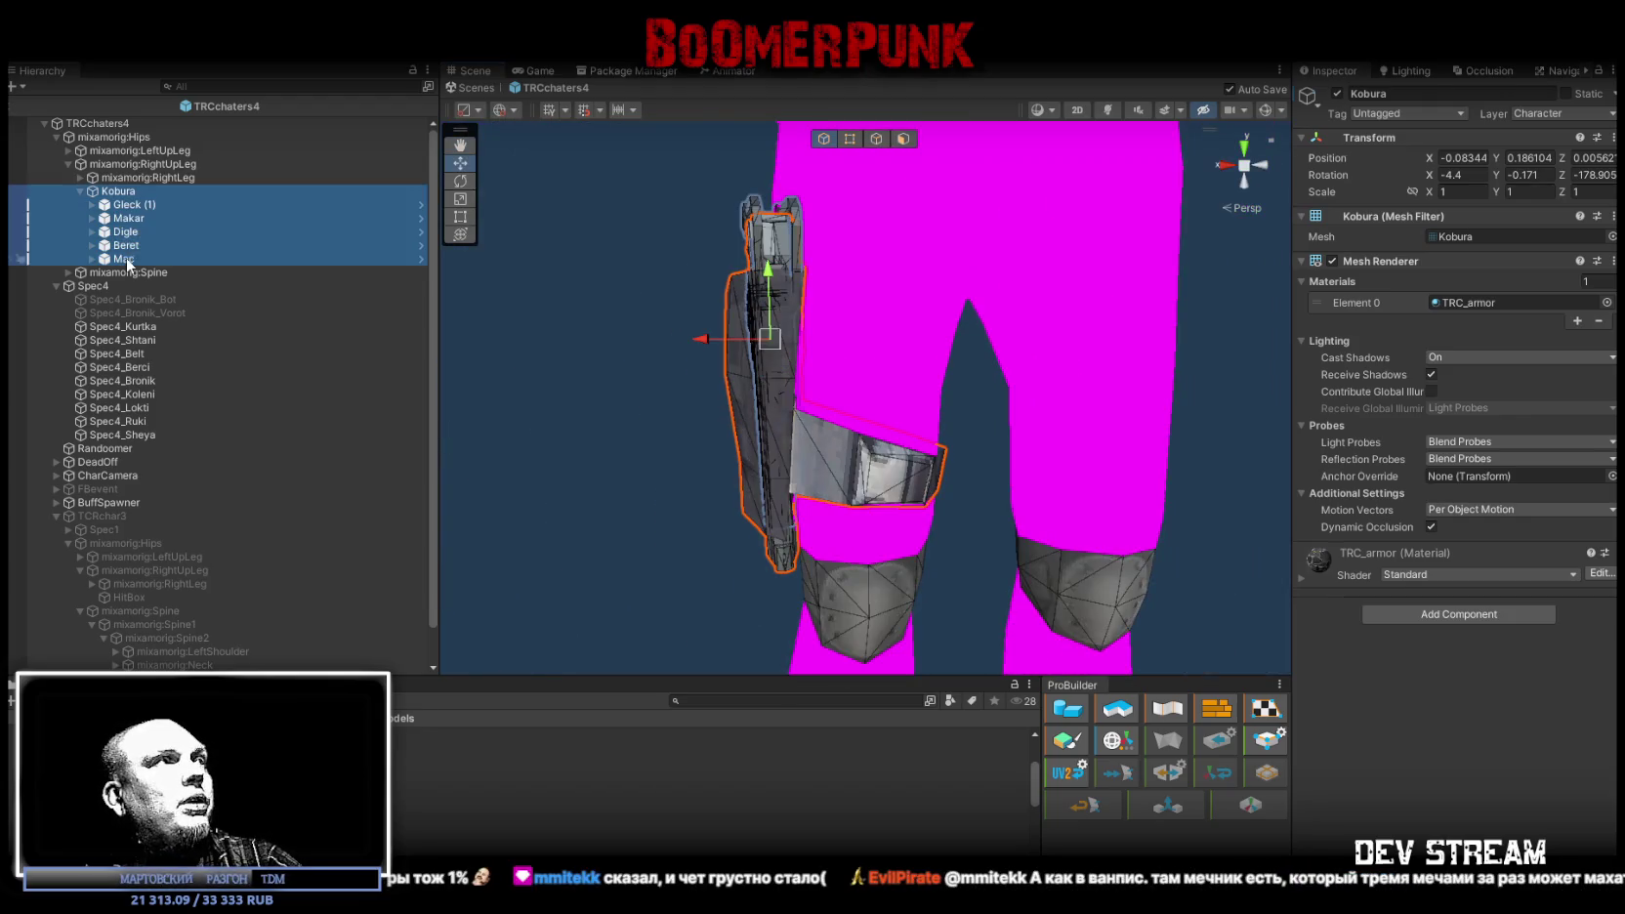
click(1338, 92)
alt+drag(684, 391, 774, 410)
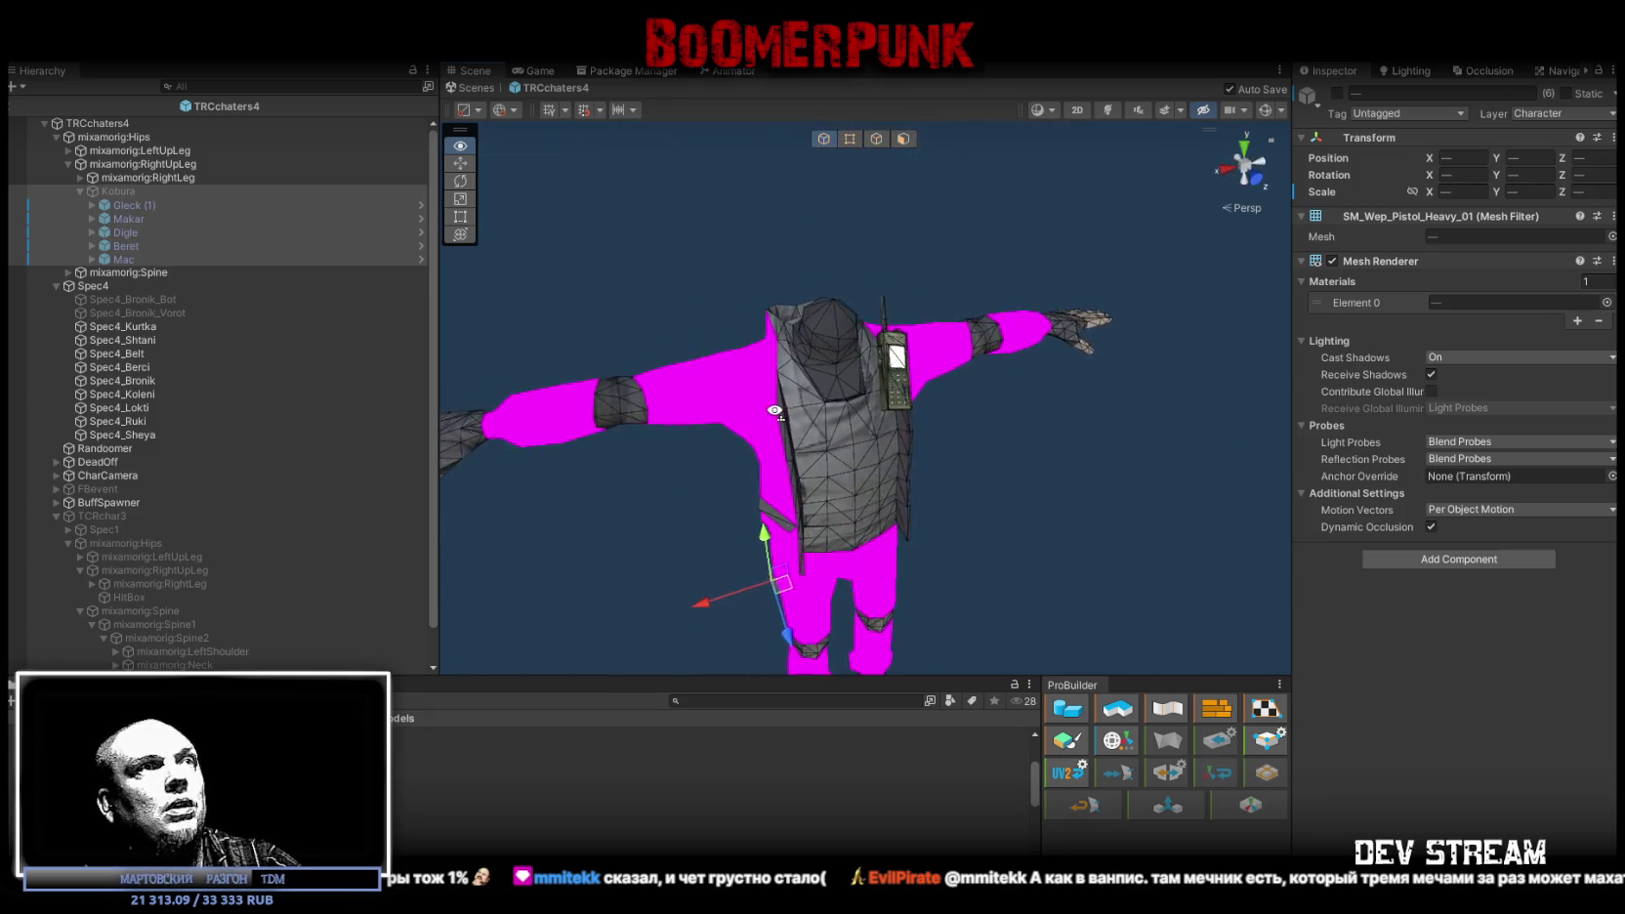
scroll(244, 391, down, 1)
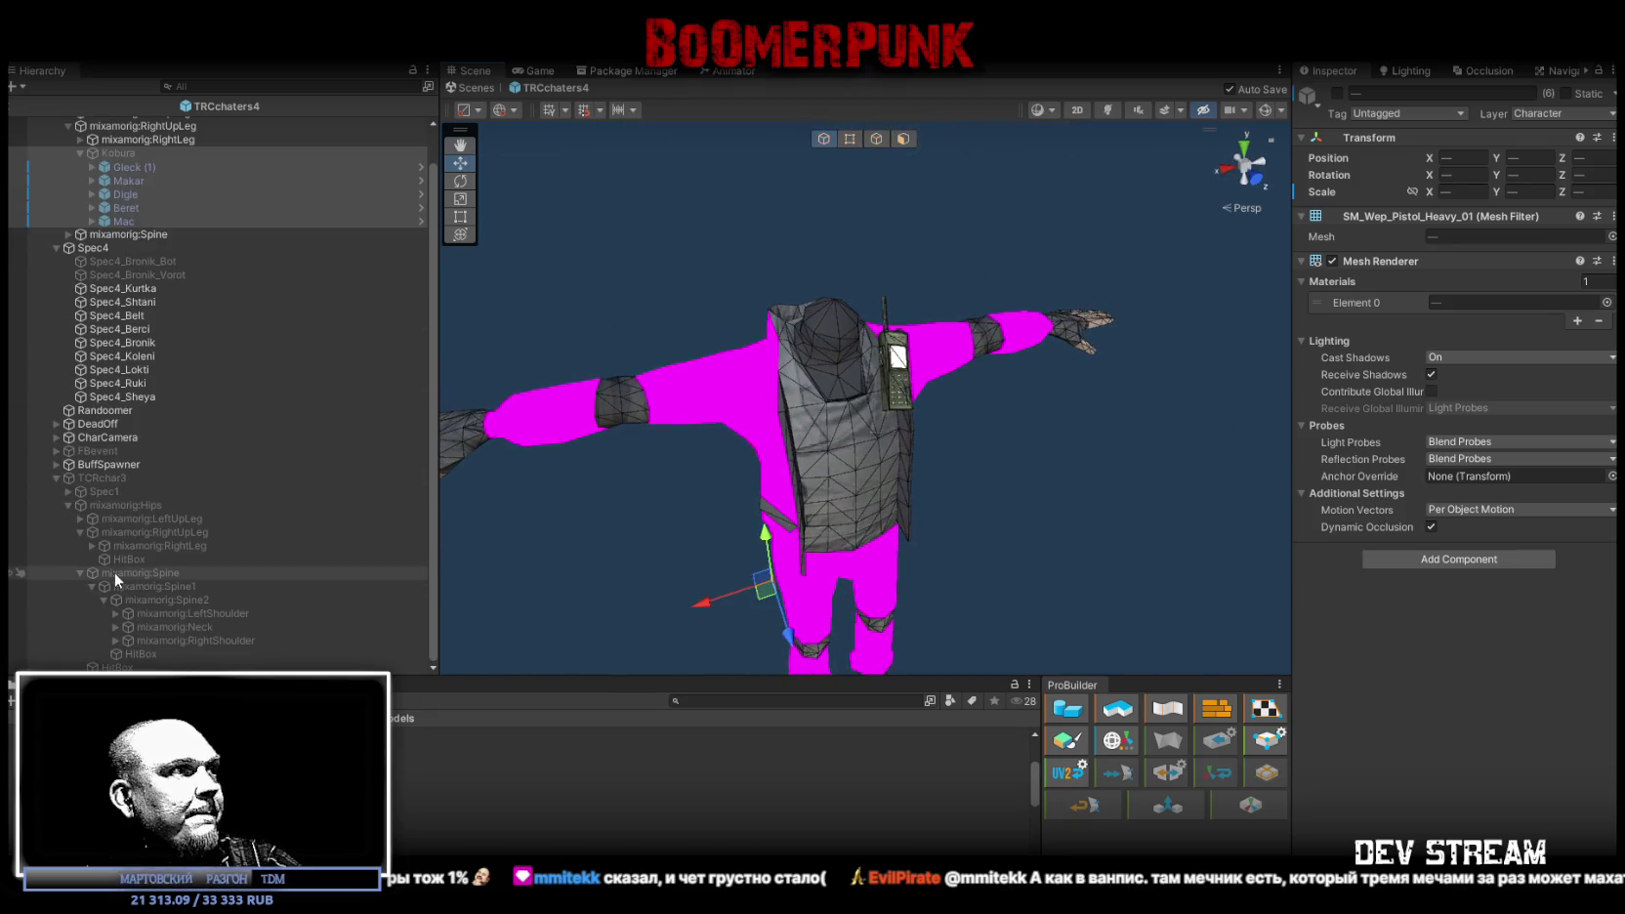
Step: Expand TCRchar3's left shoulder down to LeftHand and select the WeaponsL slot
click(112, 614)
click(128, 627)
scroll(166, 615, down, 1)
click(138, 590)
scroll(190, 602, down, 1)
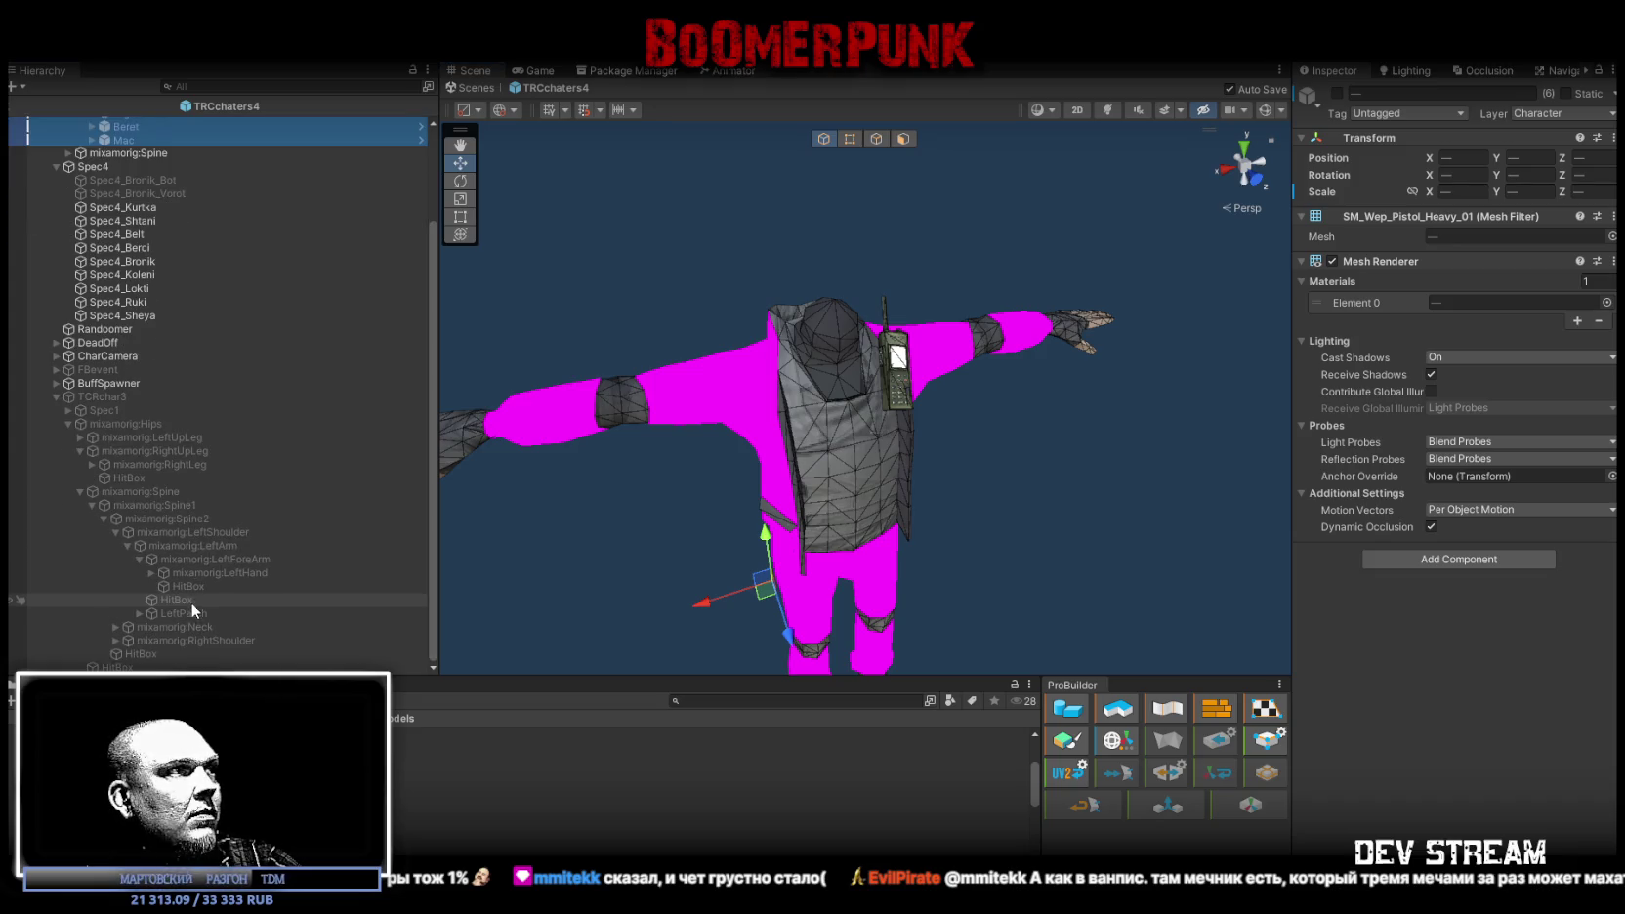
click(149, 573)
click(204, 655)
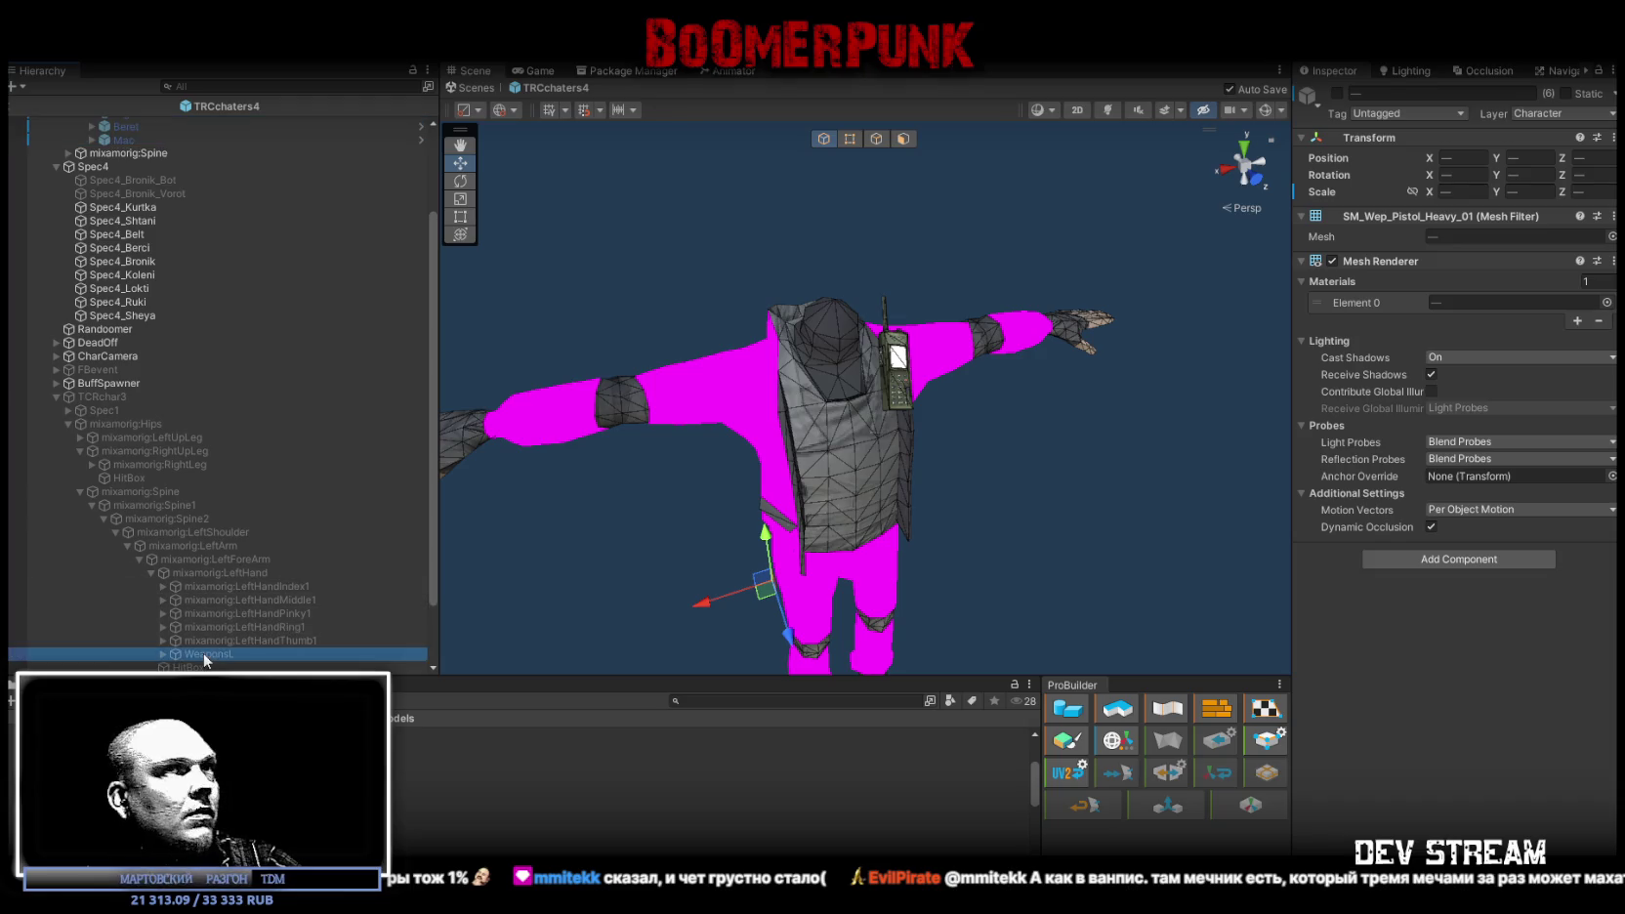
scroll(143, 274, up, 3)
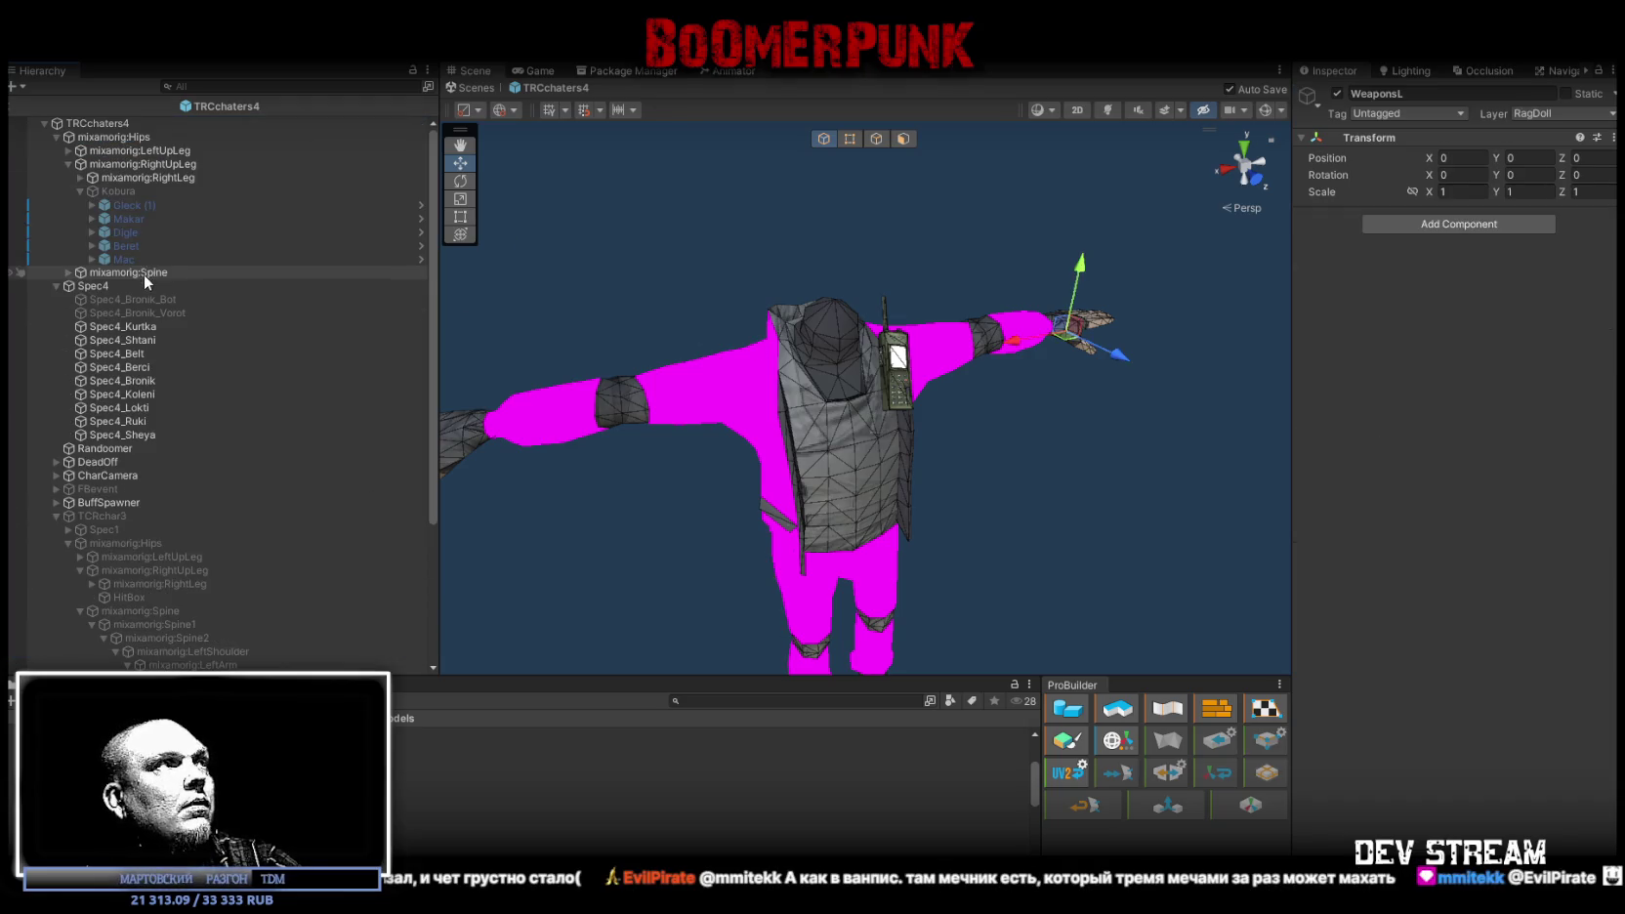
Step: Expand TRCchaters4's Spine hierarchy down to the LeftHand bone holding WeaponsL
click(66, 163)
click(75, 178)
click(67, 178)
click(91, 205)
click(92, 205)
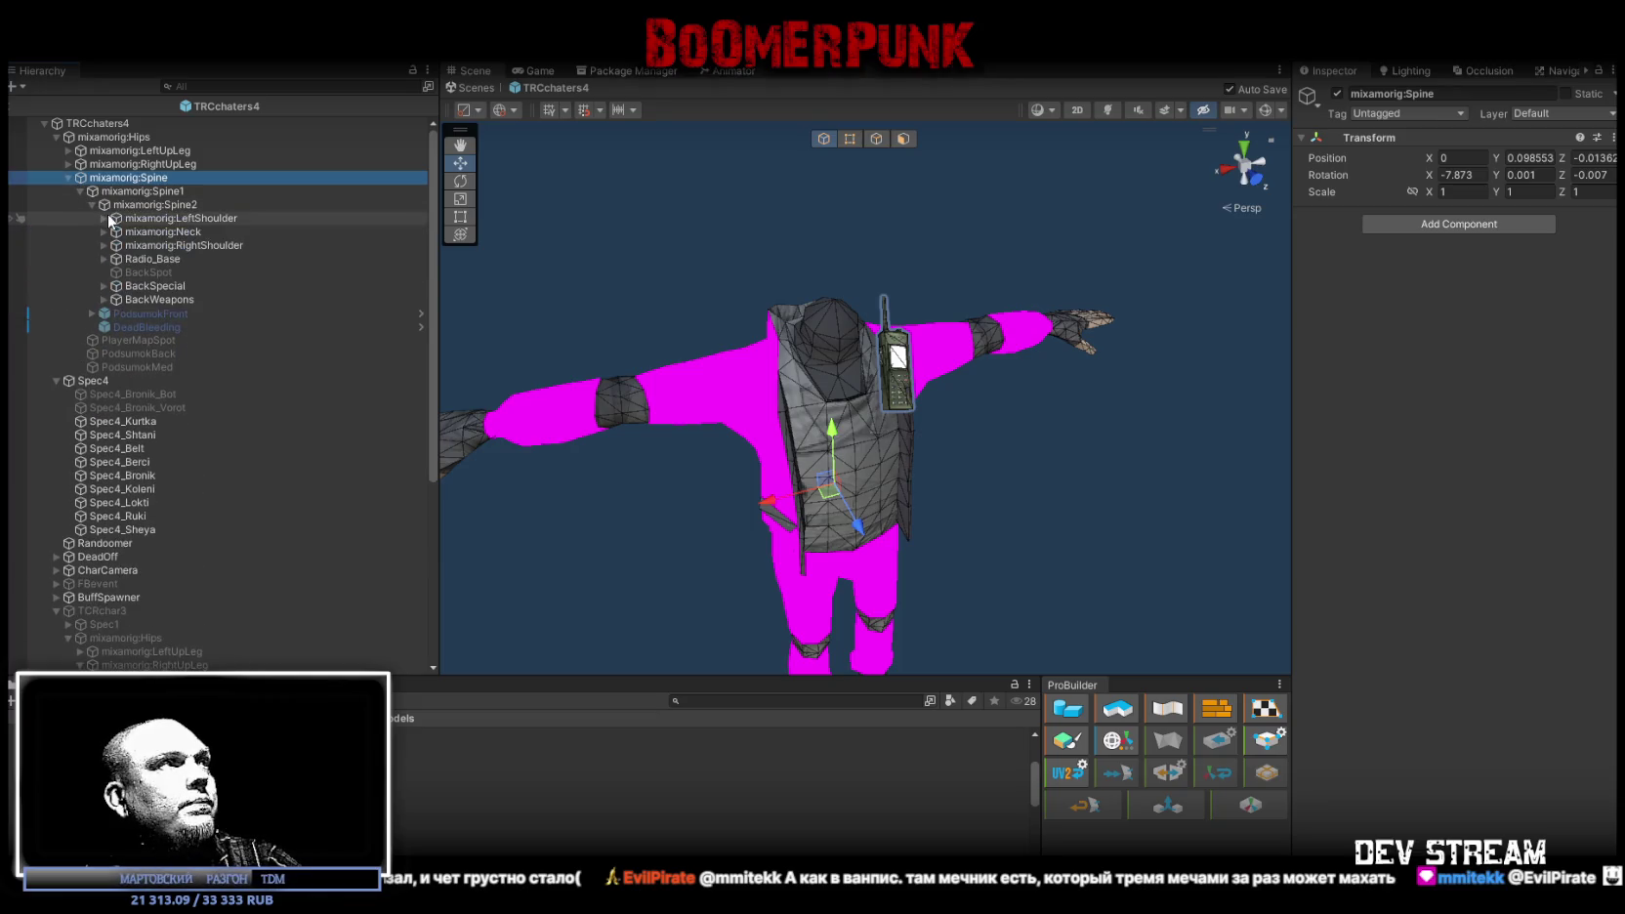
click(104, 217)
click(115, 231)
click(128, 246)
click(140, 260)
mouse_move(140, 262)
mouse_down()
mouse_move(244, 390)
mouse_move(234, 533)
mouse_move(205, 565)
mouse_move(278, 117)
mouse_move(220, 270)
mouse_up()
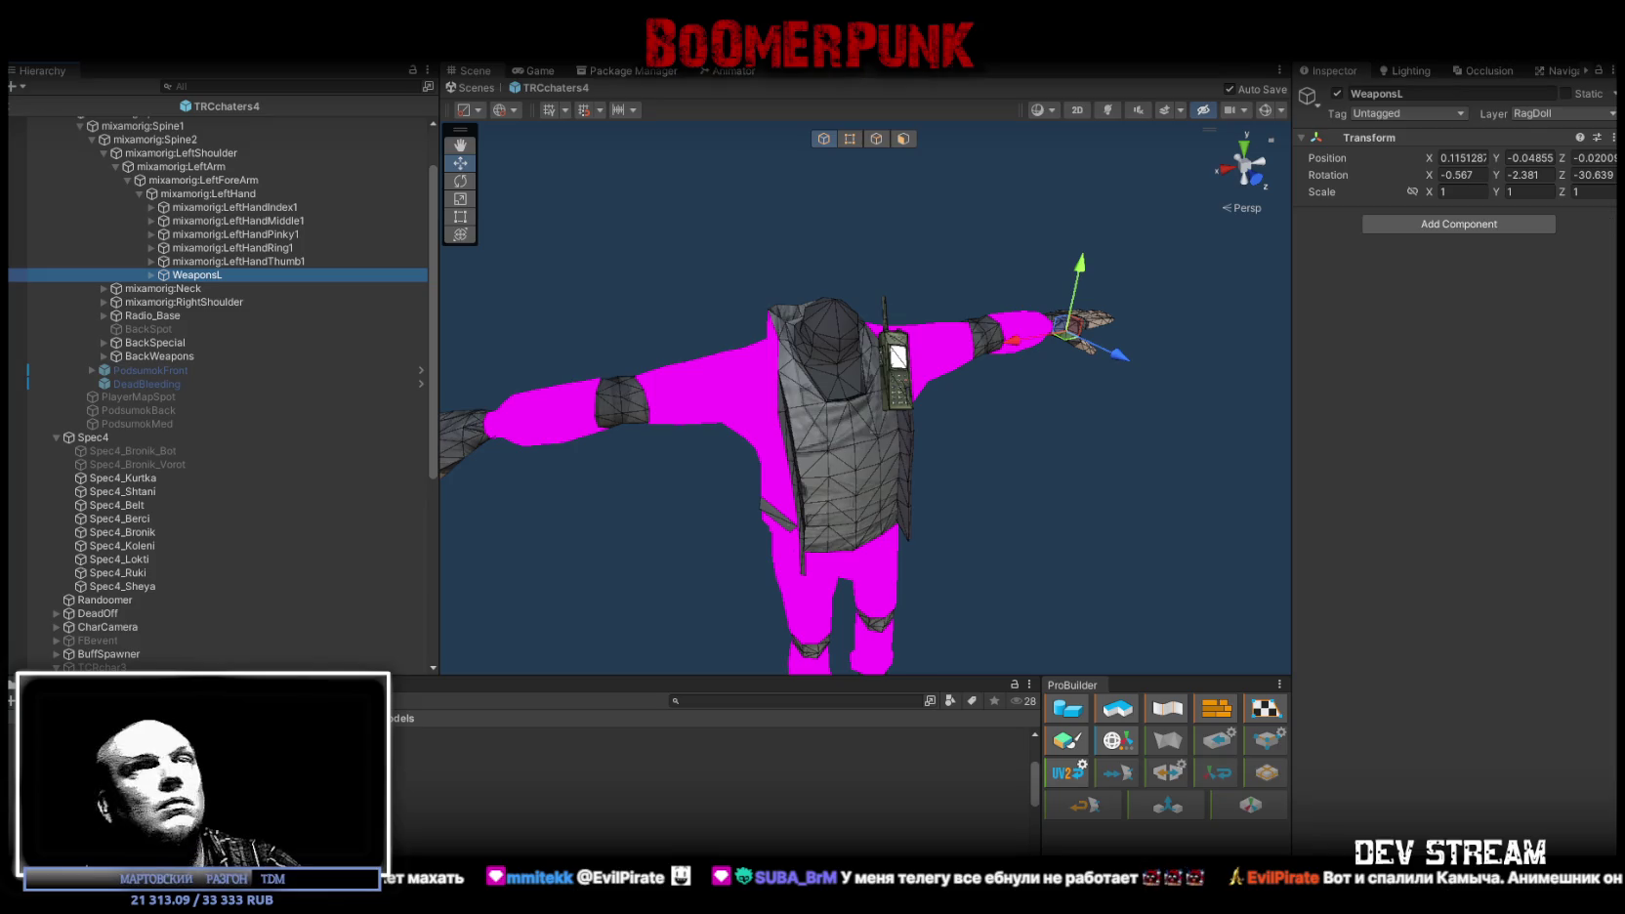
Step: Zero WeaponsL's position and rotation, leaving its riot shield child disabled
click(1458, 157)
text(0)
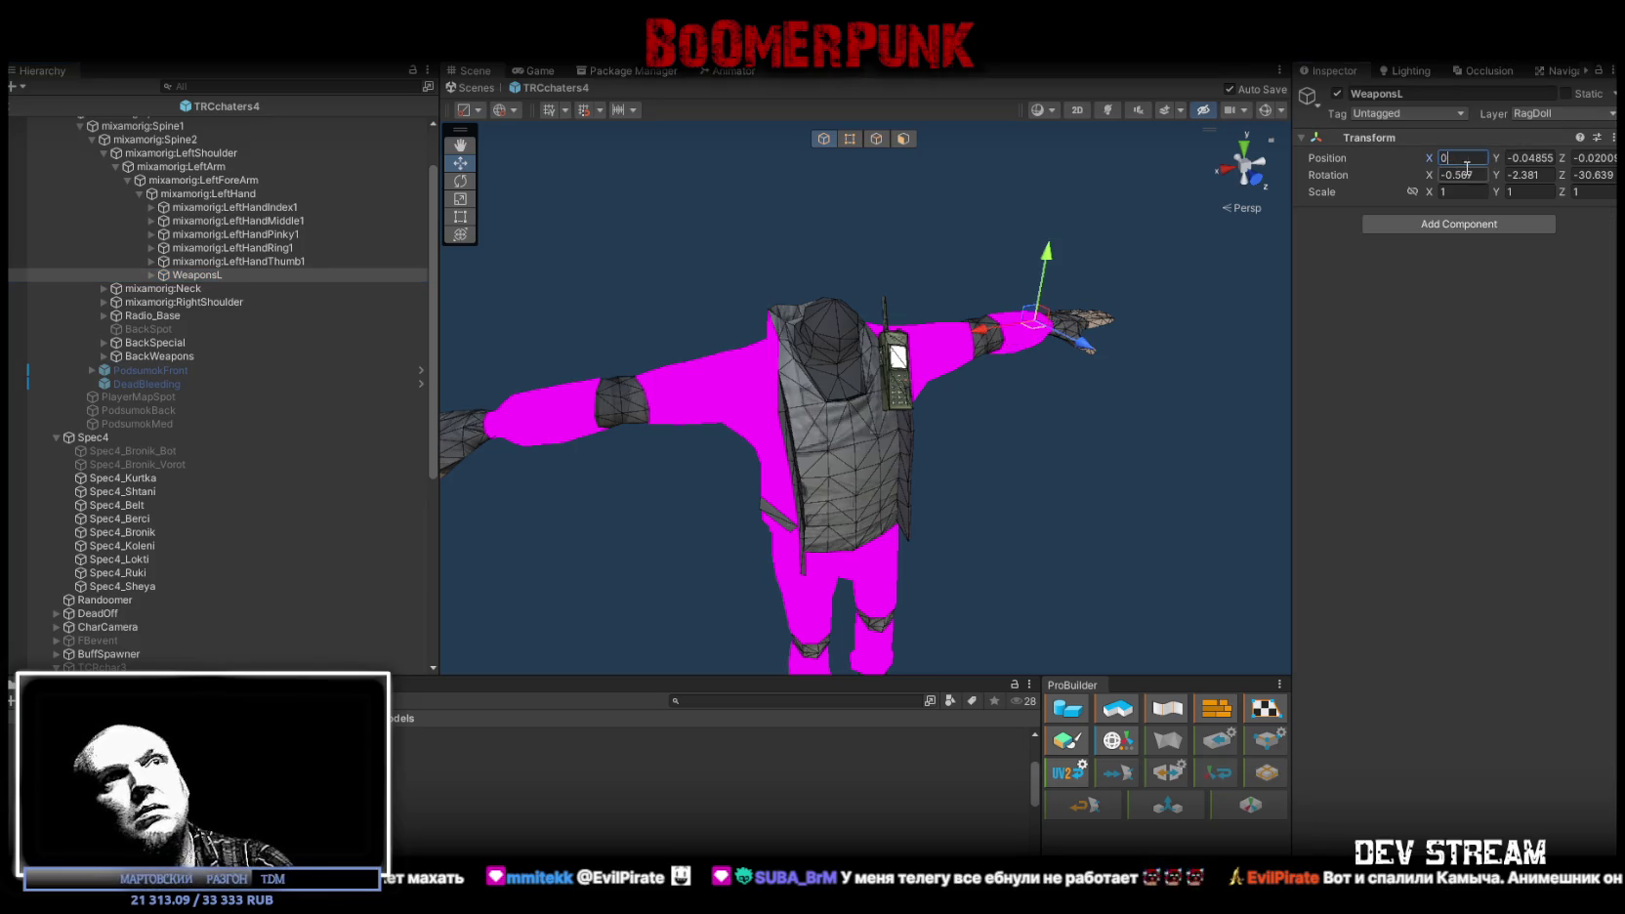
text(0)
key(Tab)
text(0)
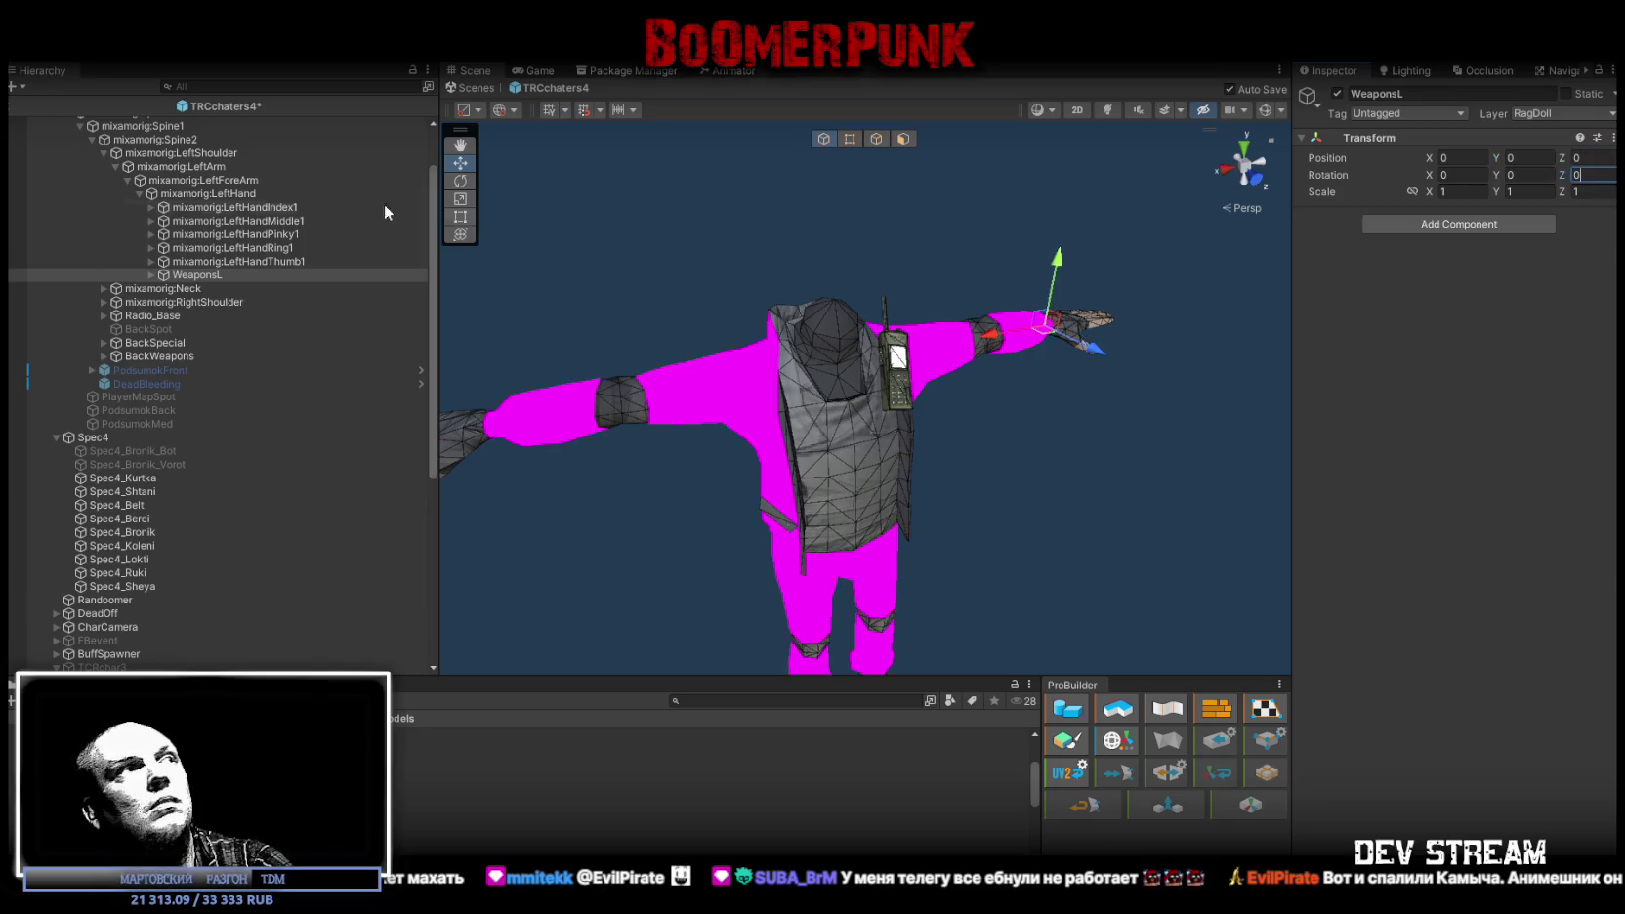
click(151, 275)
click(200, 289)
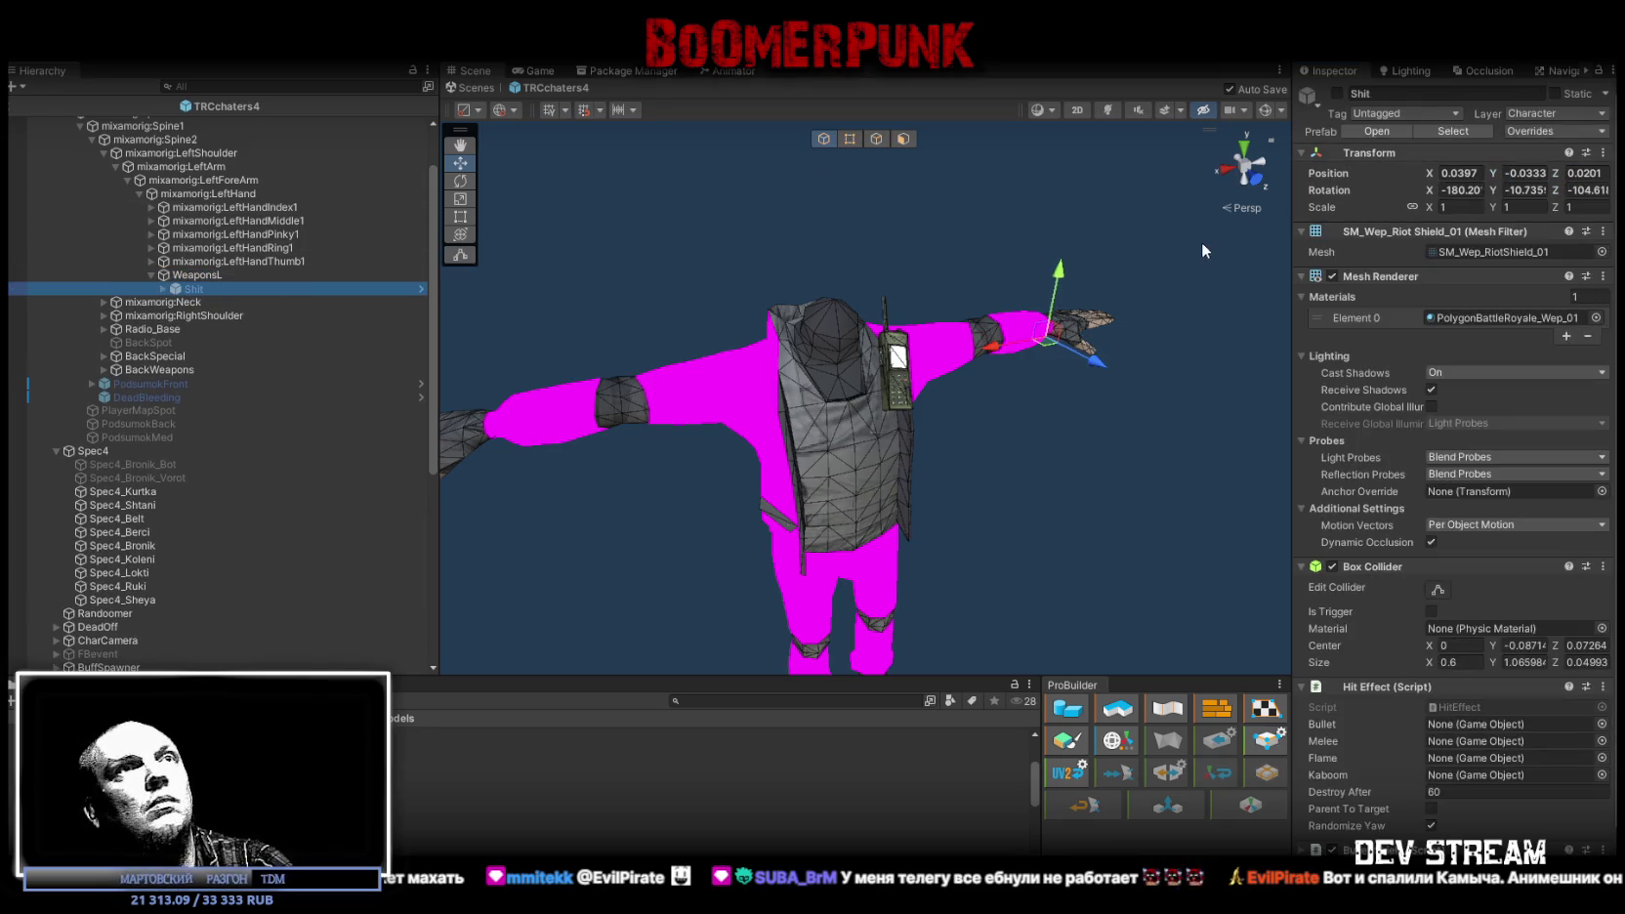
click(1337, 92)
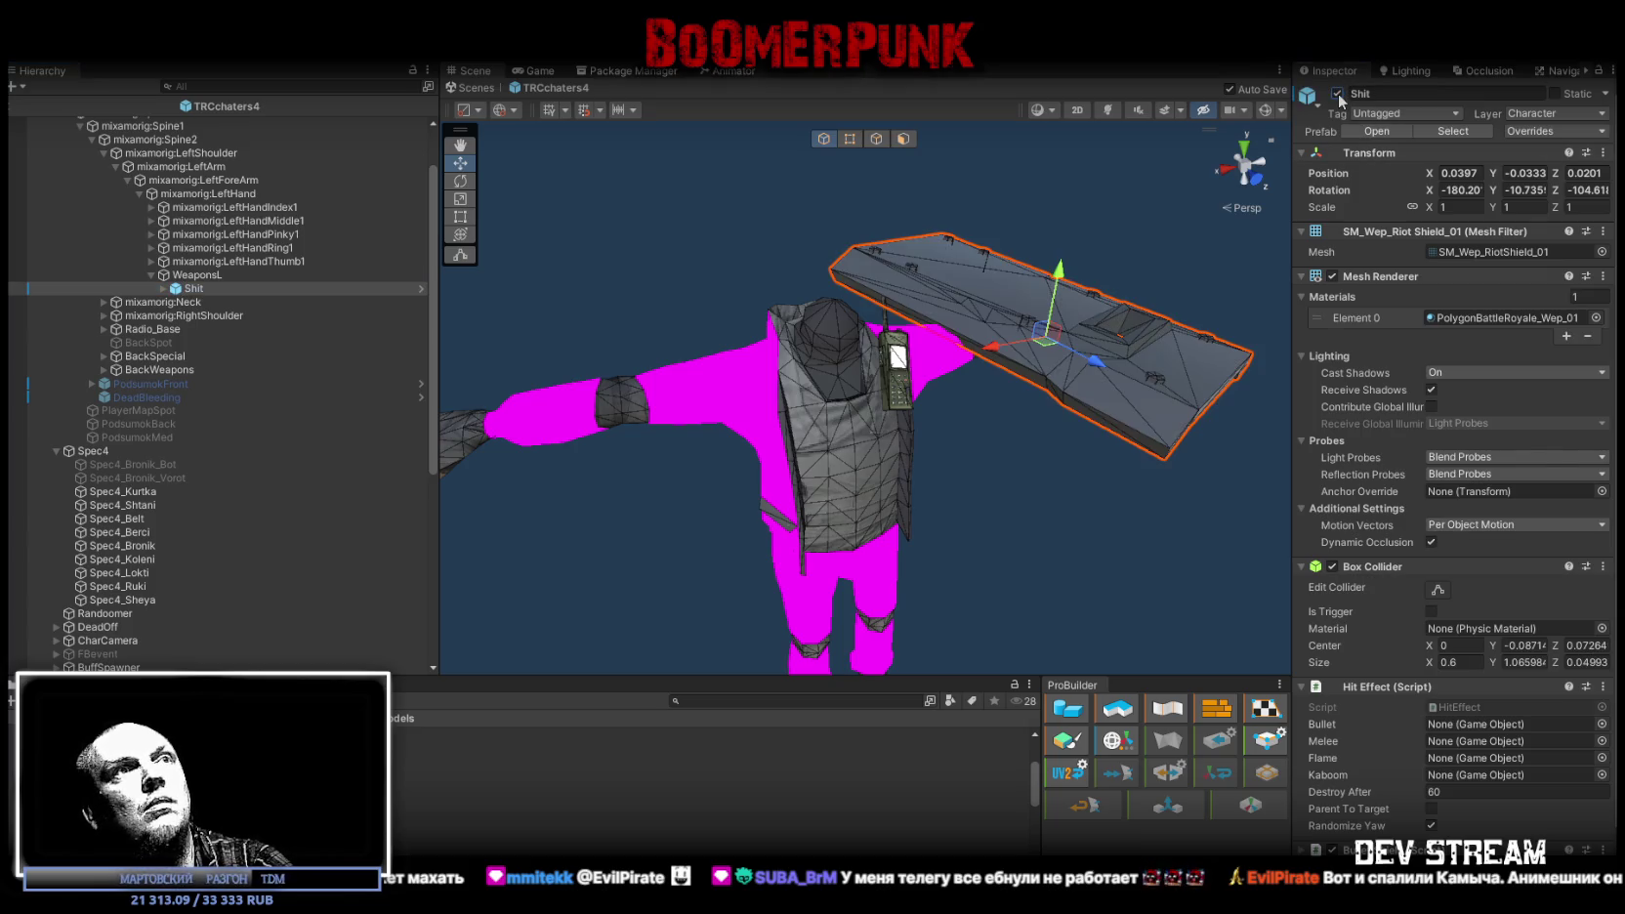
click(1337, 93)
Step: Move LeftPatch from TCRchar3 under TRCchaters4's left arm bone
scroll(166, 416, down, 10)
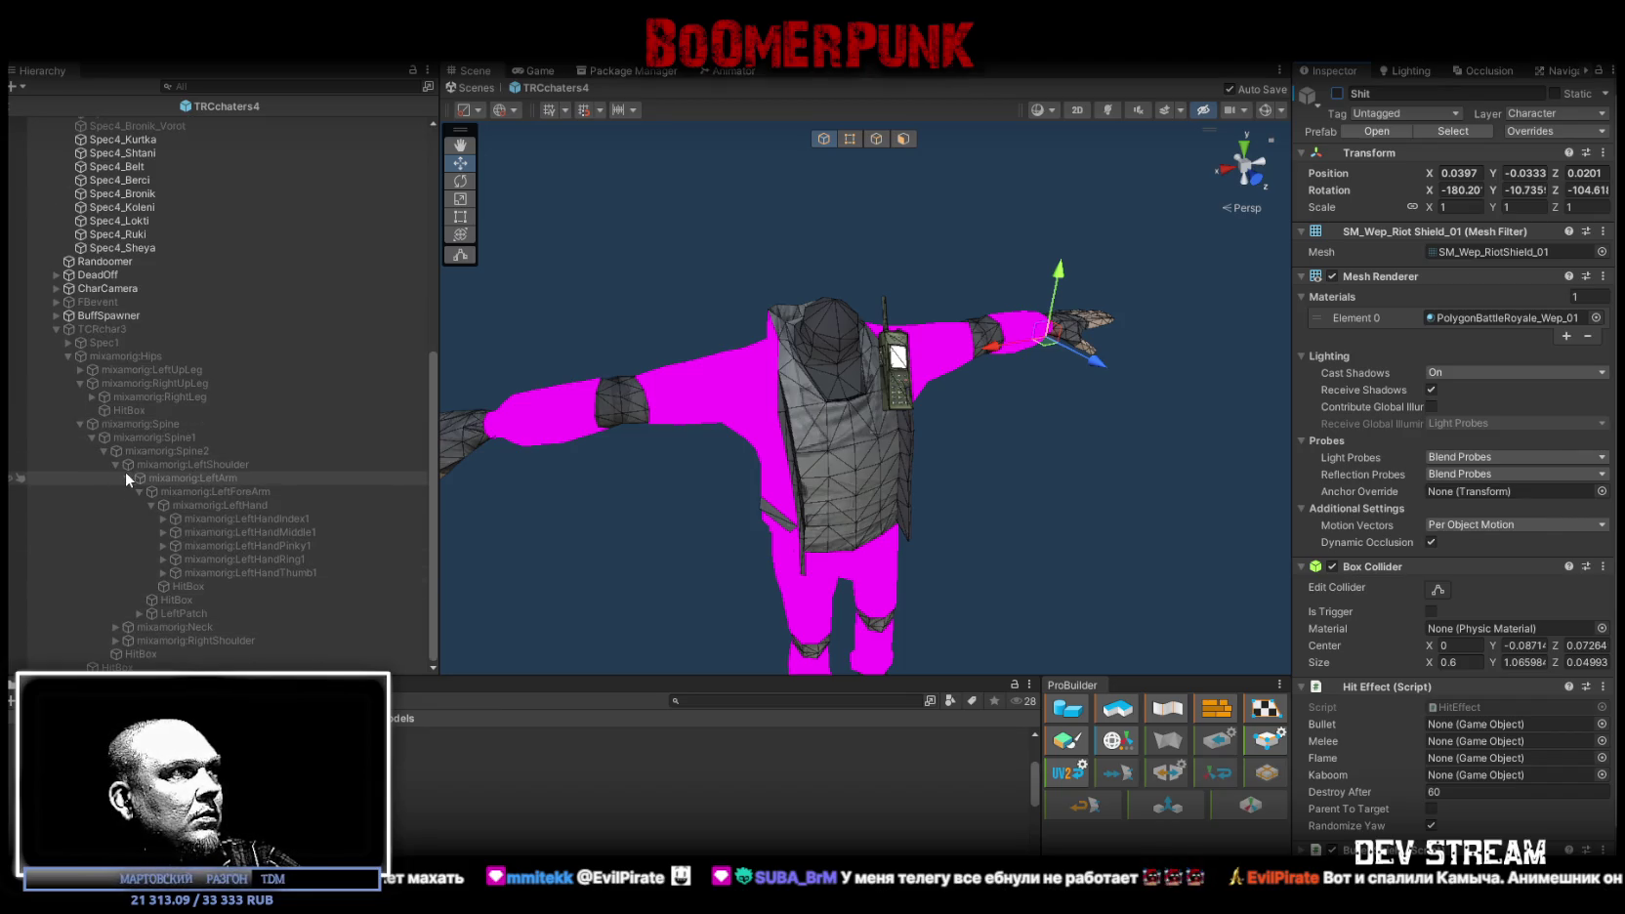
click(118, 462)
click(116, 641)
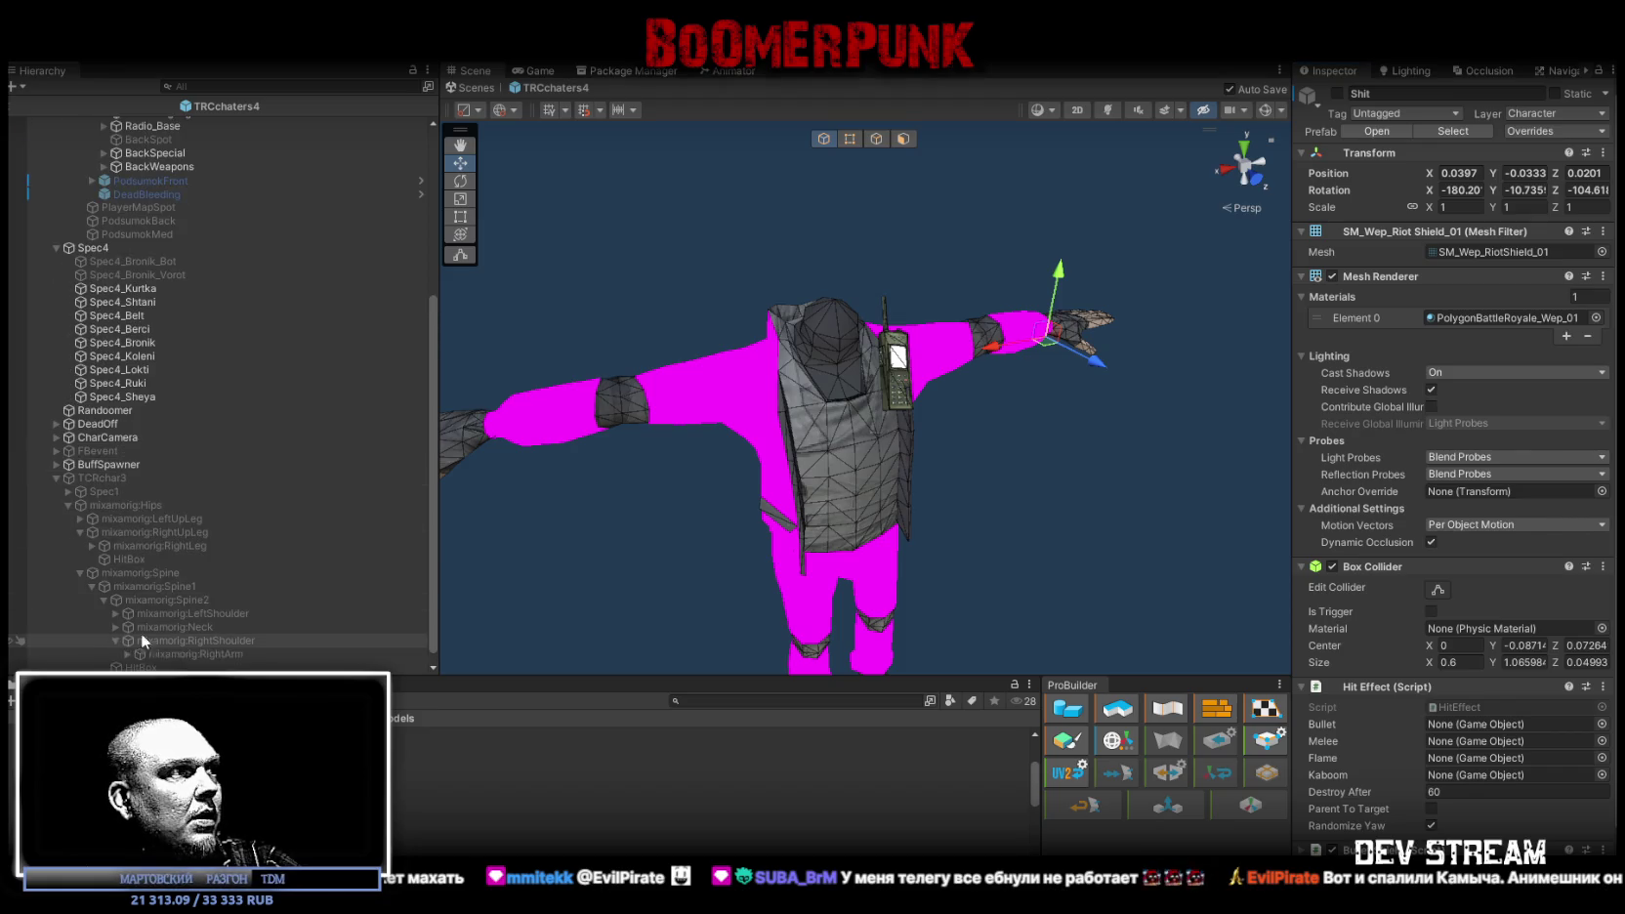
click(128, 641)
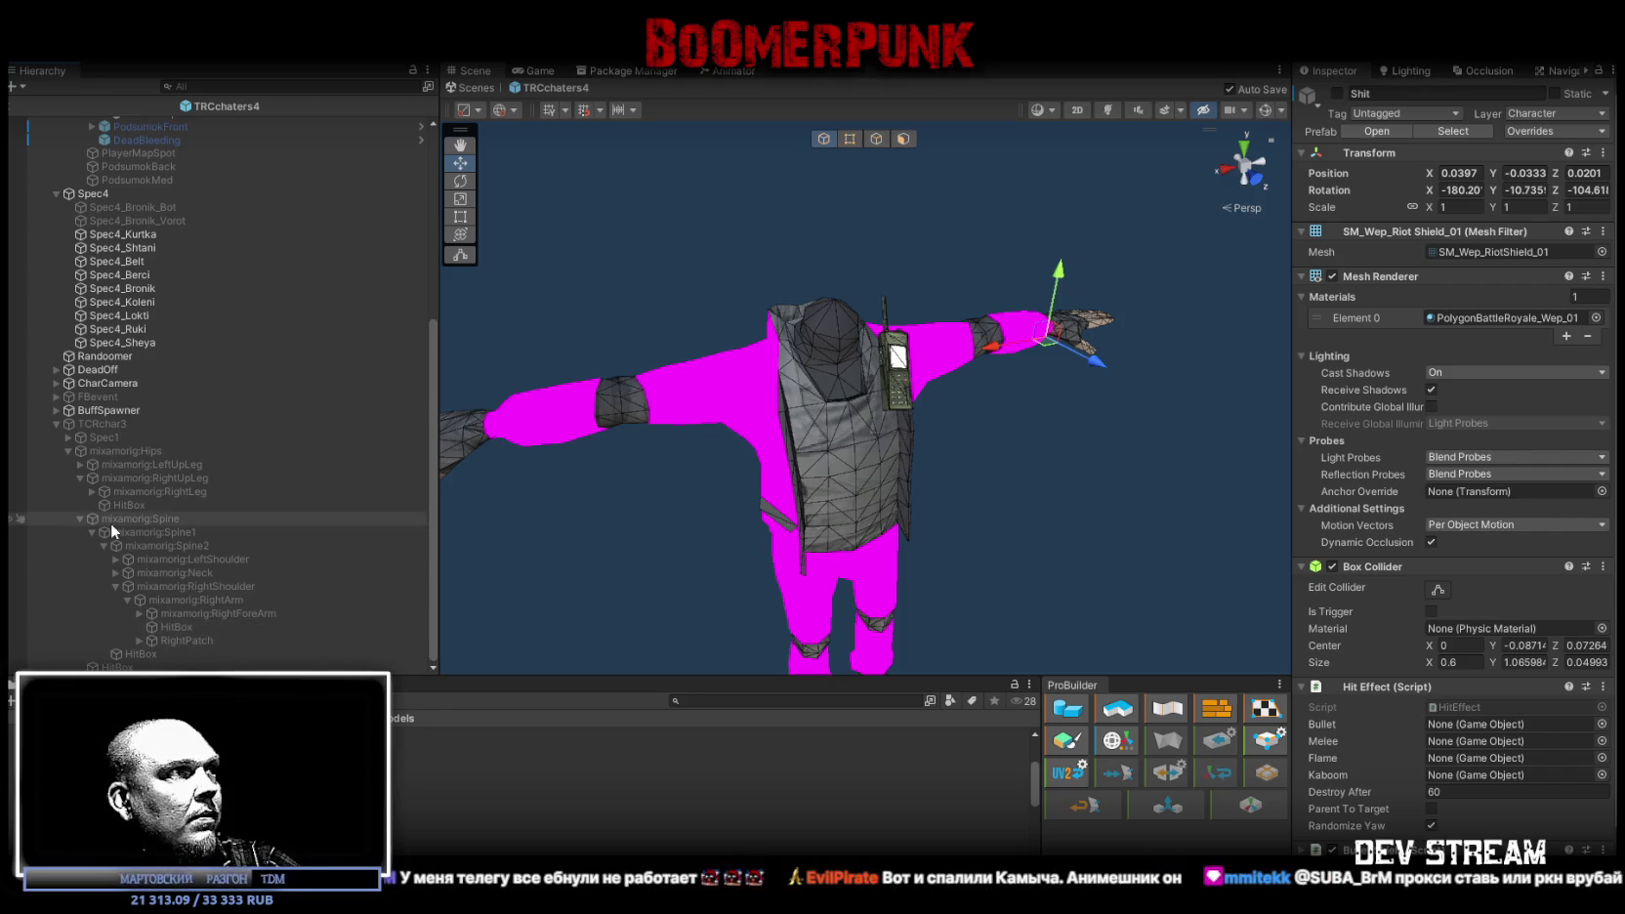
click(115, 560)
click(127, 573)
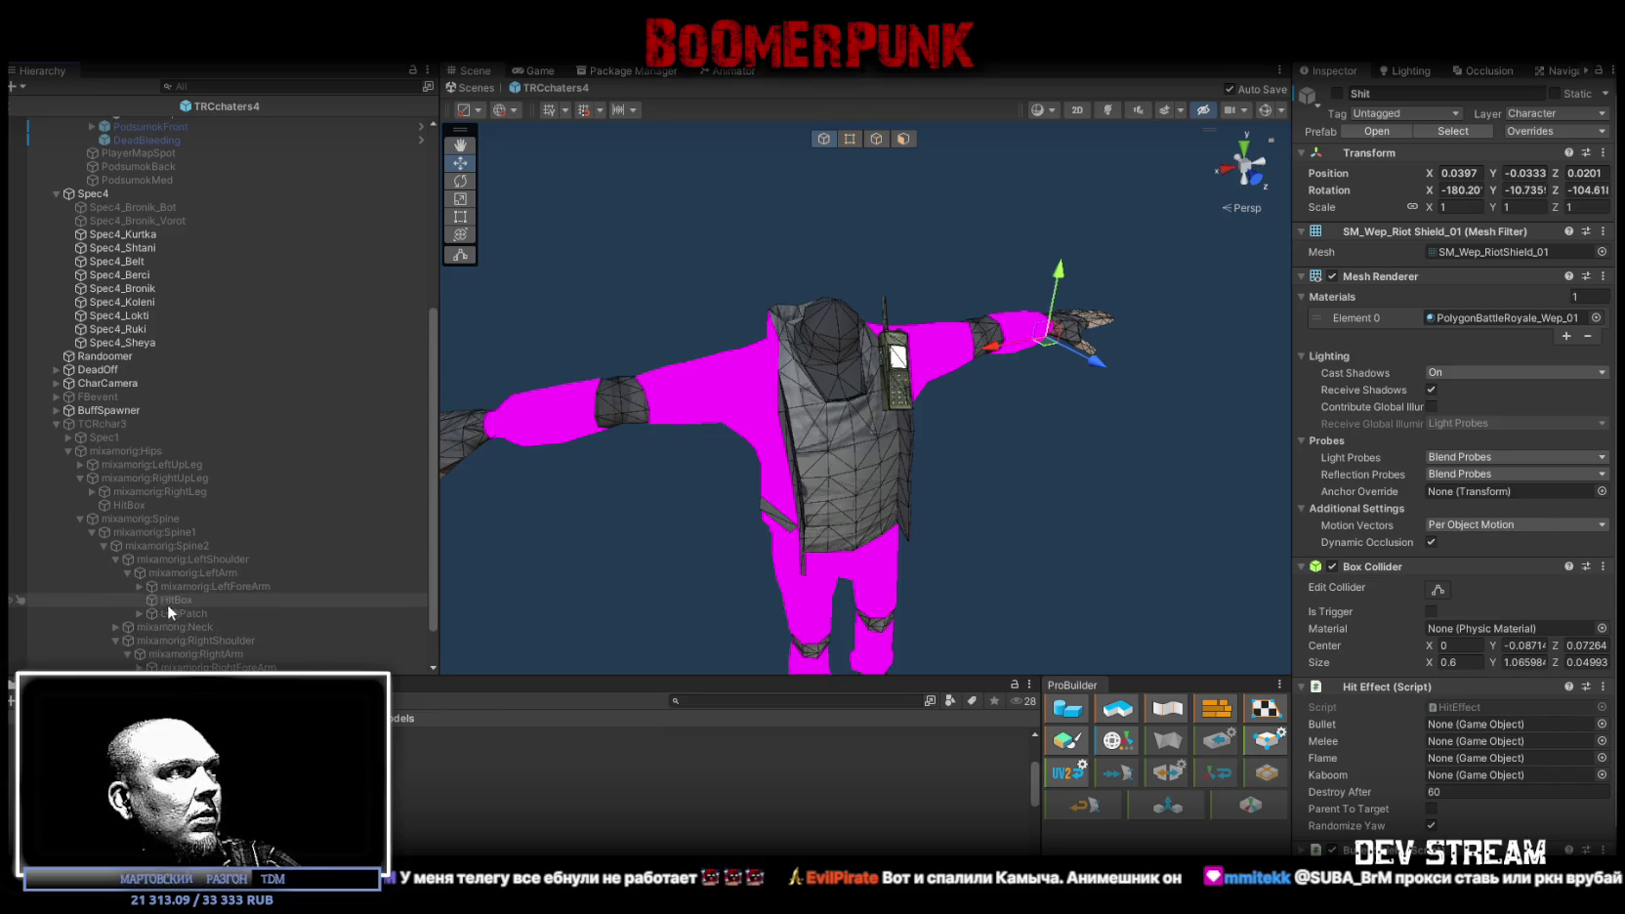
click(171, 610)
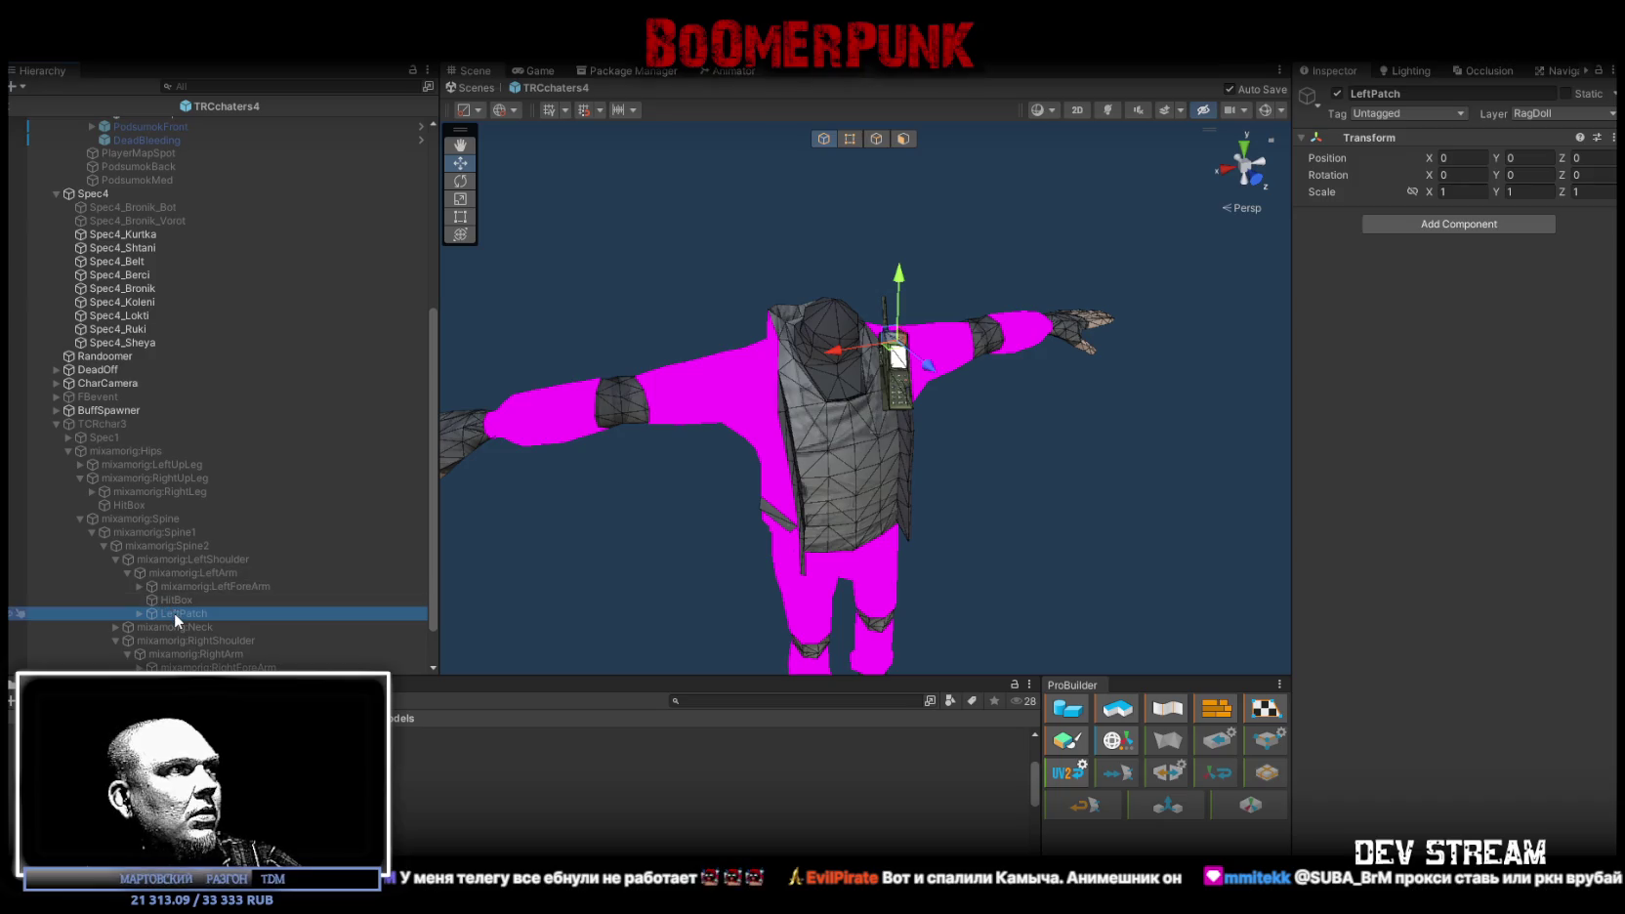
mouse_move(174, 612)
mouse_down()
mouse_move(242, 110)
mouse_move(243, 286)
mouse_move(213, 249)
mouse_up()
Step: Set LeftPatch's position and rotation to 0
click(1473, 157)
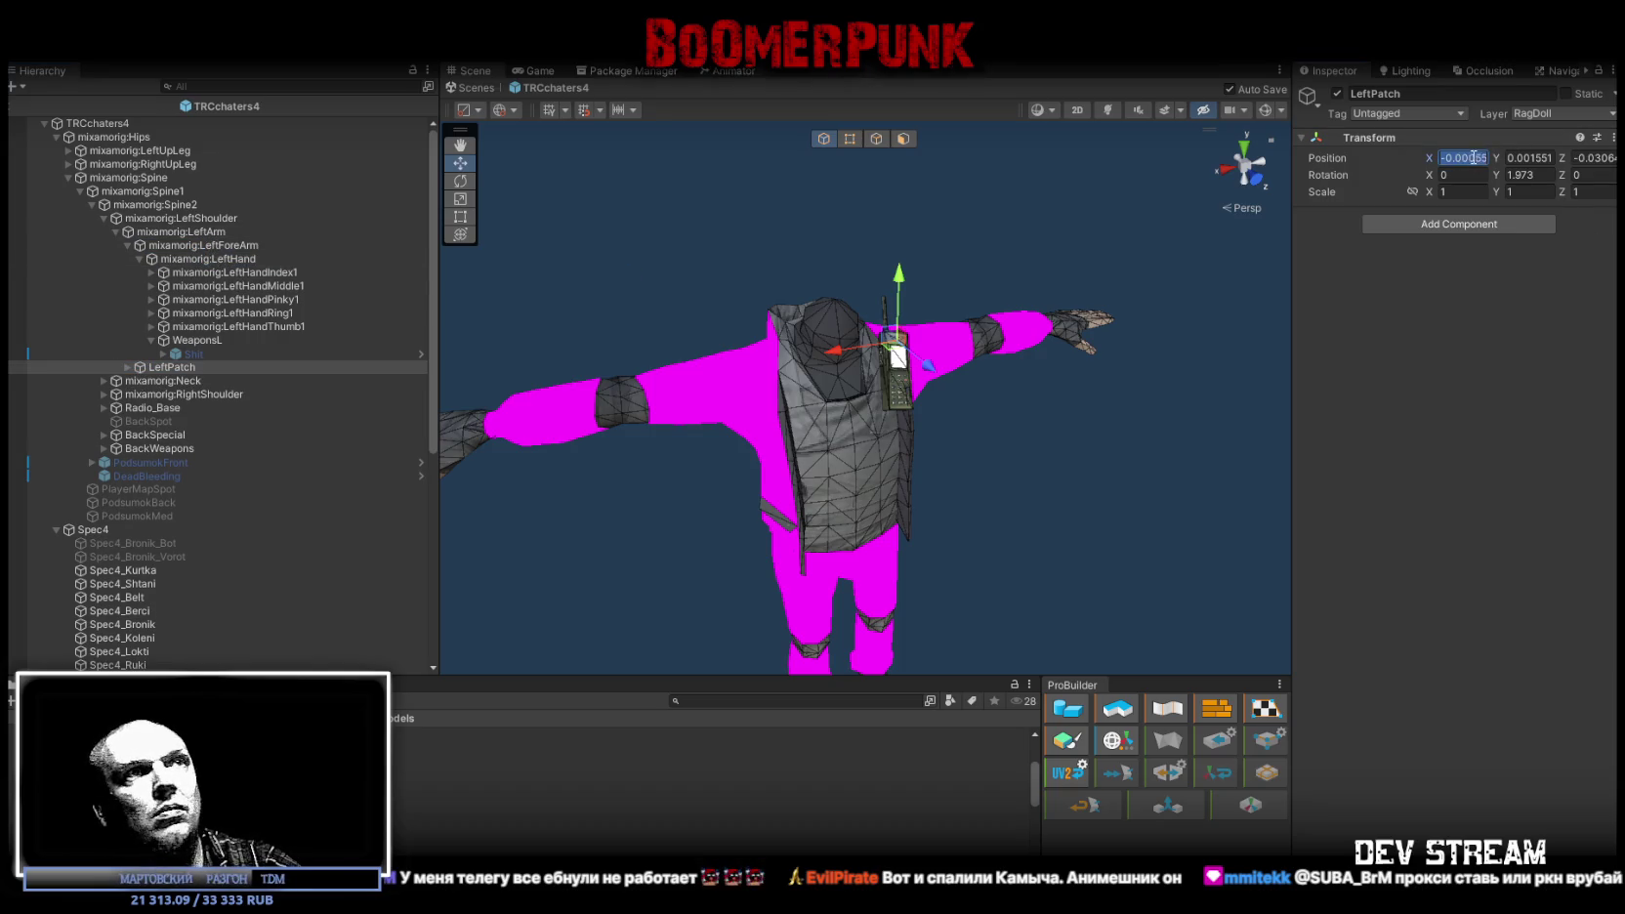
text(0)
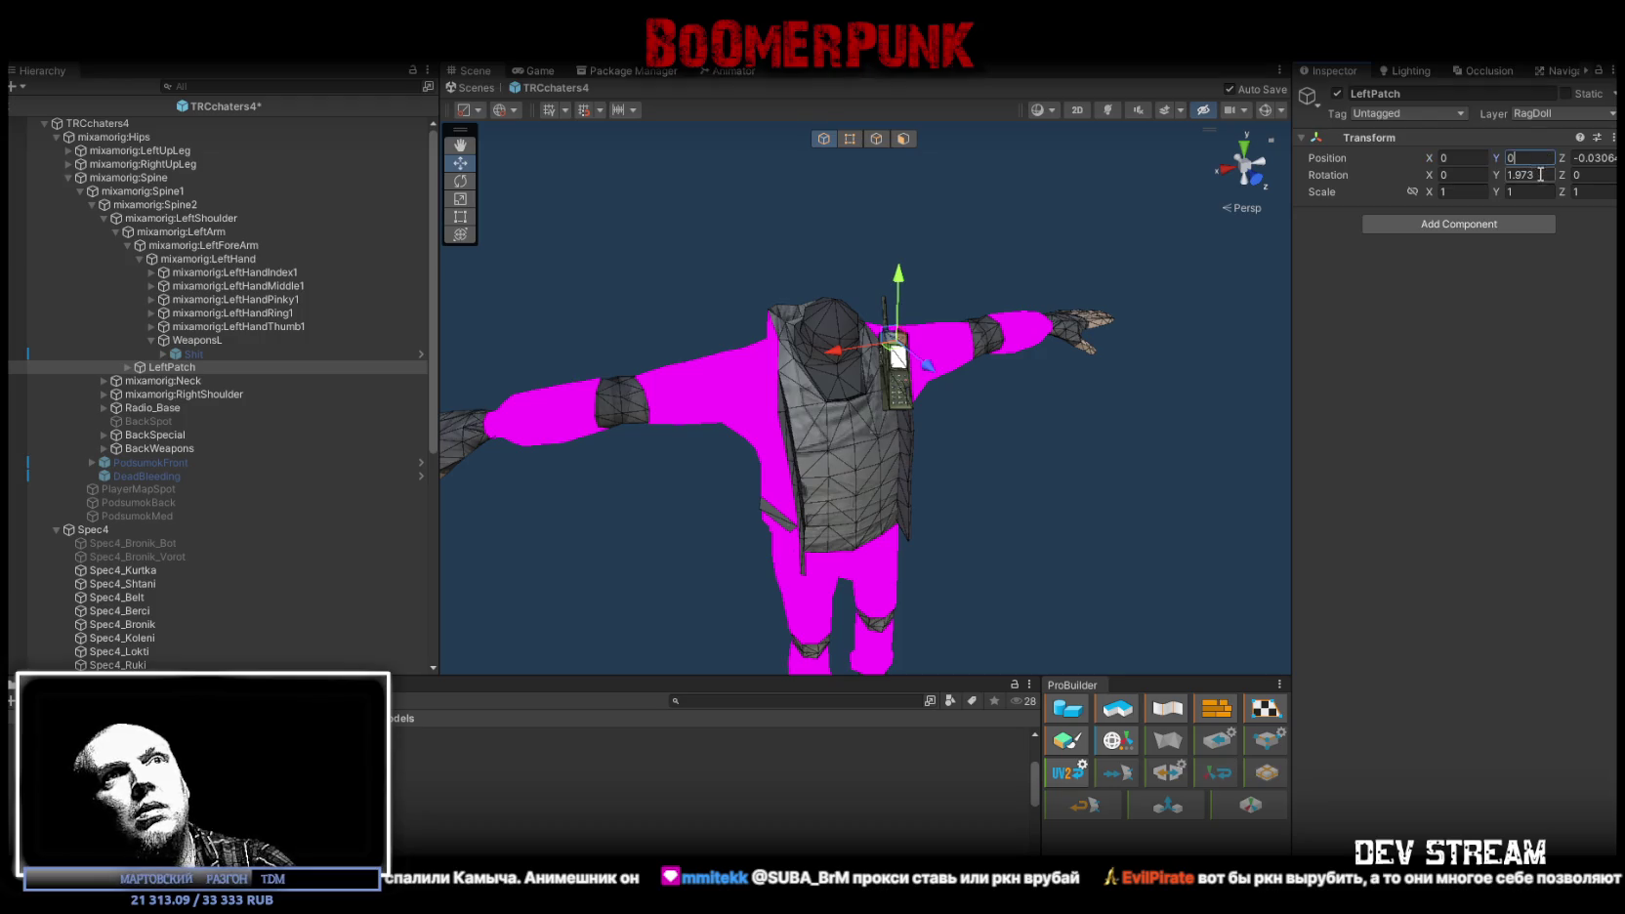
text(0)
click(1584, 157)
text(0)
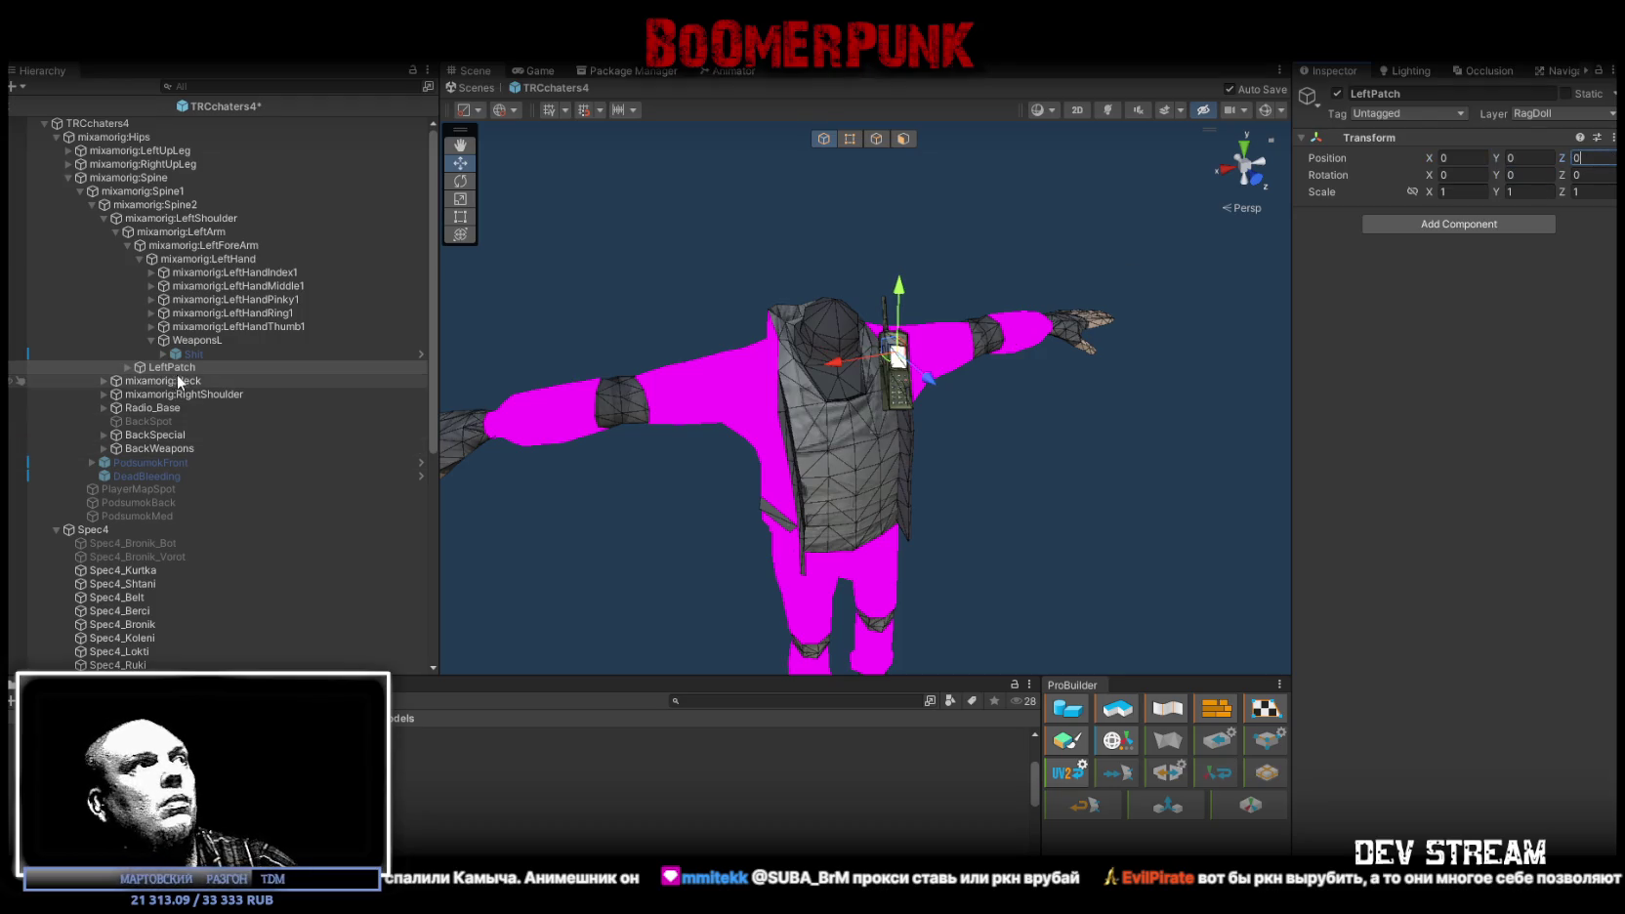
Step: Enable patchArtist and patchBot, stack them on one shoulder spot, and save
click(127, 366)
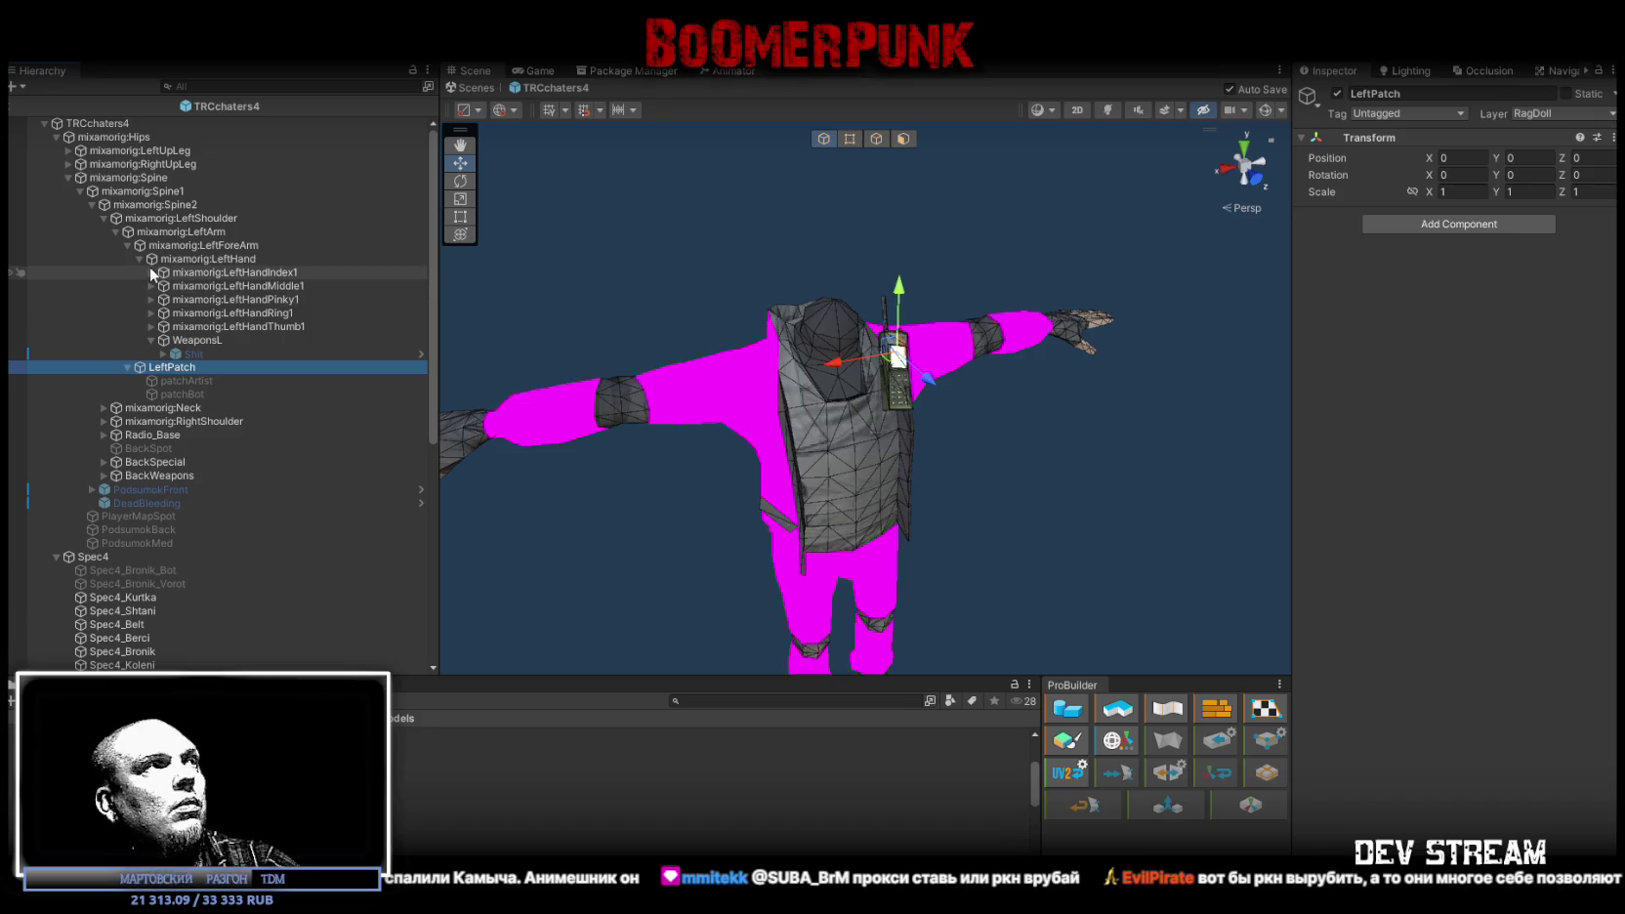
click(128, 245)
click(220, 232)
click(206, 245)
click(193, 273)
shift+click(192, 285)
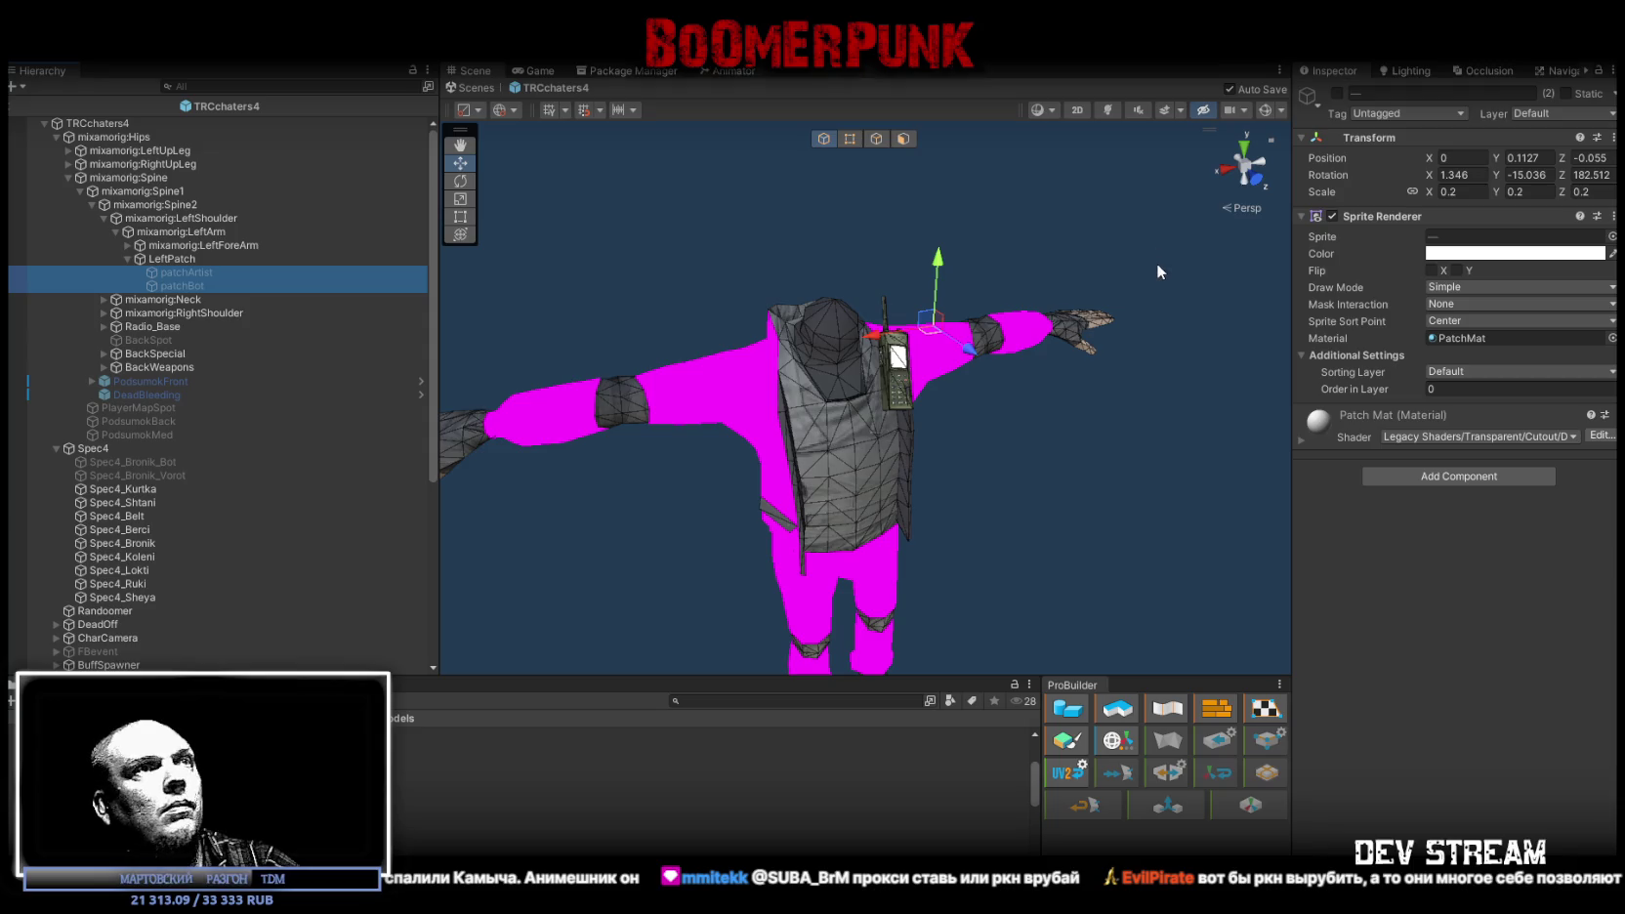
click(1337, 93)
key(f)
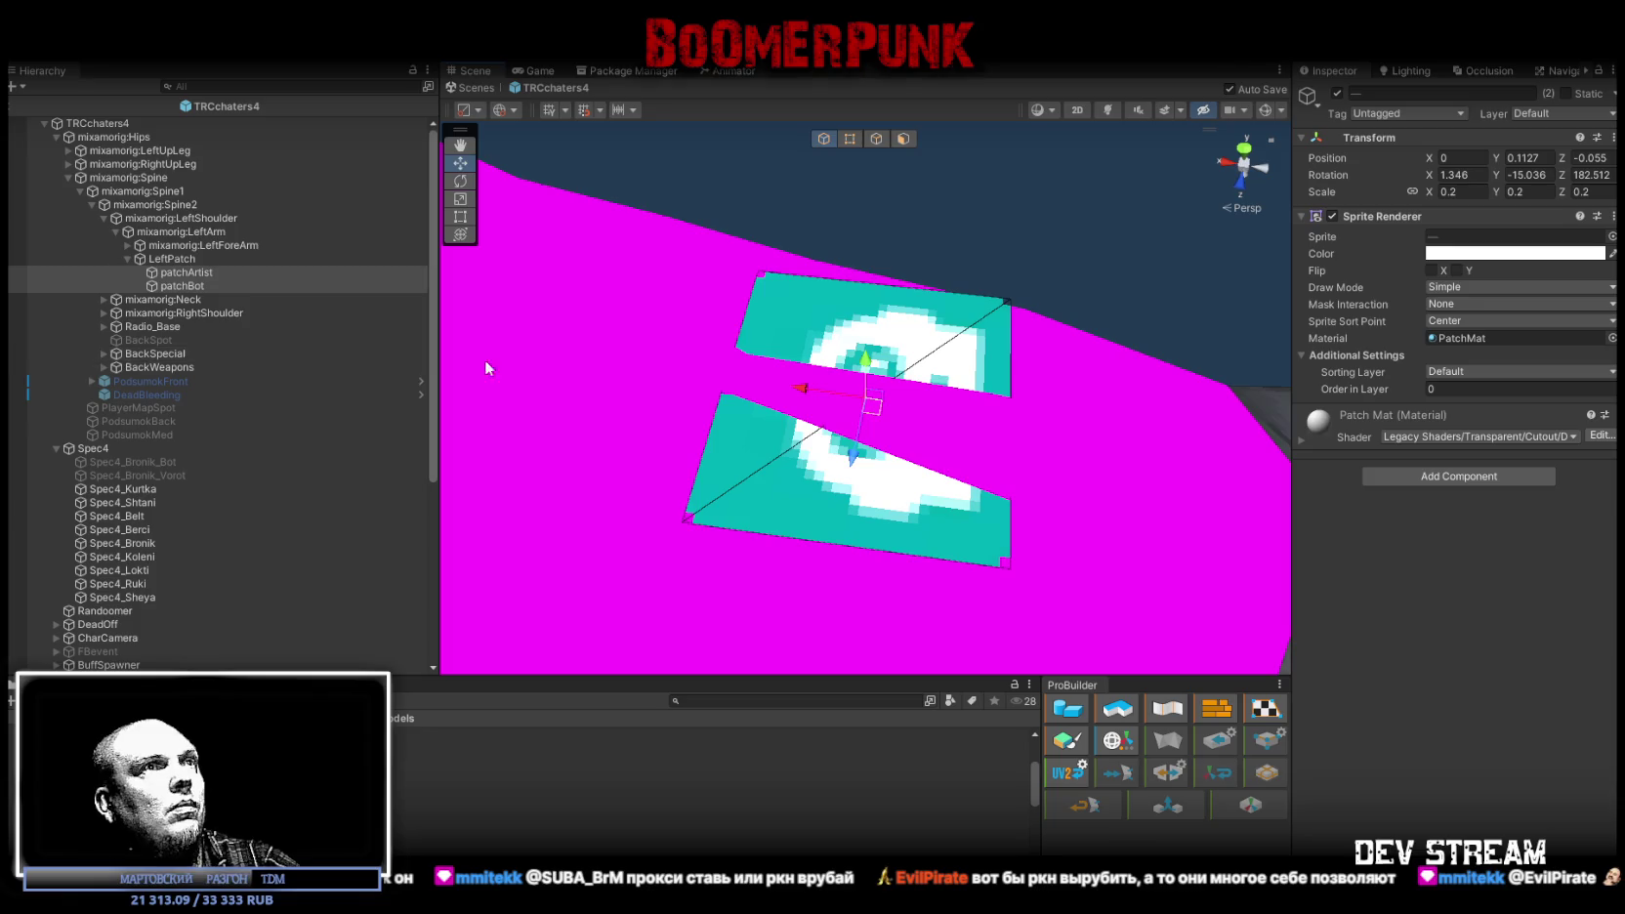
drag(866, 363, 866, 353)
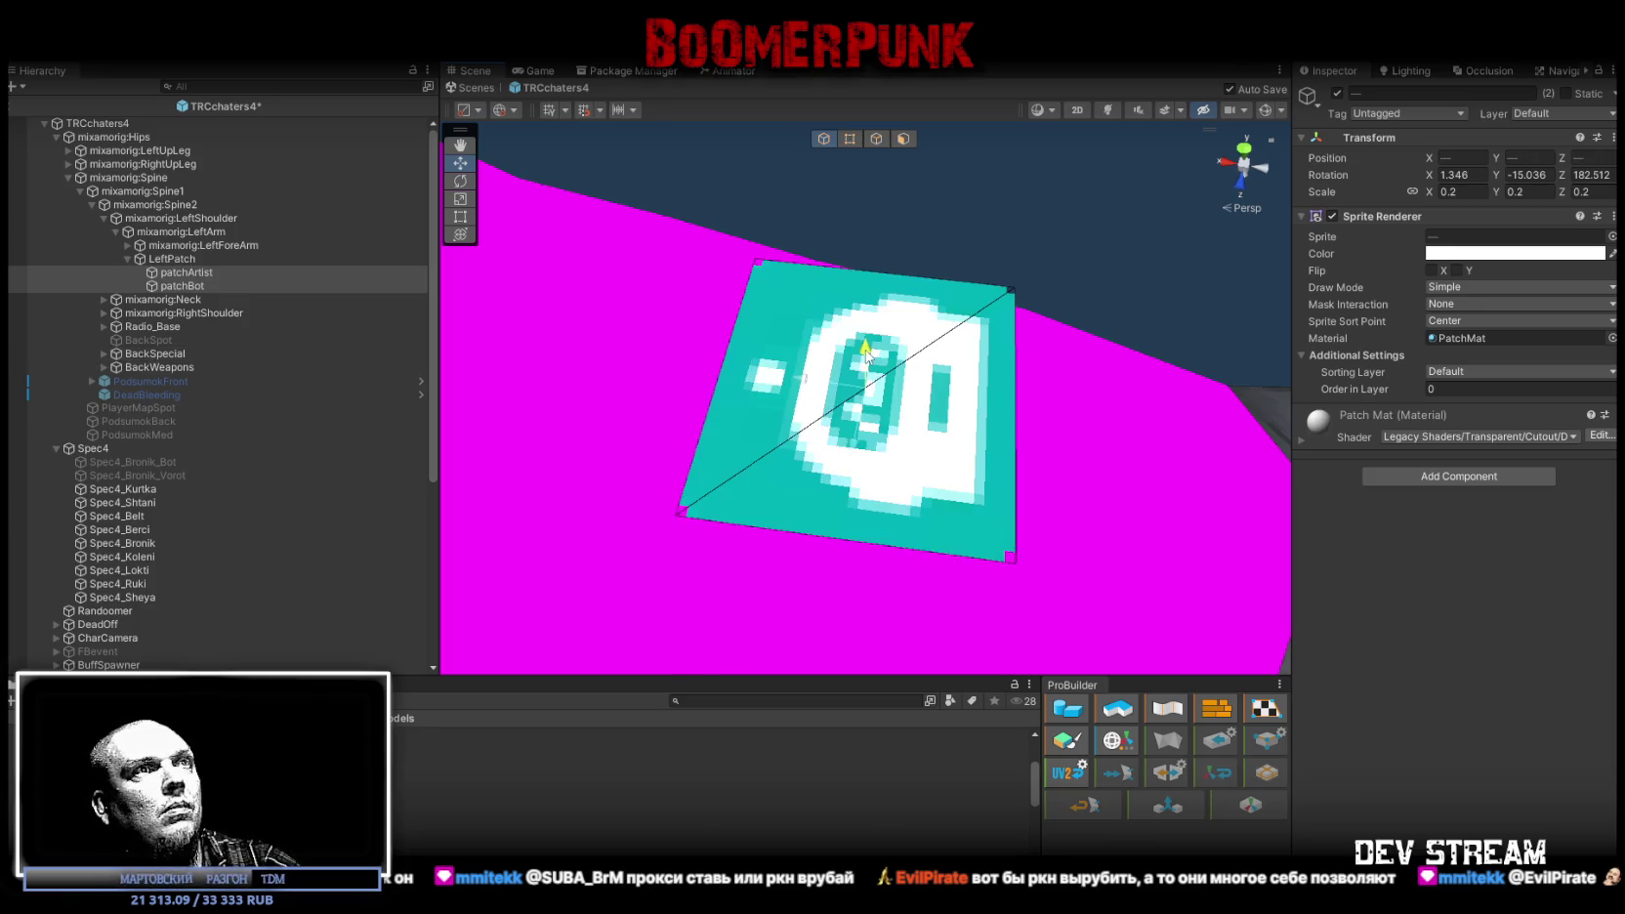
key(ctrl+s)
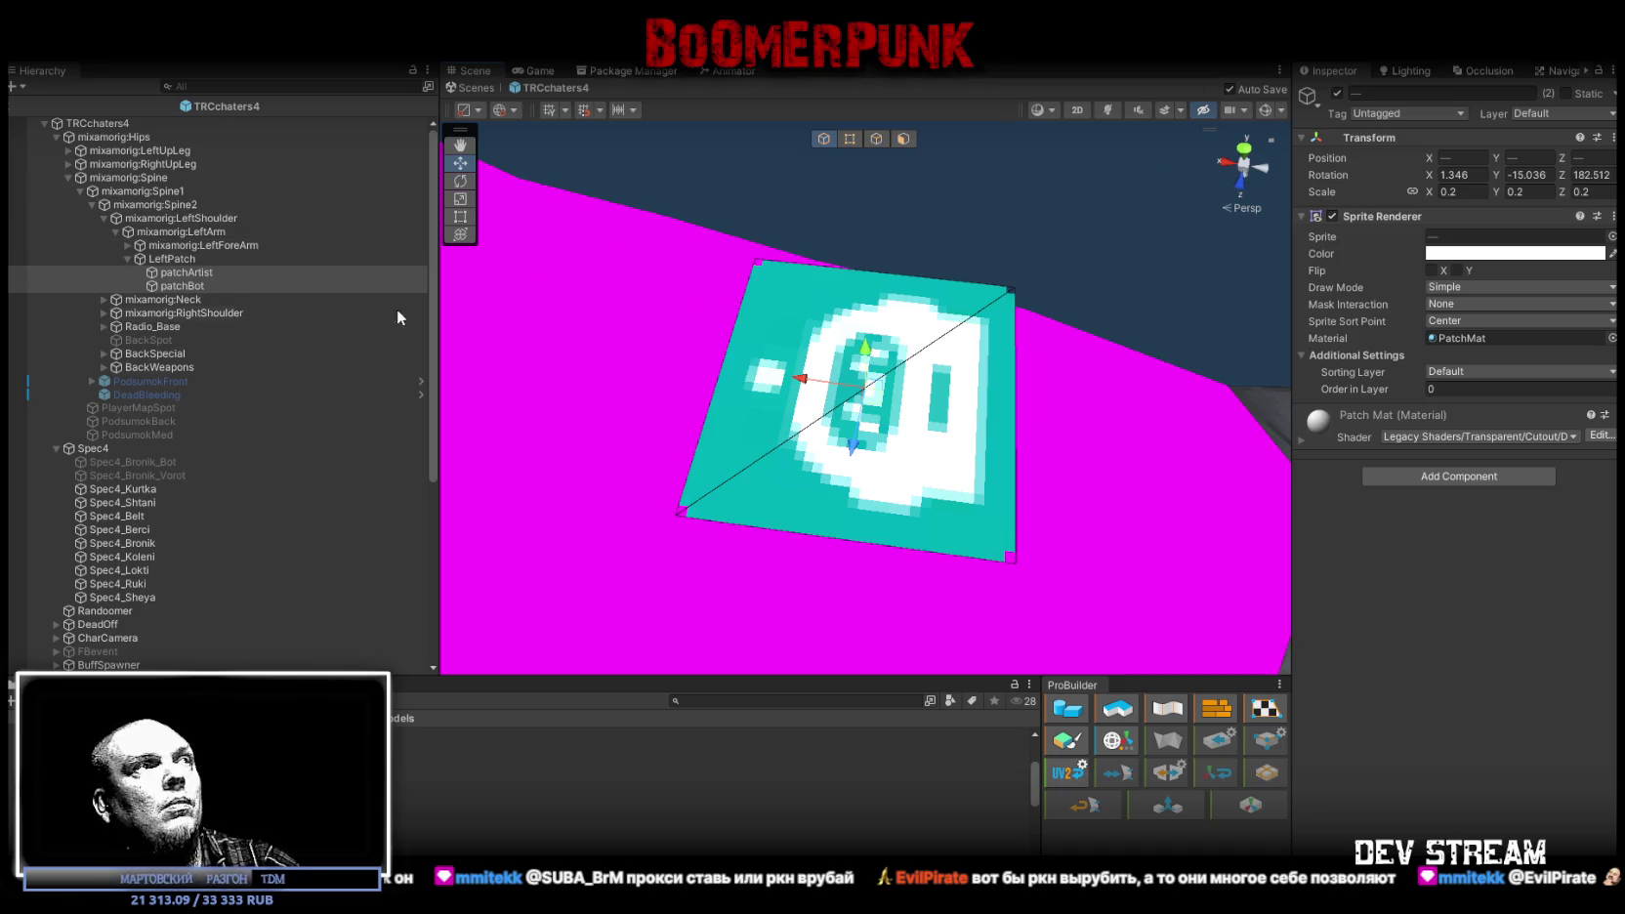
ctrl+click(183, 260)
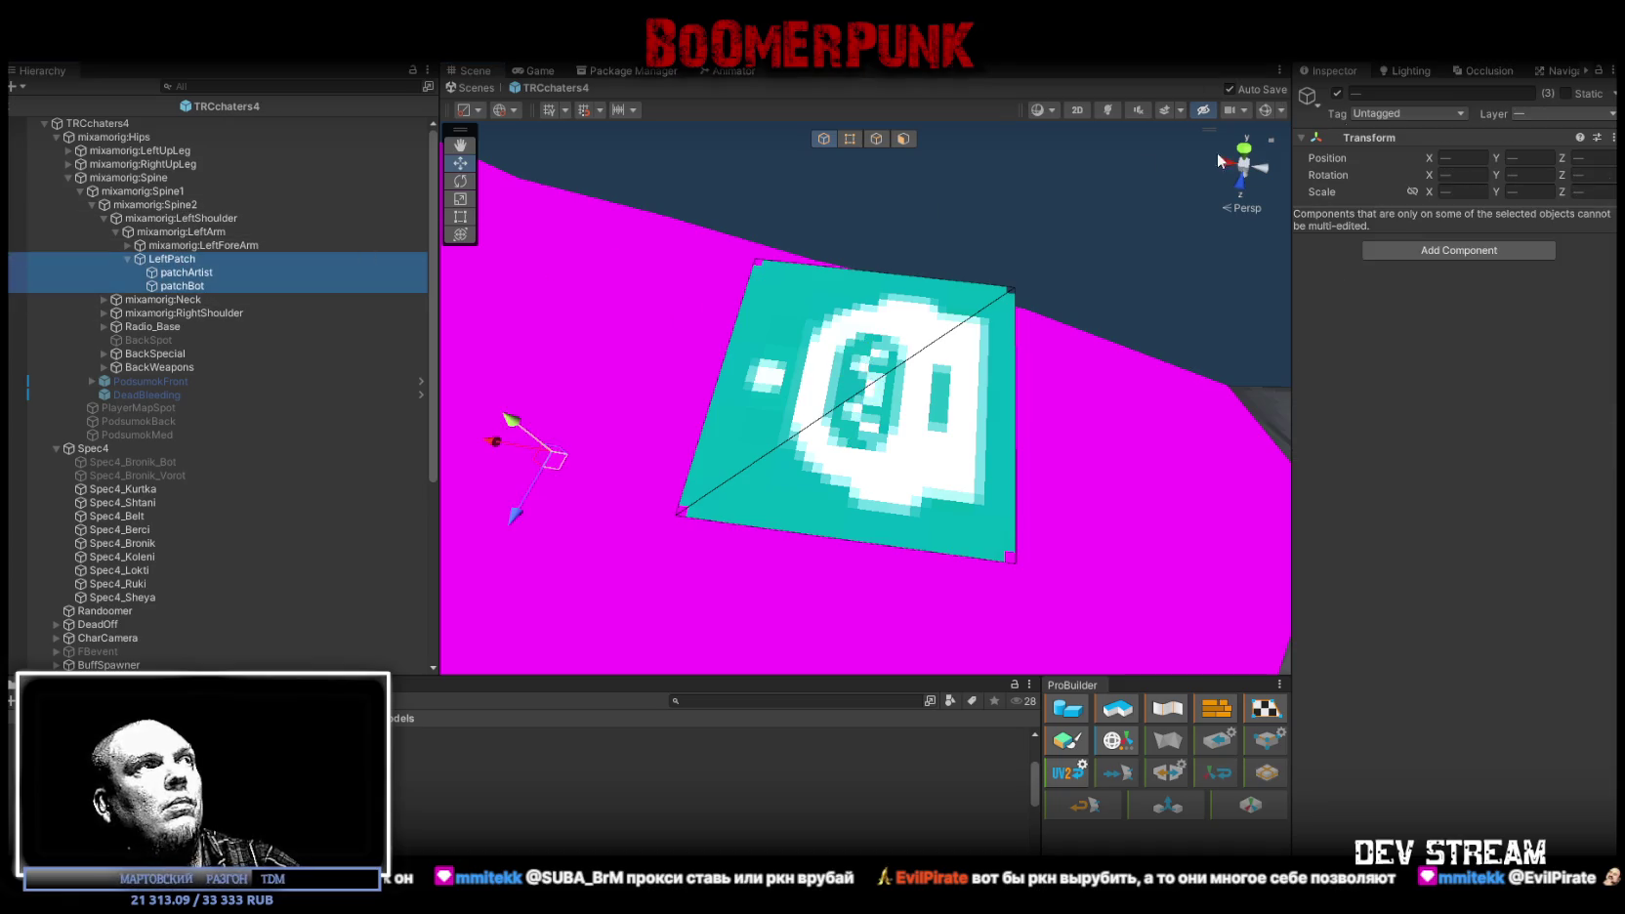
Step: Disable LeftPatch together with its patchArtist and patchBot sprites
click(1337, 94)
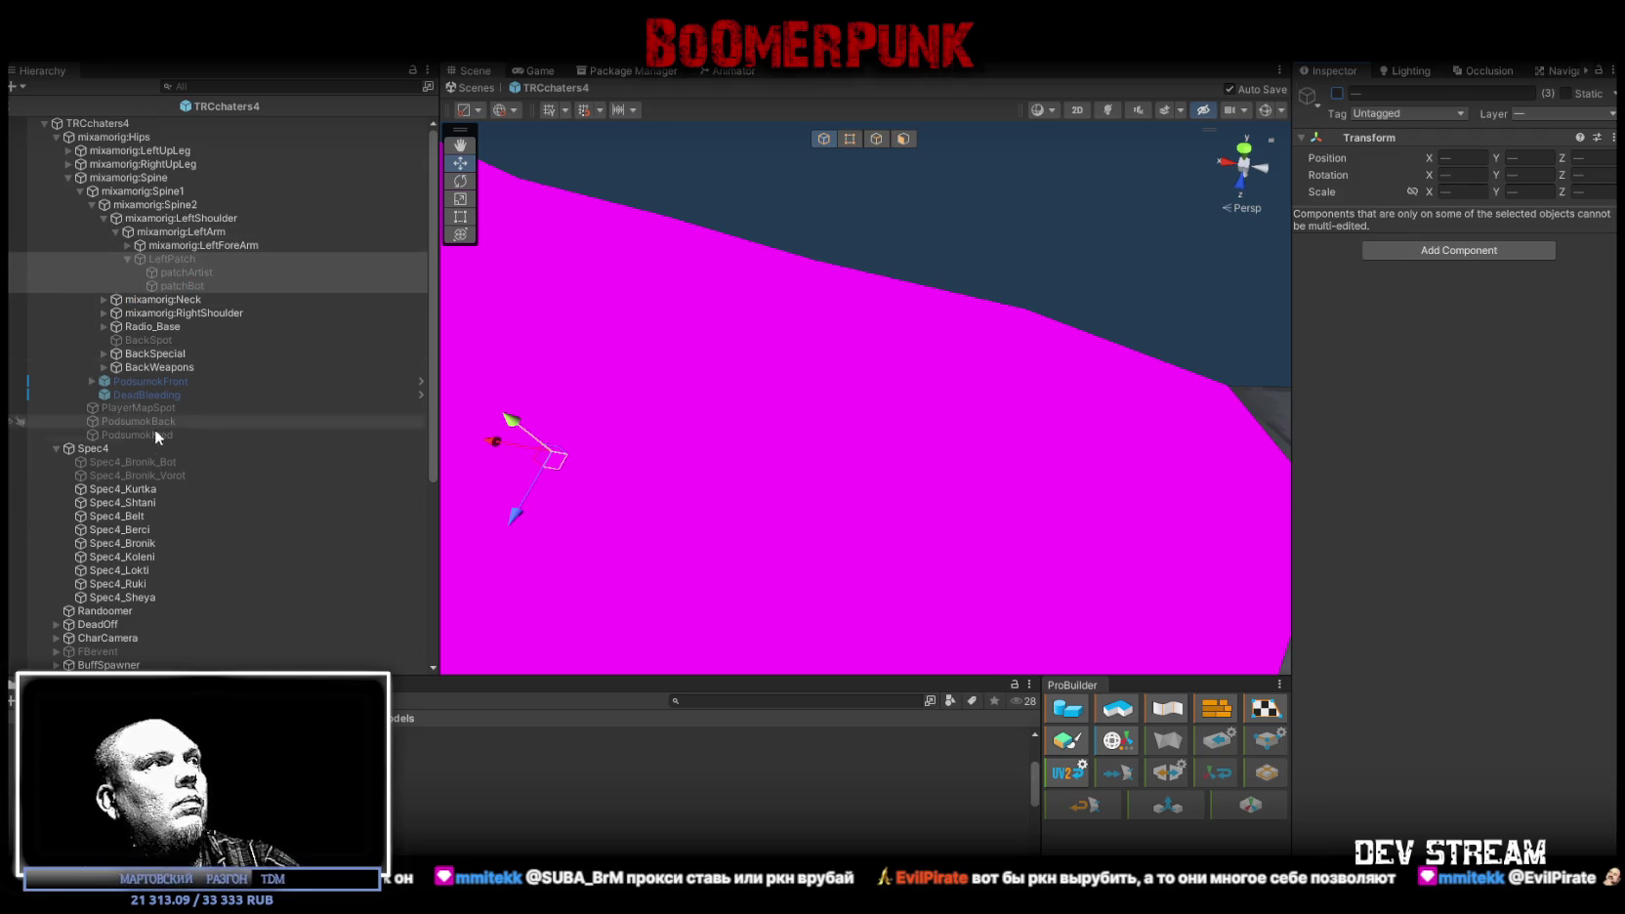
scroll(156, 440, down, 5)
scroll(158, 488, up, 5)
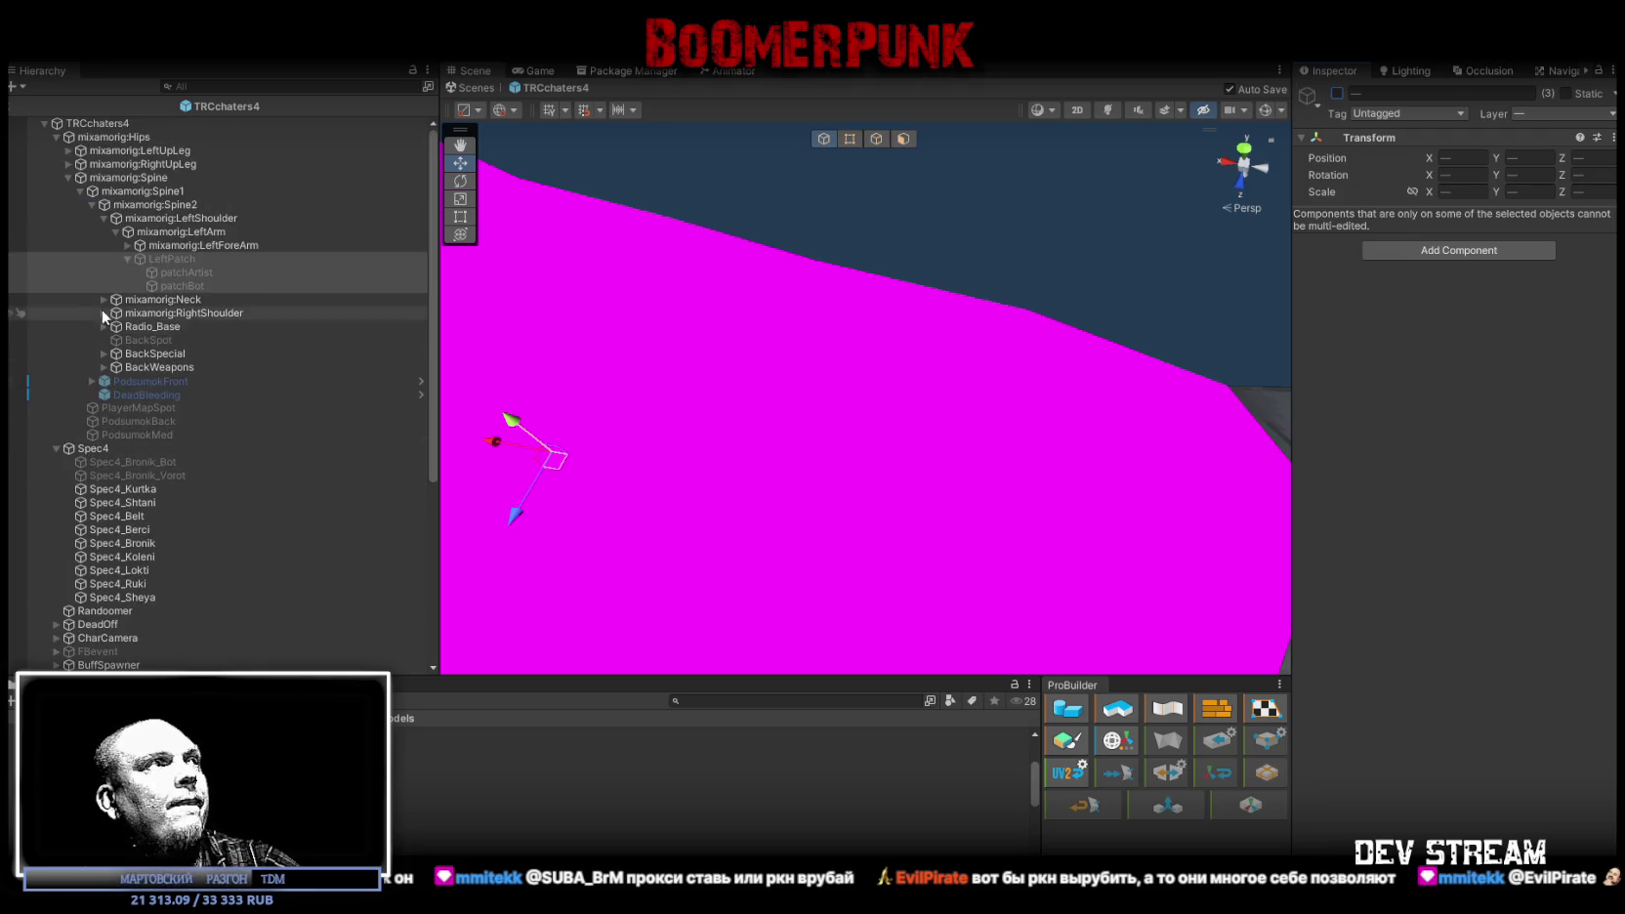
Step: Move RightPatch under TRCchaters4's right arm bone and zero its position
click(105, 219)
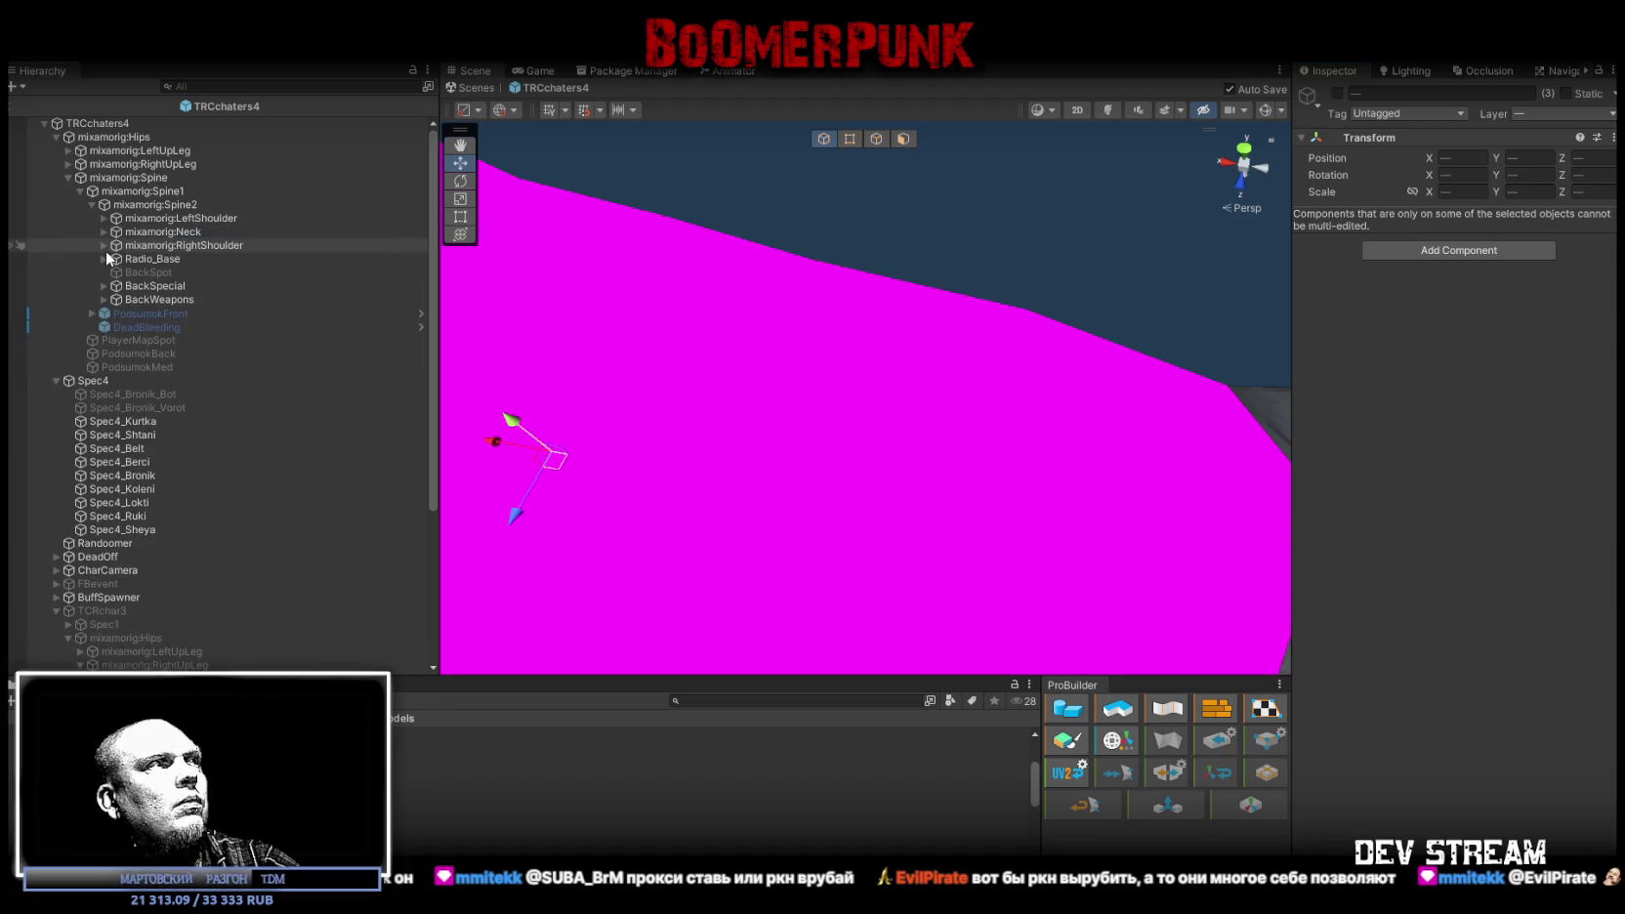
click(105, 247)
click(115, 259)
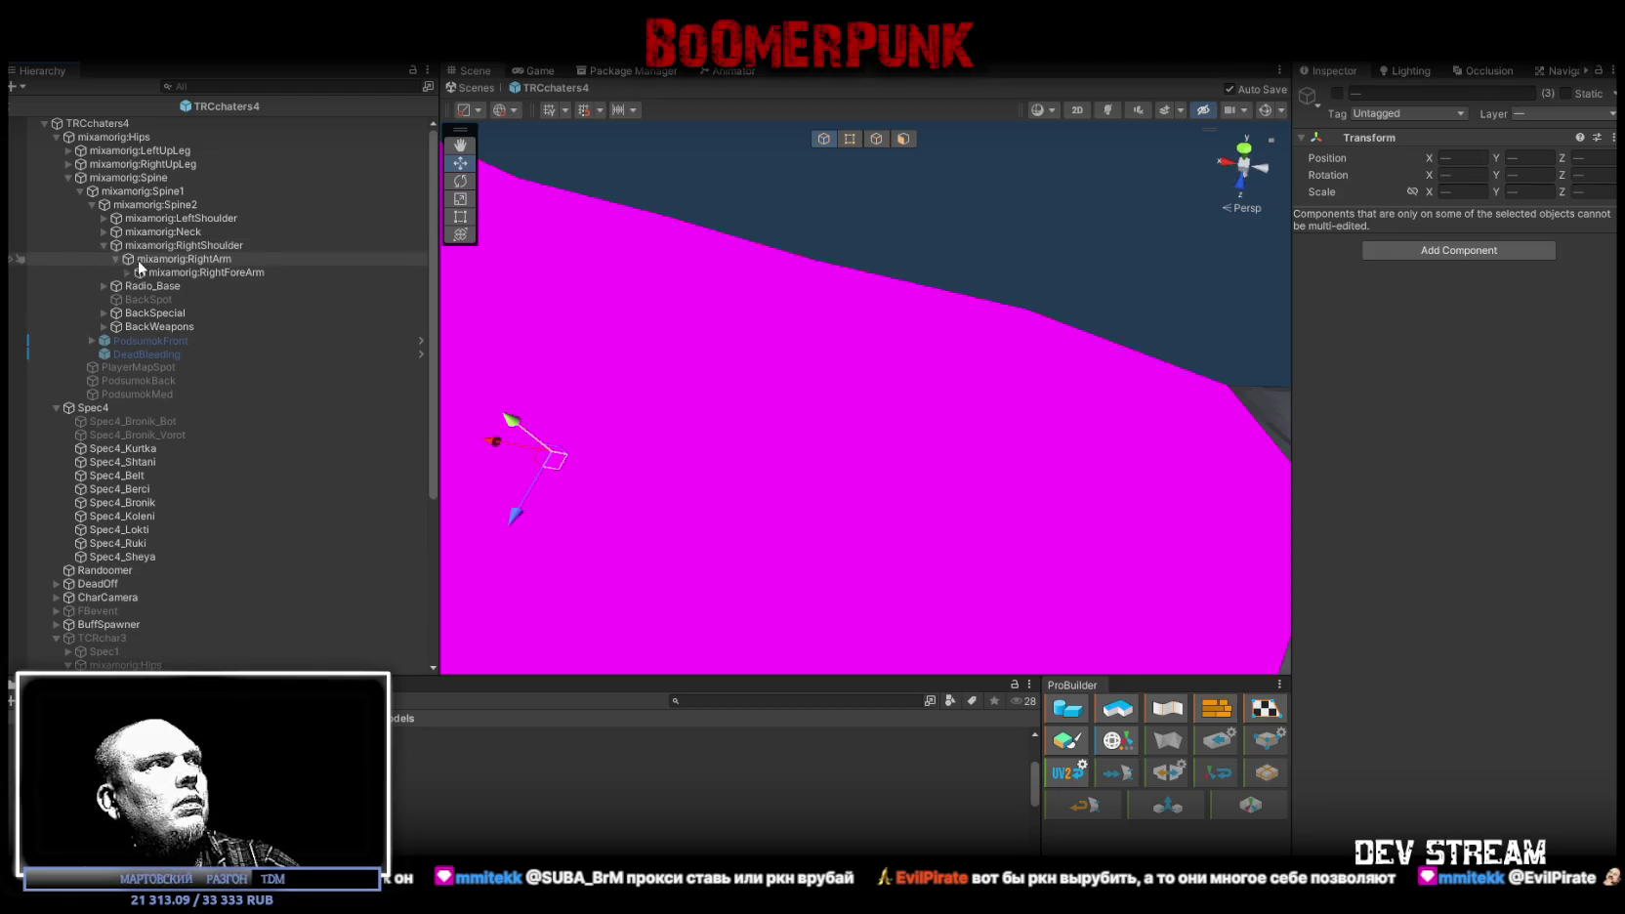
scroll(206, 415, down, 5)
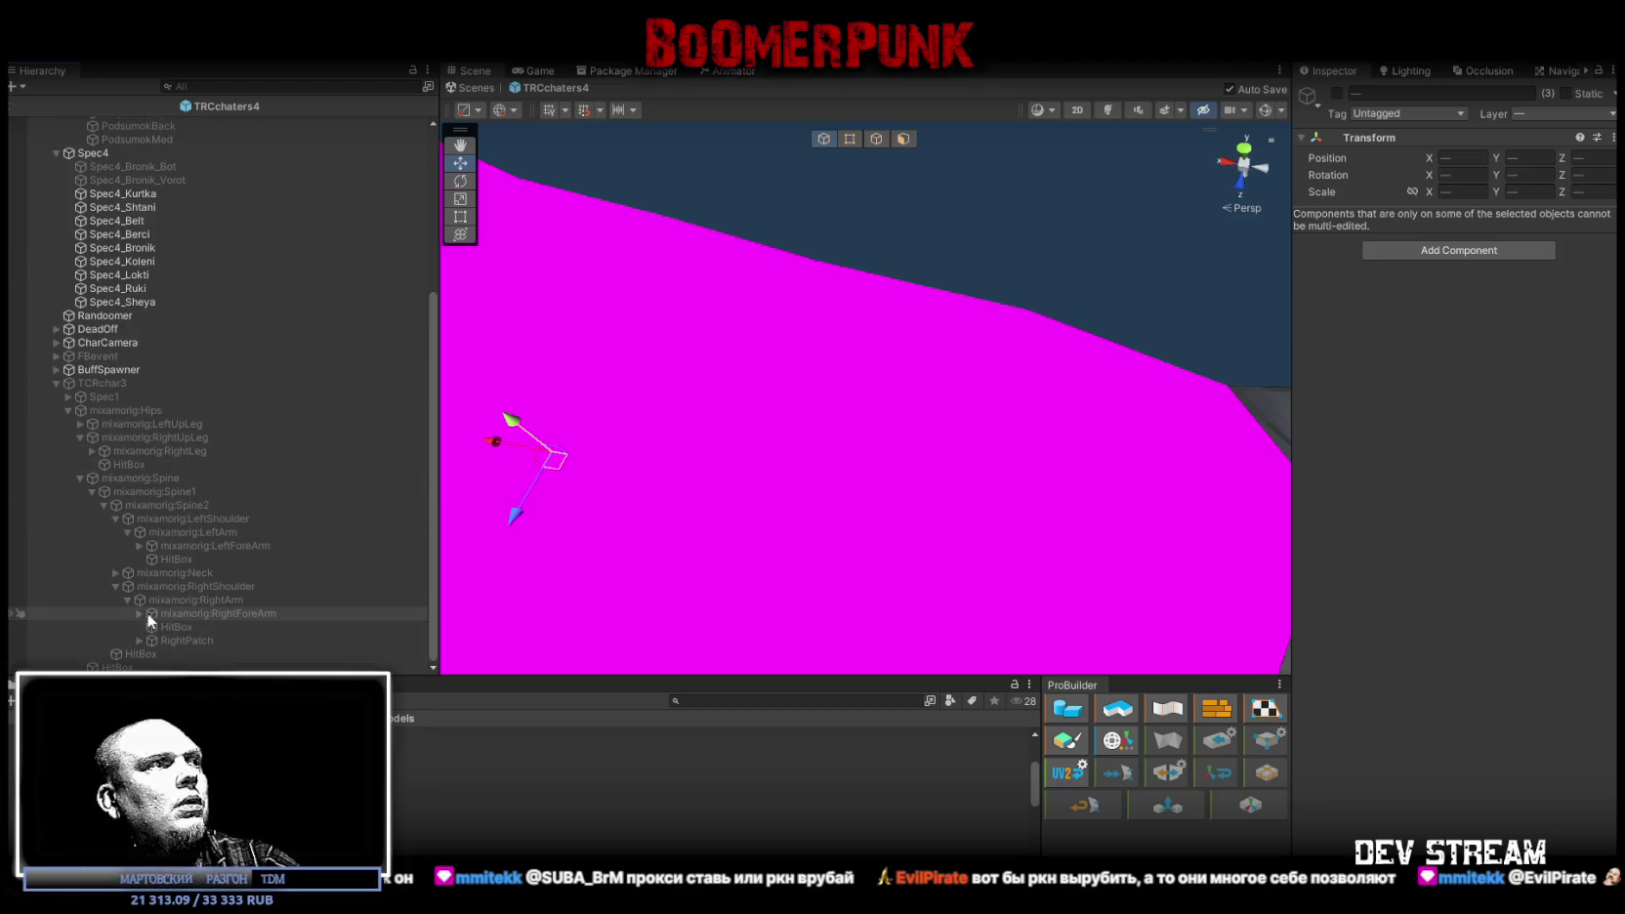
click(203, 602)
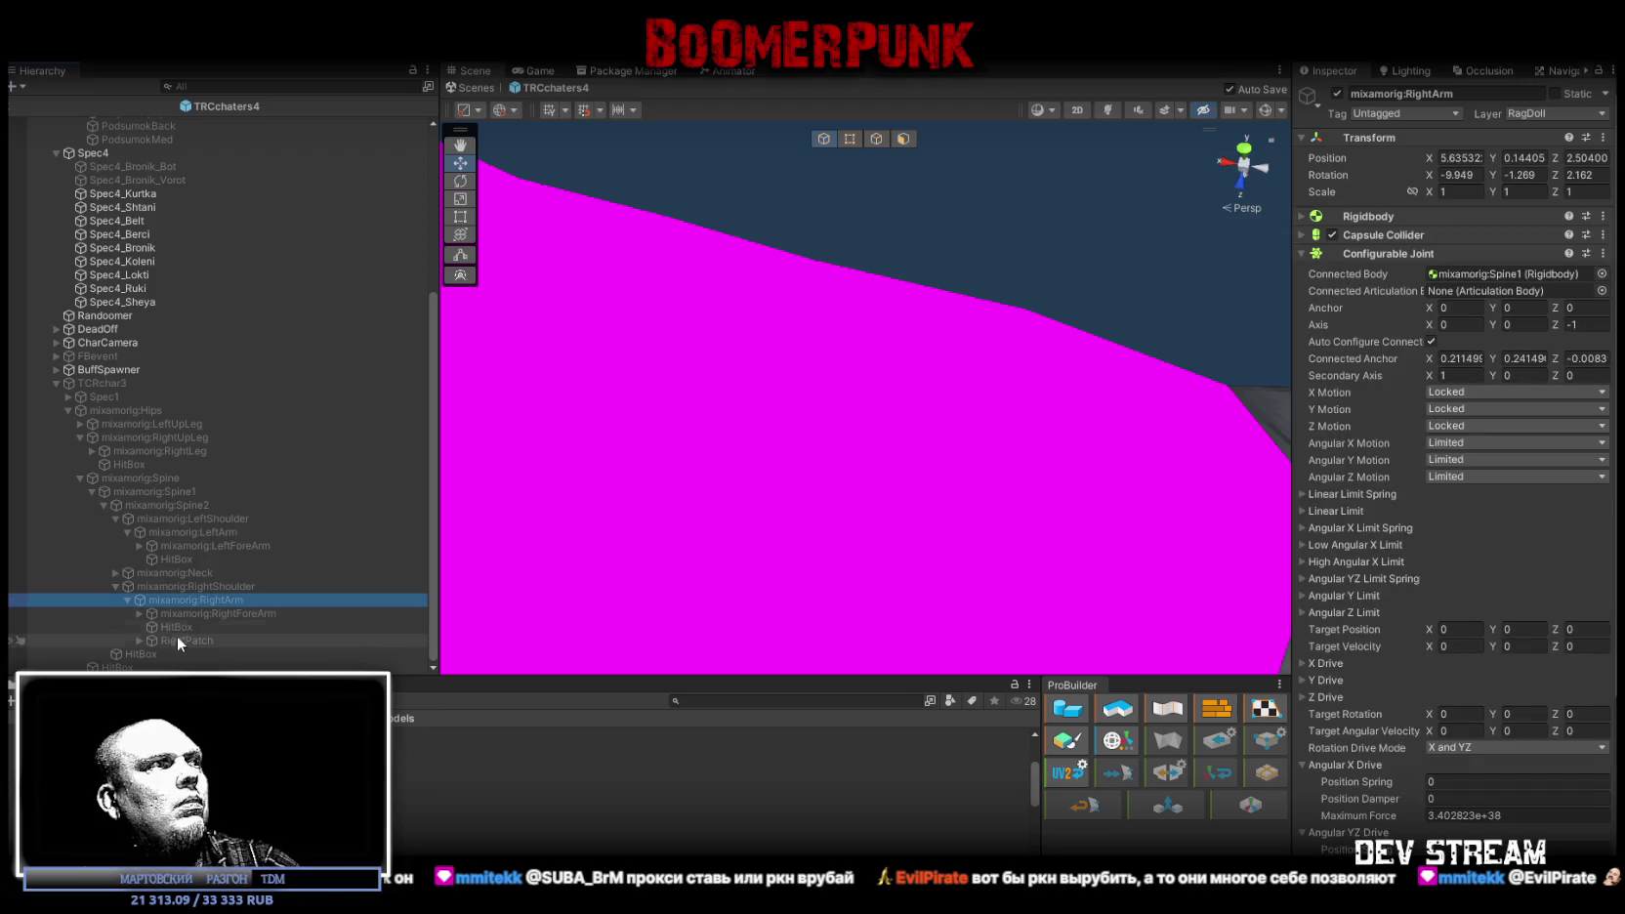
mouse_move(174, 641)
mouse_down()
mouse_move(221, 118)
mouse_move(202, 273)
mouse_up()
click(1454, 162)
text(0)
click(1530, 159)
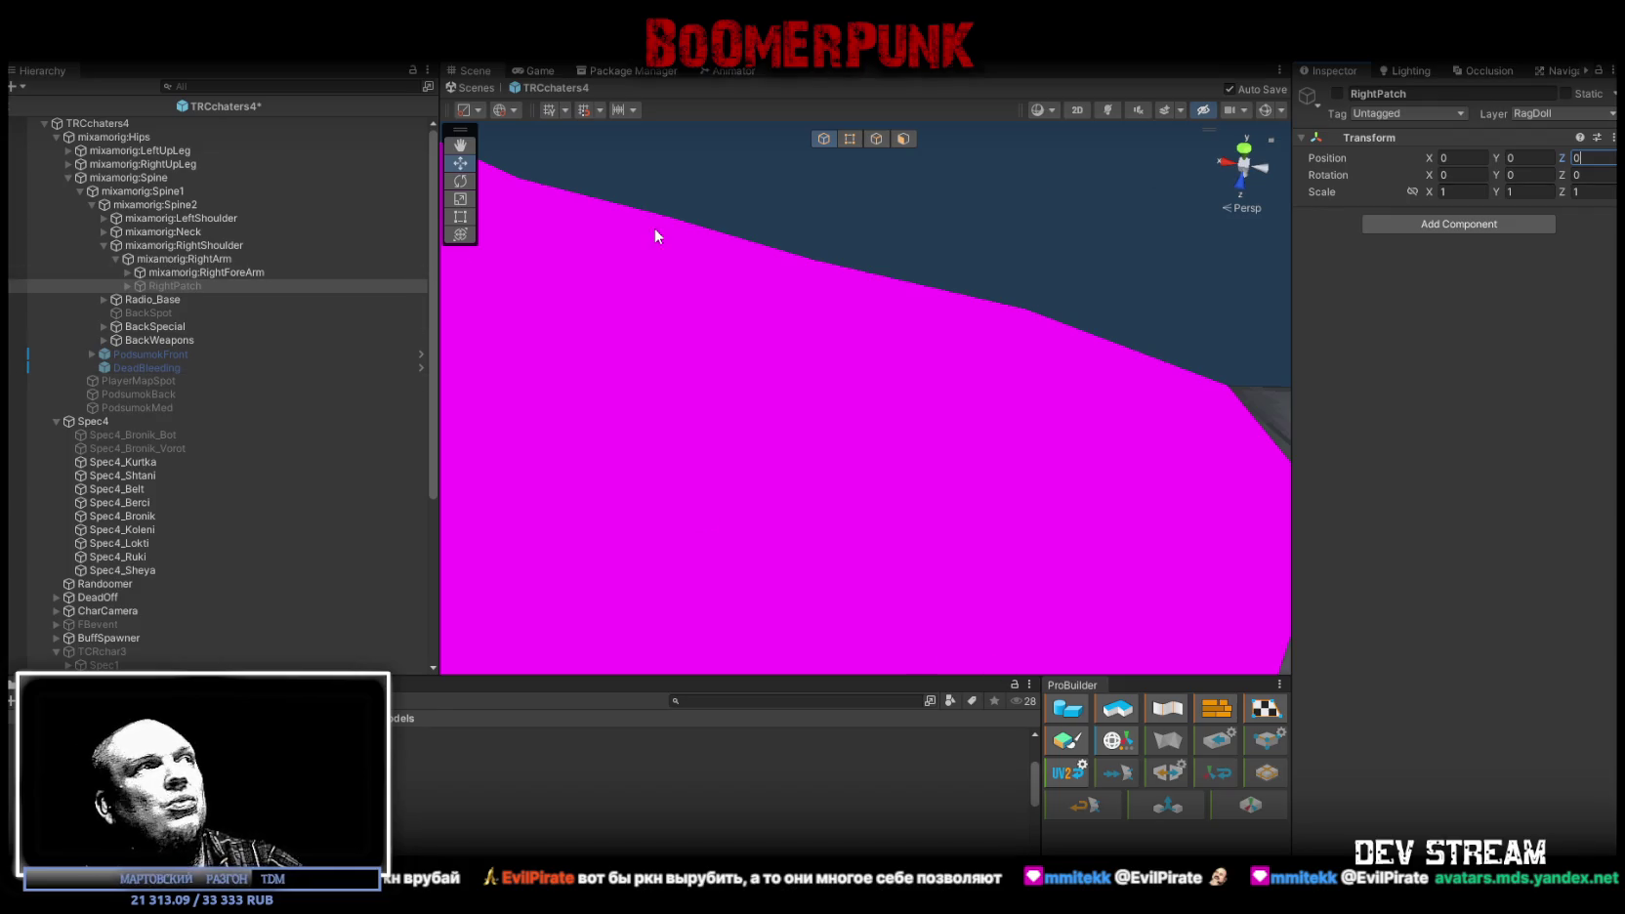
Step: Move patchStreamer, patchModer and patchVip together onto one spot, undoing a stray rotation
click(128, 286)
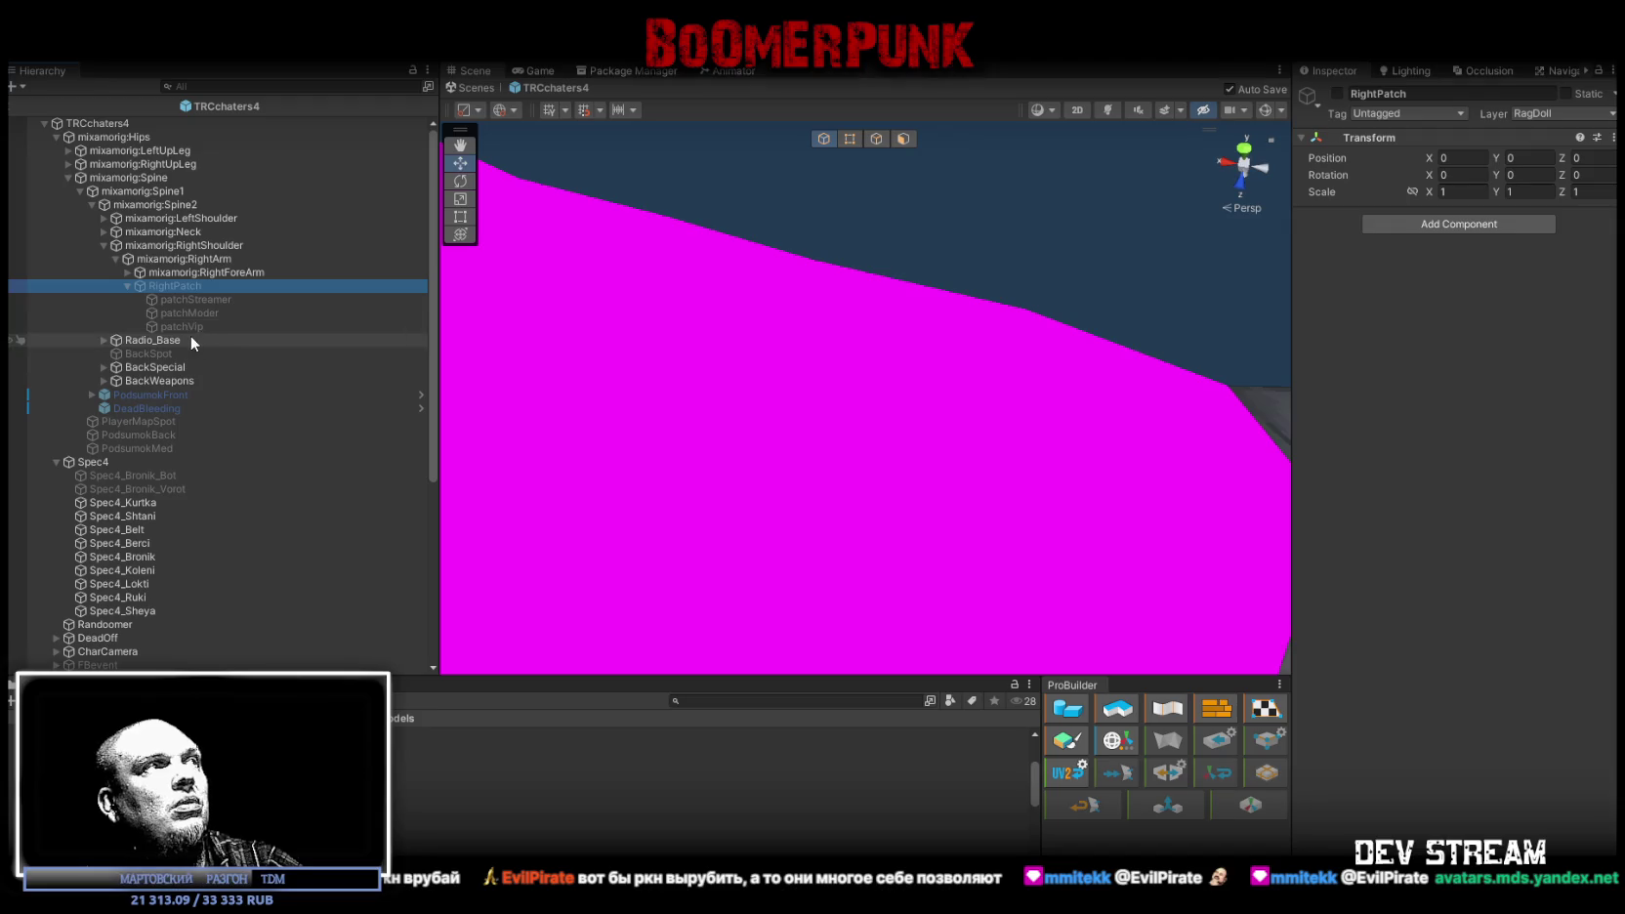
shift+click(191, 328)
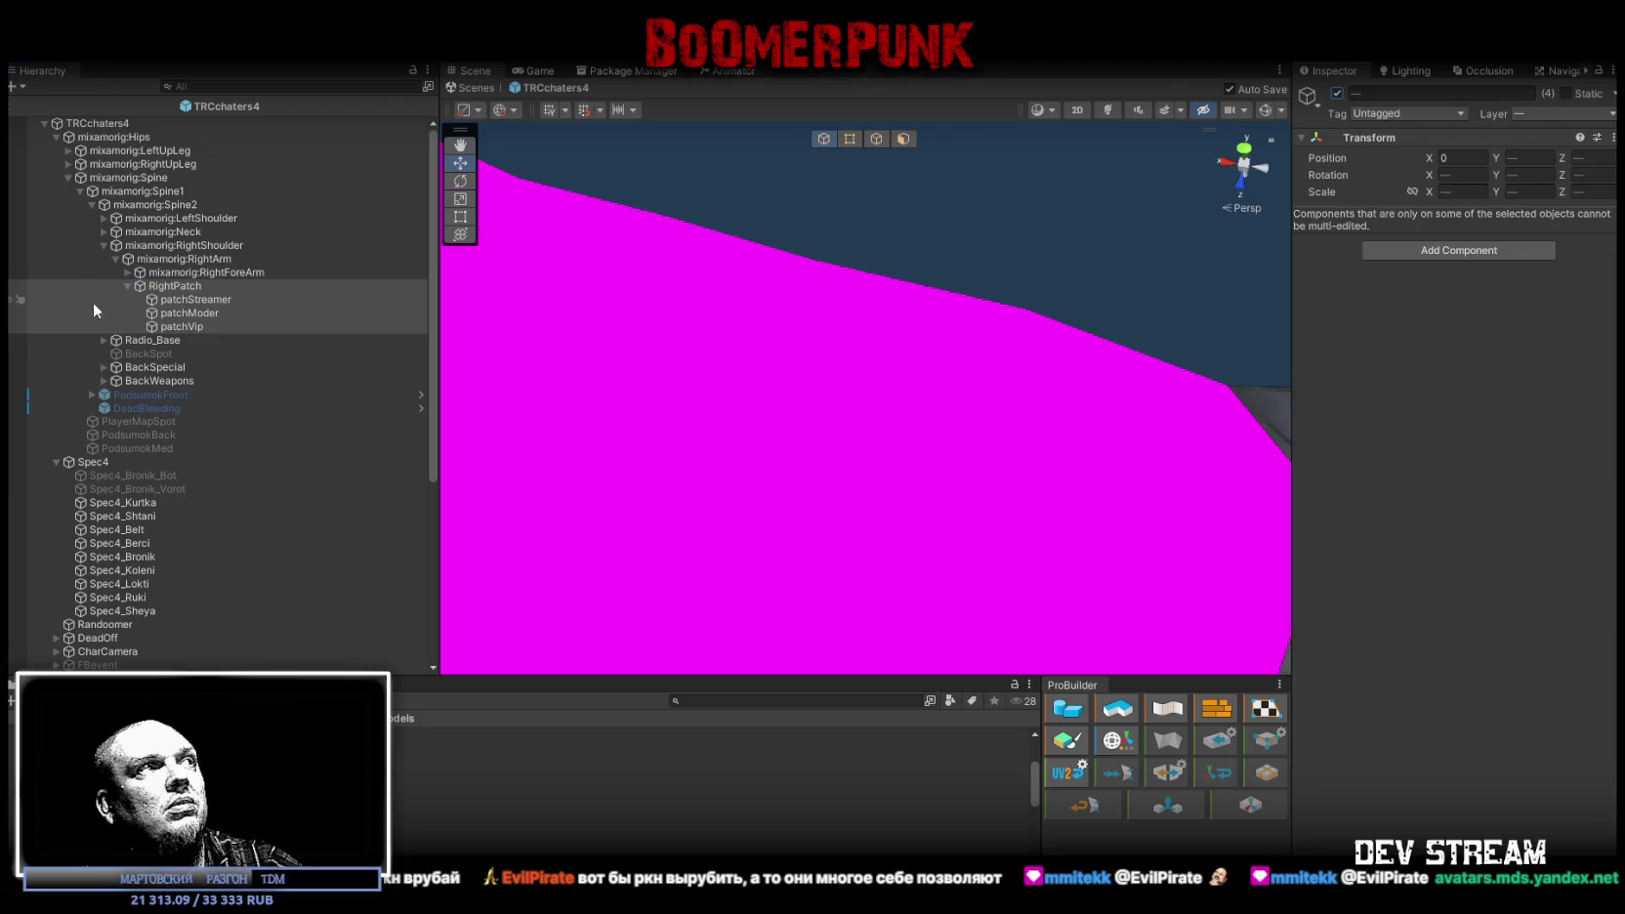
double_click(166, 286)
click(195, 300)
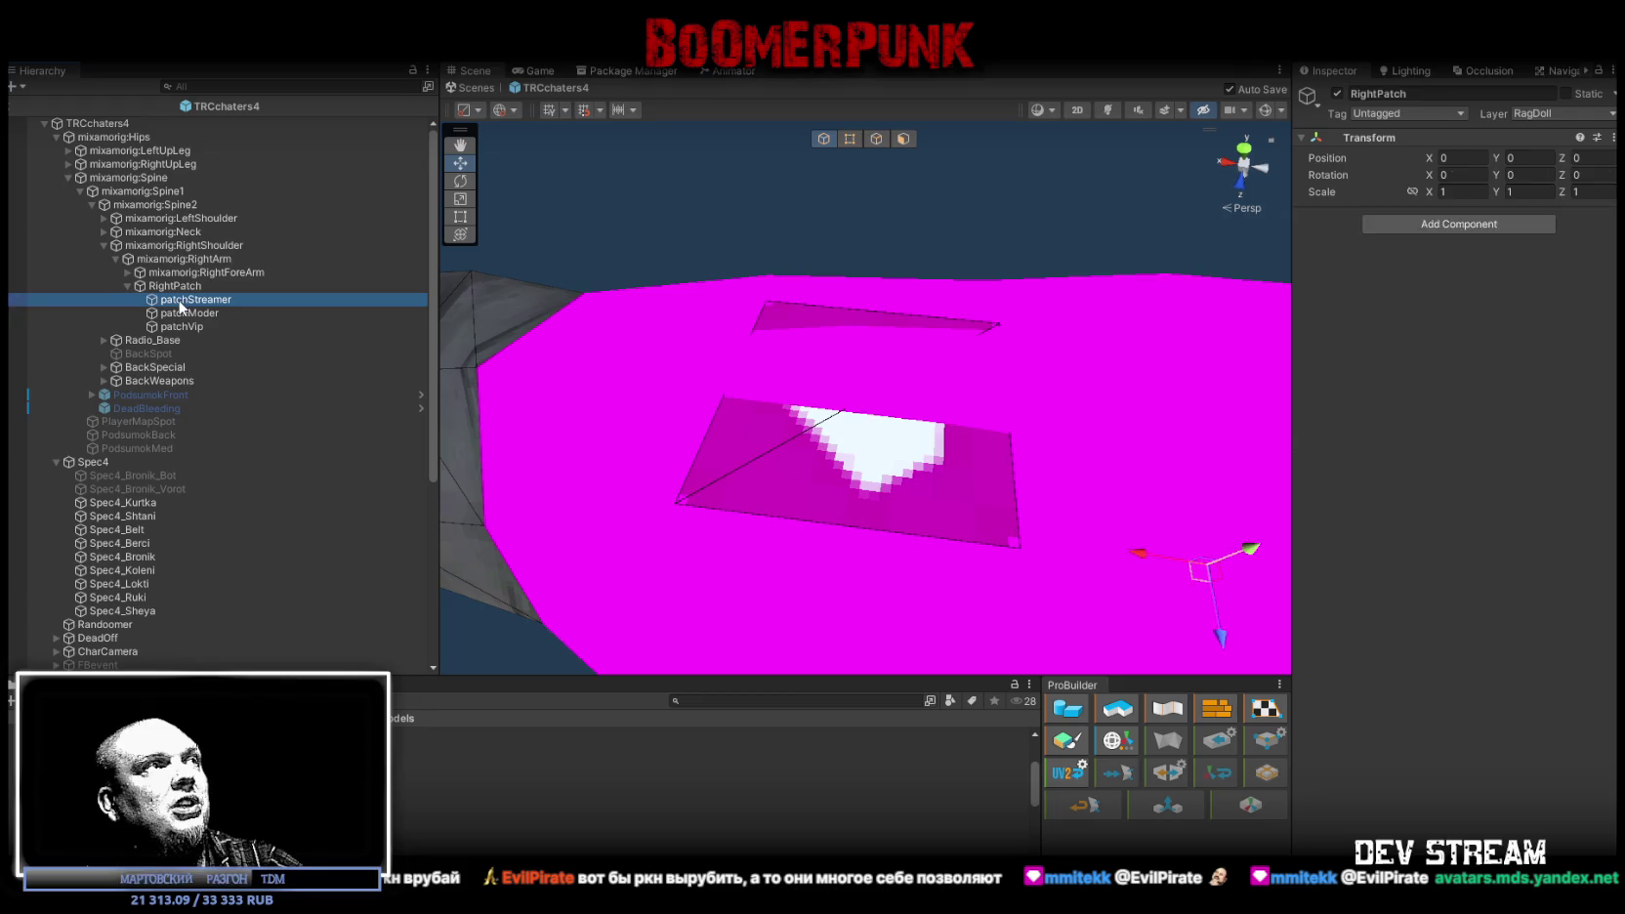
shift+click(181, 327)
drag(761, 352, 703, 348)
drag(787, 383, 791, 371)
key(r)
key(e)
drag(816, 381, 828, 376)
key(ctrl+z)
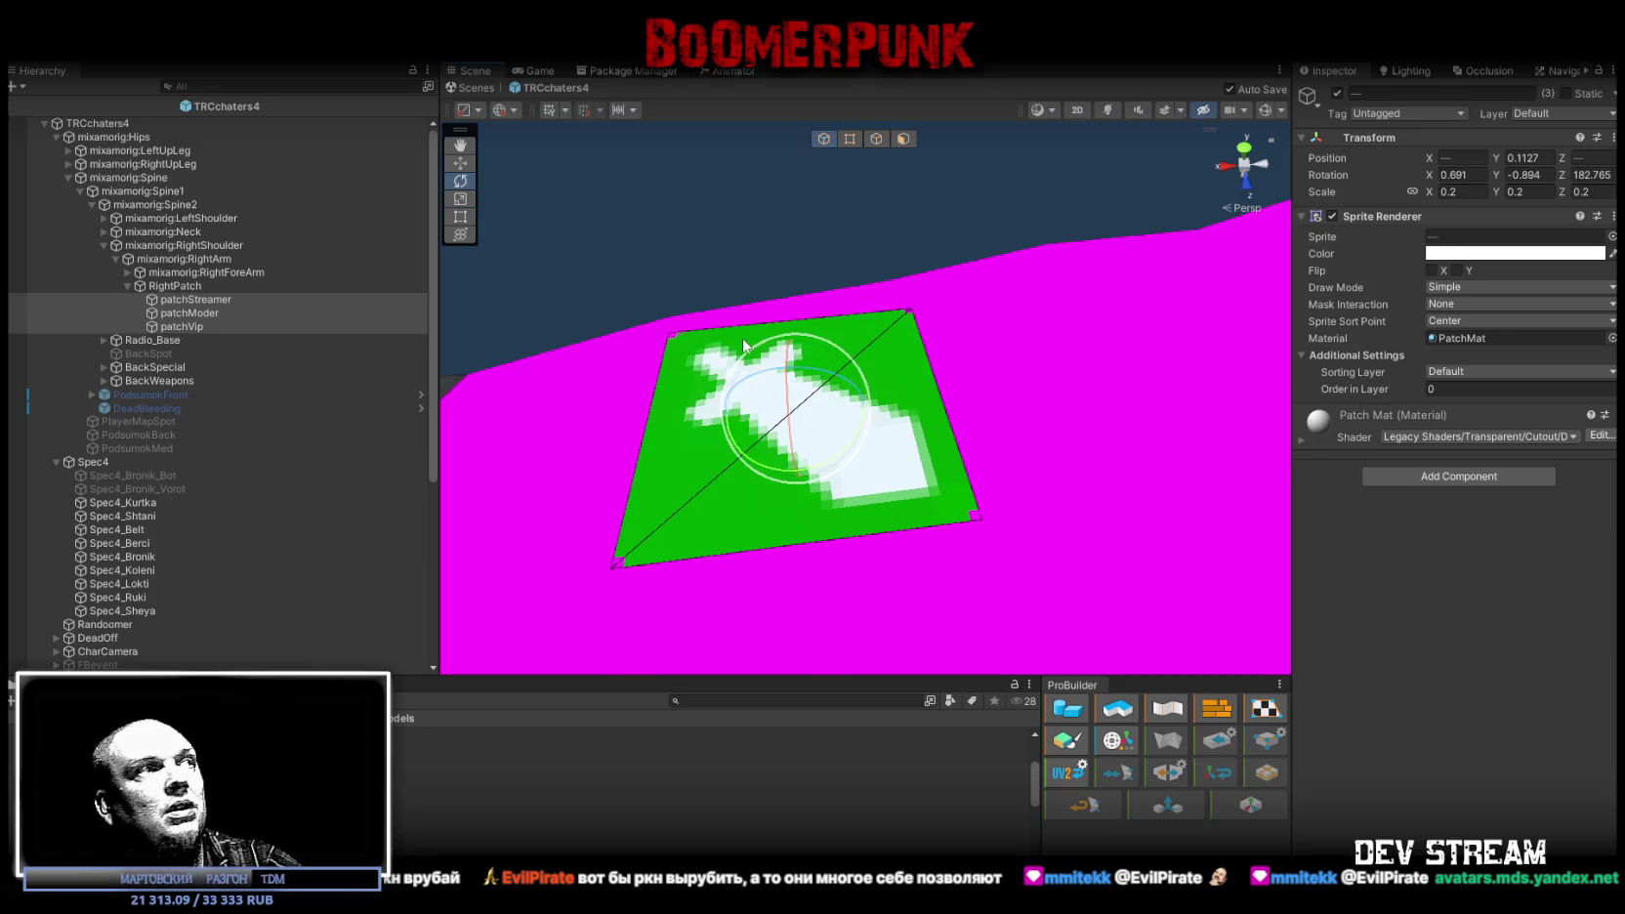
key(ctrl+z)
key(w)
key(ctrl+z)
key(ctrl+z)
key(ctrl+z)
key(ctrl+z)
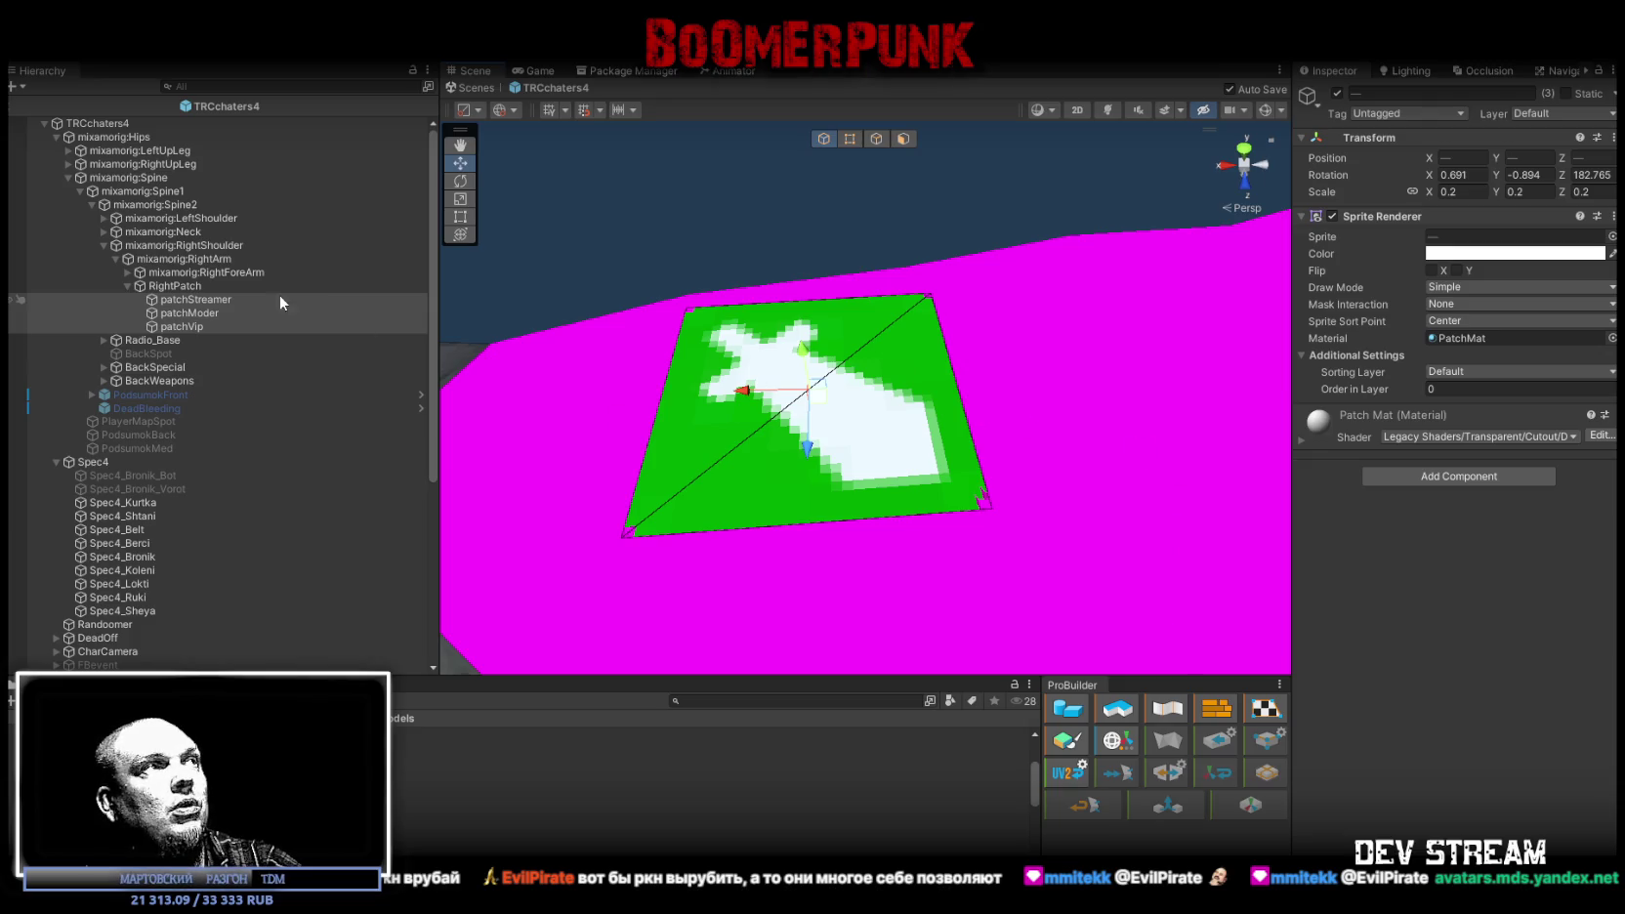
Step: Disable RightPatch along with its three patch sprites
ctrl+click(161, 285)
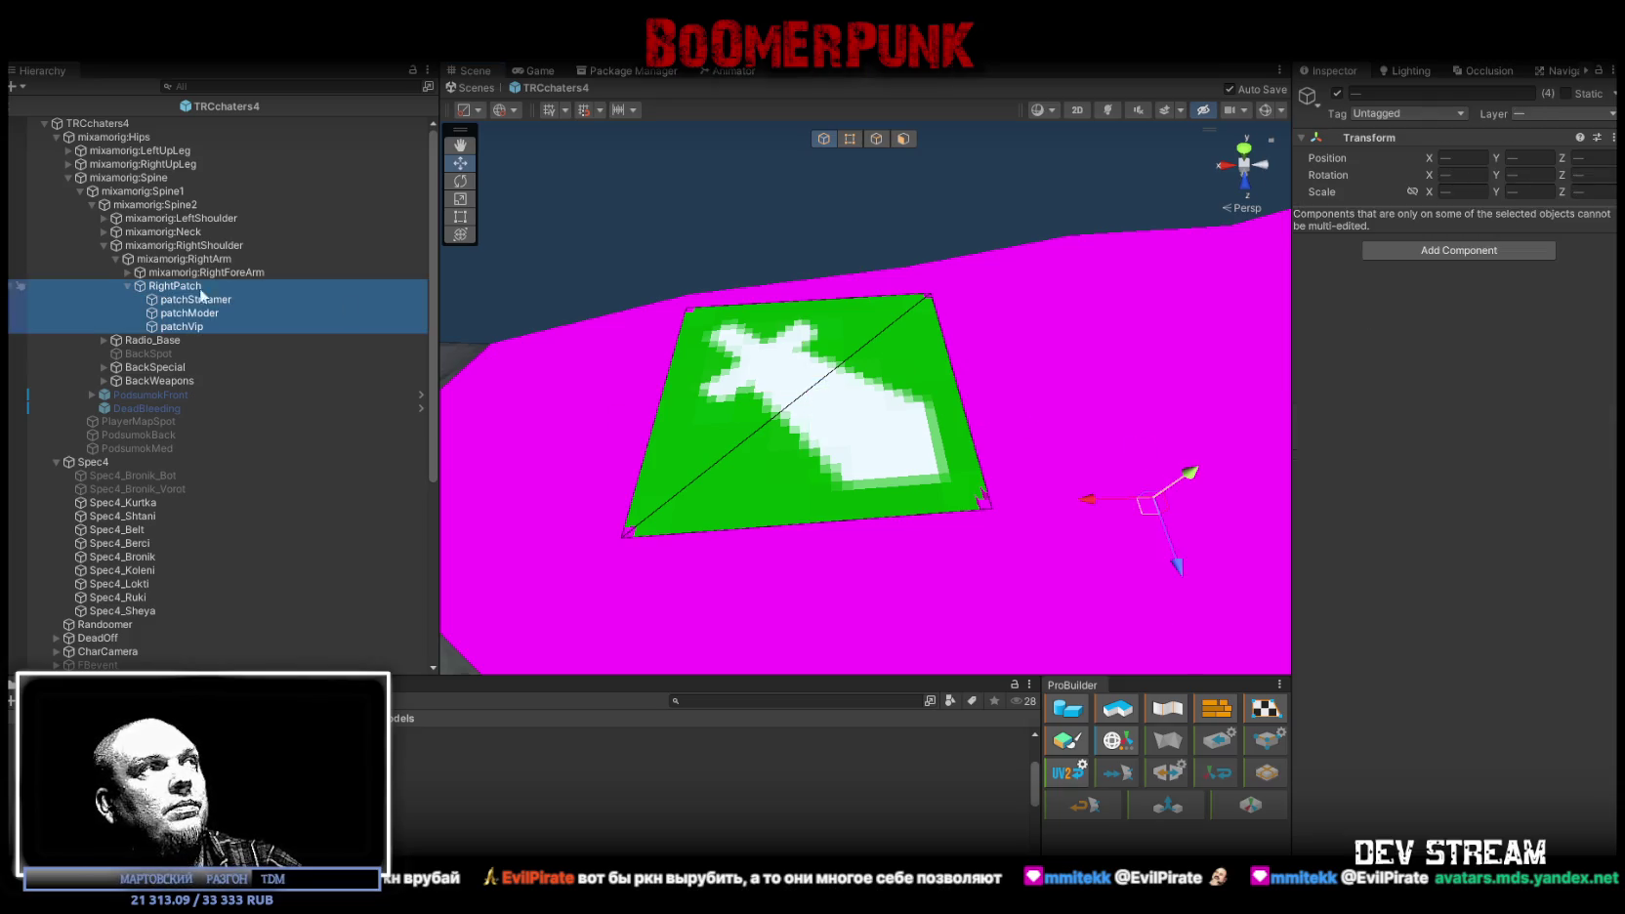
click(1337, 93)
scroll(775, 421, down, 10)
scroll(776, 421, up, 3)
mouse_move(776, 421)
mouse_down()
mouse_move(945, 359)
mouse_move(1215, 453)
mouse_move(875, 312)
mouse_move(877, 299)
mouse_up()
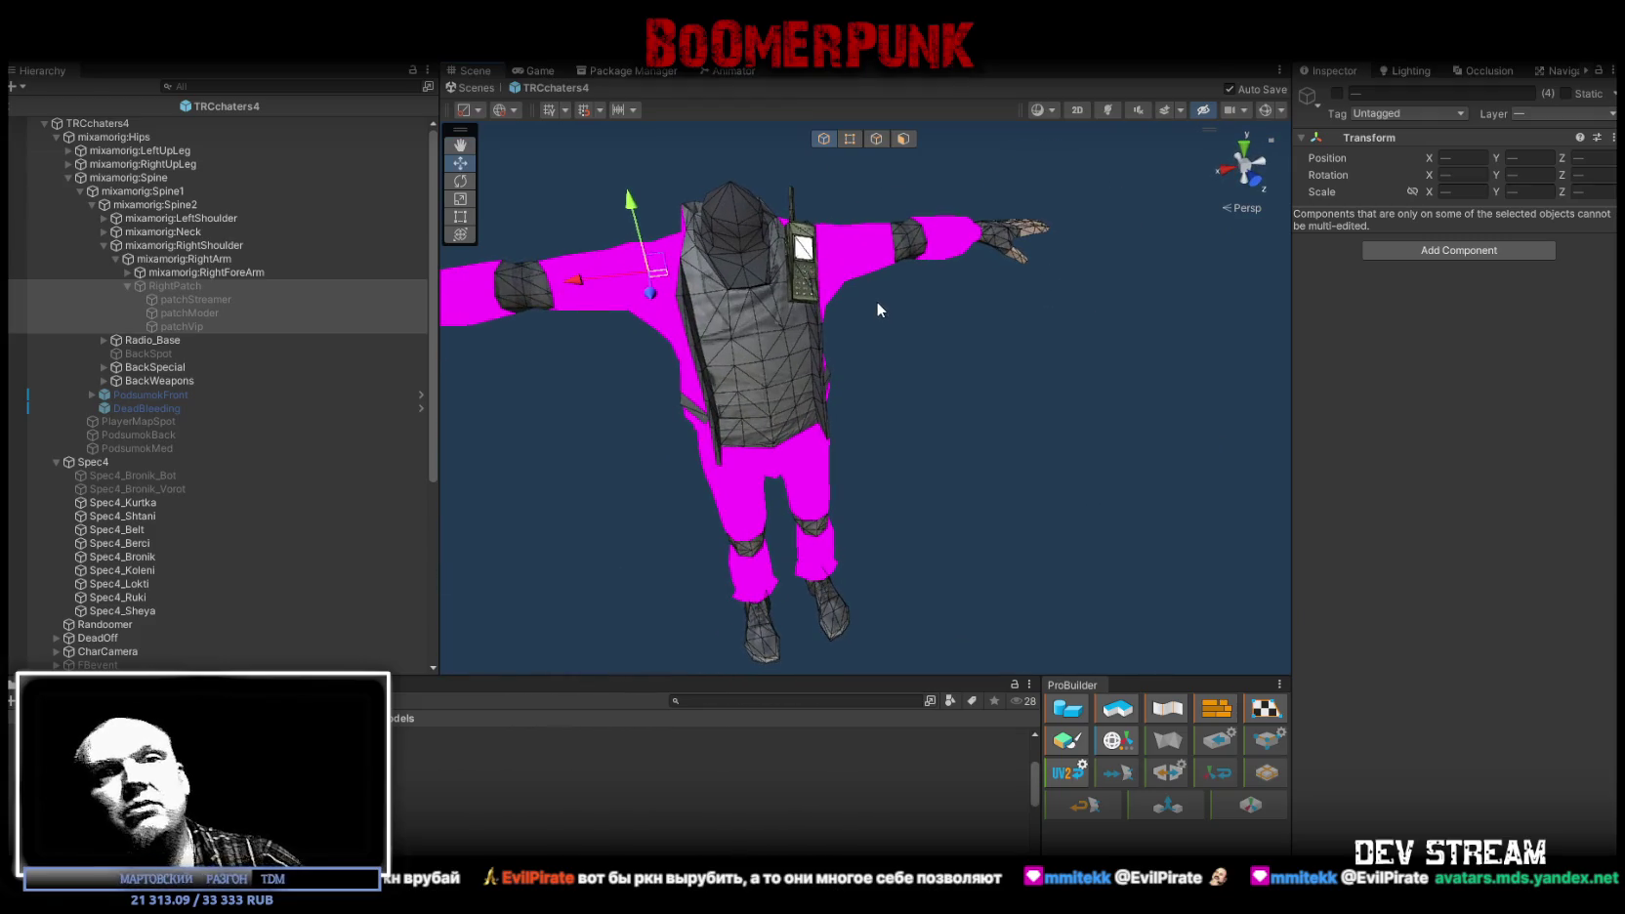
Step: Move HeadSpotMain from TCRchar3's head onto TRCchaters4's mixamorig:Head bone
scroll(139, 511, down, 5)
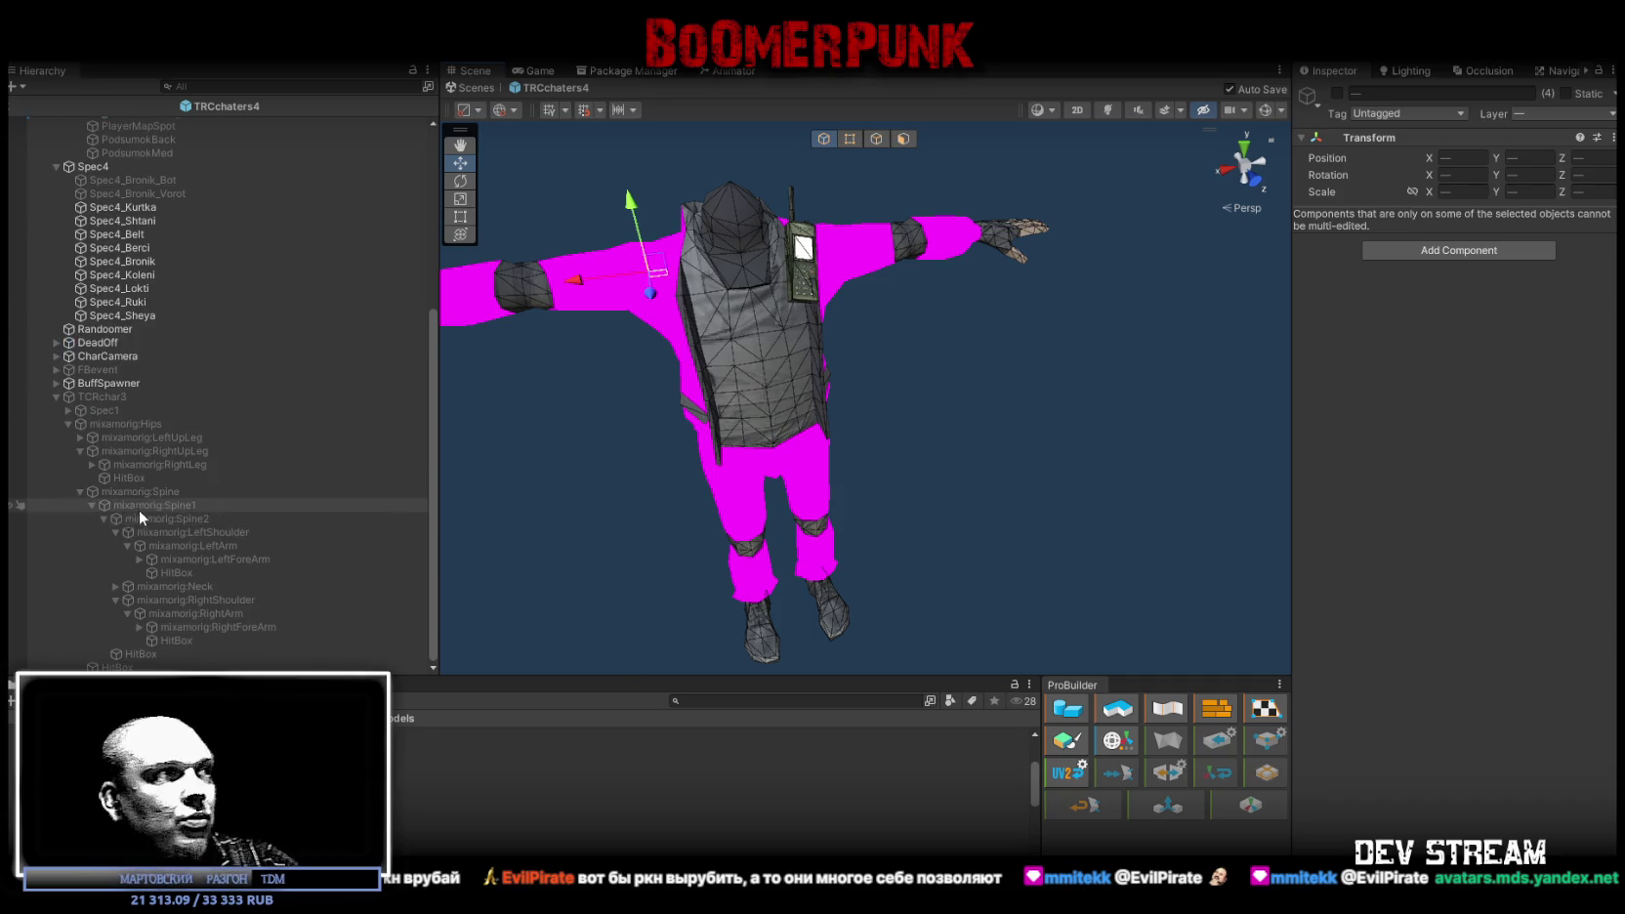
click(115, 585)
click(125, 600)
click(219, 627)
mouse_move(193, 625)
mouse_down()
mouse_move(215, 121)
mouse_move(195, 245)
mouse_up()
Step: Set HeadSpotMain's position to 0, 0, 0 and expand it to show its children
click(1483, 157)
text(0)
key(Tab)
text(0)
key(Tab)
text(0)
click(113, 273)
click(128, 272)
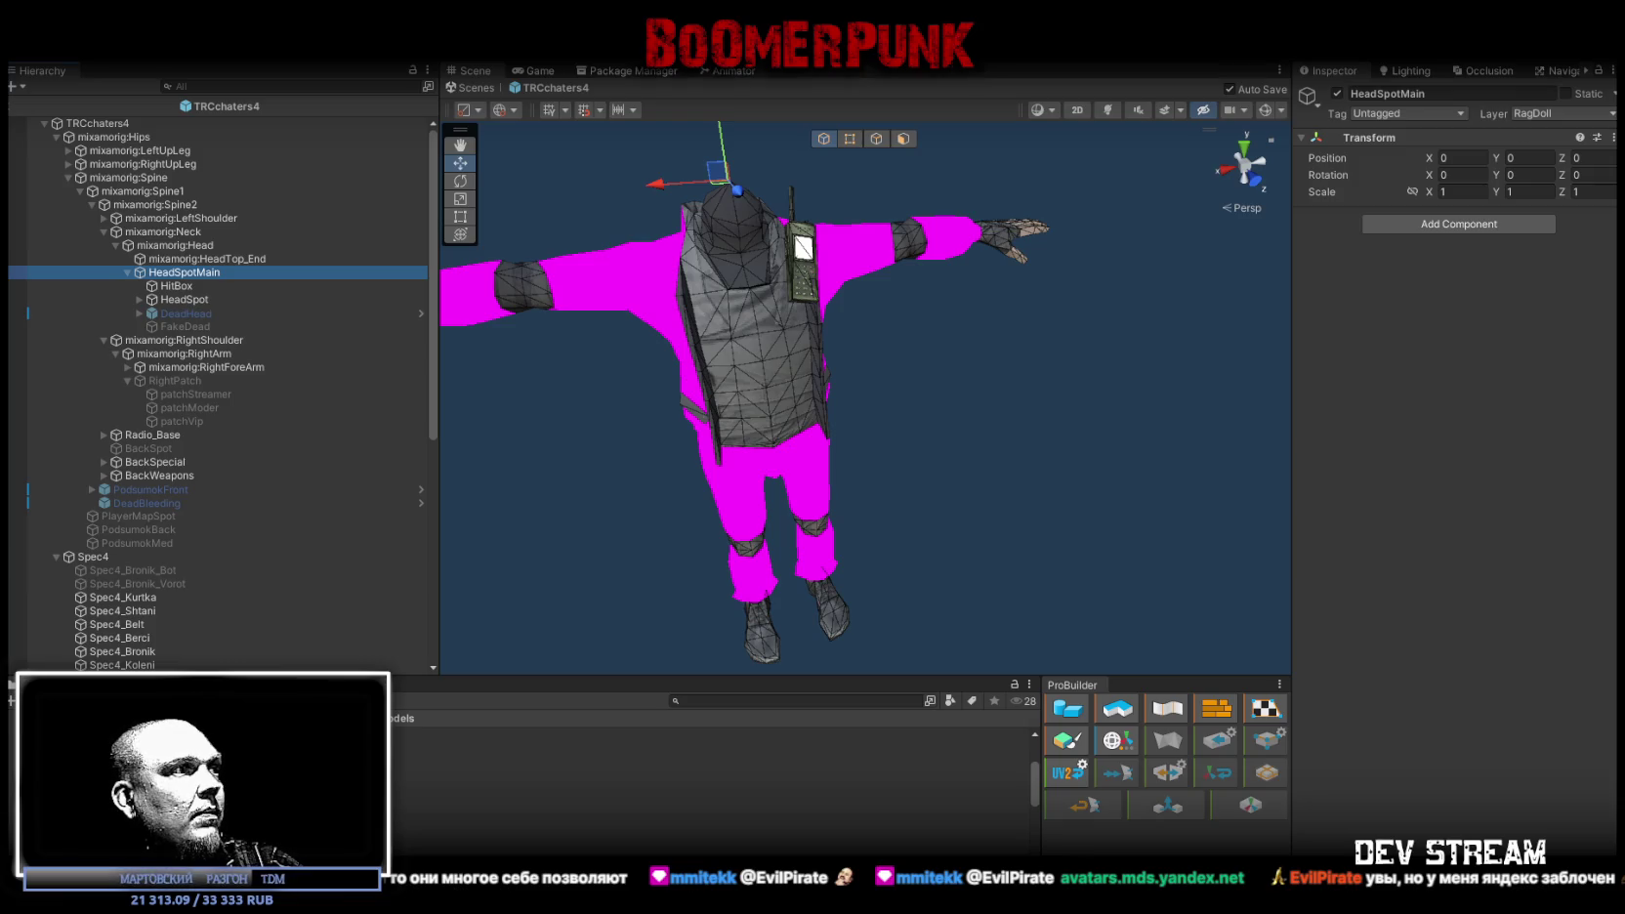
Step: Add the Head_type 10 helmet from Prefabs > Heads under HeadSpotSpawn
click(396, 793)
mouse_move(254, 781)
mouse_down()
mouse_move(166, 292)
mouse_move(198, 280)
mouse_up()
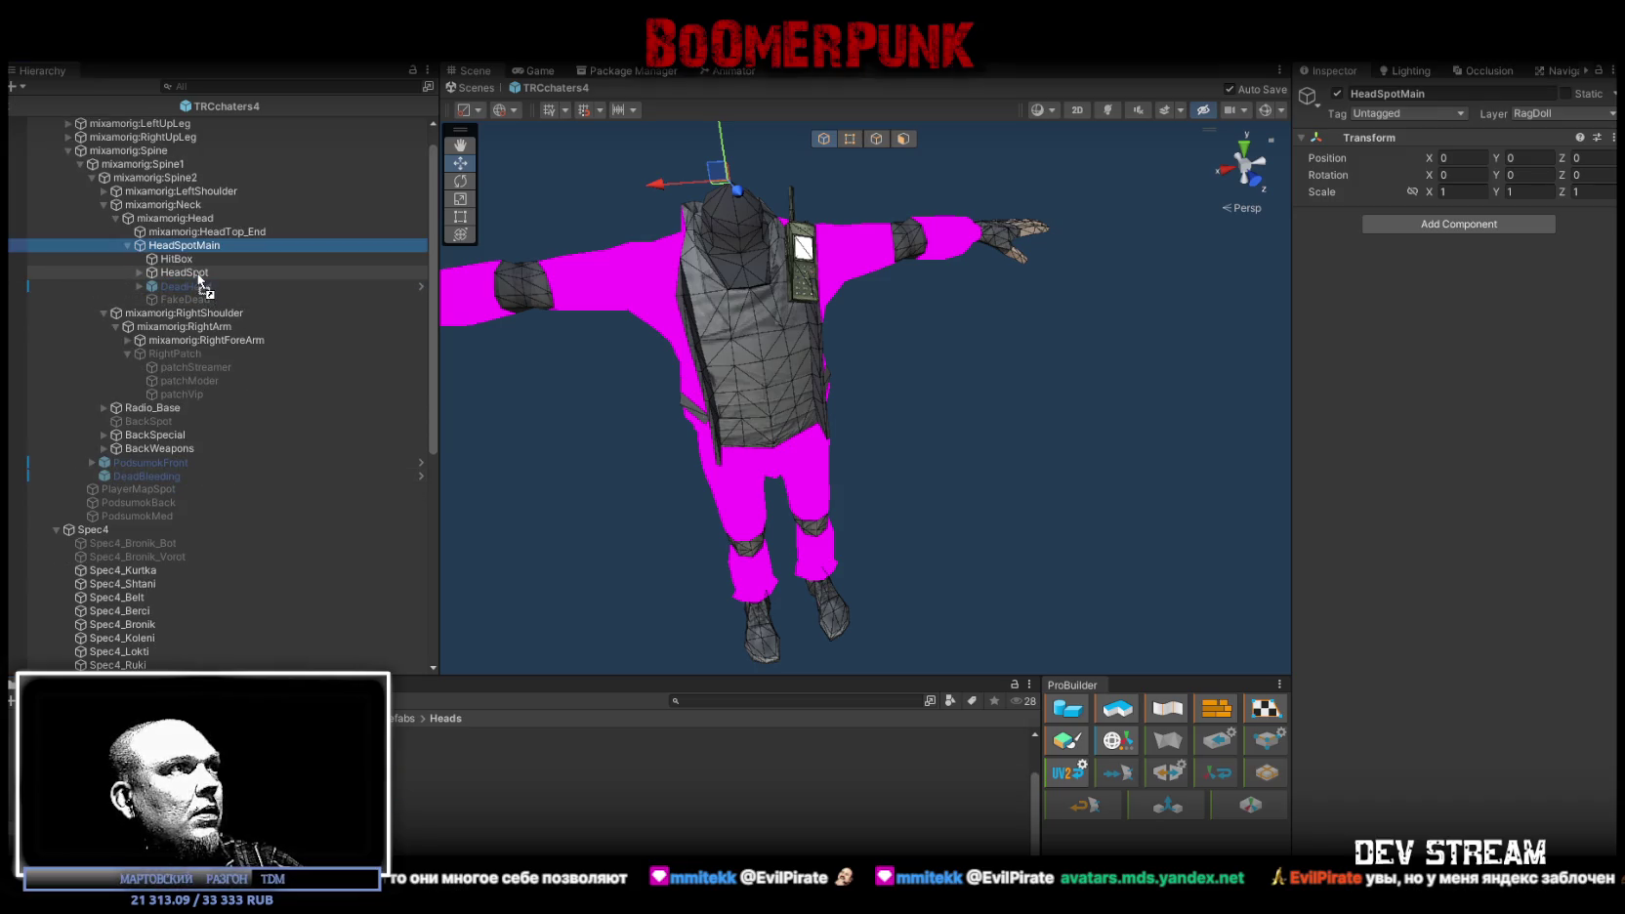
drag(196, 274, 191, 286)
double_click(192, 299)
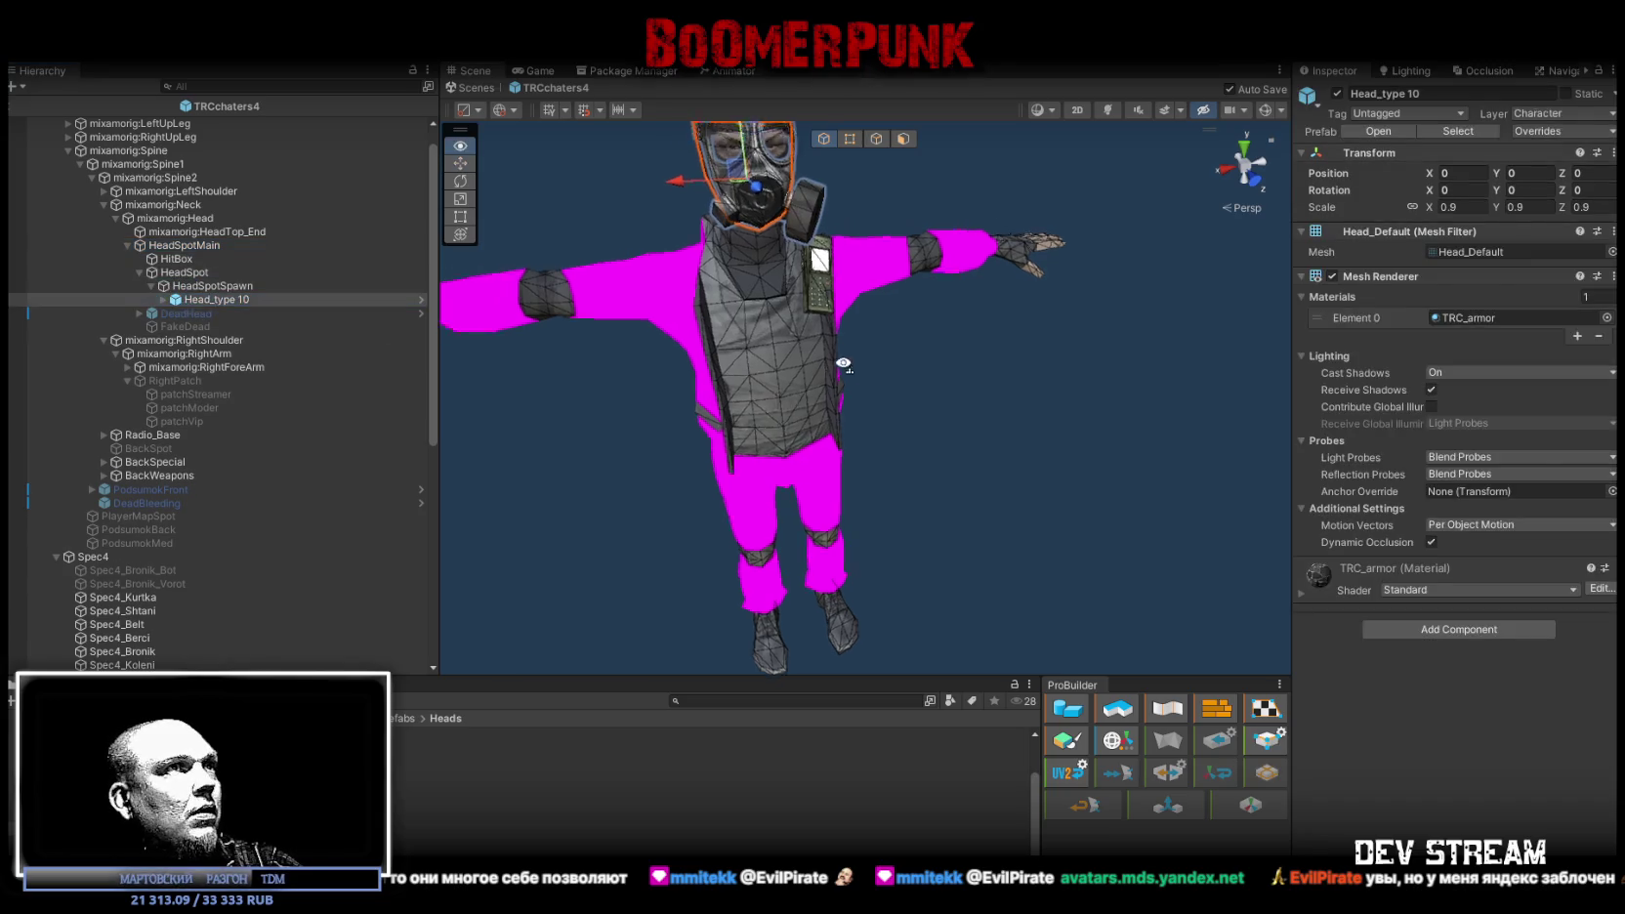
Step: Shift HeadSpotMain to position 0, 0.07, 0.029 so the helmet sits on the face
click(127, 246)
click(176, 245)
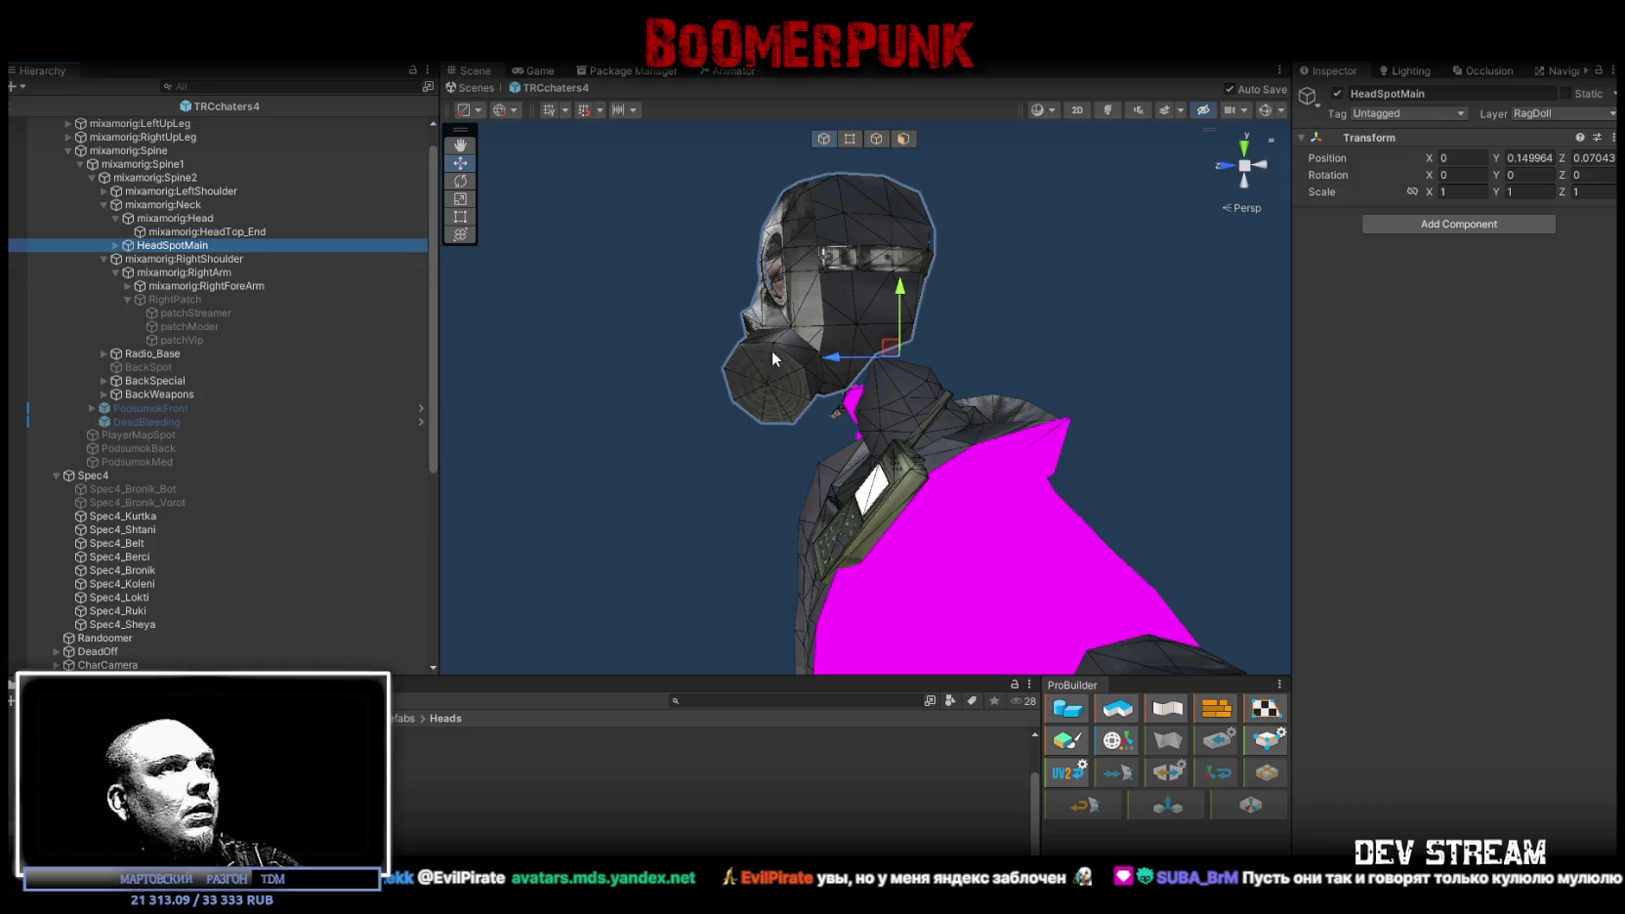
click(1529, 159)
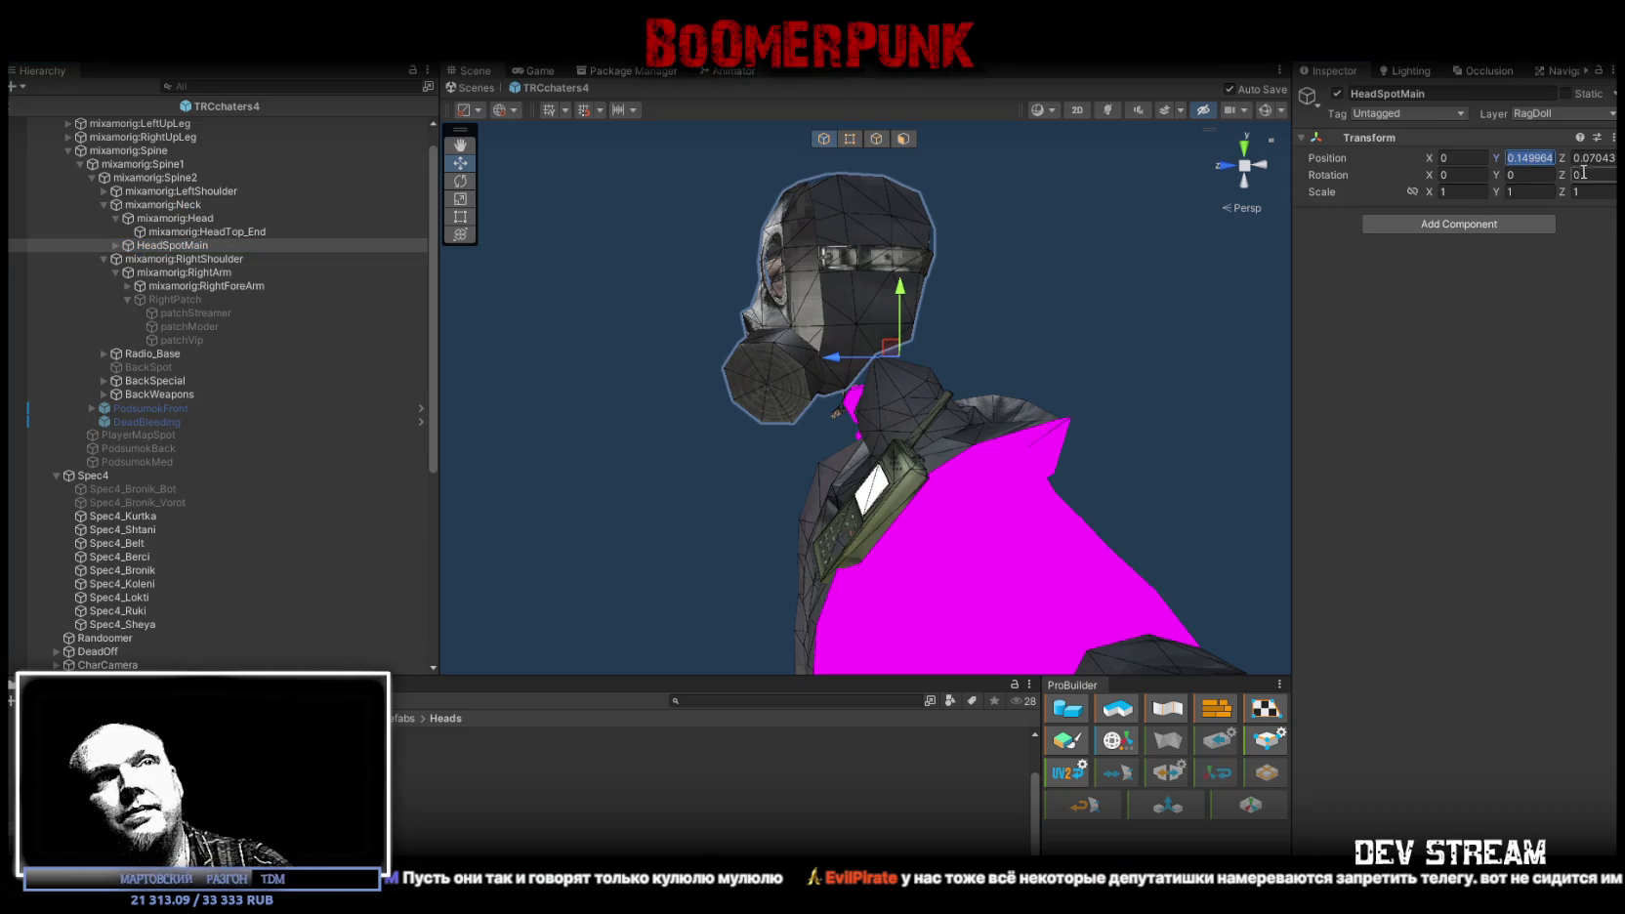
text(00)
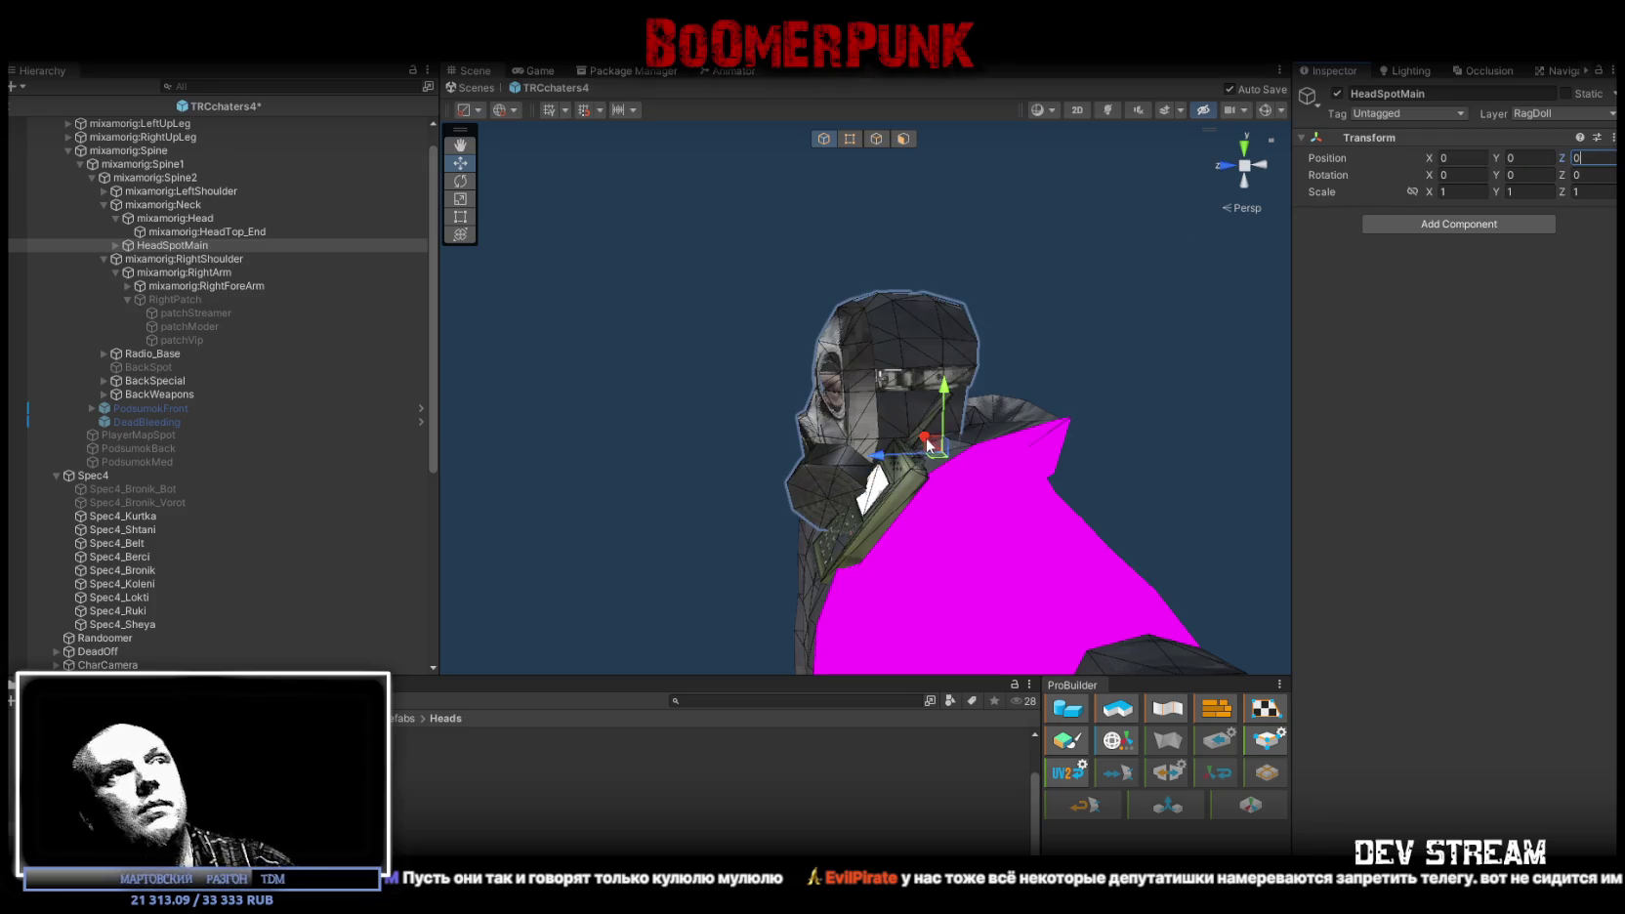
mouse_move(936, 446)
mouse_down()
mouse_move(906, 369)
mouse_move(896, 385)
mouse_move(920, 403)
mouse_up()
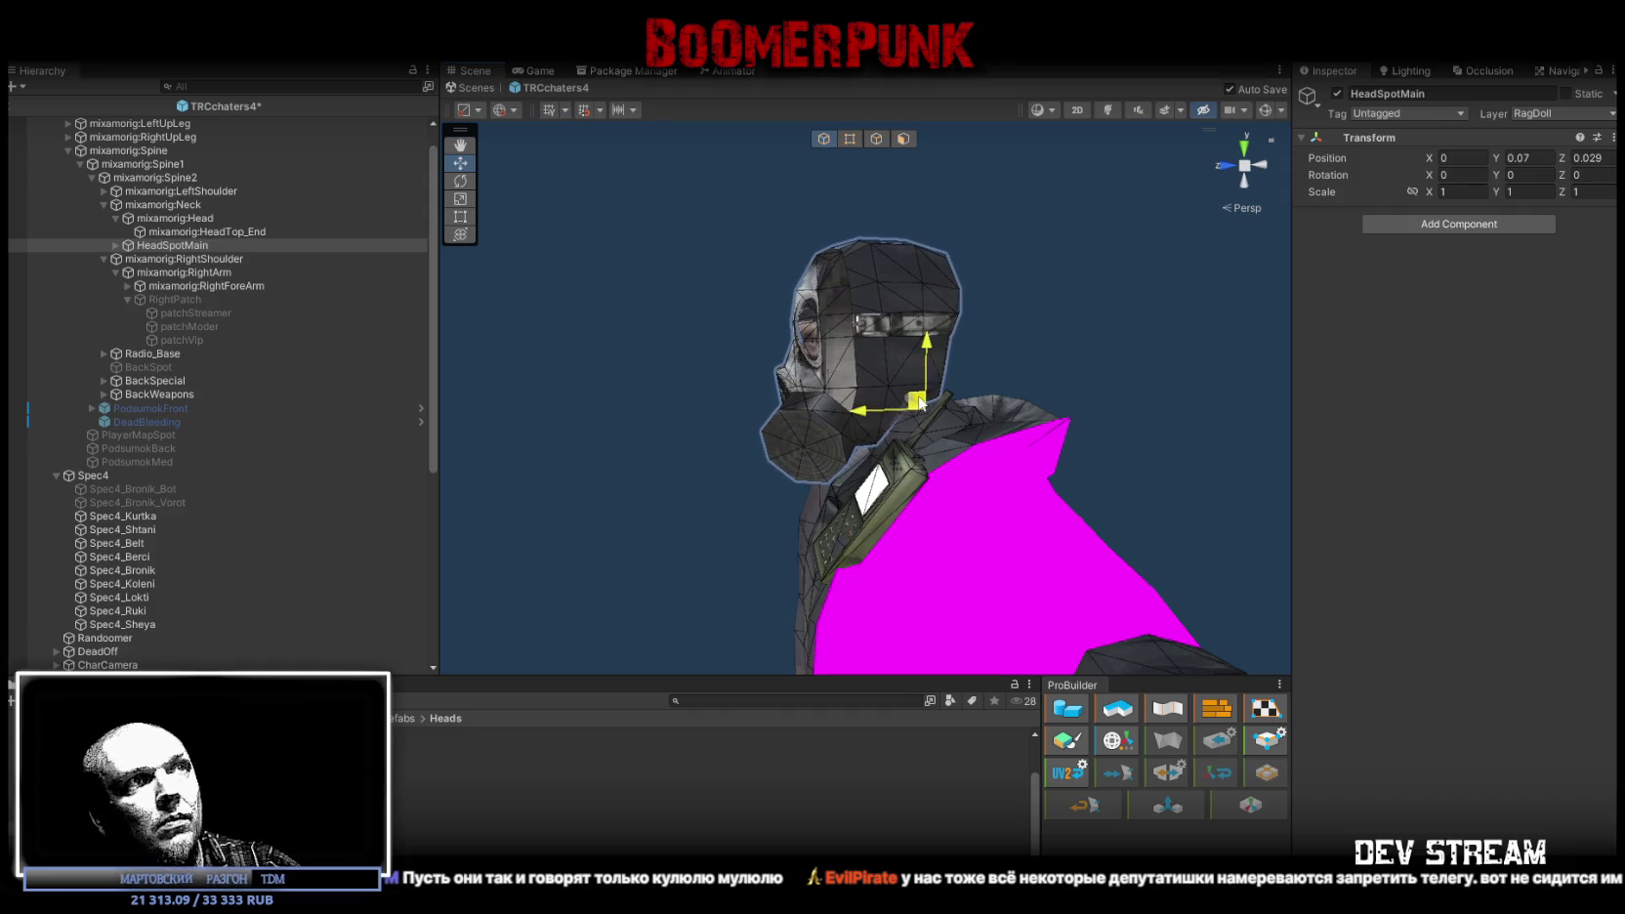